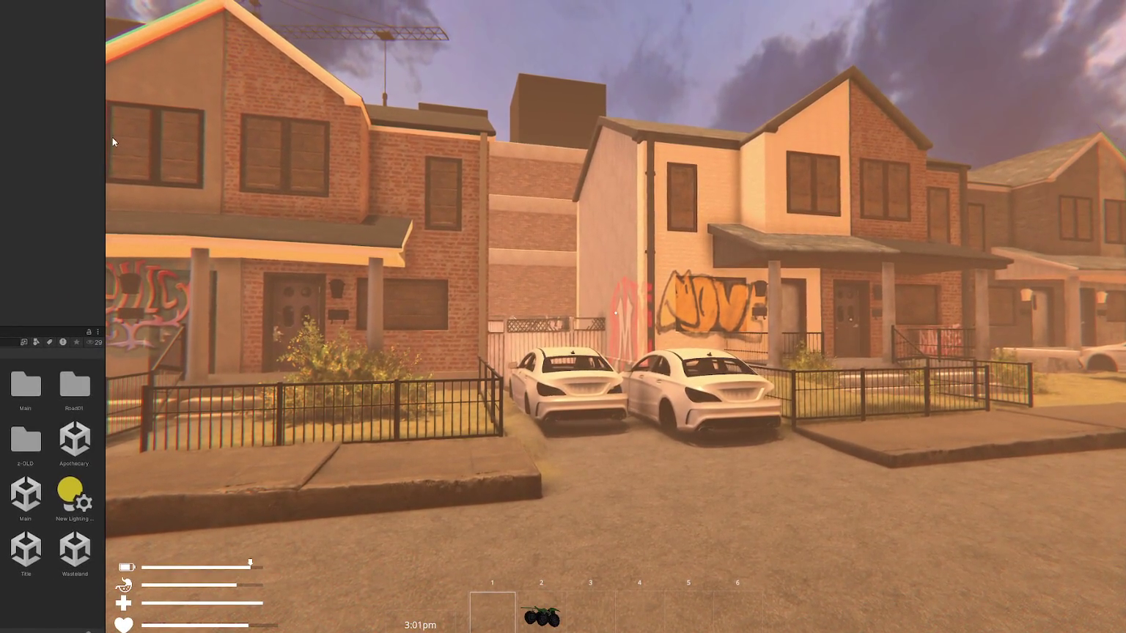
- Walk back and forth in first person, punching toward the graffiti row houses
{"action": "left_click", "coordinate": [615, 313]}
{"action": "key", "text": "s"}
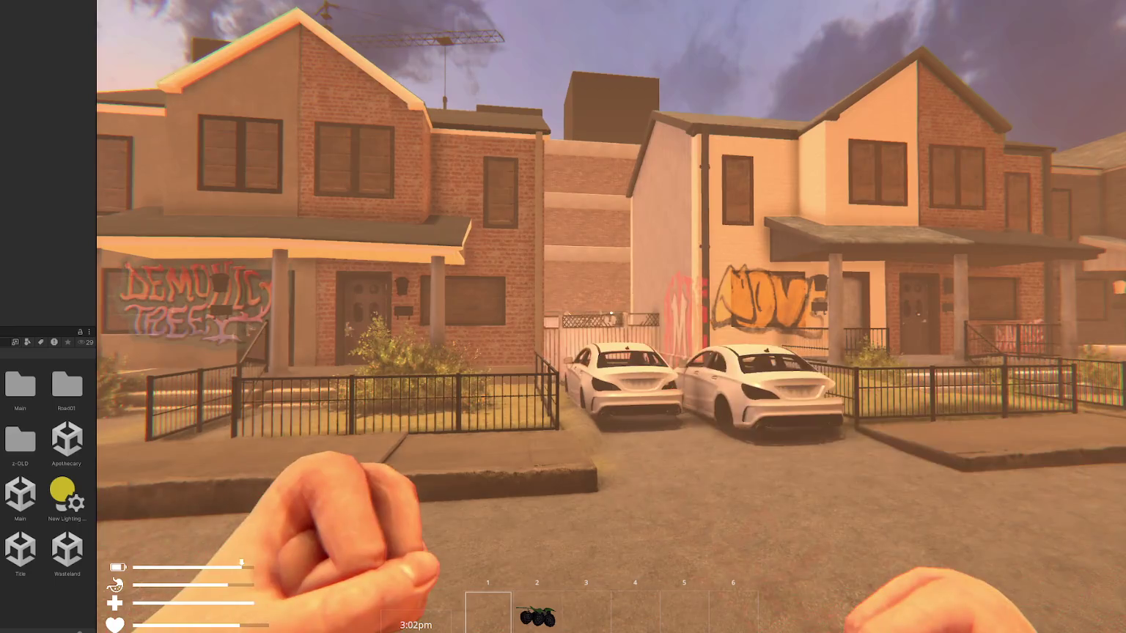
{"action": "key", "text": "a"}
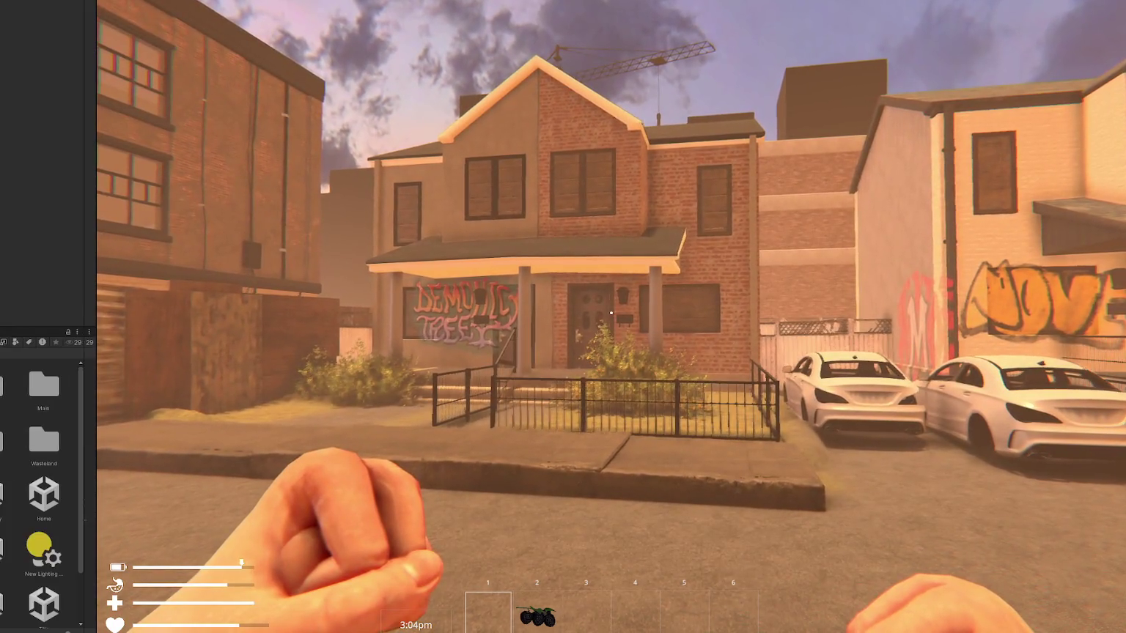
{"action": "left_click", "coordinate": [611, 313]}
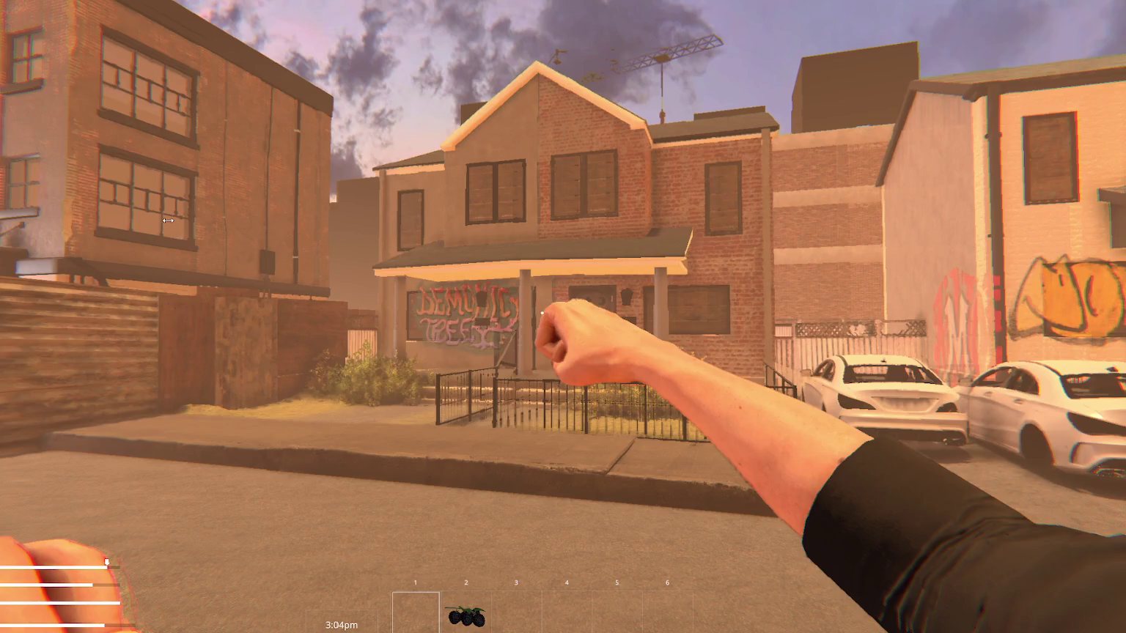
{"action": "key", "text": "w"}
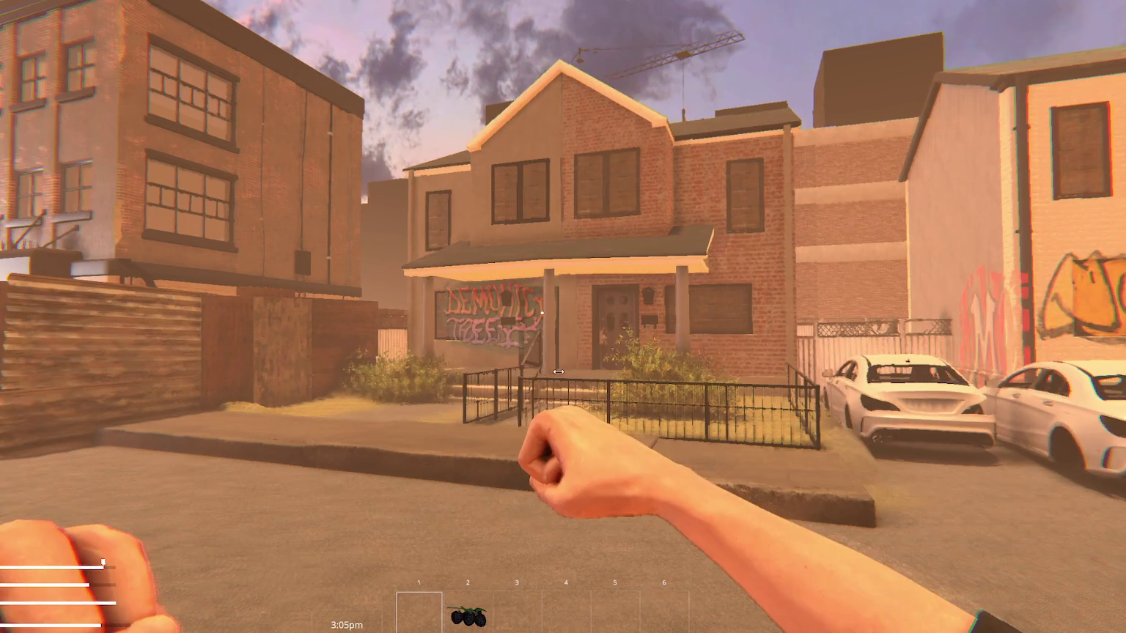
{"action": "key", "text": "s"}
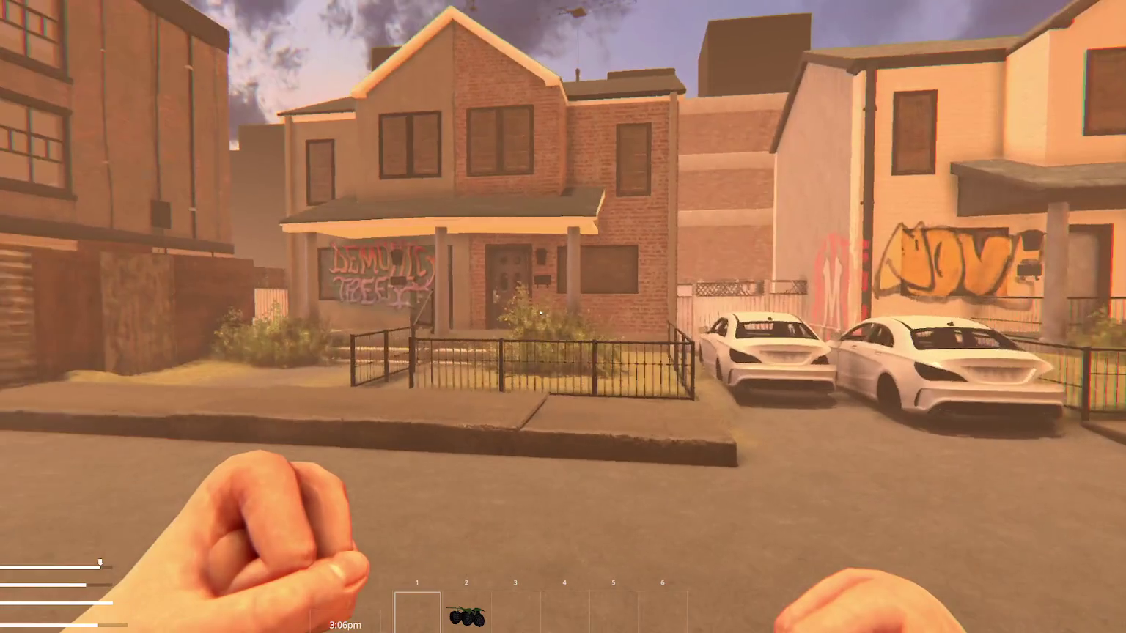
{"action": "key", "text": "s"}
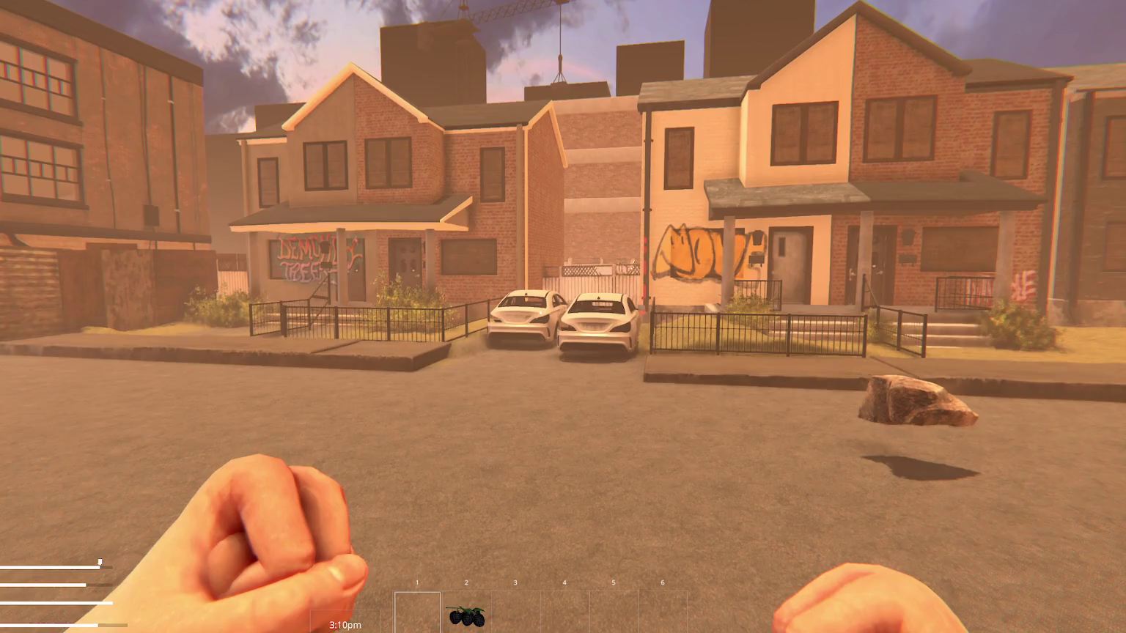
{"action": "key", "text": "w"}
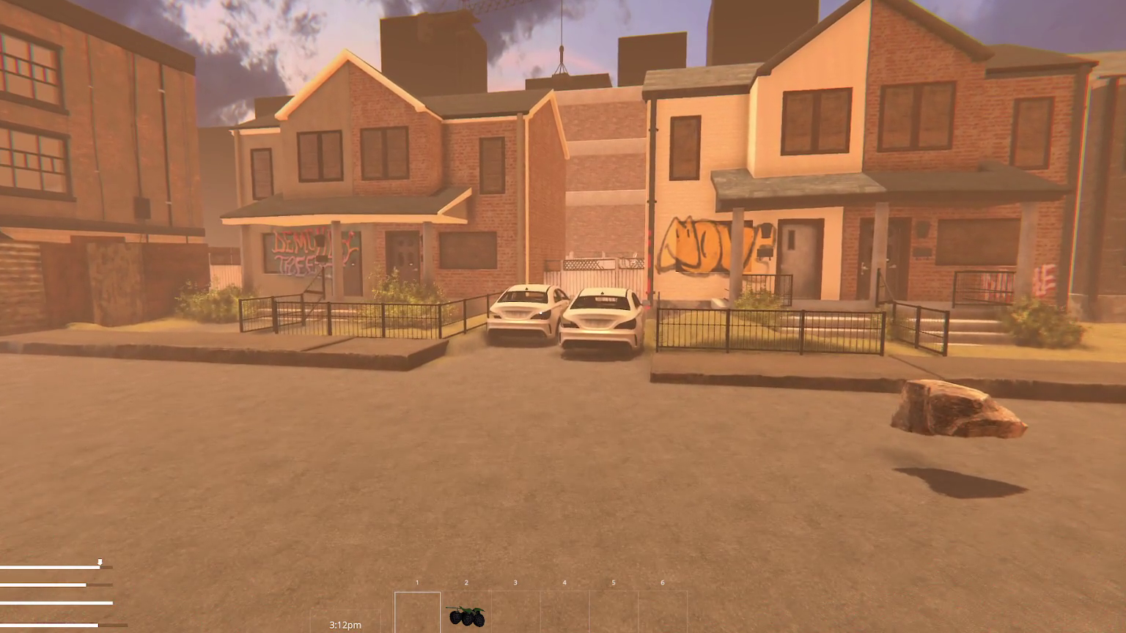
{"action": "key", "text": "w"}
{"action": "key", "text": "w"}
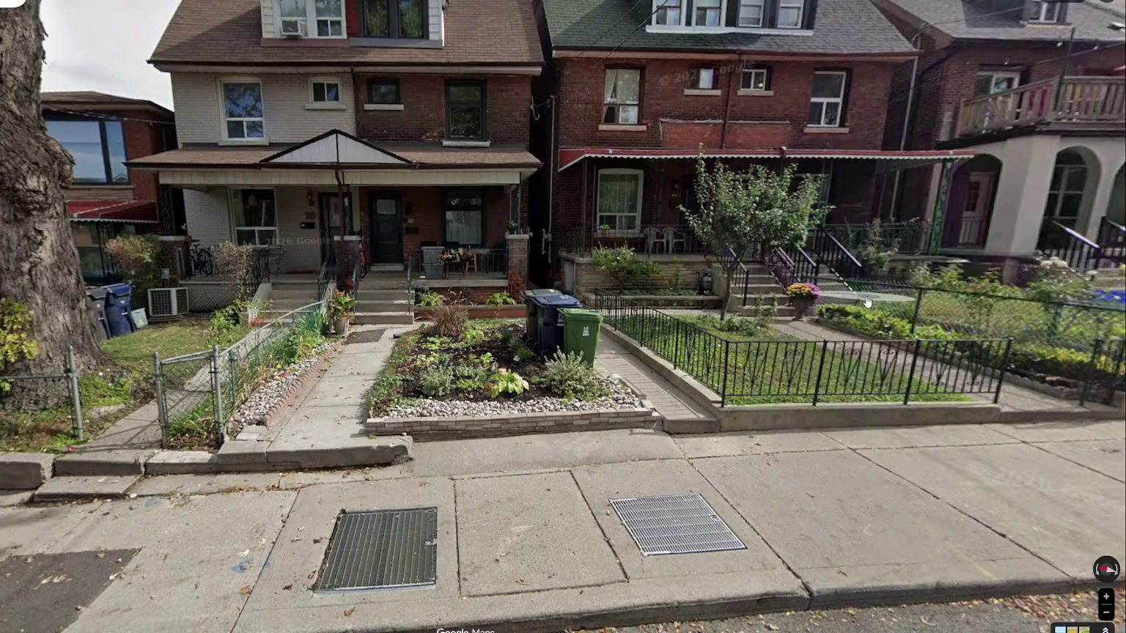
- Advance down the sidewalk toward the arched-porch house, zooming in and back out
{"action": "left_click", "coordinate": [996, 475]}
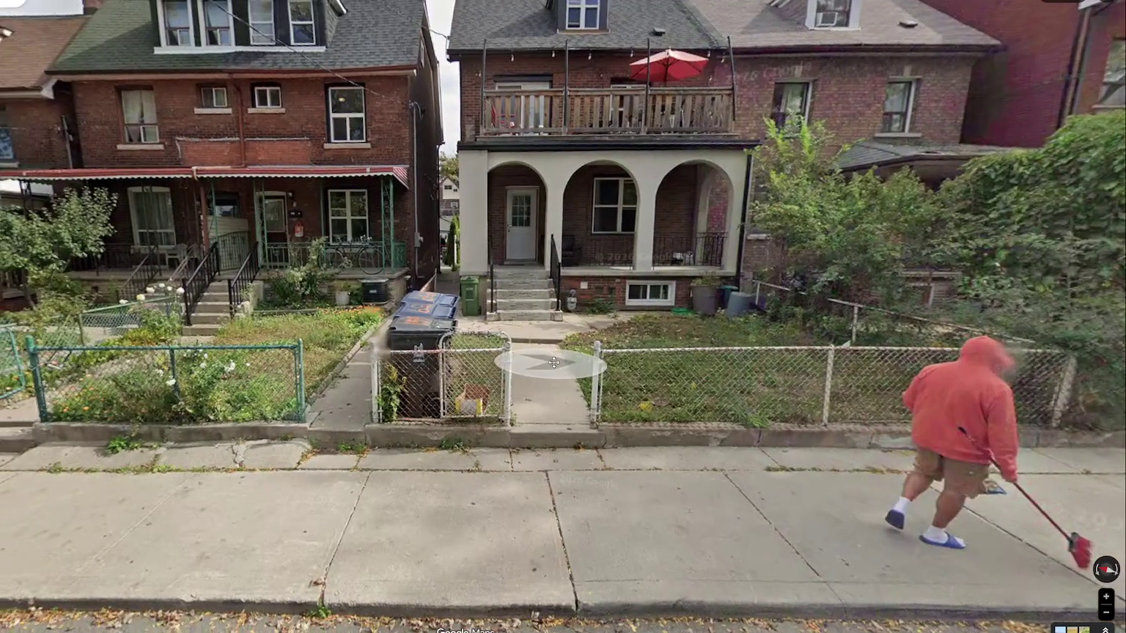
{"action": "left_click", "coordinate": [729, 396]}
{"action": "scroll", "coordinate": [663, 352], "scroll_direction": "up", "scroll_amount": 2}
{"action": "scroll", "coordinate": [422, 86], "scroll_direction": "up", "scroll_amount": 2}
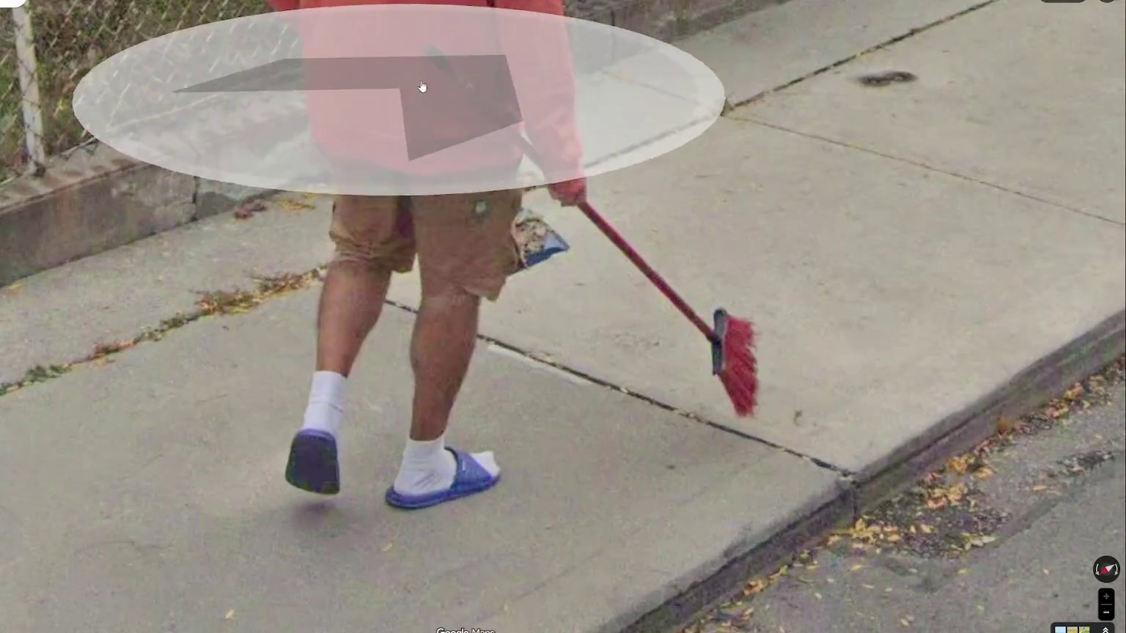
{"action": "scroll", "coordinate": [422, 86], "scroll_direction": "down", "scroll_amount": 2}
{"action": "scroll", "coordinate": [417, 268], "scroll_direction": "down", "scroll_amount": 2}
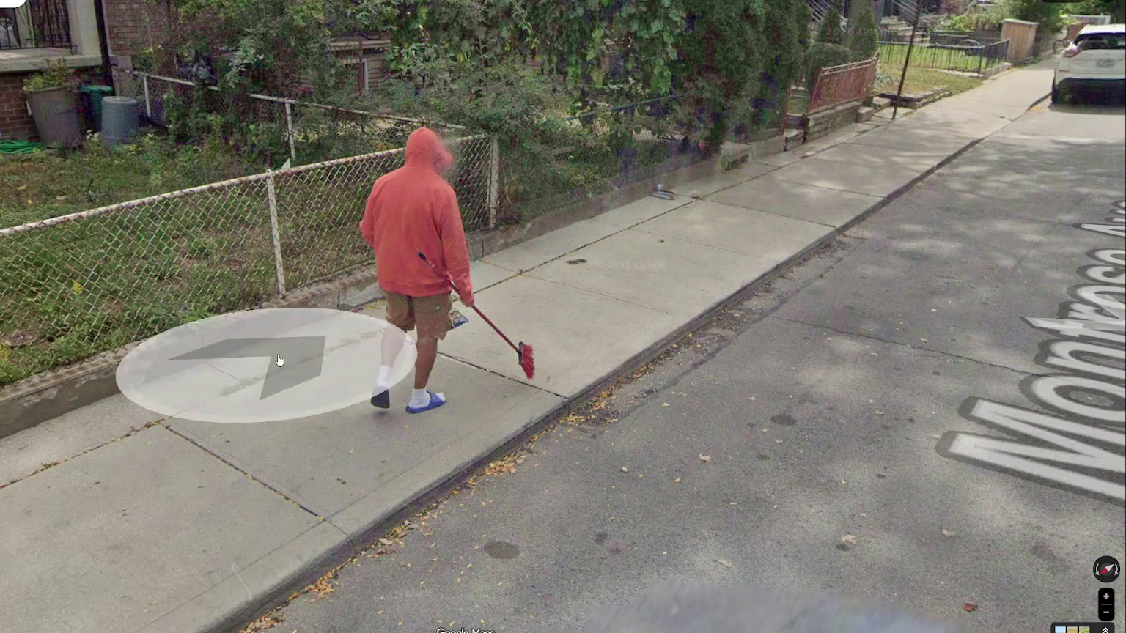
- Step forward, turn to face the front yard, and stand in front of the gate
{"action": "left_click", "coordinate": [630, 358]}
{"action": "left_click_drag", "start_coordinate": [788, 324], "coordinate": [825, 381]}
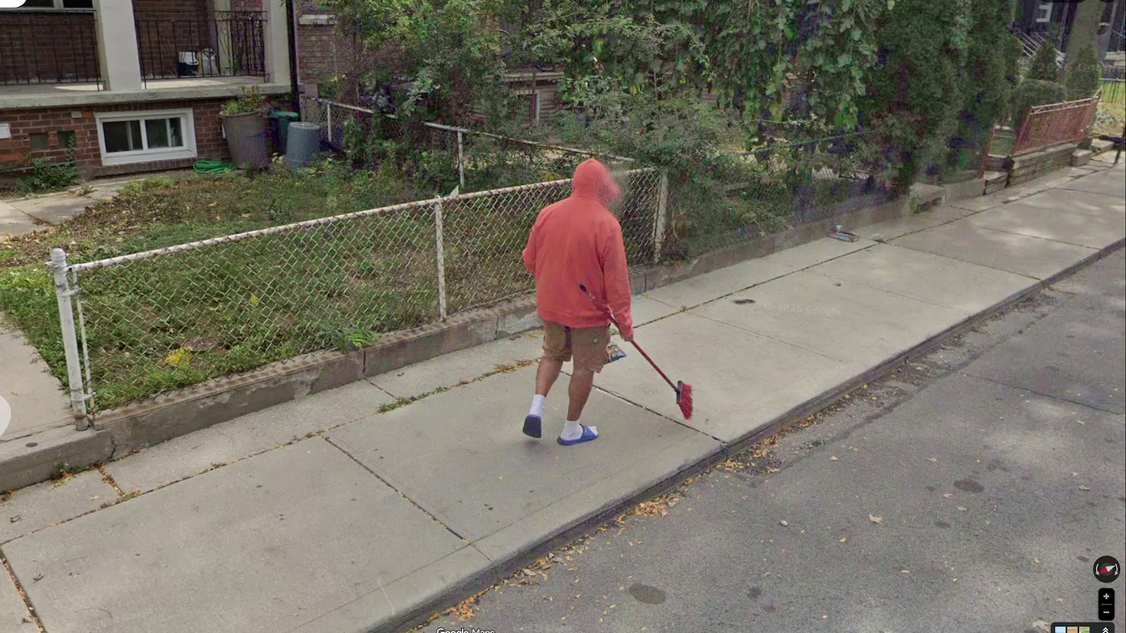
{"action": "key", "text": "Right"}
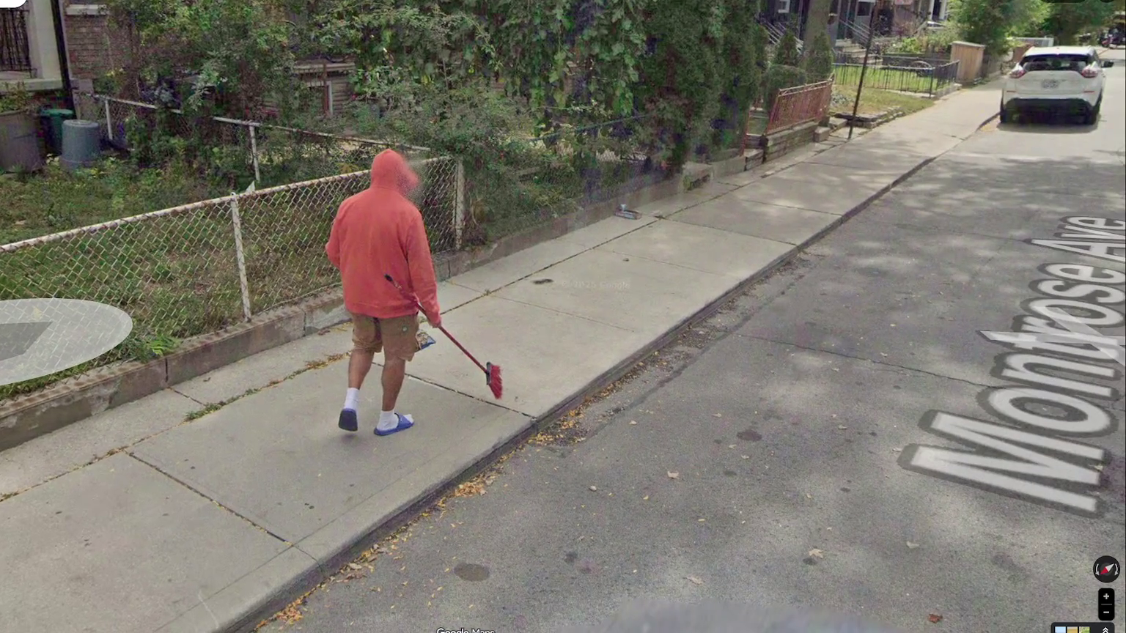
{"action": "key", "text": "Left"}
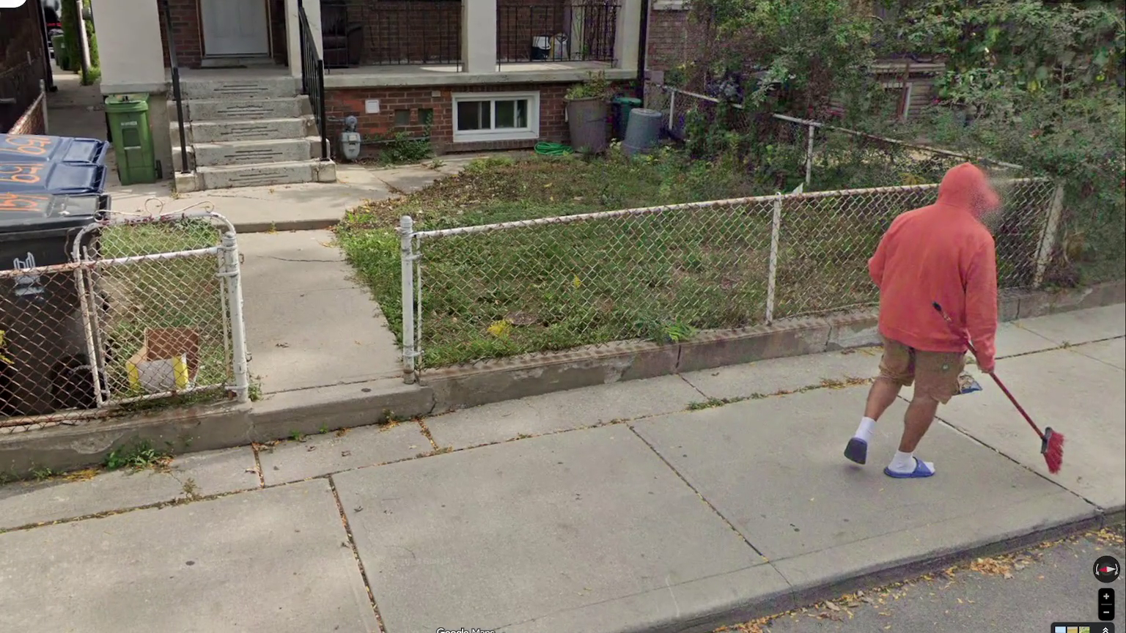
{"action": "left_click", "coordinate": [315, 271]}
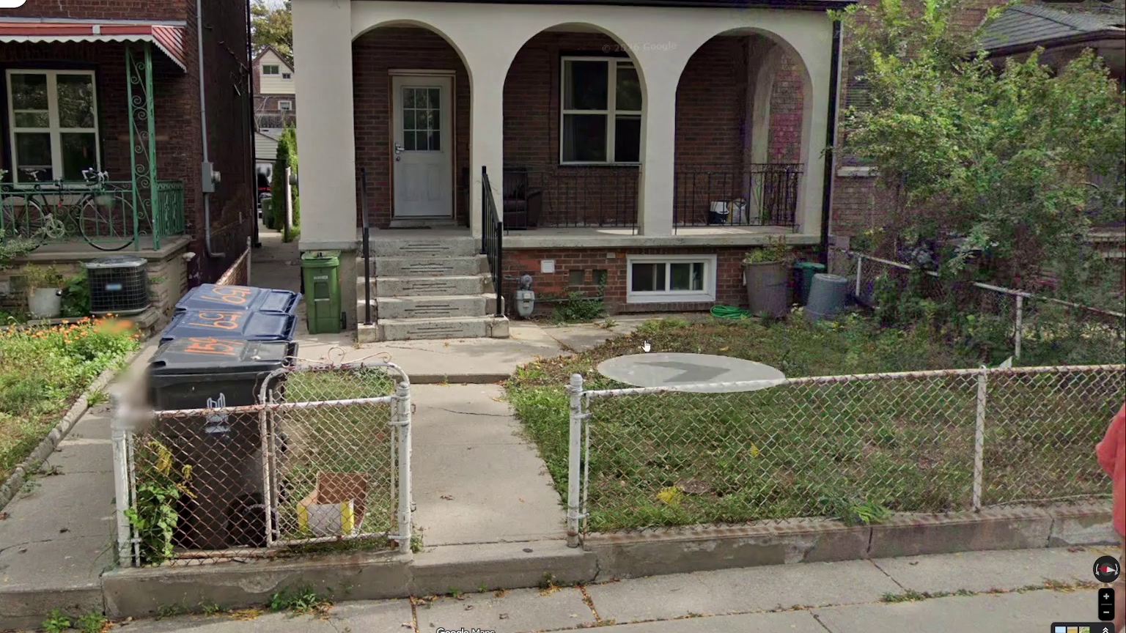
- Look up at the balcony and yard fence, then advance to look down Montrose Ave
{"action": "mouse_move", "coordinate": [539, 308]}
{"action": "left_mouse_down"}
{"action": "mouse_move", "coordinate": [527, 488]}
{"action": "mouse_move", "coordinate": [648, 505]}
{"action": "left_mouse_up"}
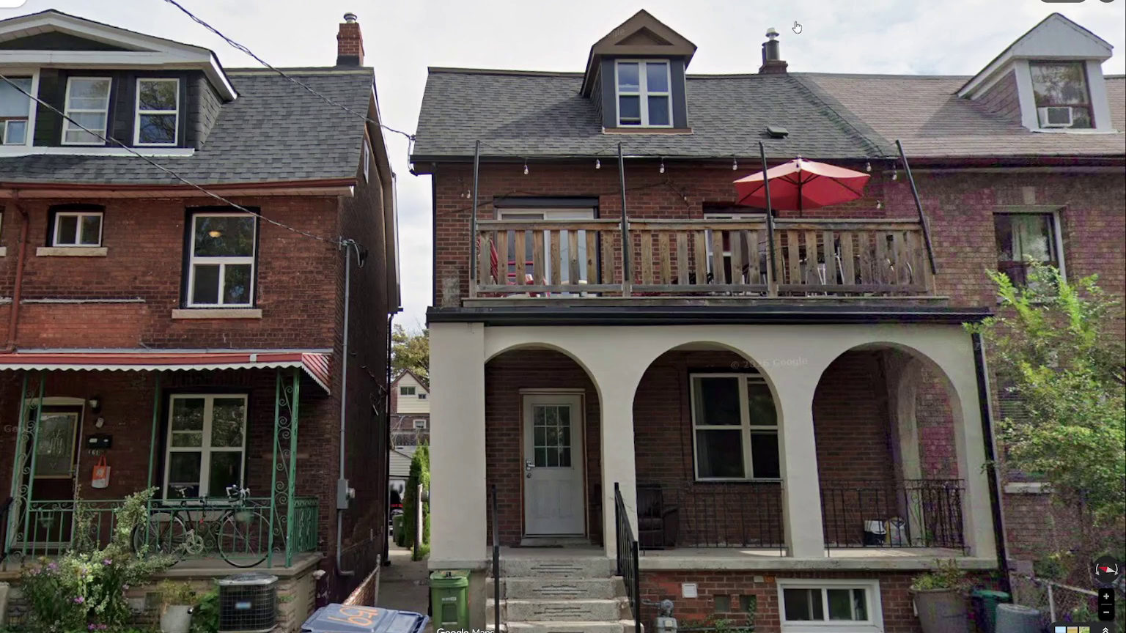
{"action": "left_click_drag", "start_coordinate": [807, 168], "coordinate": [551, 20]}
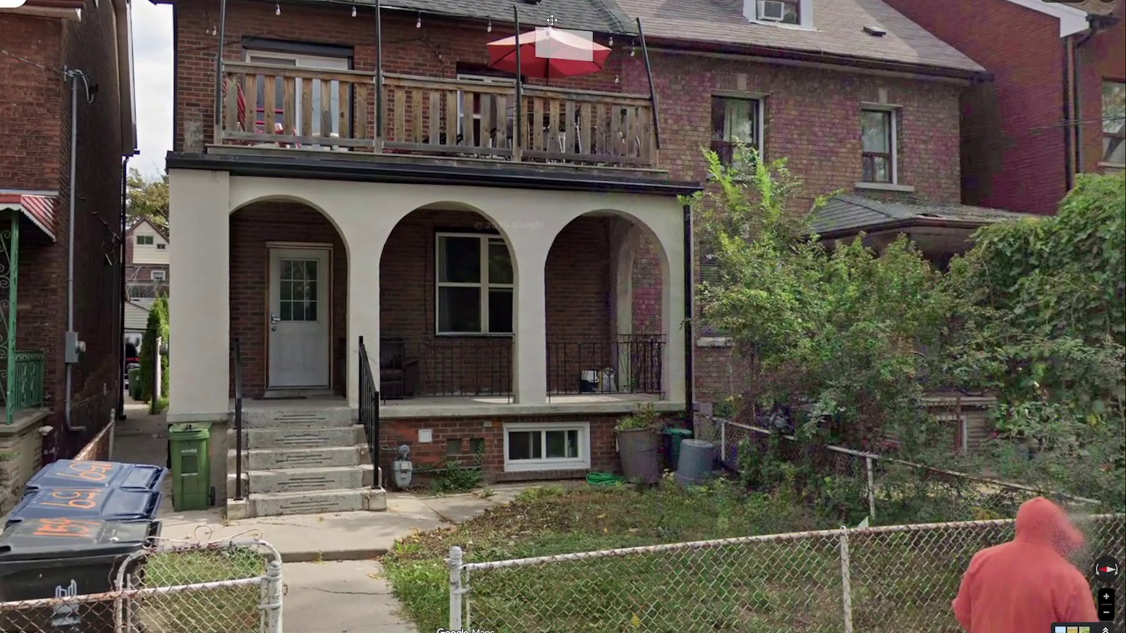
{"action": "left_click", "coordinate": [551, 20]}
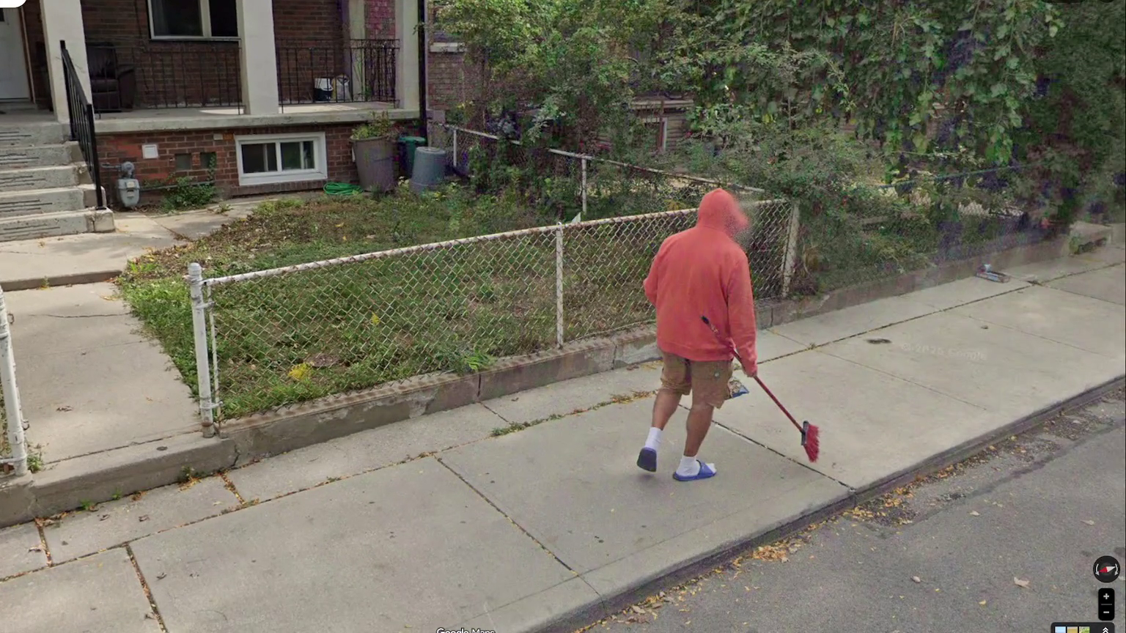
{"action": "mouse_move", "coordinate": [398, 402]}
{"action": "left_mouse_down"}
{"action": "mouse_move", "coordinate": [200, 347]}
{"action": "mouse_move", "coordinate": [335, 462]}
{"action": "mouse_move", "coordinate": [151, 308]}
{"action": "left_mouse_up"}
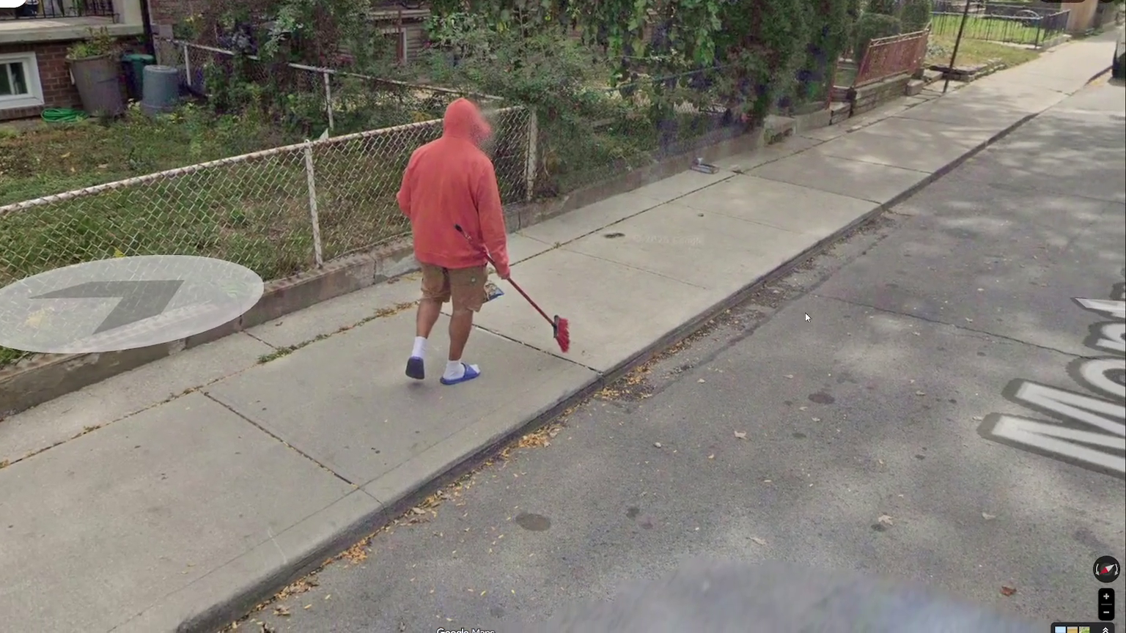
{"action": "left_click", "coordinate": [440, 333]}
- Turn toward the houses and move along the sidewalk to face those by the STOP sign
{"action": "left_click_drag", "start_coordinate": [439, 333], "coordinate": [728, 291]}
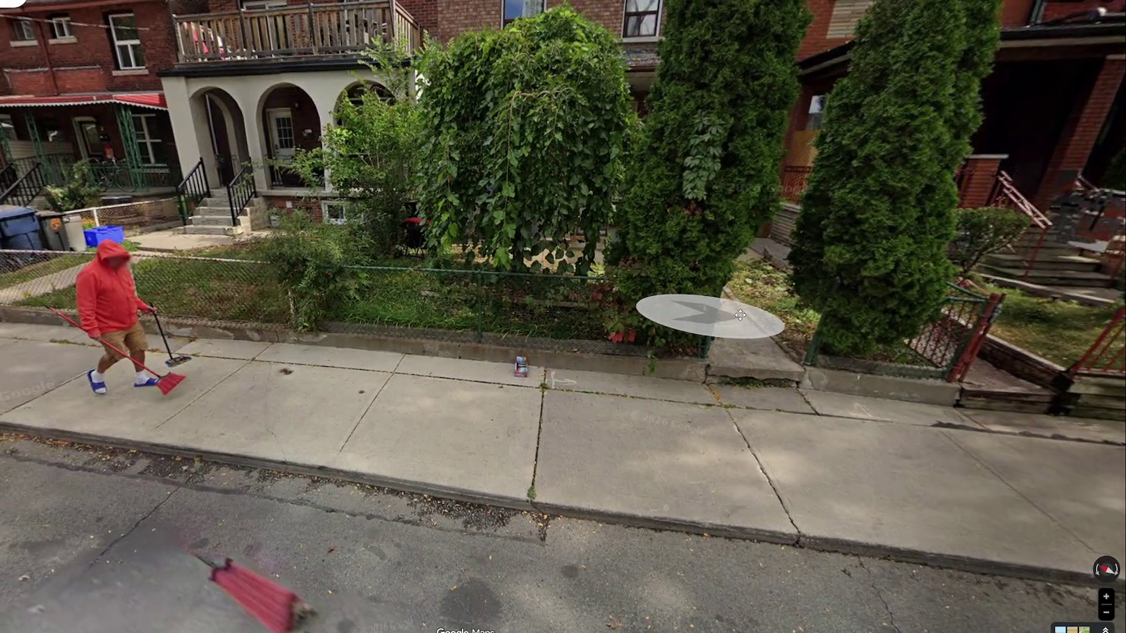
{"action": "left_click", "coordinate": [708, 314]}
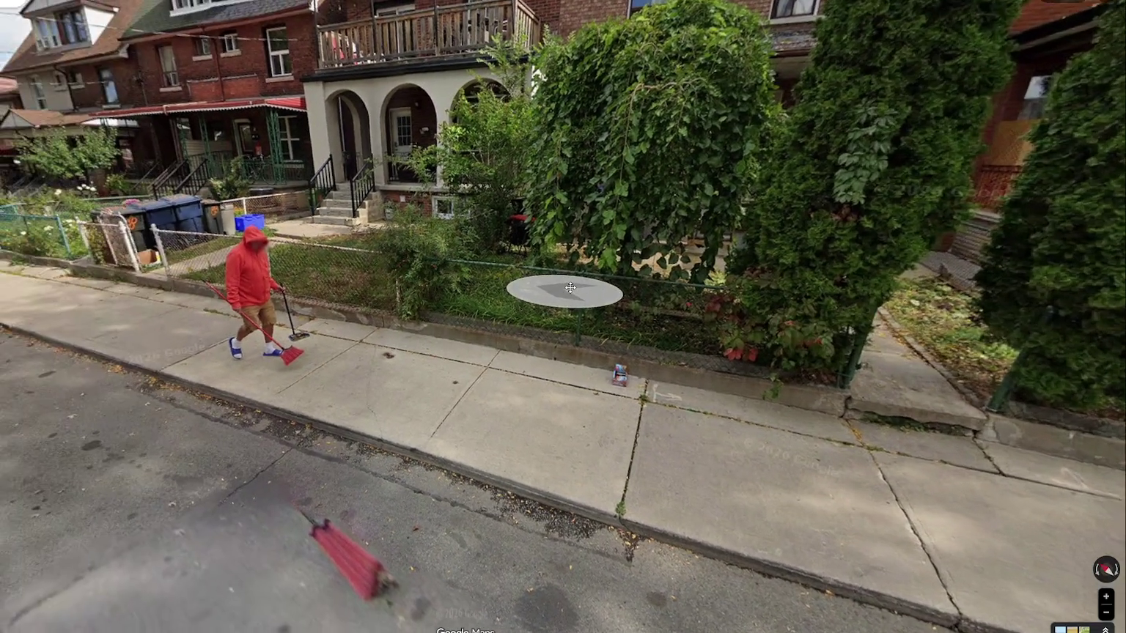
{"action": "left_click_drag", "start_coordinate": [633, 291], "coordinate": [560, 152]}
{"action": "mouse_move", "coordinate": [667, 465]}
{"action": "left_mouse_down"}
{"action": "mouse_move", "coordinate": [666, 390]}
{"action": "mouse_move", "coordinate": [700, 505]}
{"action": "mouse_move", "coordinate": [654, 505]}
{"action": "left_mouse_up"}
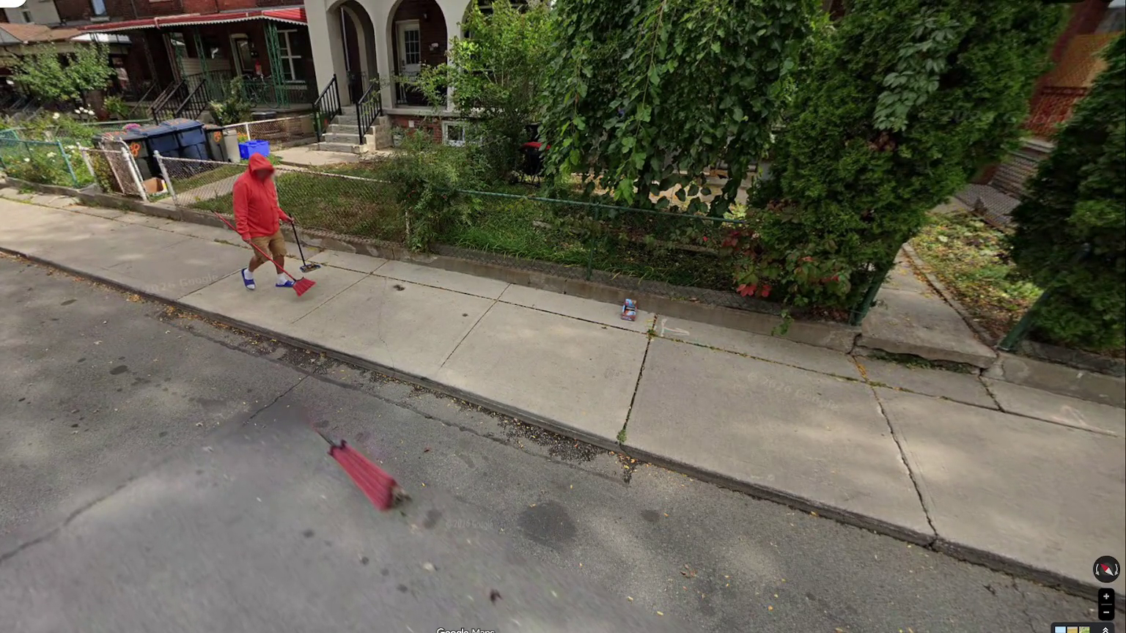
{"action": "mouse_move", "coordinate": [816, 152]}
{"action": "left_mouse_down"}
{"action": "mouse_move", "coordinate": [673, 257]}
{"action": "mouse_move", "coordinate": [673, 297]}
{"action": "mouse_move", "coordinate": [563, 326]}
{"action": "mouse_move", "coordinate": [422, 313]}
{"action": "left_mouse_up"}
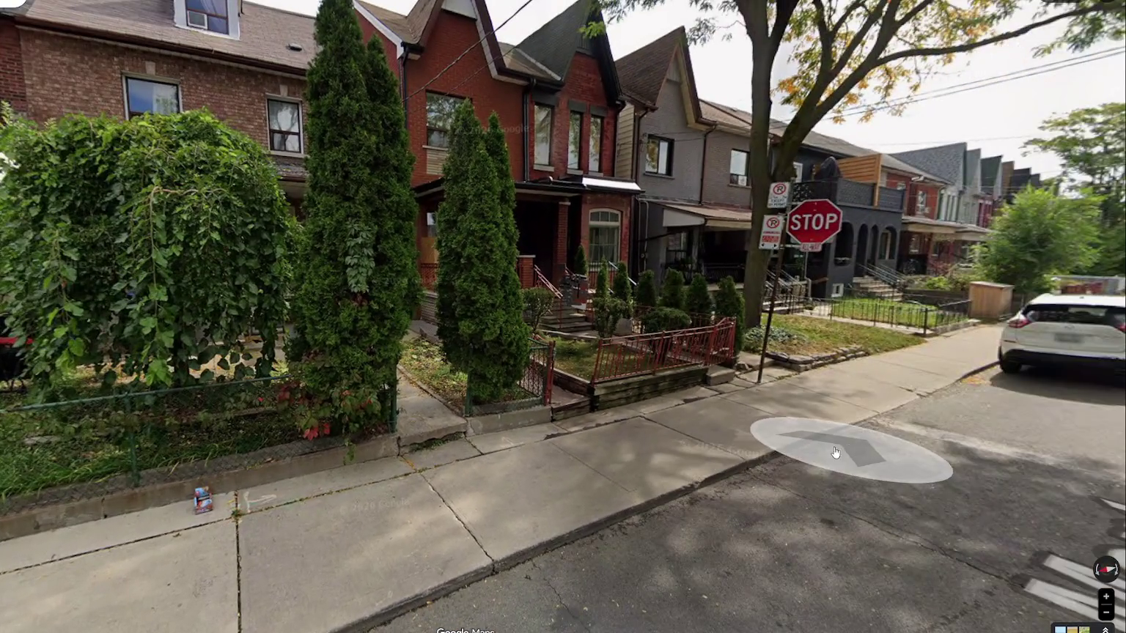
{"action": "left_click", "coordinate": [834, 452]}
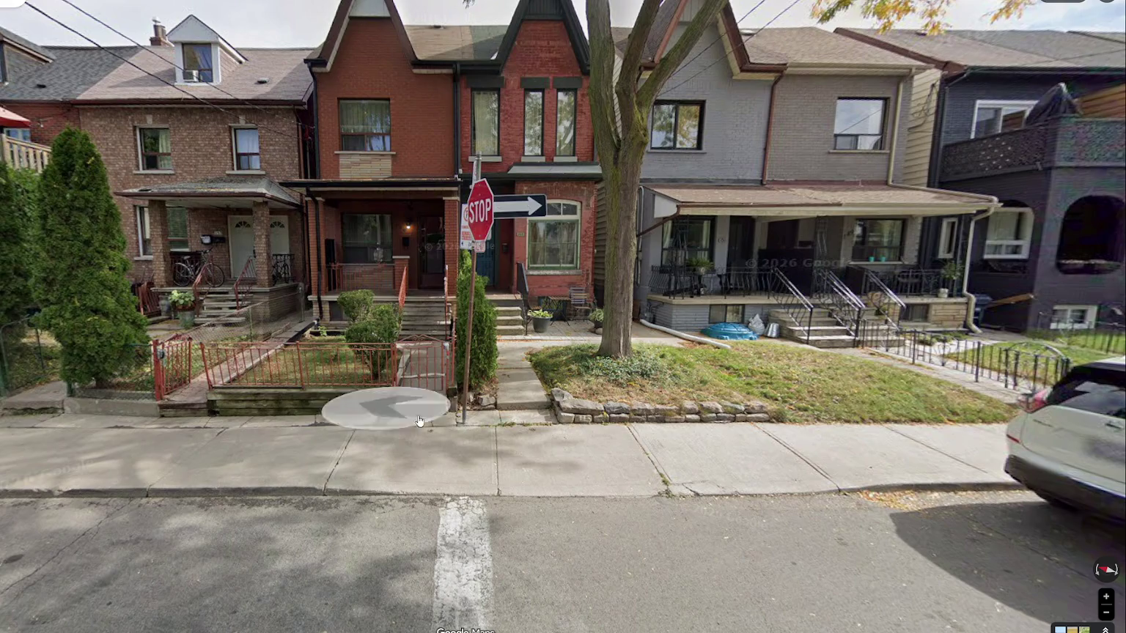
- Move closer to the red-fenced front yard with zooming, then back to a wider view
{"action": "left_click", "coordinate": [385, 405]}
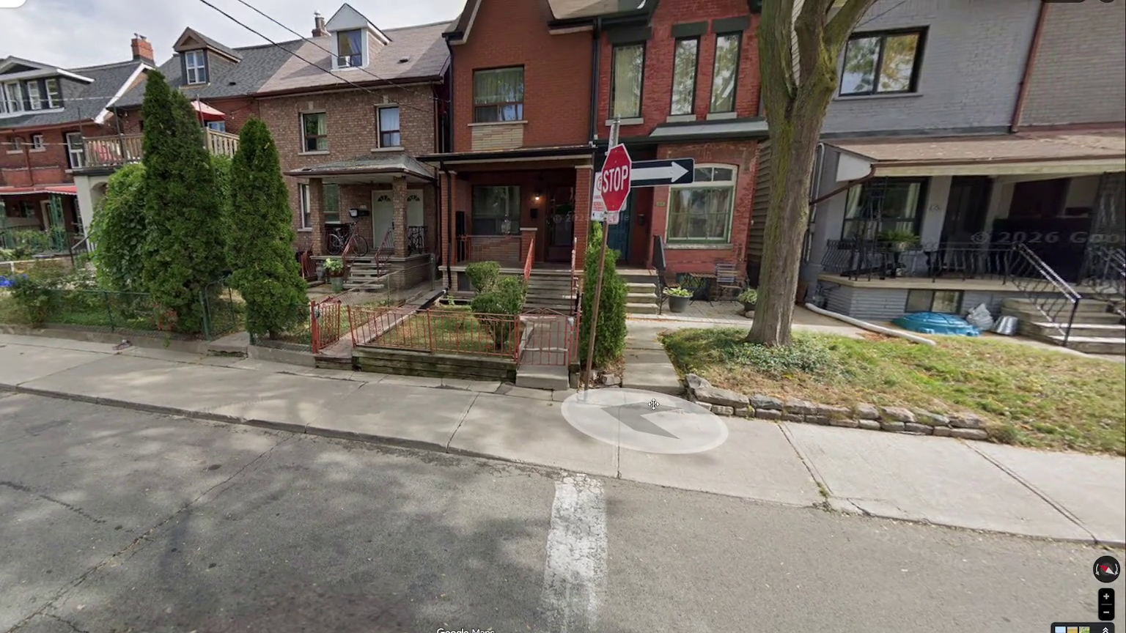
{"action": "scroll", "coordinate": [652, 374], "scroll_direction": "up", "scroll_amount": 3}
{"action": "left_click", "coordinate": [511, 187]}
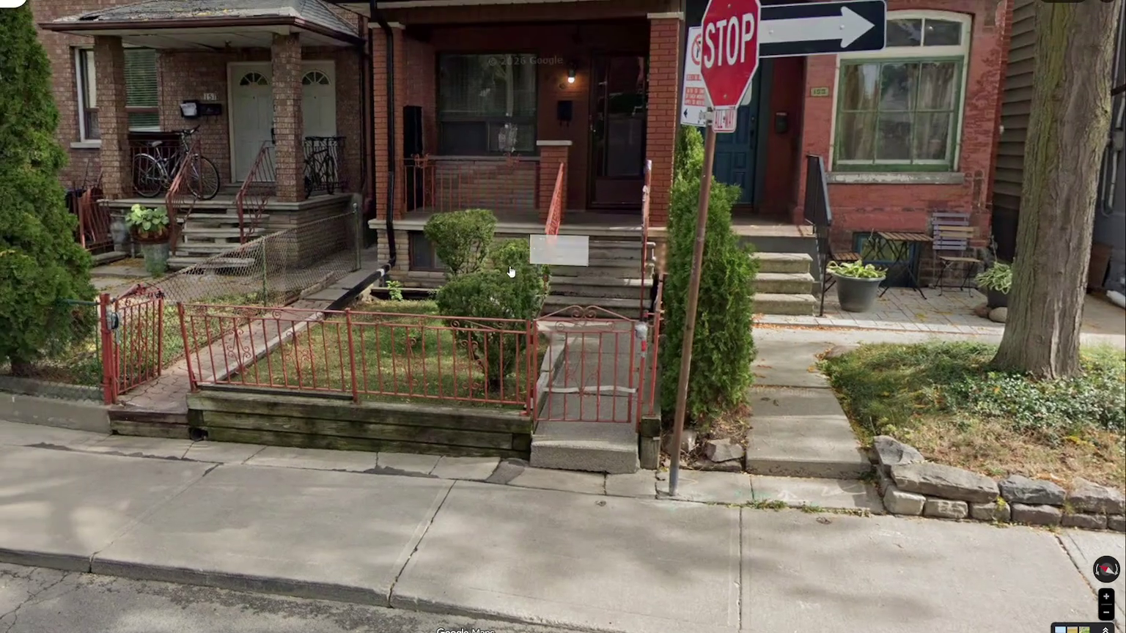
{"action": "scroll", "coordinate": [454, 253], "scroll_direction": "up", "scroll_amount": 3}
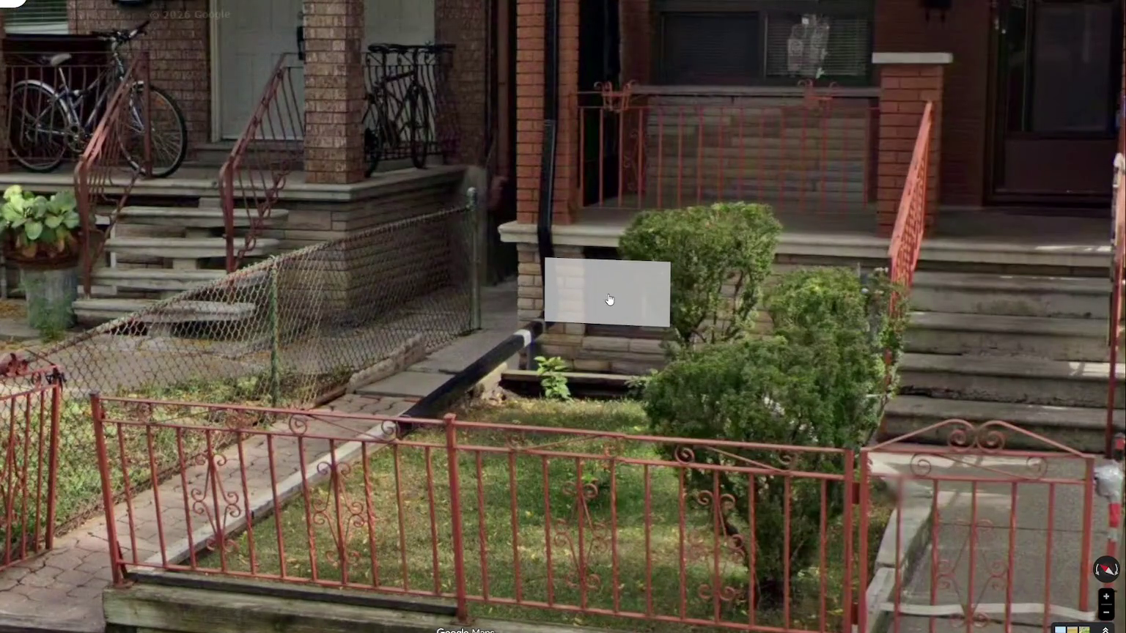
{"action": "left_click", "coordinate": [605, 297]}
{"action": "scroll", "coordinate": [566, 322], "scroll_direction": "down", "scroll_amount": 3}
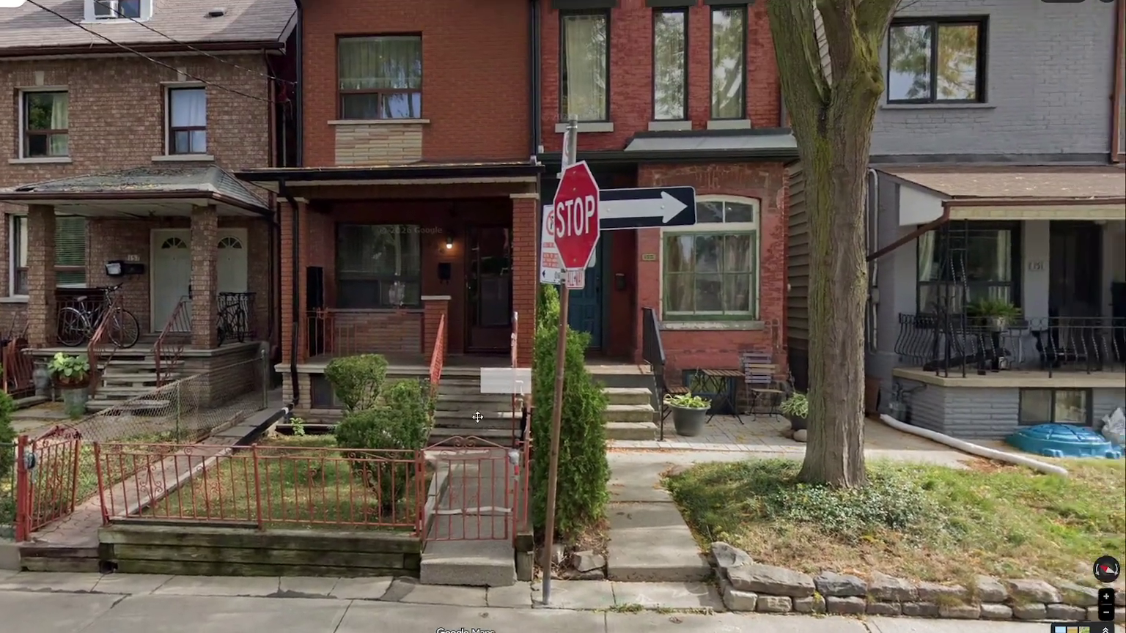
{"action": "scroll", "coordinate": [502, 448], "scroll_direction": "down", "scroll_amount": 2}
- Travel down the street past the grey and purple houses toward house 147
{"action": "left_click", "coordinate": [501, 448]}
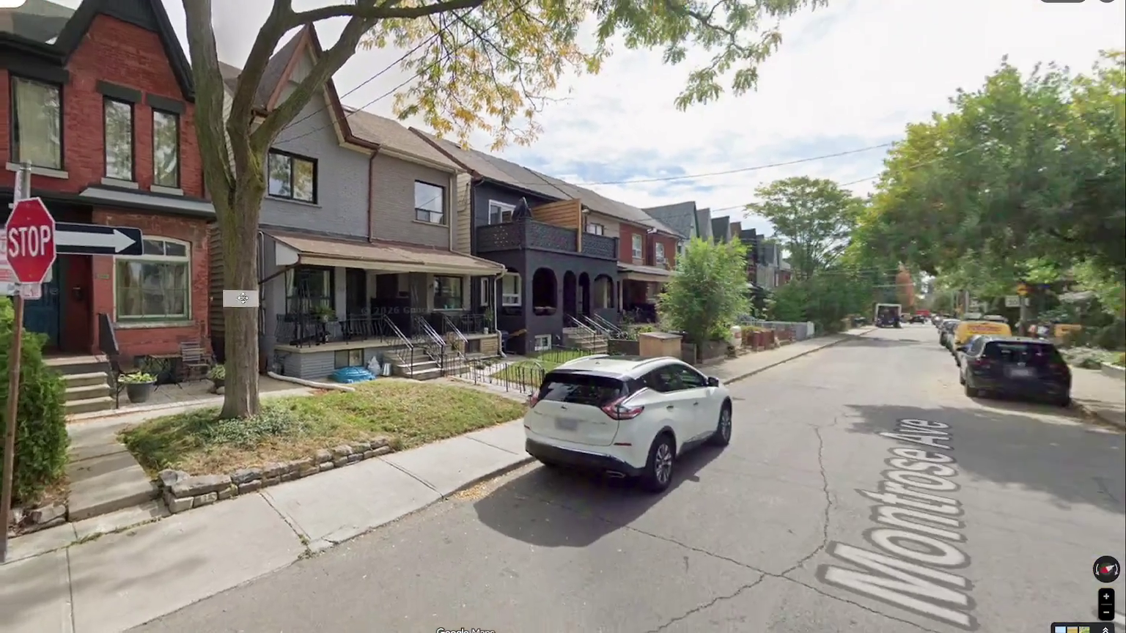
{"action": "left_click", "coordinate": [843, 451]}
{"action": "left_click", "coordinate": [638, 458]}
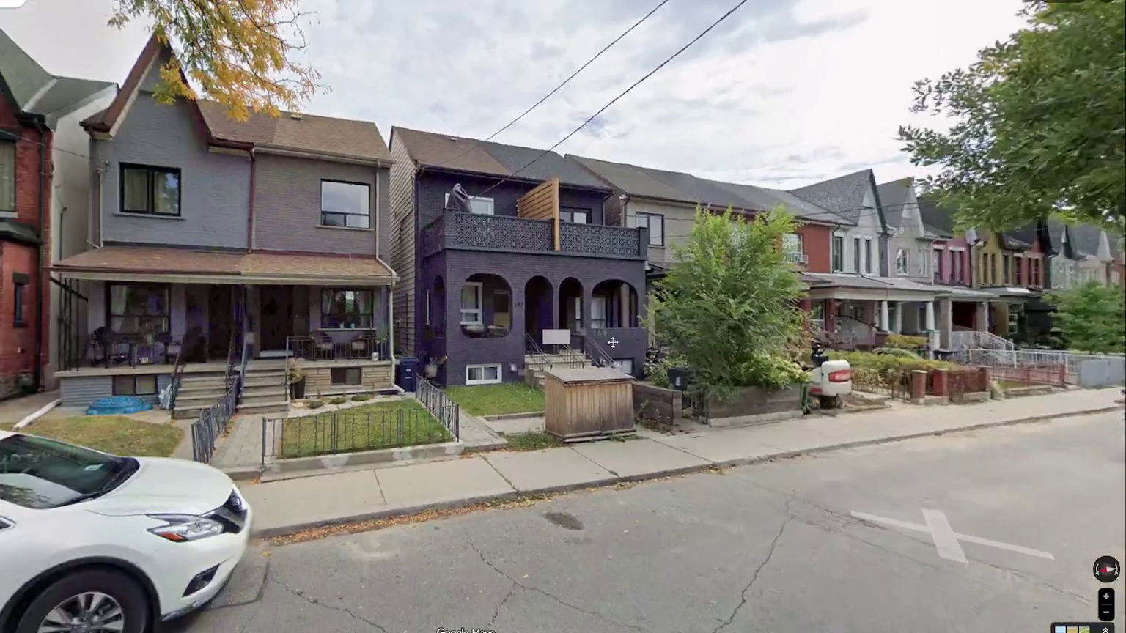
{"action": "scroll", "coordinate": [656, 339], "scroll_direction": "up", "scroll_amount": 2}
{"action": "scroll", "coordinate": [657, 339], "scroll_direction": "up", "scroll_amount": 1}
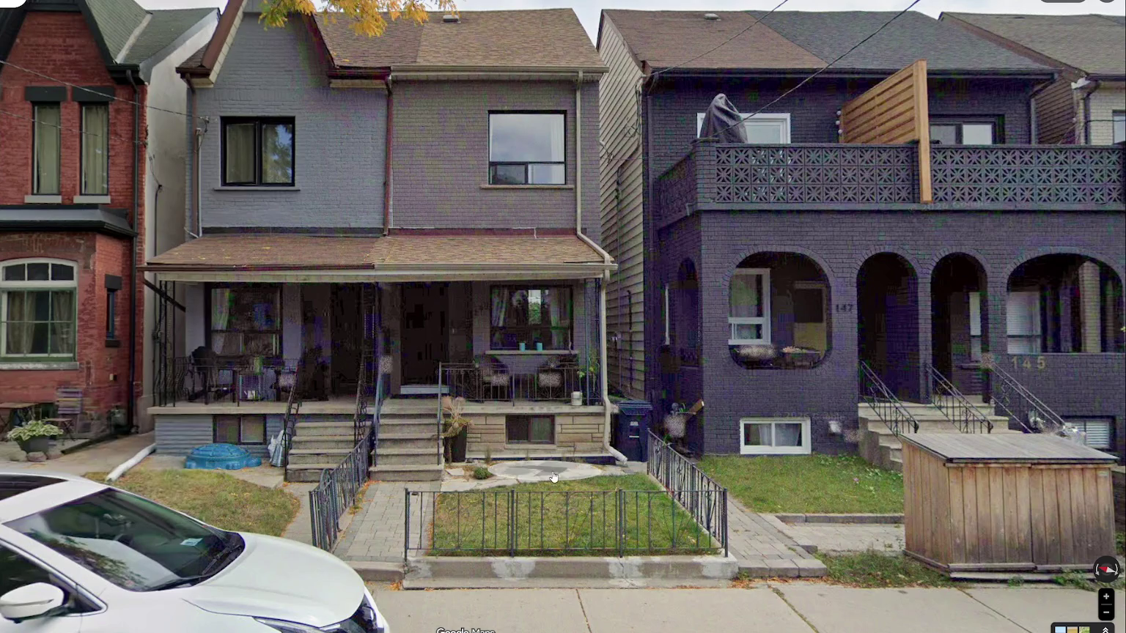
{"action": "left_click", "coordinate": [777, 498]}
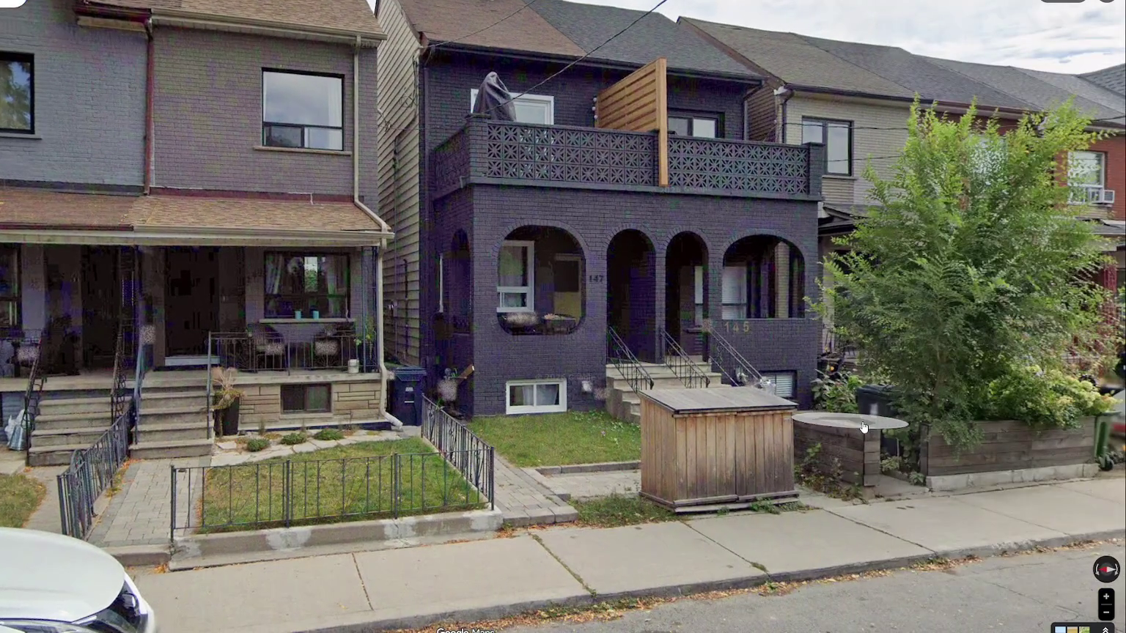
{"action": "left_click", "coordinate": [863, 428]}
{"action": "left_click", "coordinate": [452, 304]}
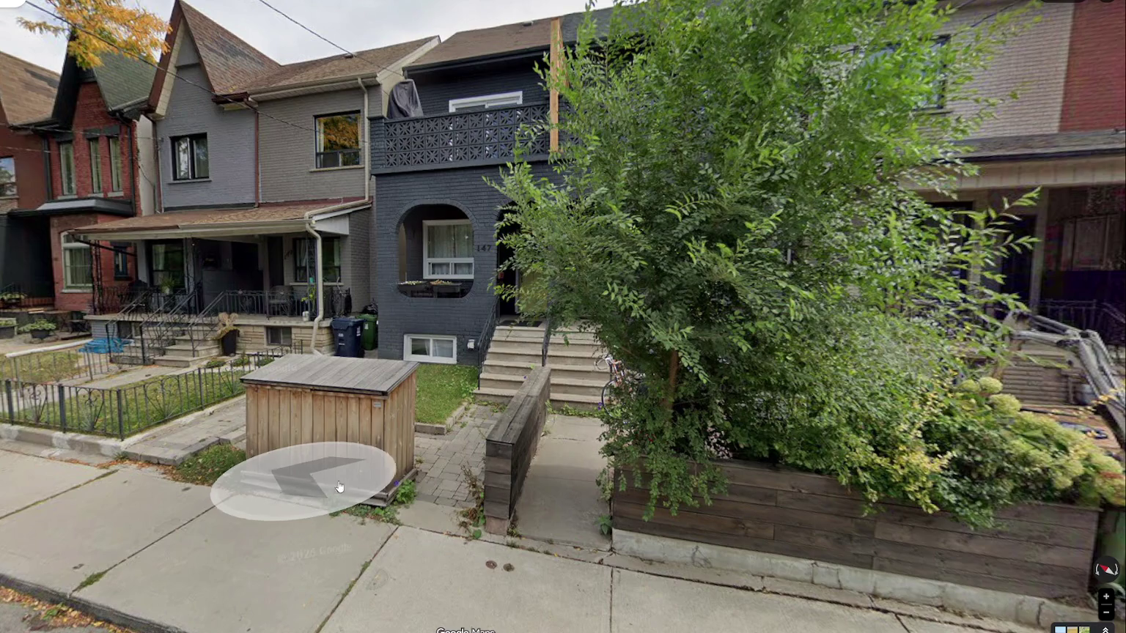
- Continue past the planter up to the red-fenced flowering front garden
{"action": "left_click", "coordinate": [716, 552]}
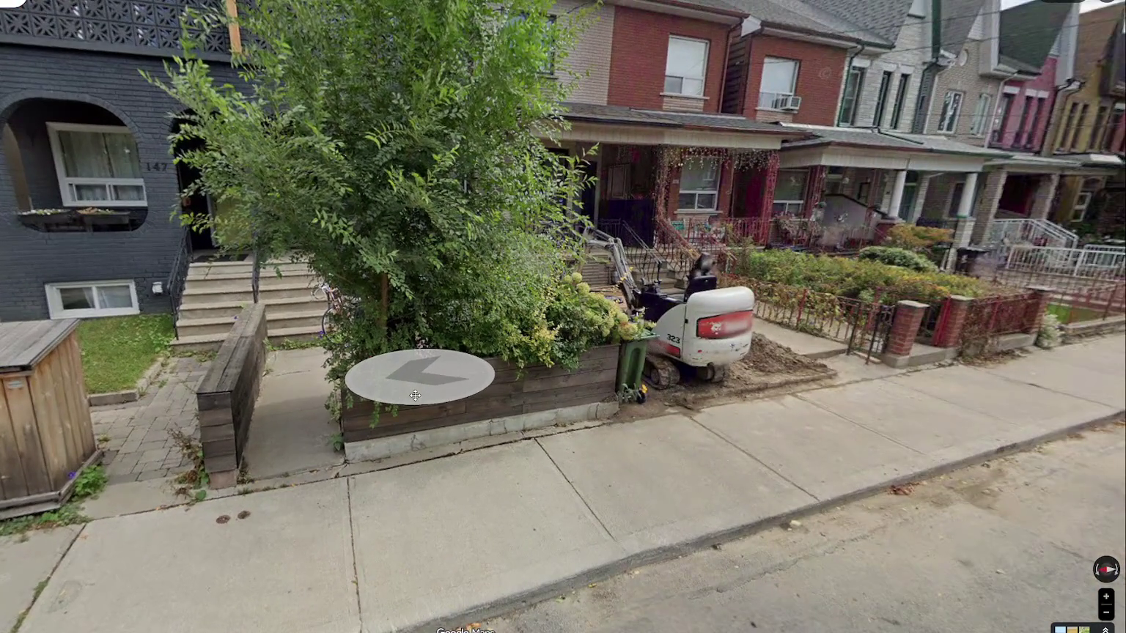
{"action": "mouse_move", "coordinate": [415, 395]}
{"action": "left_mouse_down"}
{"action": "mouse_move", "coordinate": [554, 382]}
{"action": "mouse_move", "coordinate": [216, 451]}
{"action": "left_mouse_up"}
{"action": "left_click", "coordinate": [716, 376]}
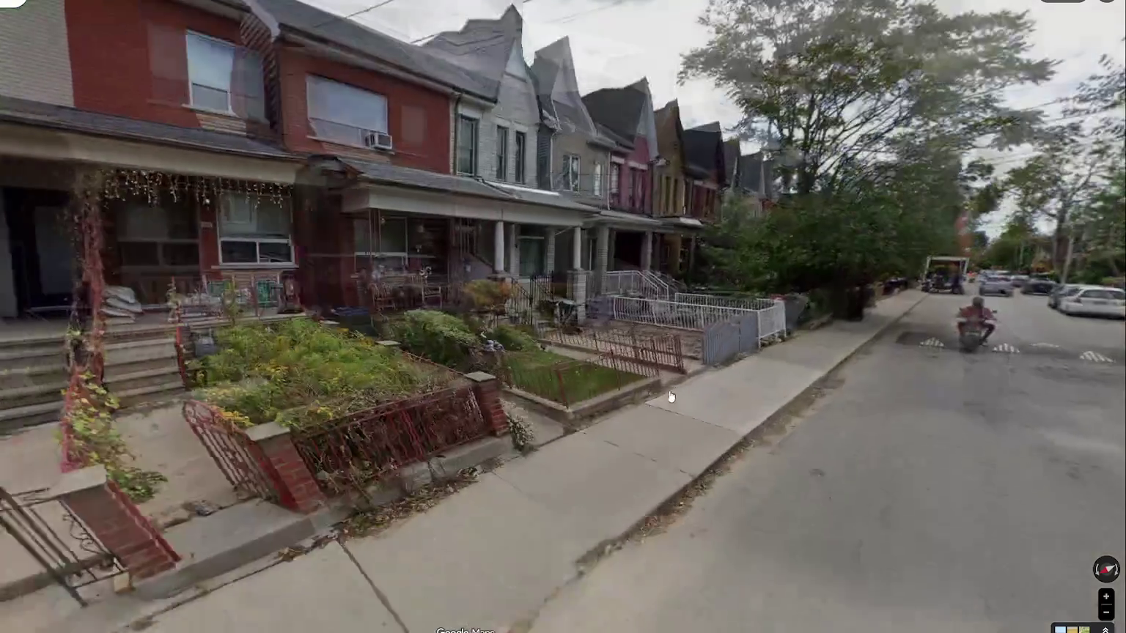
{"action": "left_click", "coordinate": [402, 397]}
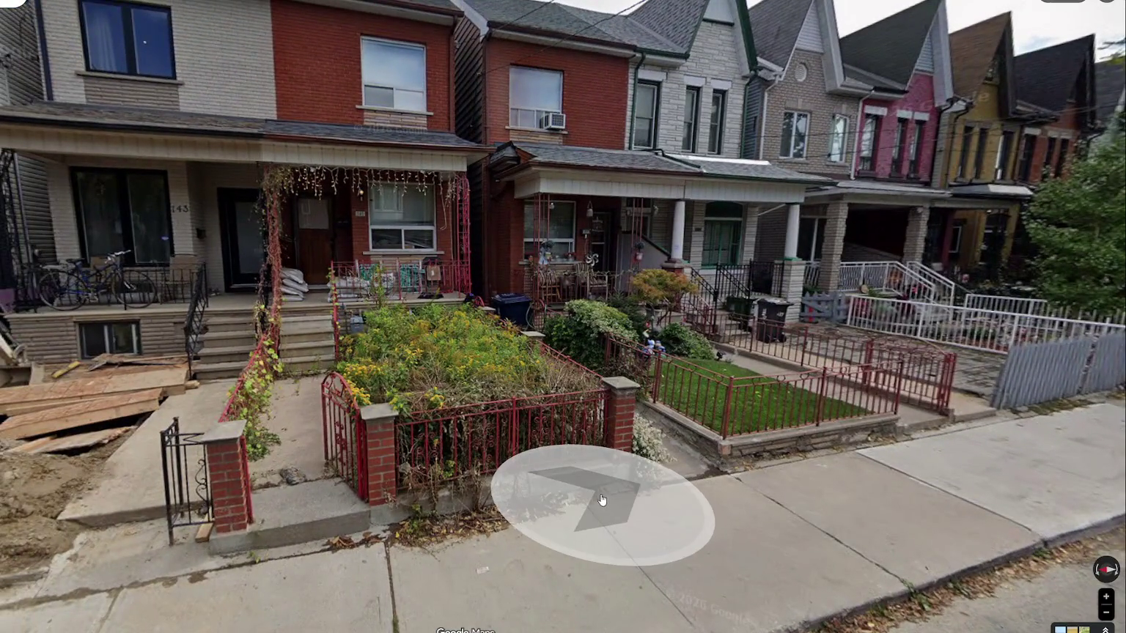
{"action": "left_click", "coordinate": [602, 502]}
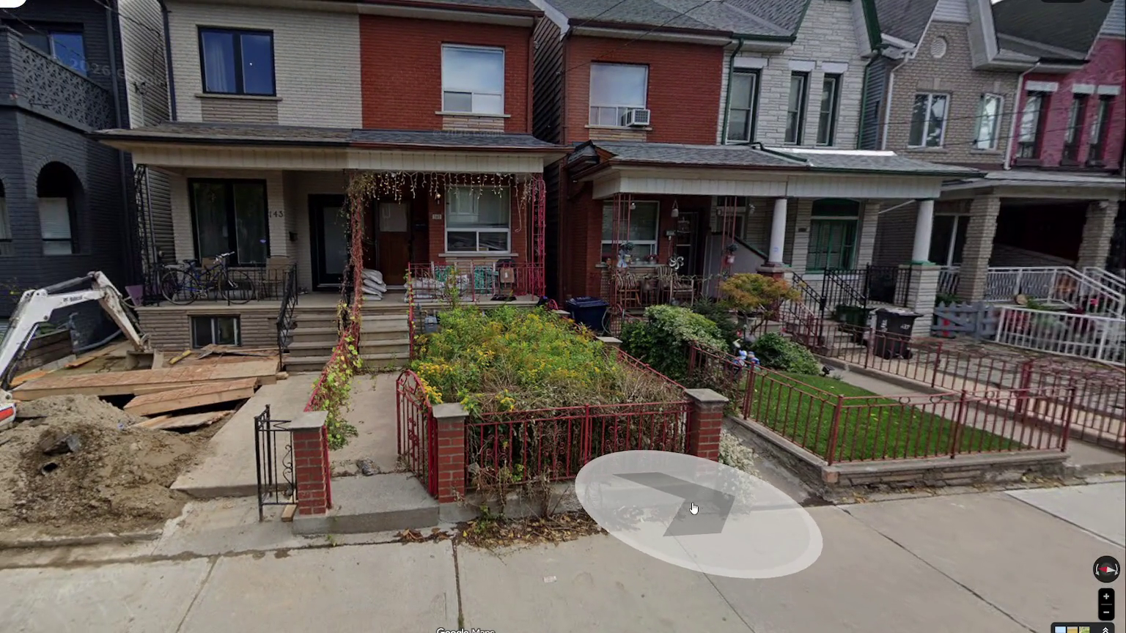
{"action": "left_click", "coordinate": [689, 508]}
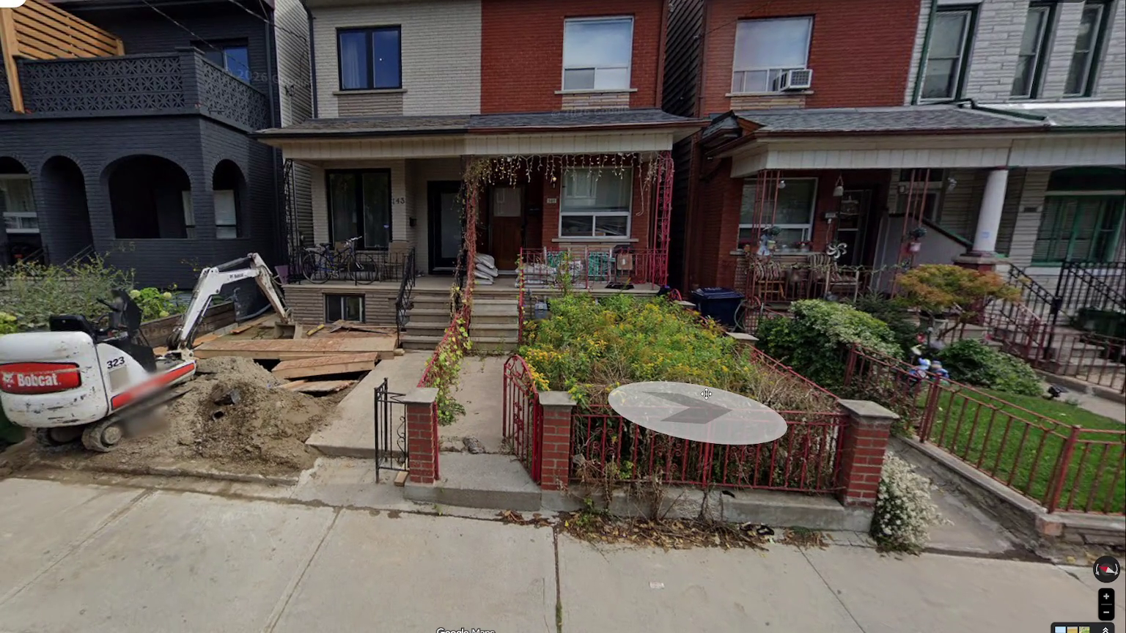
- Turn down Montrose Ave and step toward the white-fenced house fronts
{"action": "scroll", "coordinate": [706, 394], "scroll_direction": "down", "scroll_amount": 3}
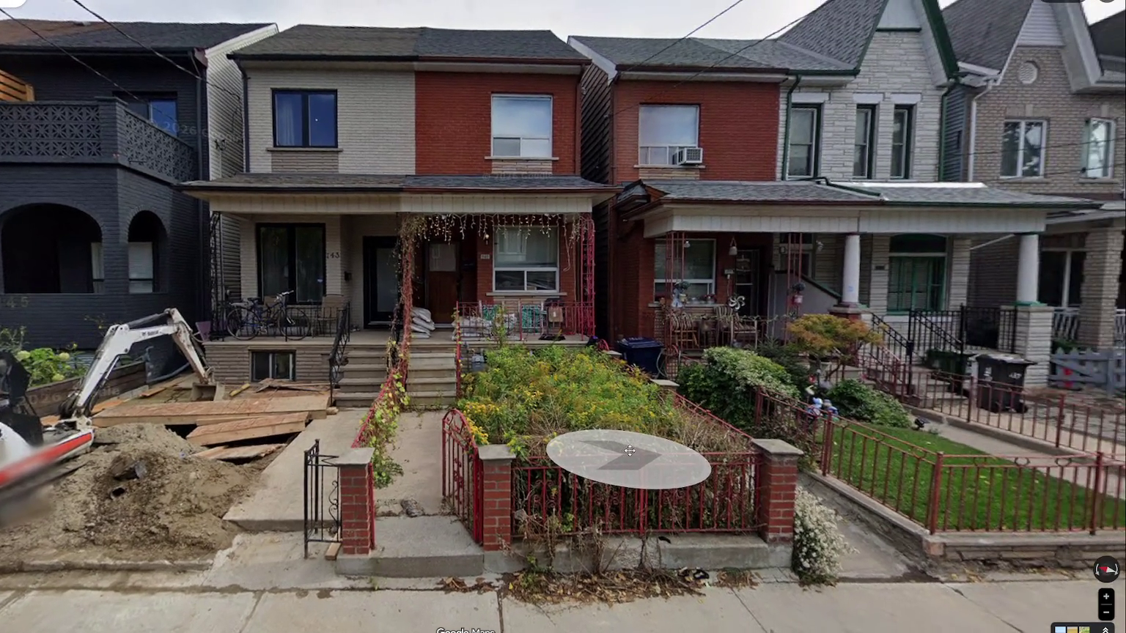
{"action": "mouse_move", "coordinate": [629, 451]}
{"action": "left_mouse_down"}
{"action": "mouse_move", "coordinate": [569, 379]}
{"action": "mouse_move", "coordinate": [594, 403]}
{"action": "left_mouse_up"}
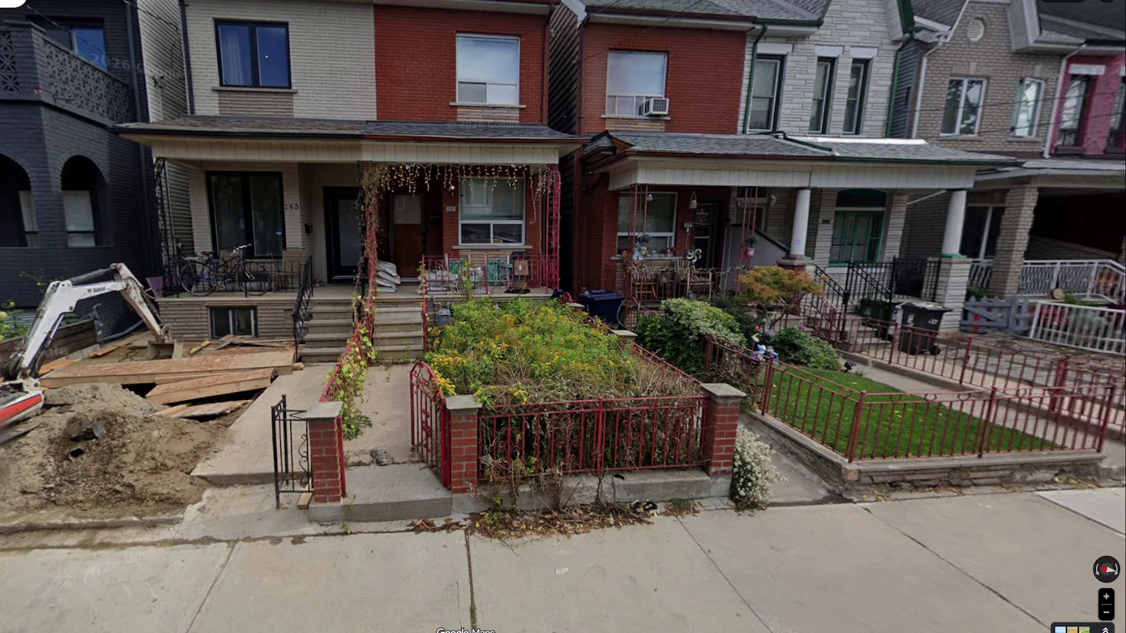
{"action": "left_click_drag", "start_coordinate": [1026, 322], "coordinate": [491, 318]}
{"action": "left_click", "coordinate": [492, 318]}
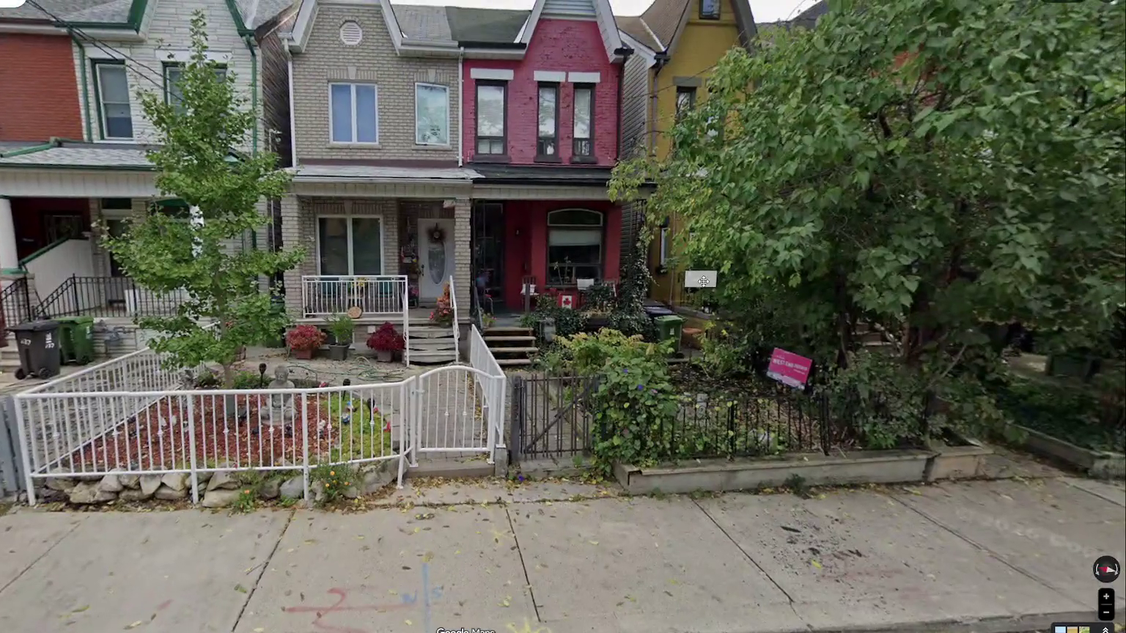
{"action": "left_click", "coordinate": [703, 280]}
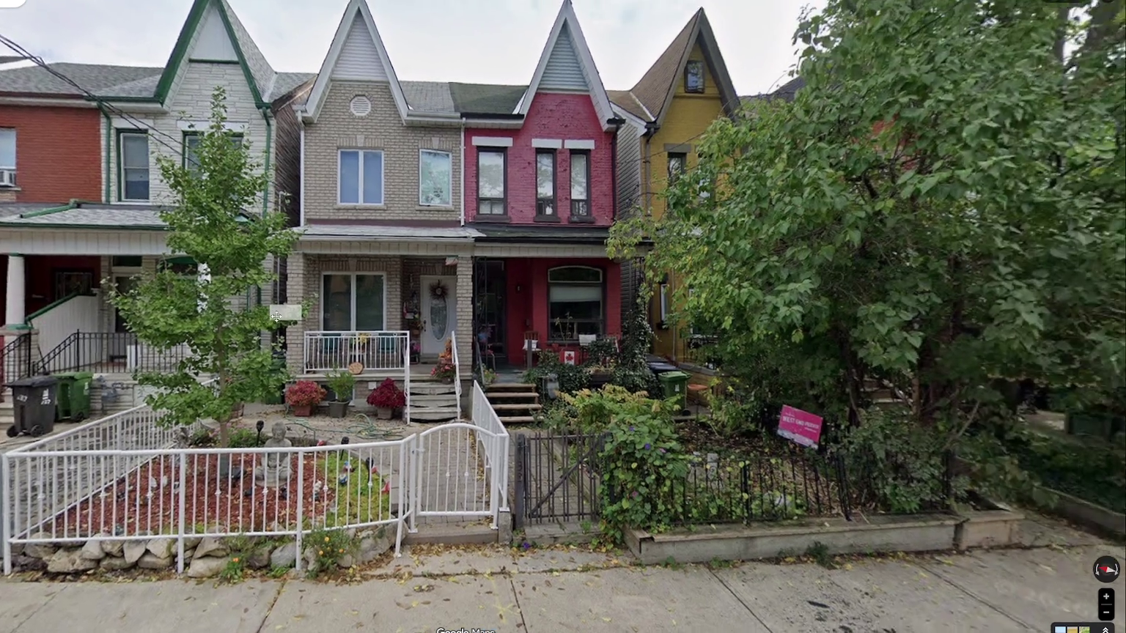
- Advance to the next brick row houses and look down the street toward the truck
{"action": "mouse_move", "coordinate": [352, 286]}
{"action": "left_mouse_down"}
{"action": "mouse_move", "coordinate": [214, 222]}
{"action": "mouse_move", "coordinate": [353, 208]}
{"action": "left_mouse_up"}
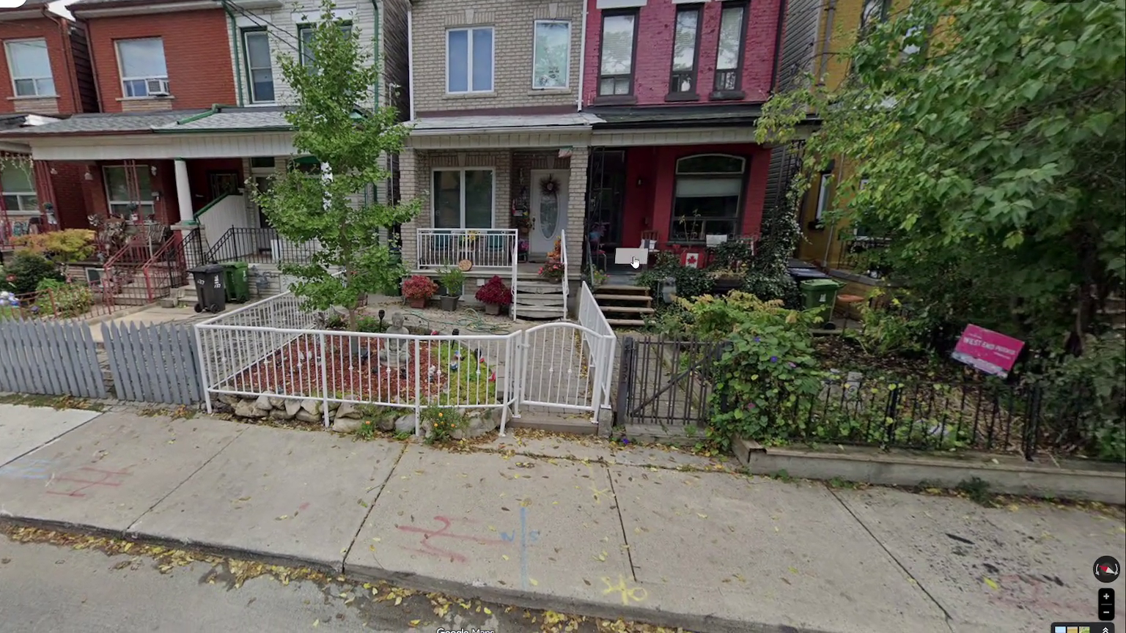
{"action": "left_click_drag", "start_coordinate": [634, 262], "coordinate": [592, 256]}
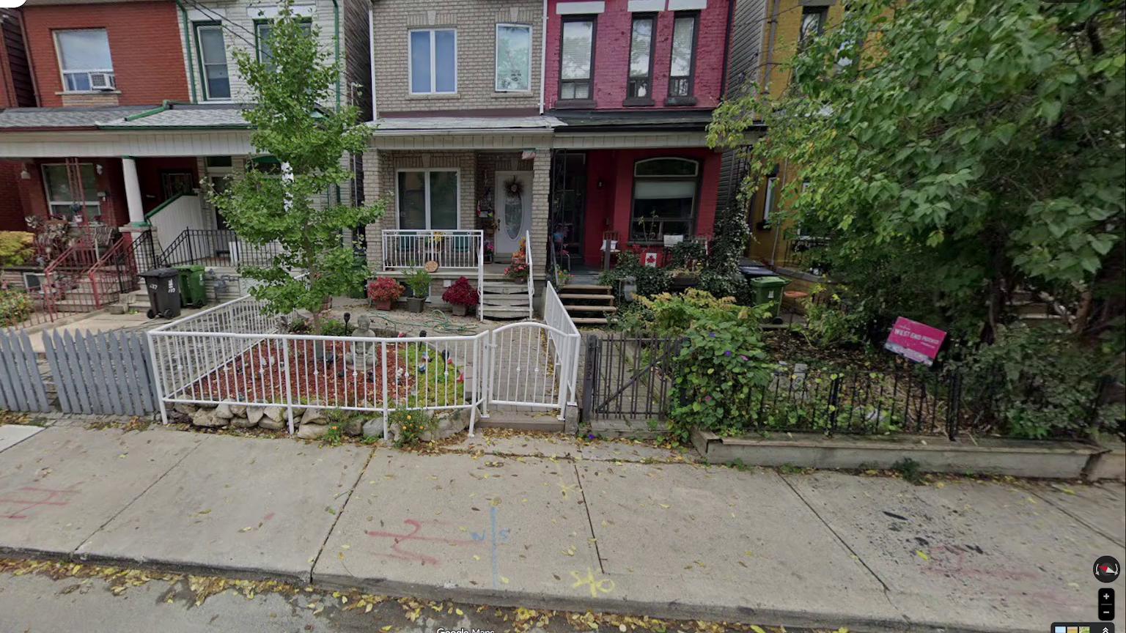
{"action": "left_click_drag", "start_coordinate": [305, 246], "coordinate": [168, 180]}
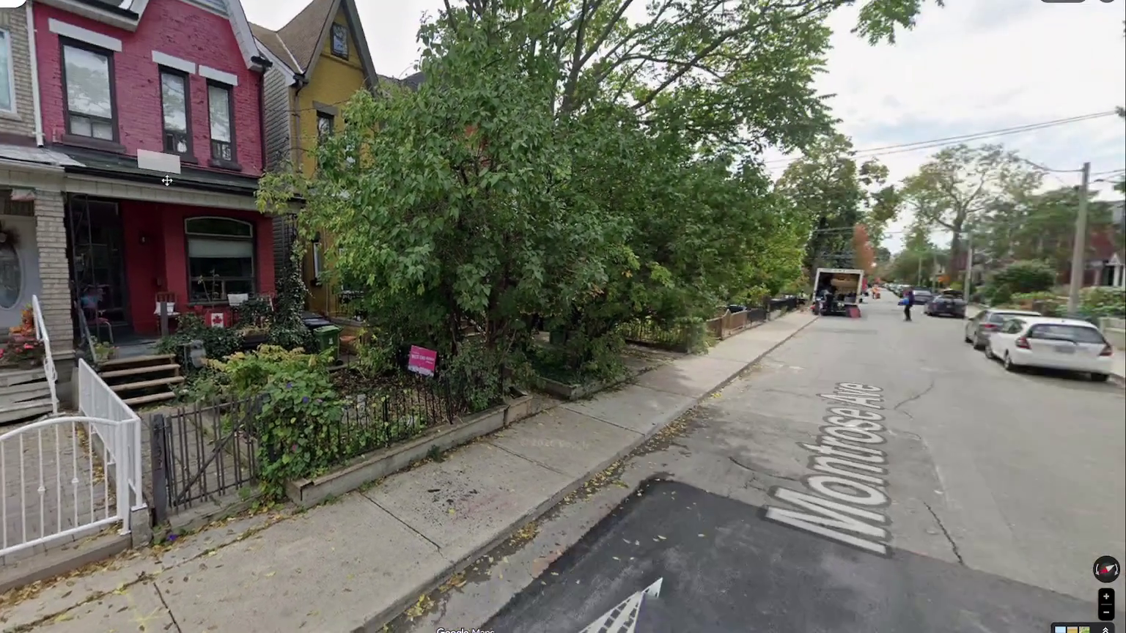
{"action": "left_click", "coordinate": [738, 354]}
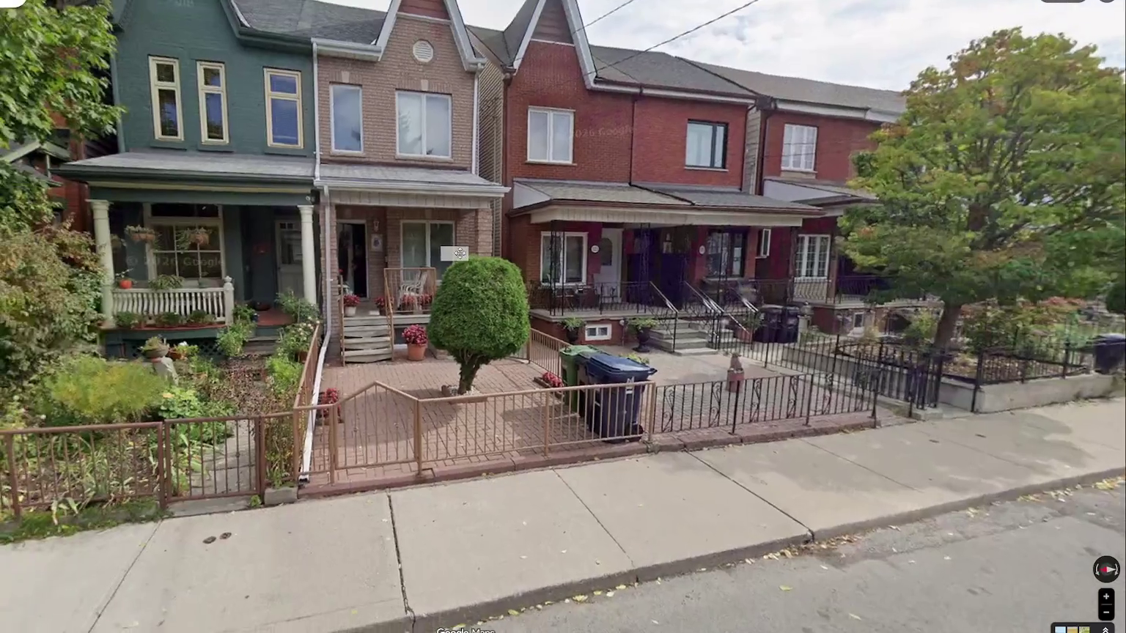
{"action": "left_click", "coordinate": [459, 253]}
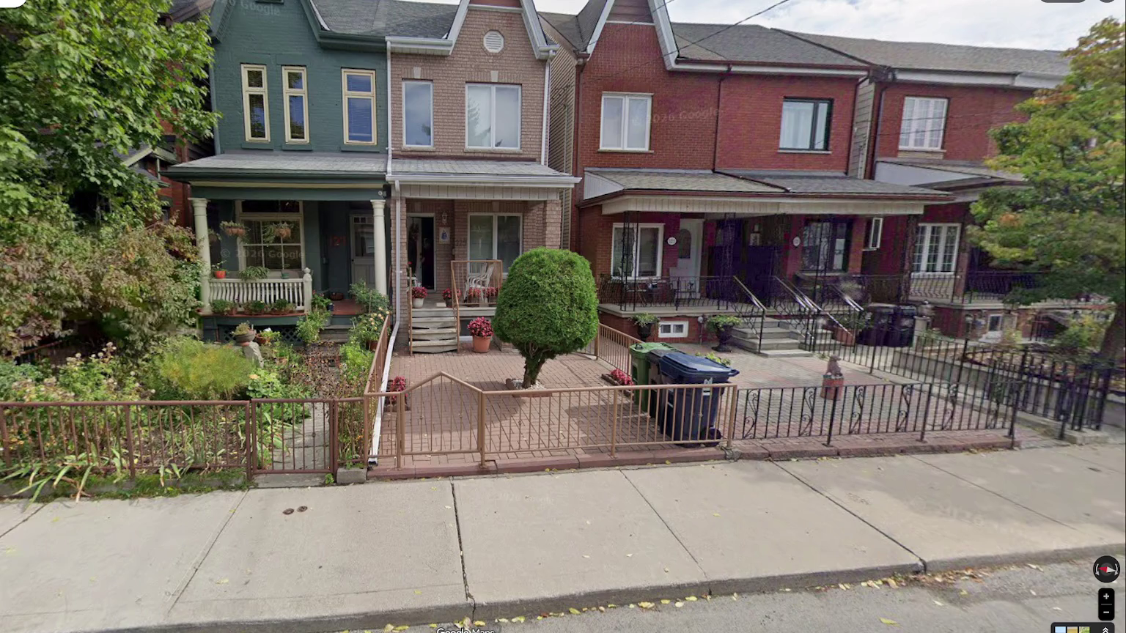
{"action": "left_click_drag", "start_coordinate": [916, 293], "coordinate": [702, 292]}
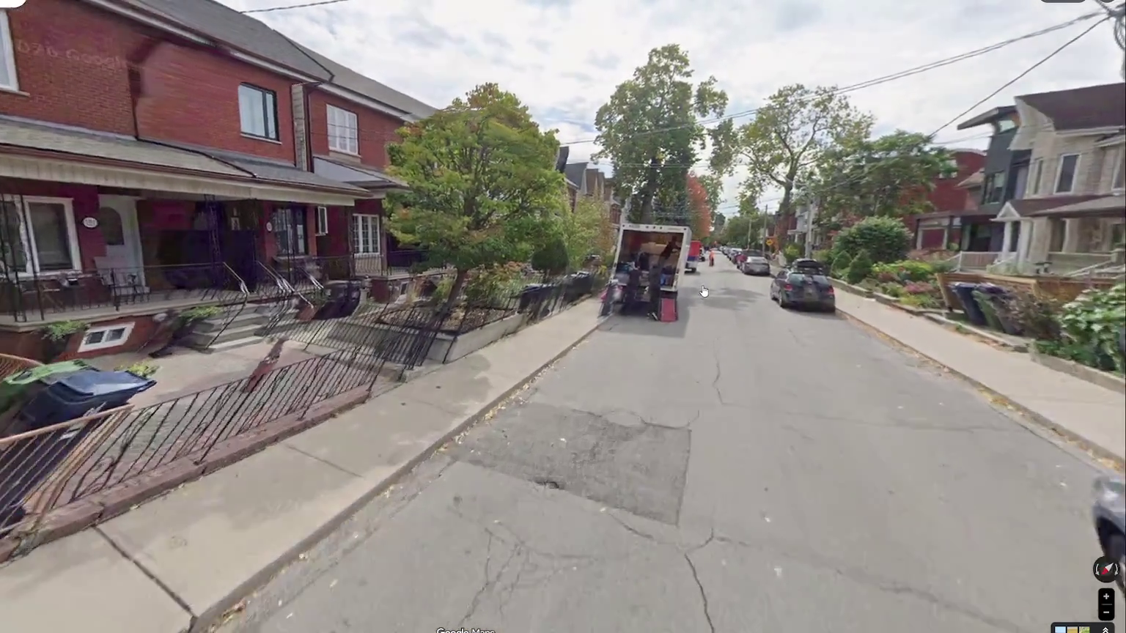
- Move down Montrose Ave, turning between the sunlit row-house facades and the road view
{"action": "left_click", "coordinate": [702, 291]}
{"action": "left_click_drag", "start_coordinate": [439, 293], "coordinate": [778, 292]}
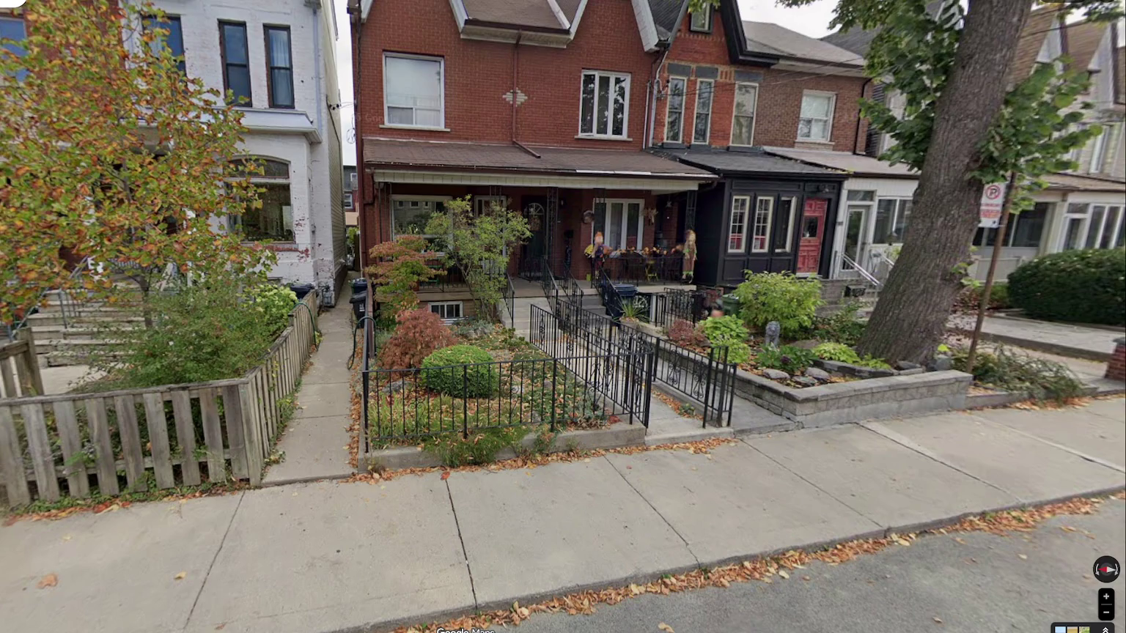
{"action": "left_click_drag", "start_coordinate": [317, 287], "coordinate": [312, 350]}
{"action": "key", "text": "Left"}
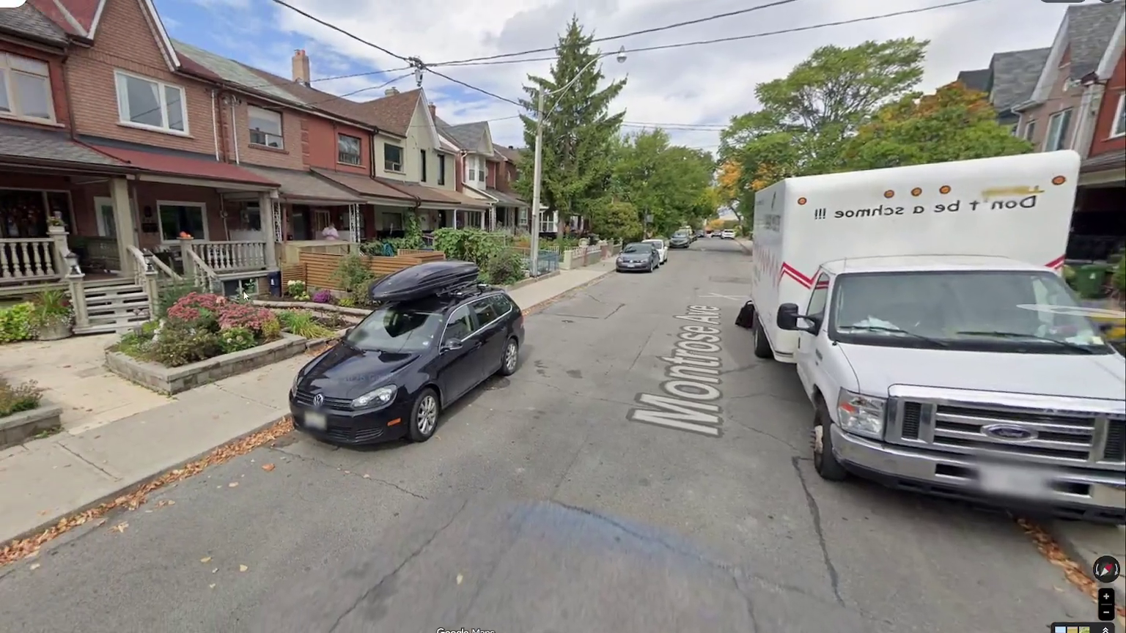
{"action": "left_click_drag", "start_coordinate": [245, 296], "coordinate": [793, 304]}
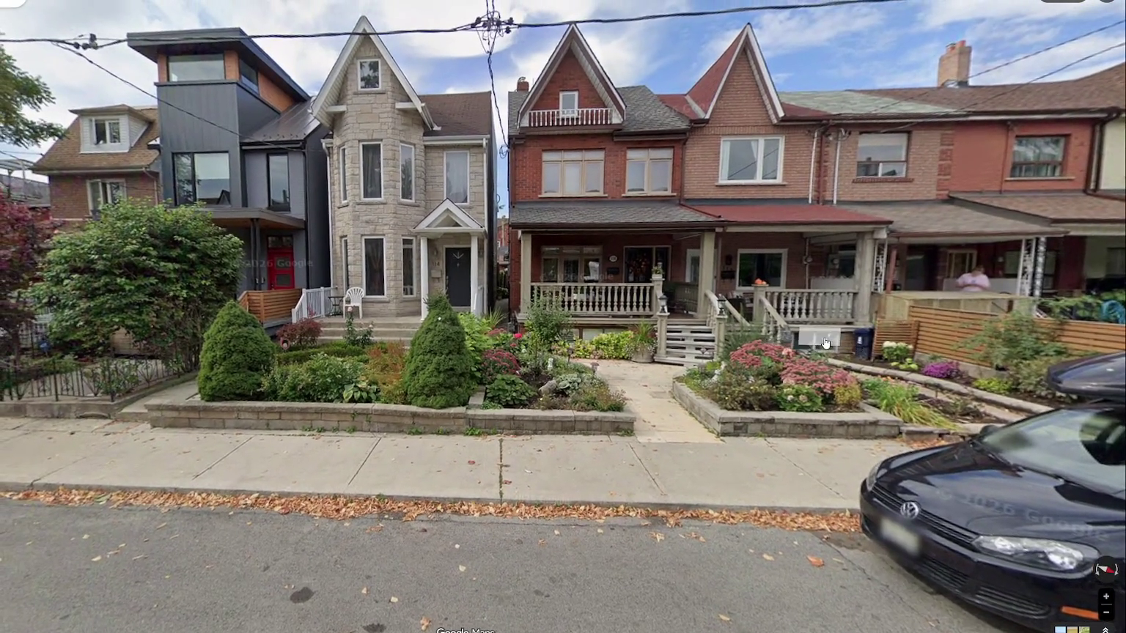
{"action": "left_click", "coordinate": [228, 275]}
{"action": "left_click_drag", "start_coordinate": [228, 275], "coordinate": [341, 357]}
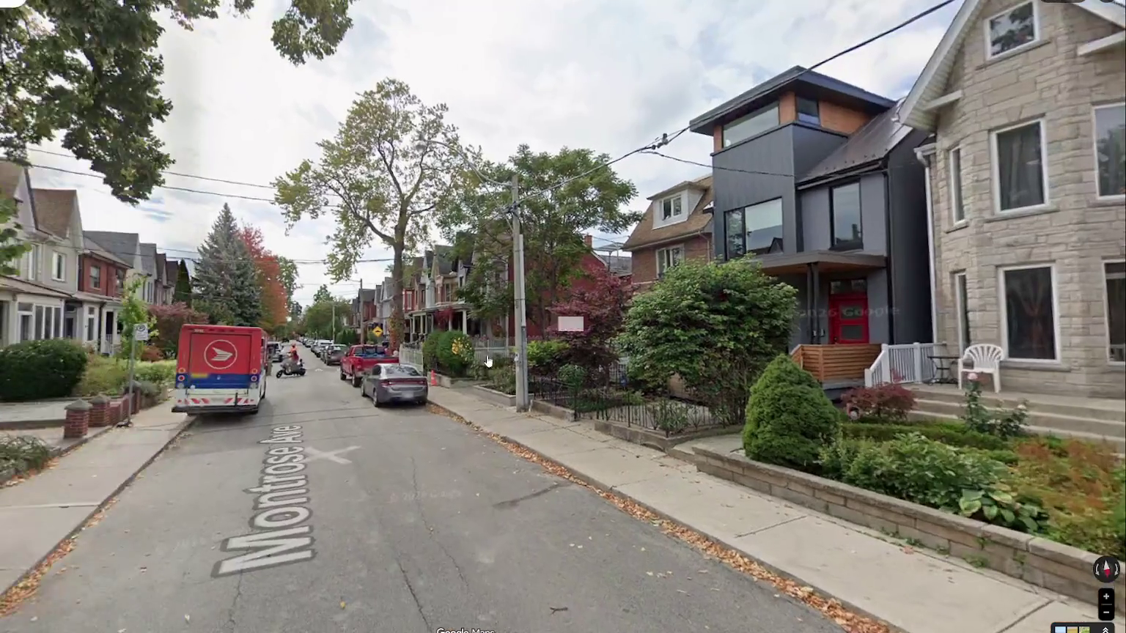
{"action": "left_click", "coordinate": [340, 357]}
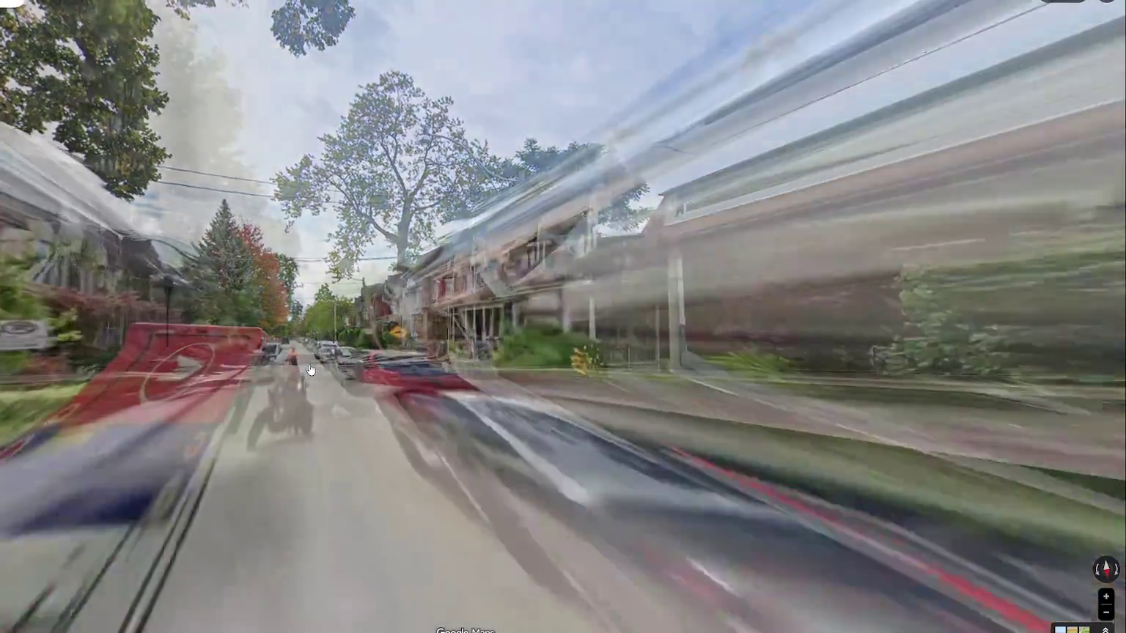
{"action": "key", "text": "Right"}
{"action": "key", "text": "Right"}
{"action": "key", "text": "Right"}
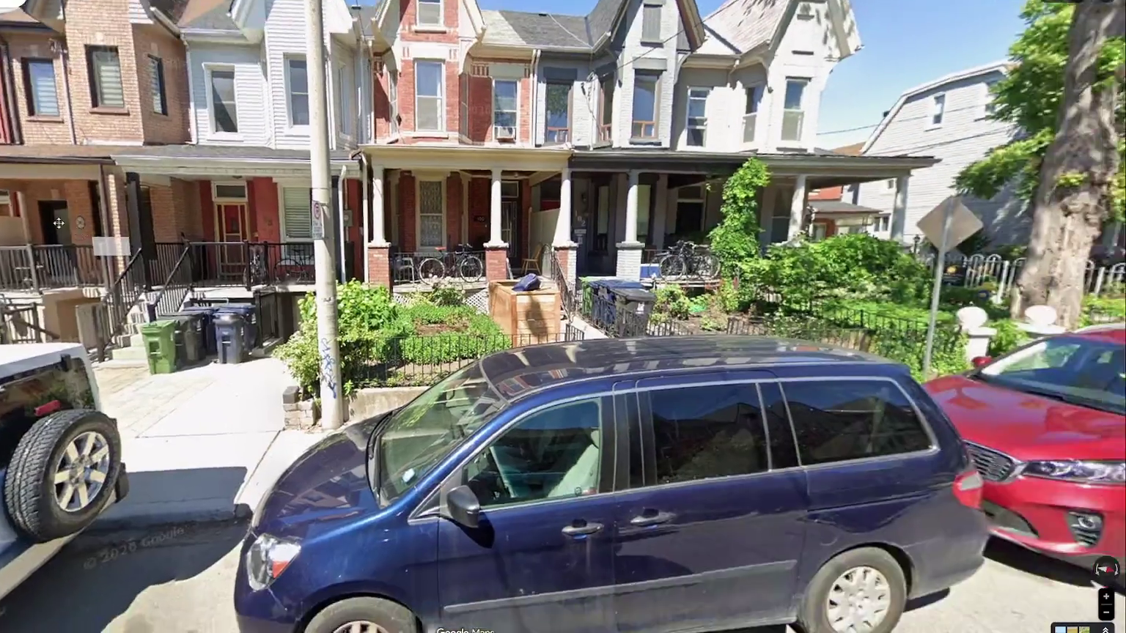
- Hop down the street past the blue house to the white picket fence
{"action": "key", "text": "Left"}
{"action": "key", "text": "Left"}
{"action": "key", "text": "Left"}
{"action": "key", "text": "Left"}
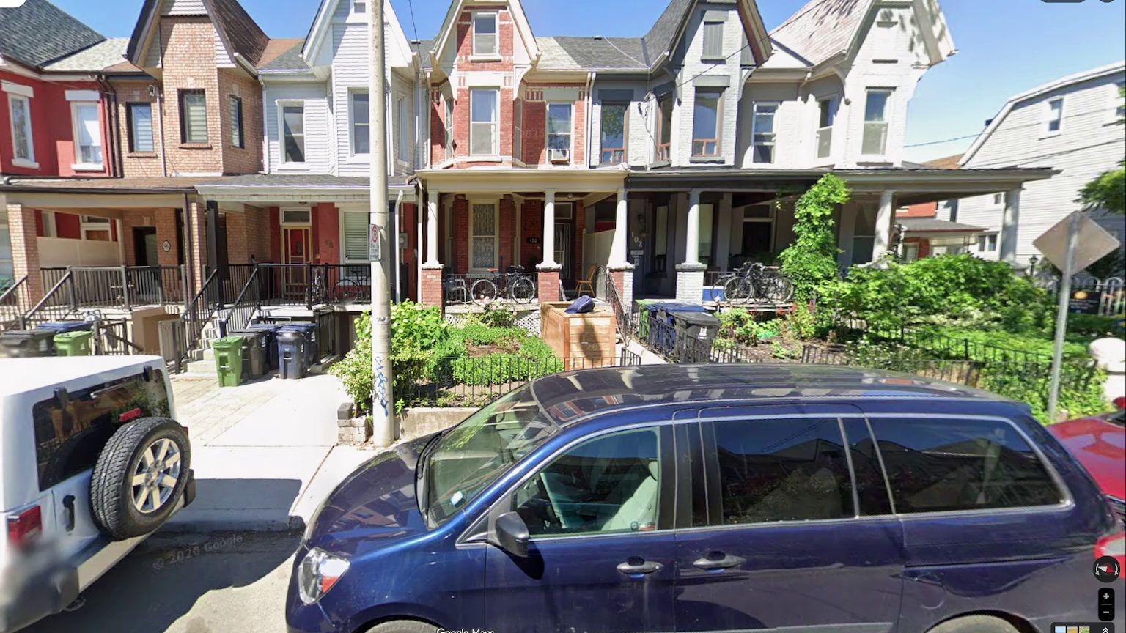
{"action": "left_click", "coordinate": [176, 294]}
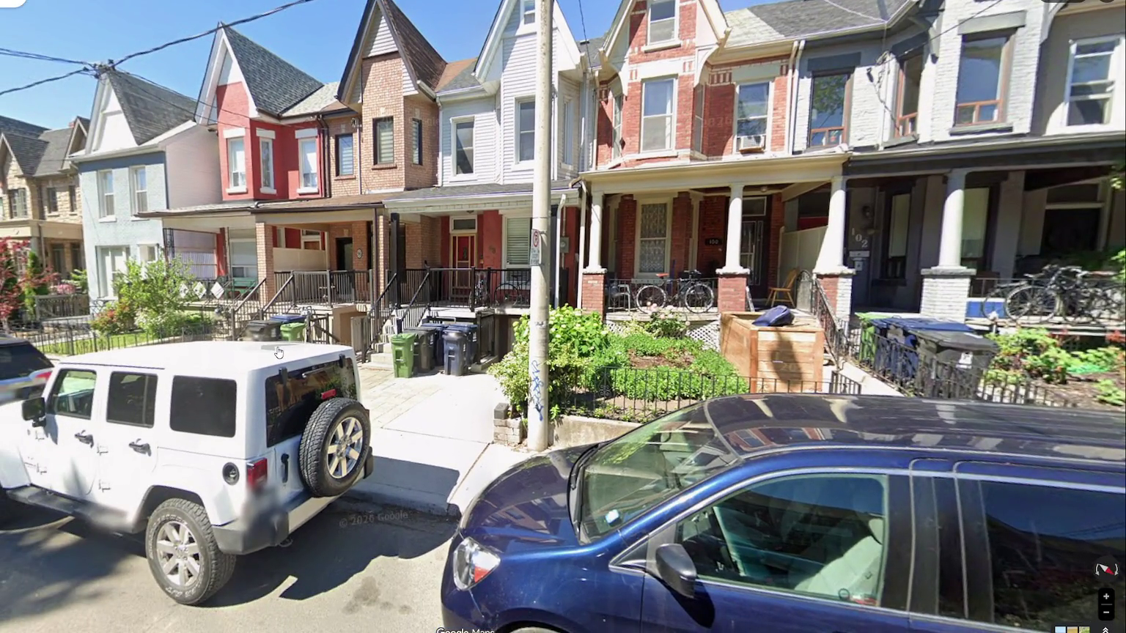
{"action": "left_click", "coordinate": [72, 411]}
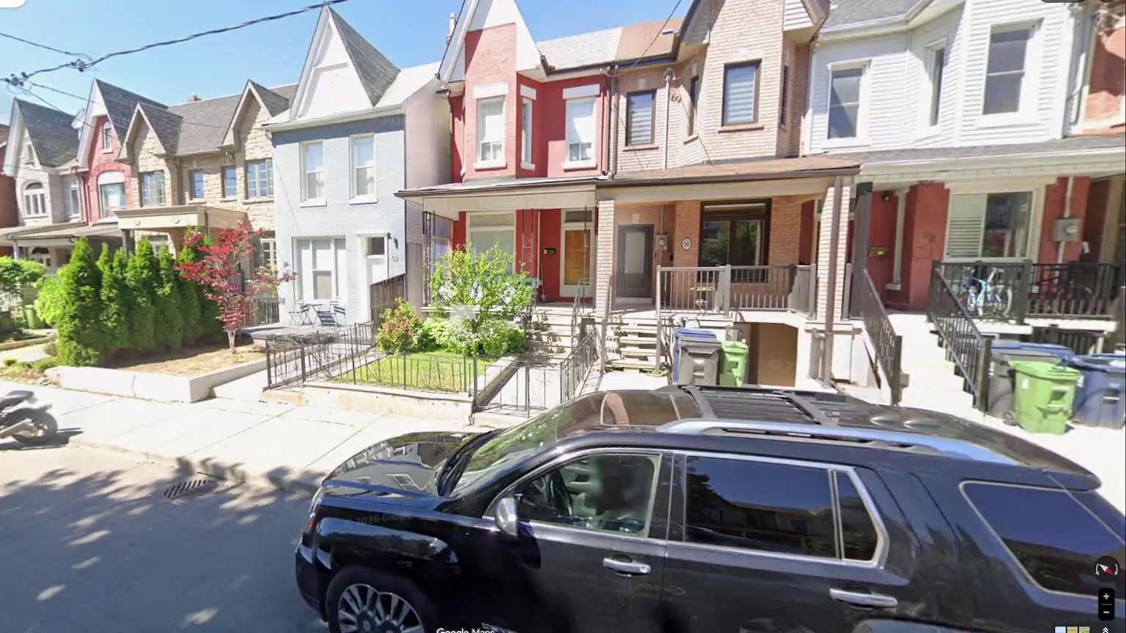
{"action": "left_click", "coordinate": [158, 367]}
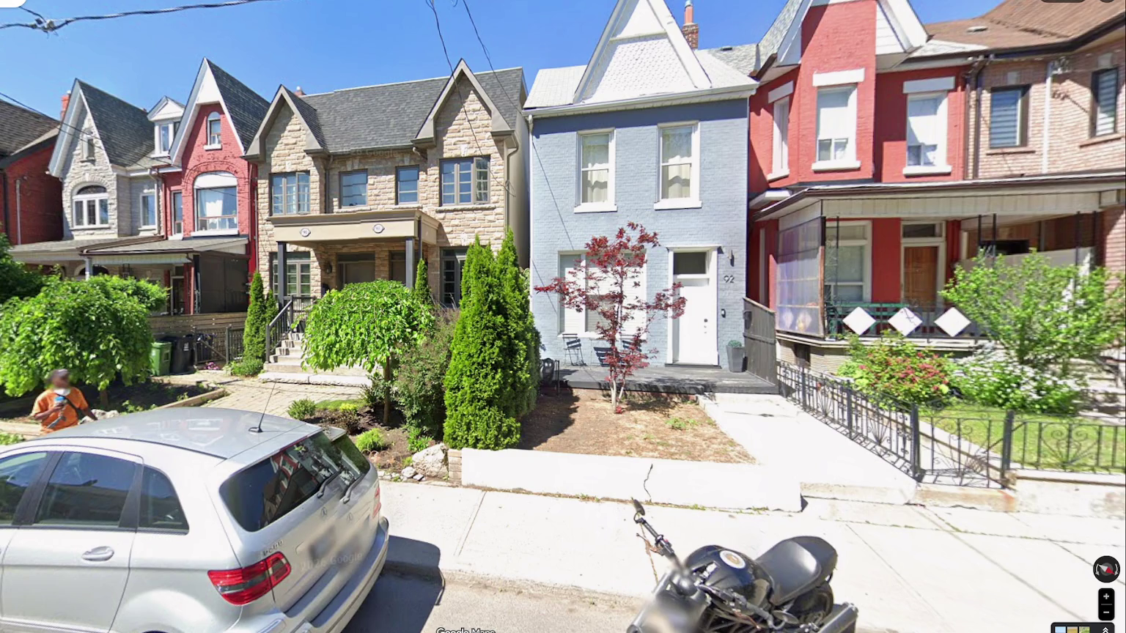
{"action": "left_click", "coordinate": [556, 252]}
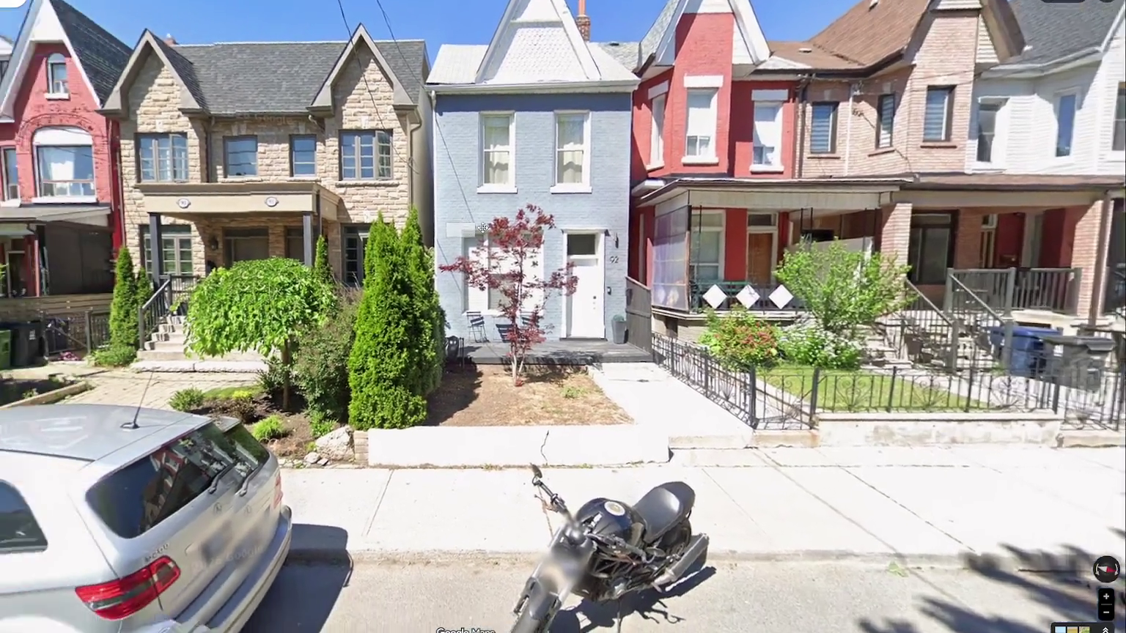
{"action": "left_click", "coordinate": [242, 301]}
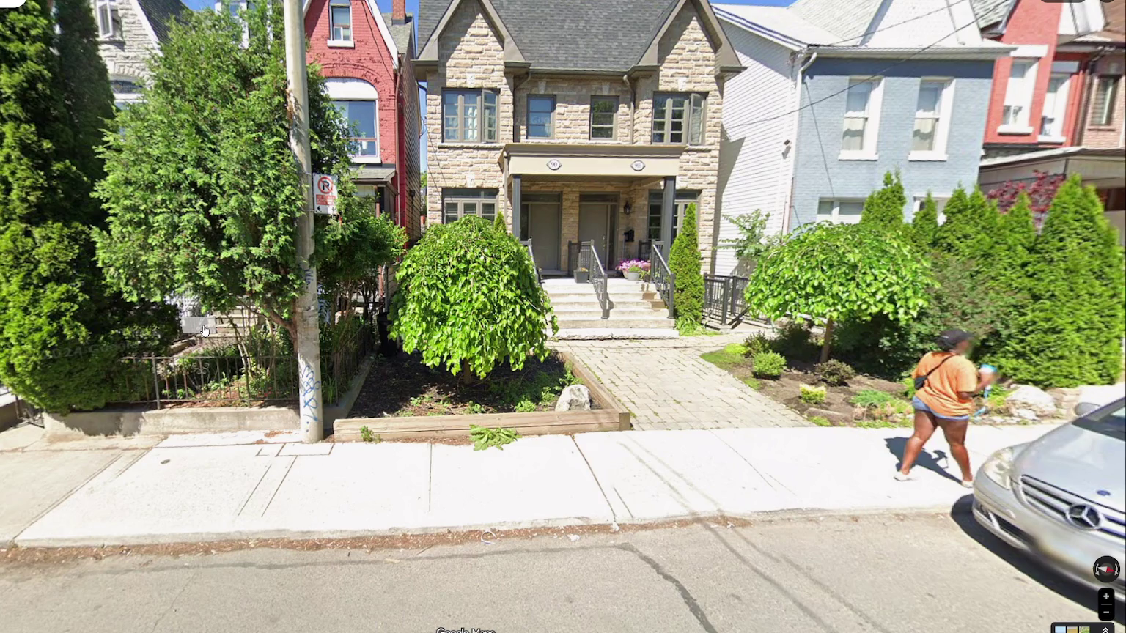
{"action": "left_click", "coordinate": [205, 332]}
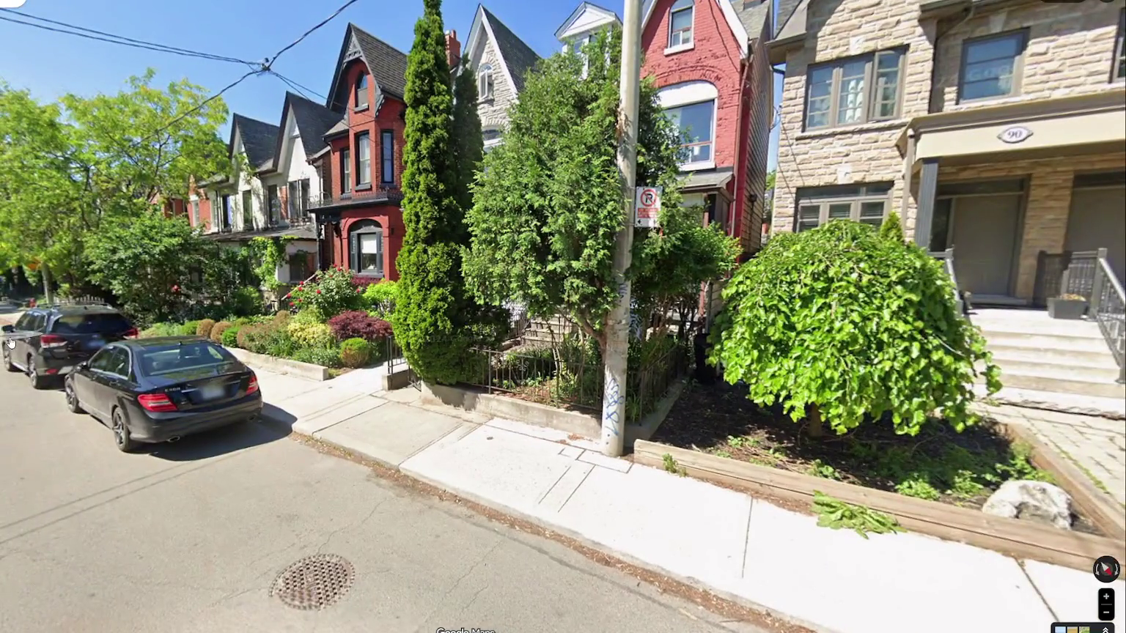
{"action": "left_click", "coordinate": [168, 379]}
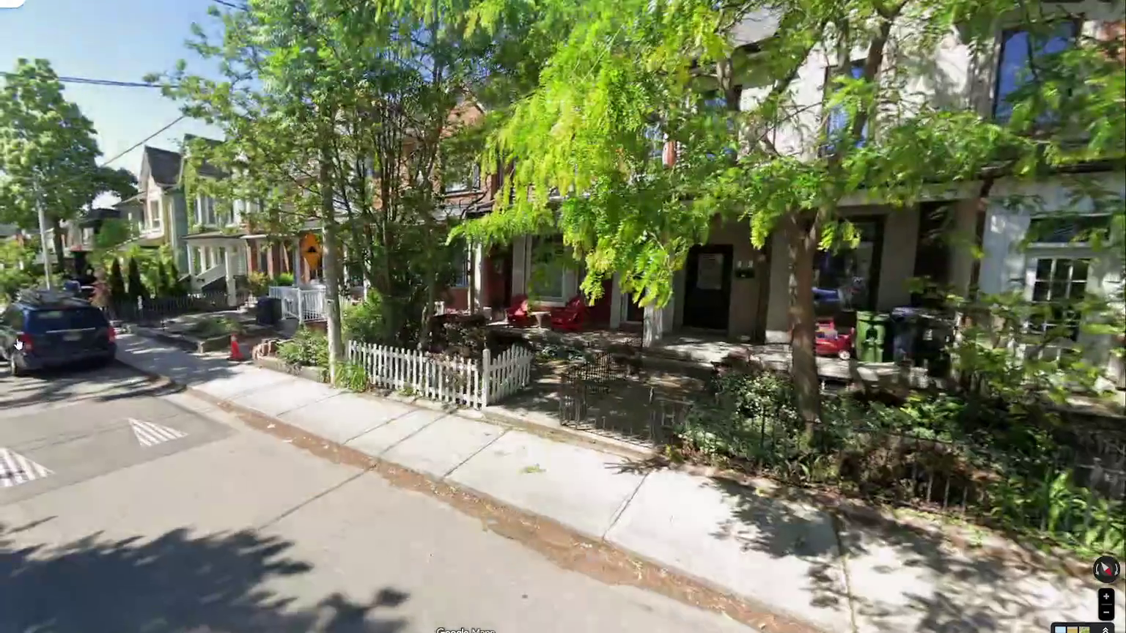
- Face the houses with orange cones, then walk along the row houses with the Up key
{"action": "left_click", "coordinate": [233, 396]}
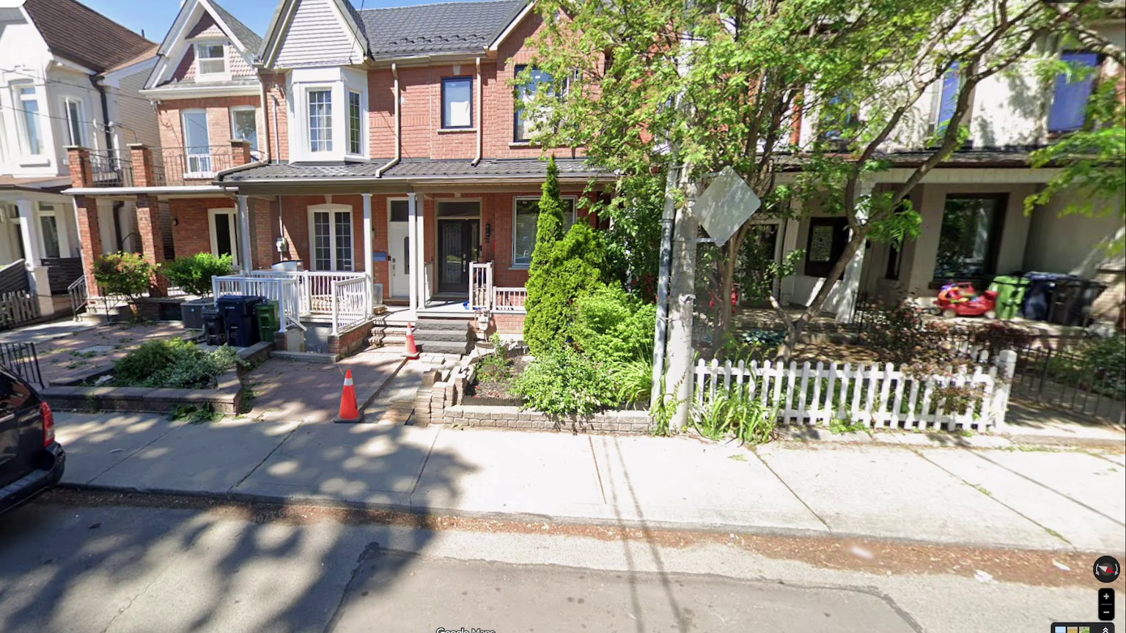
{"action": "key", "text": "Up"}
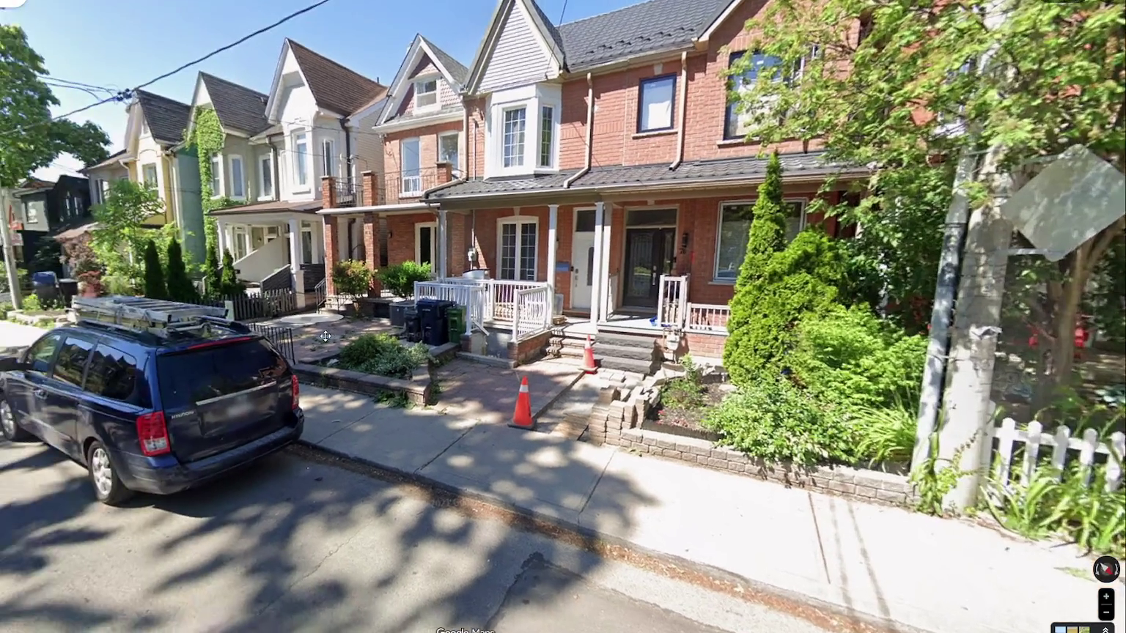
{"action": "key", "text": "Up"}
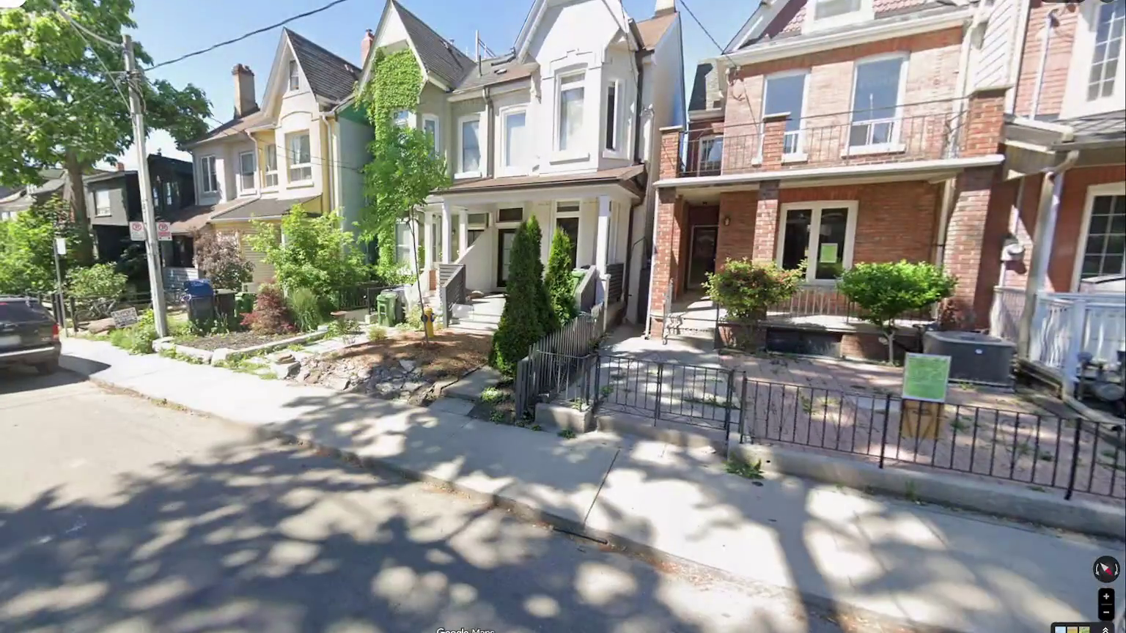
{"action": "key", "text": "Up"}
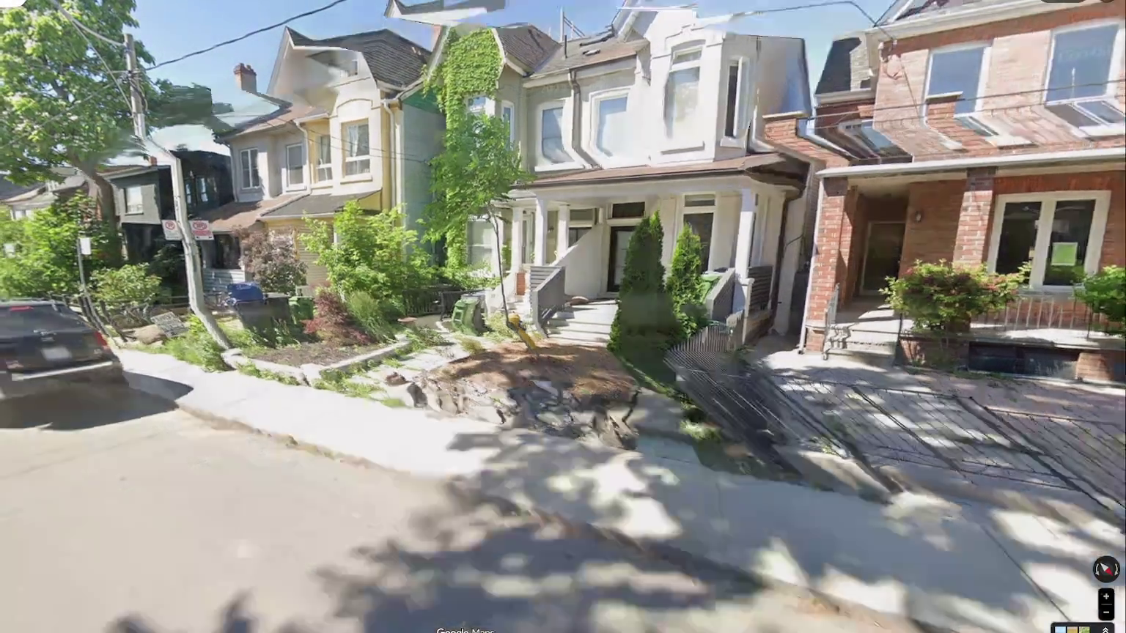
{"action": "key", "text": "Up"}
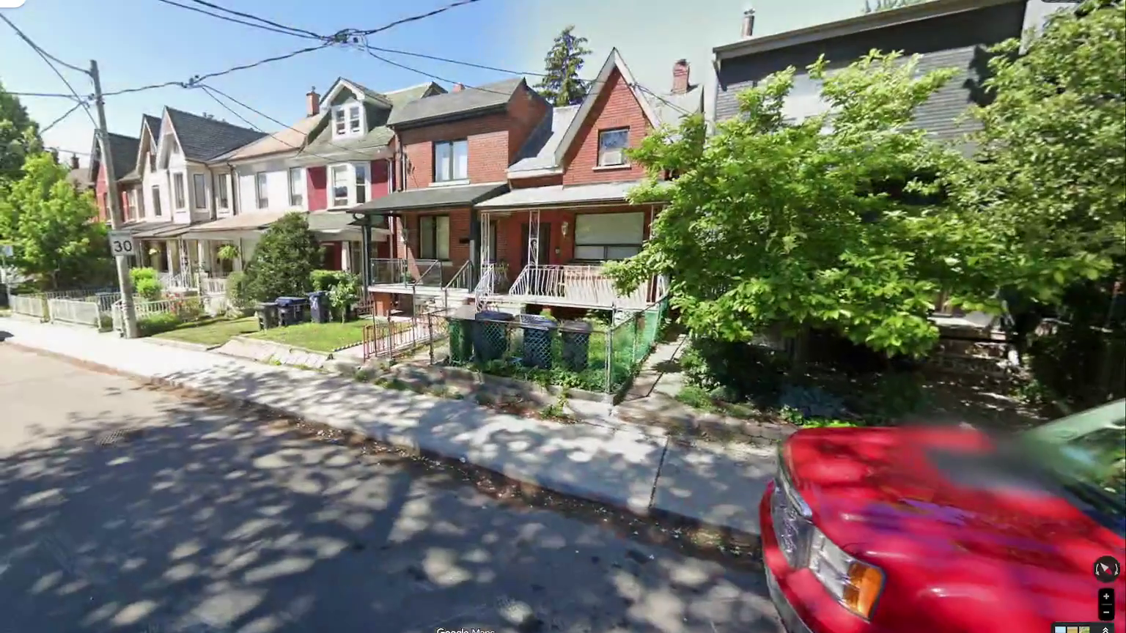
{"action": "key", "text": "Up"}
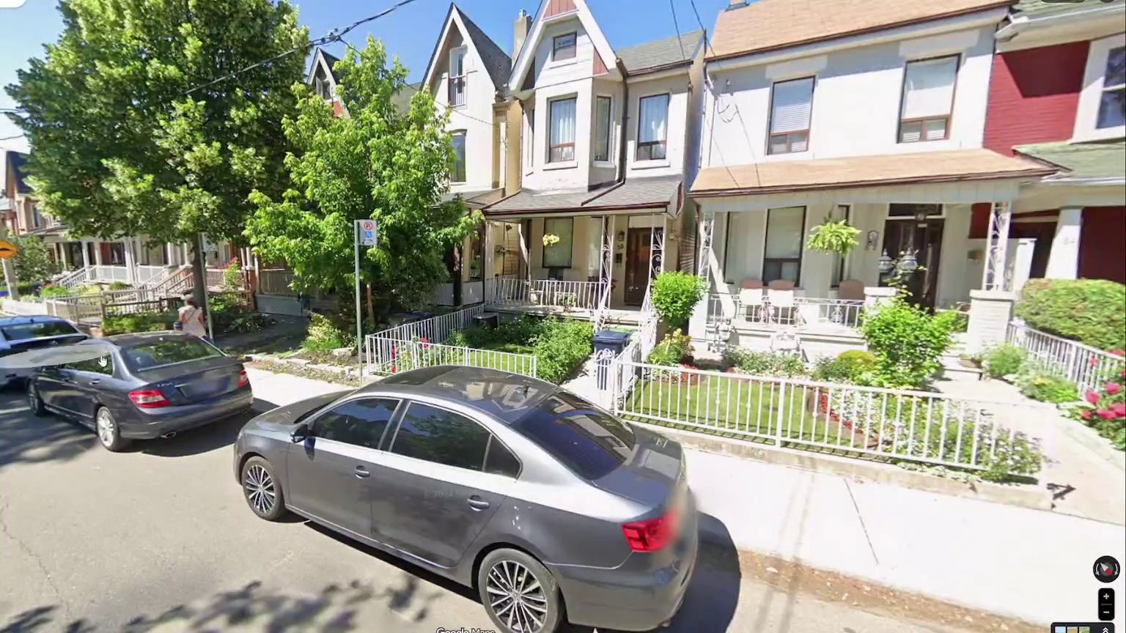
{"action": "key", "text": "Up"}
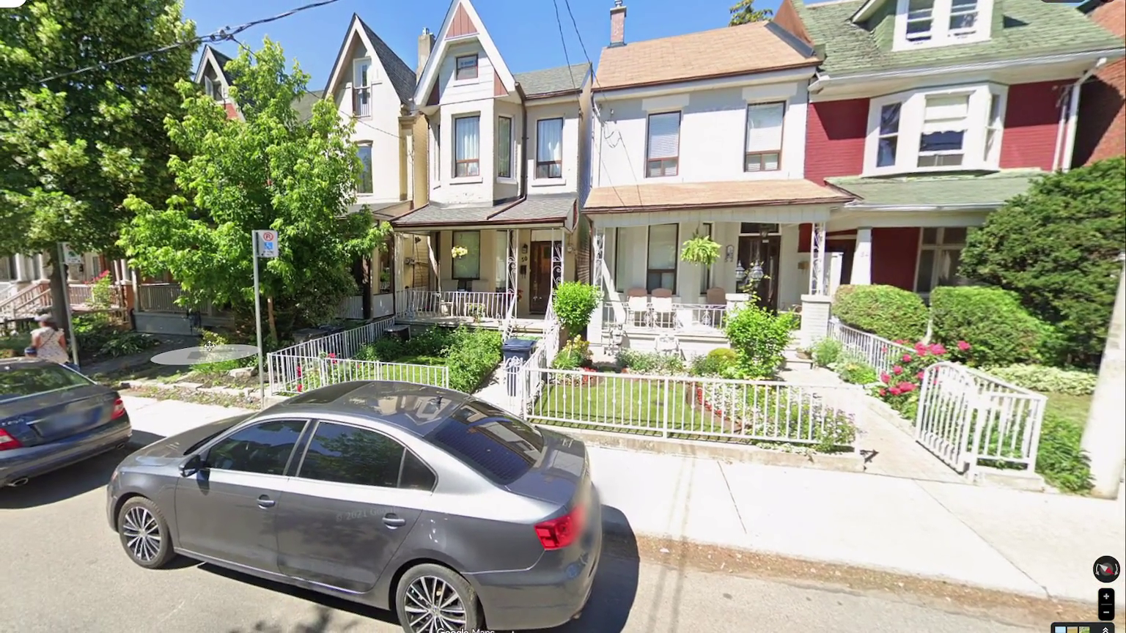
{"action": "key", "text": "Up"}
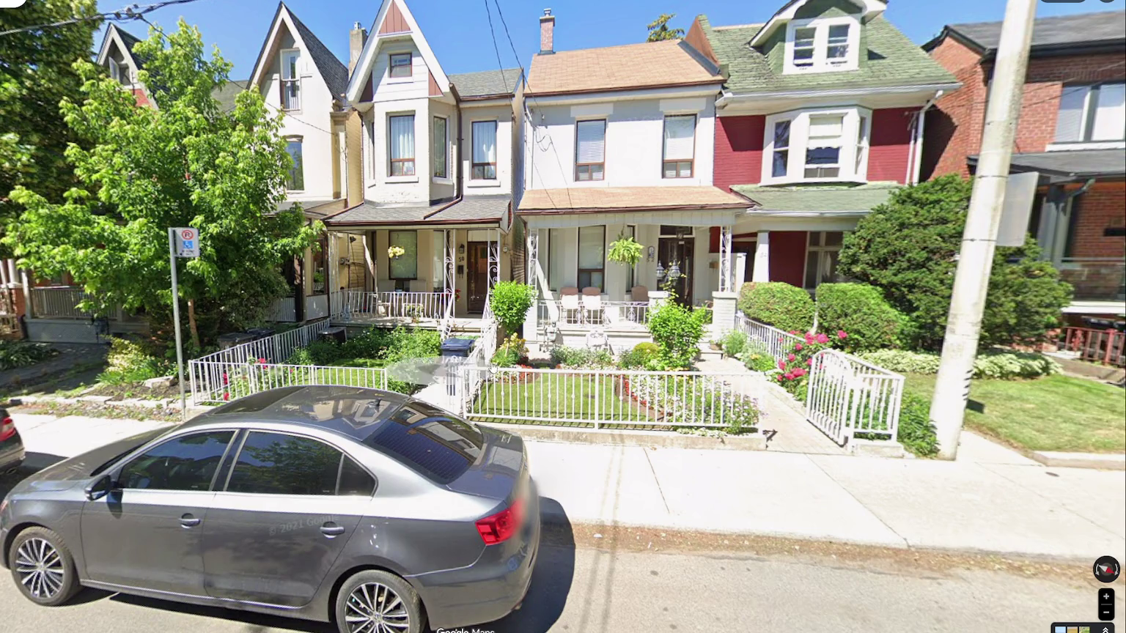
{"action": "key", "text": "Up"}
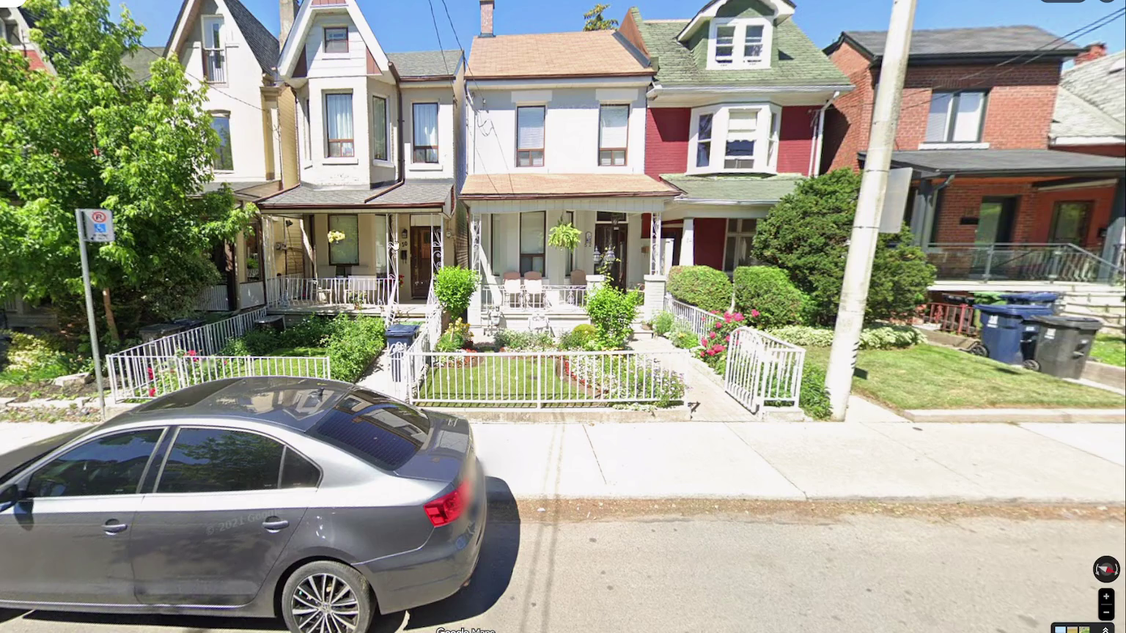
- Jump to spots on Beatrice St facing the iron-fenced front yards
{"action": "left_click", "coordinate": [420, 235]}
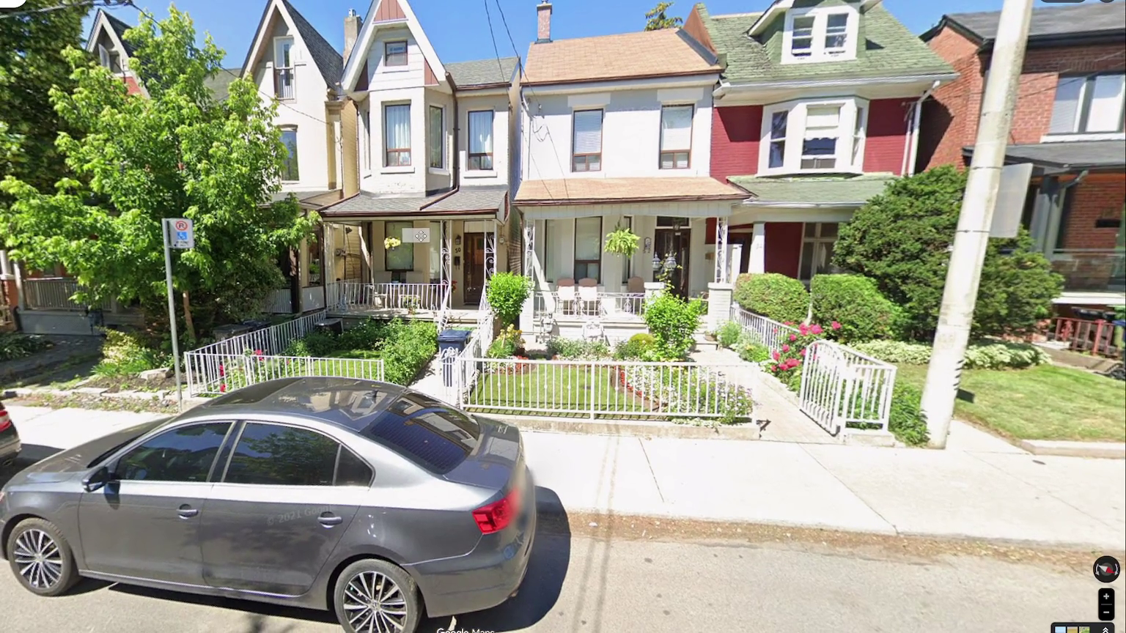
{"action": "left_click", "coordinate": [143, 409]}
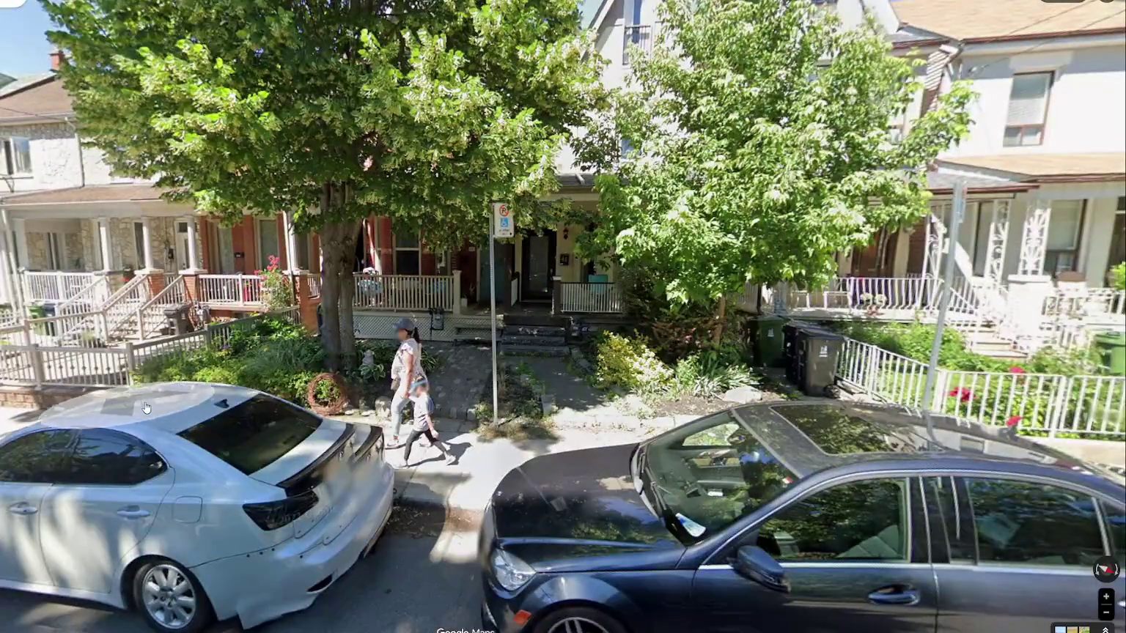
{"action": "left_click", "coordinate": [144, 409]}
{"action": "left_click", "coordinate": [178, 405]}
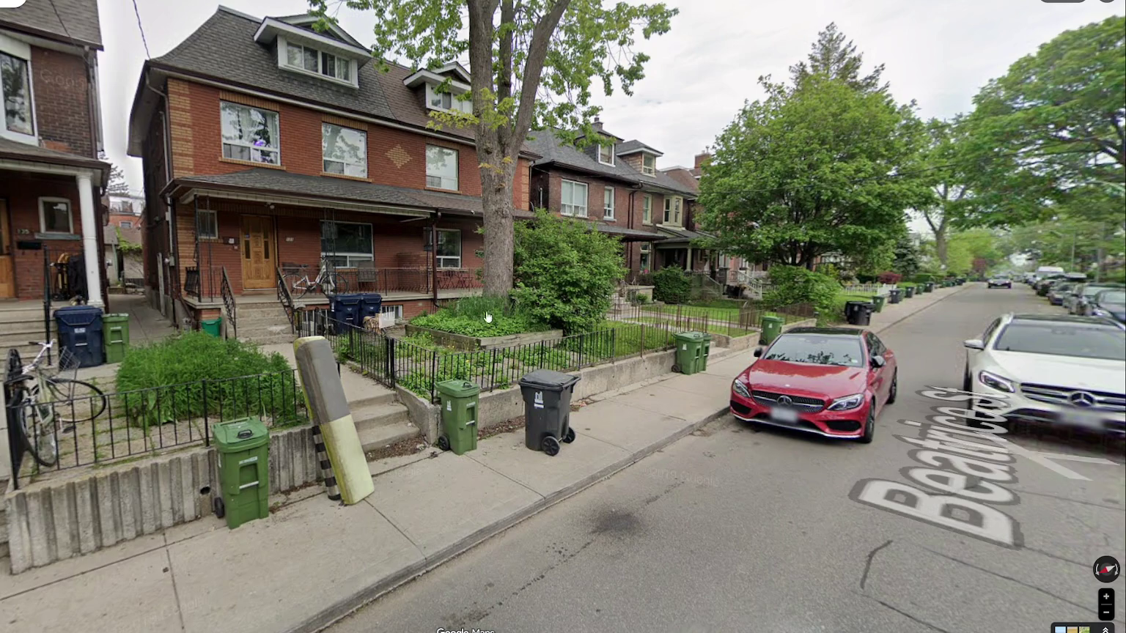
- Step up Beatrice St toward the fenced house fronts with bins and bushes
{"action": "key", "text": "Up"}
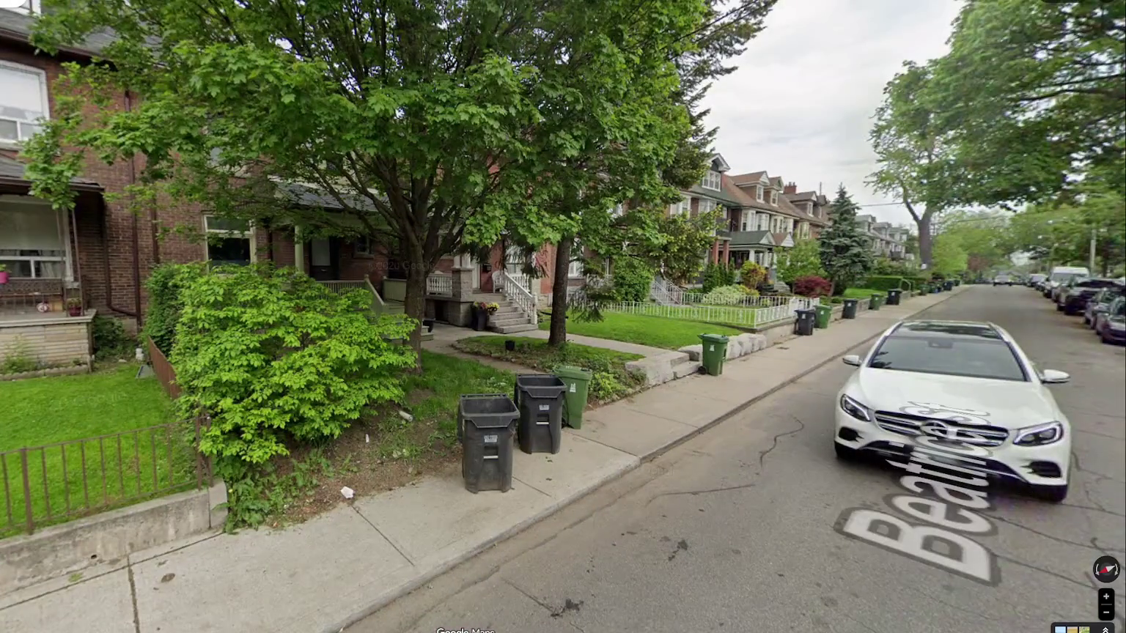
{"action": "left_click", "coordinate": [359, 296]}
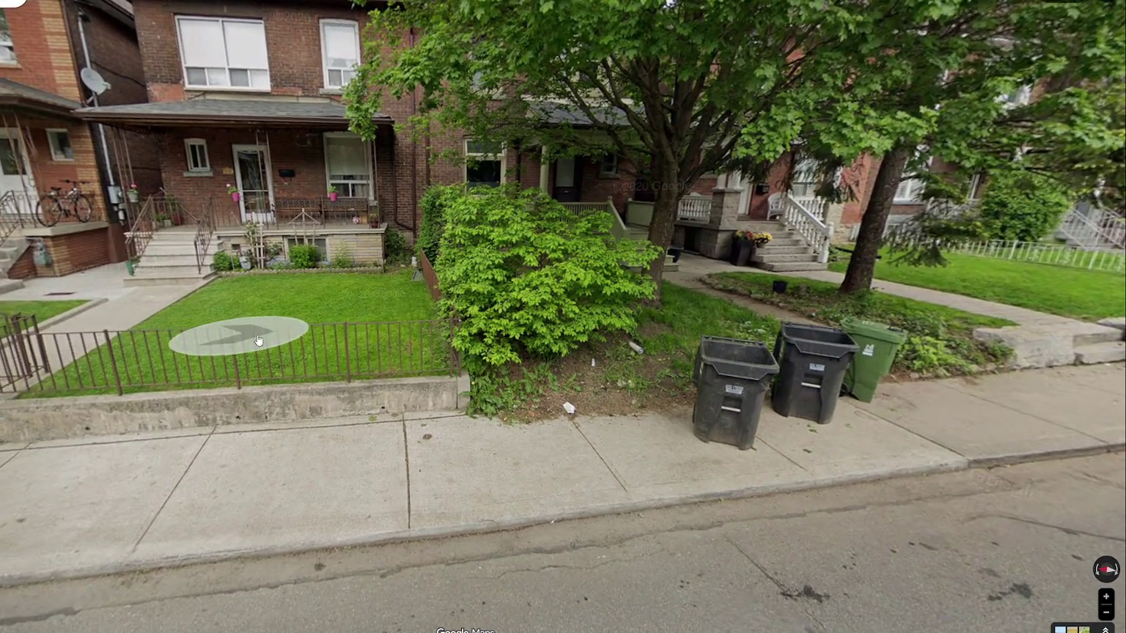
{"action": "left_click", "coordinate": [170, 333]}
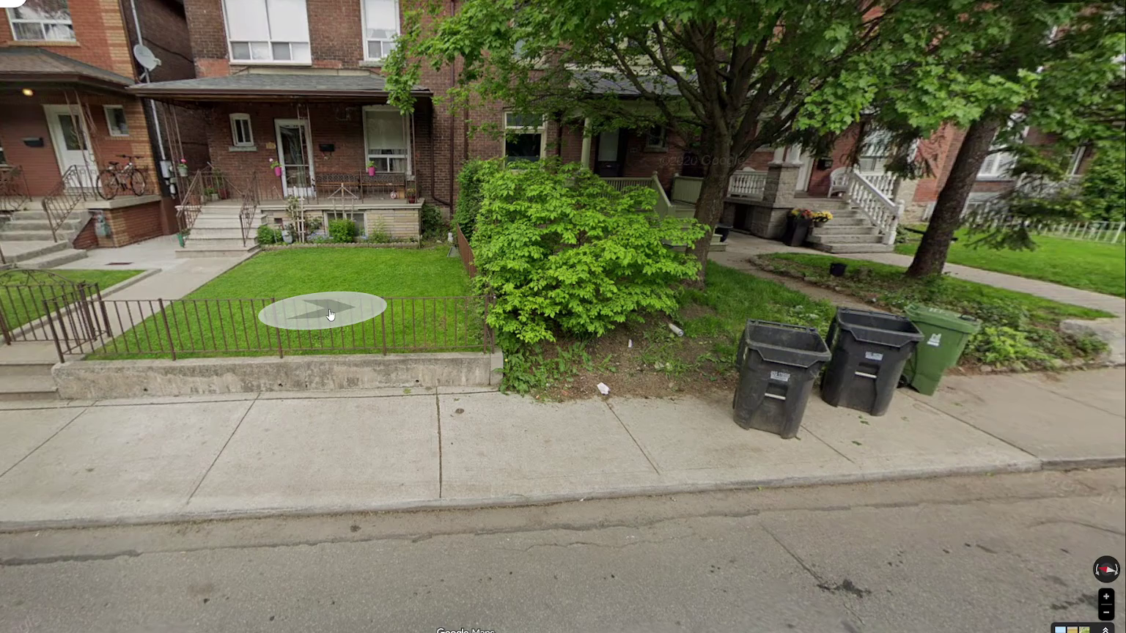
{"action": "left_click", "coordinate": [329, 315]}
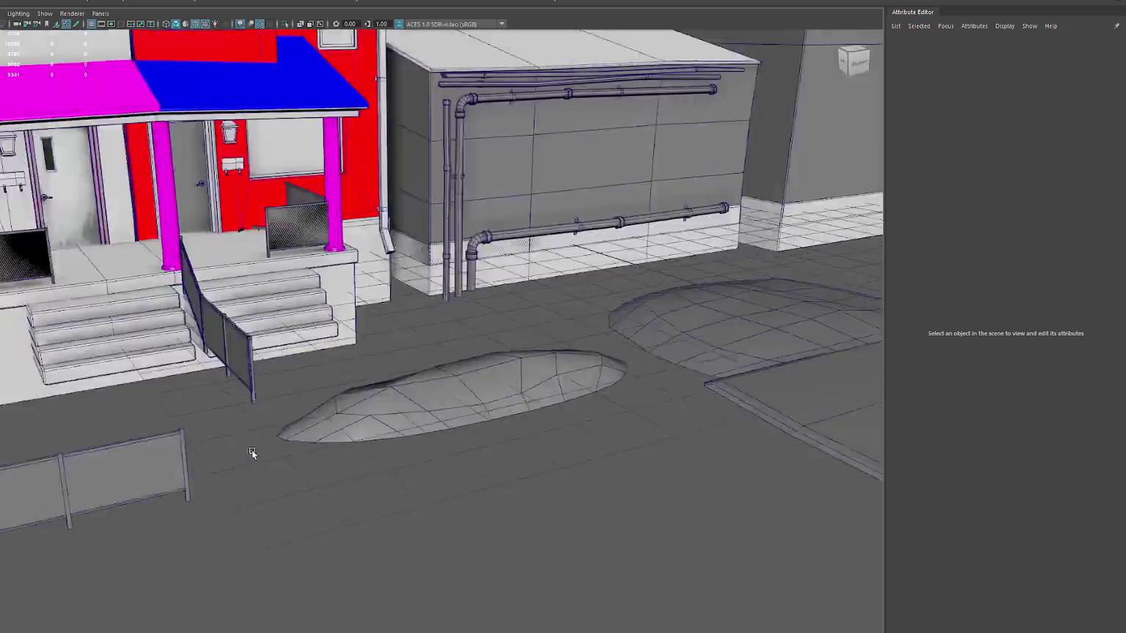
- Slide the box along the fence and extrude its end face twice along the front fence
{"action": "left_click_drag", "start_coordinate": [252, 452], "coordinate": [350, 434], "text": "alt"}
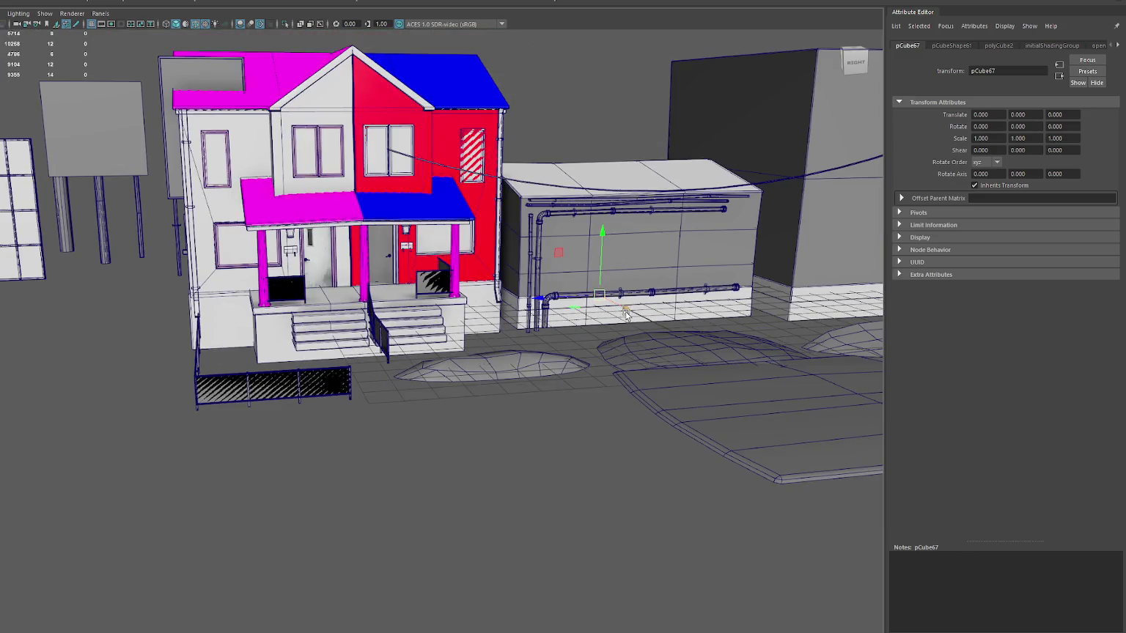
{"action": "mouse_move", "coordinate": [597, 323]}
{"action": "left_mouse_down"}
{"action": "mouse_move", "coordinate": [685, 357]}
{"action": "mouse_move", "coordinate": [151, 402]}
{"action": "mouse_move", "coordinate": [115, 356]}
{"action": "mouse_move", "coordinate": [161, 242]}
{"action": "left_mouse_up"}
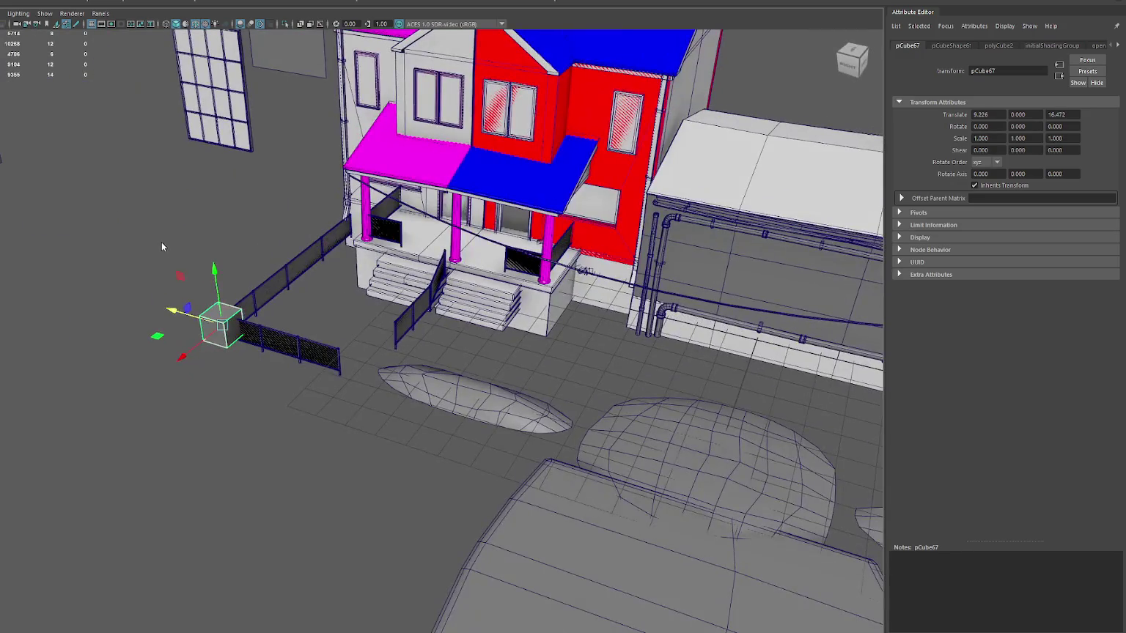
{"action": "key", "text": "F11"}
{"action": "left_click", "coordinate": [233, 328]}
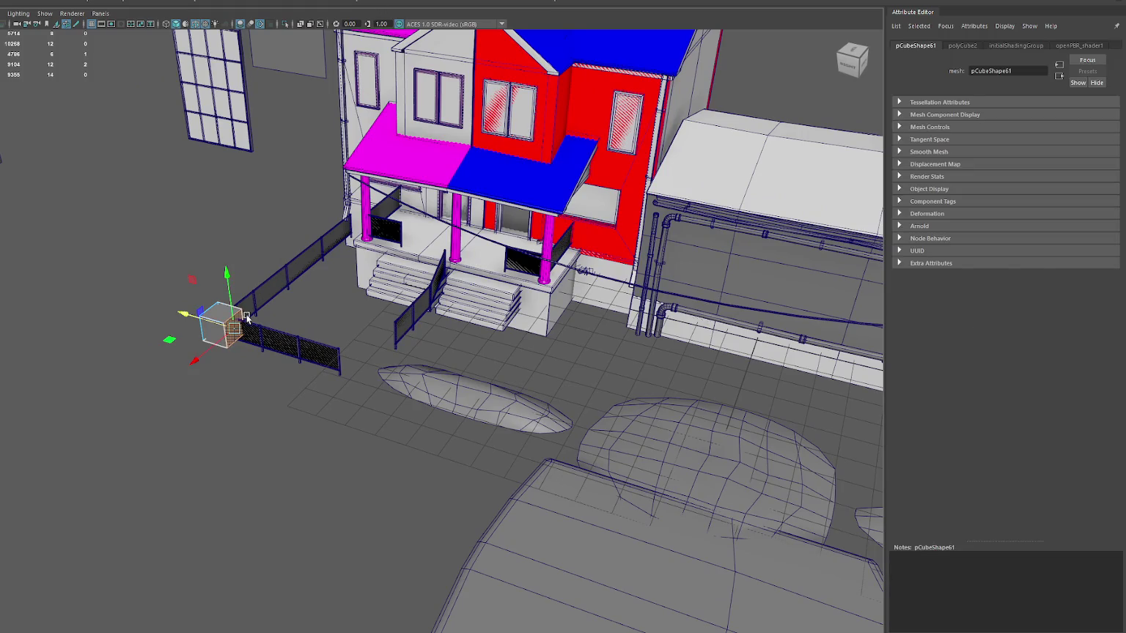
{"action": "key", "text": "ctrl+e"}
{"action": "mouse_move", "coordinate": [247, 316]}
{"action": "left_mouse_down"}
{"action": "mouse_move", "coordinate": [344, 351]}
{"action": "mouse_move", "coordinate": [469, 320]}
{"action": "left_mouse_up"}
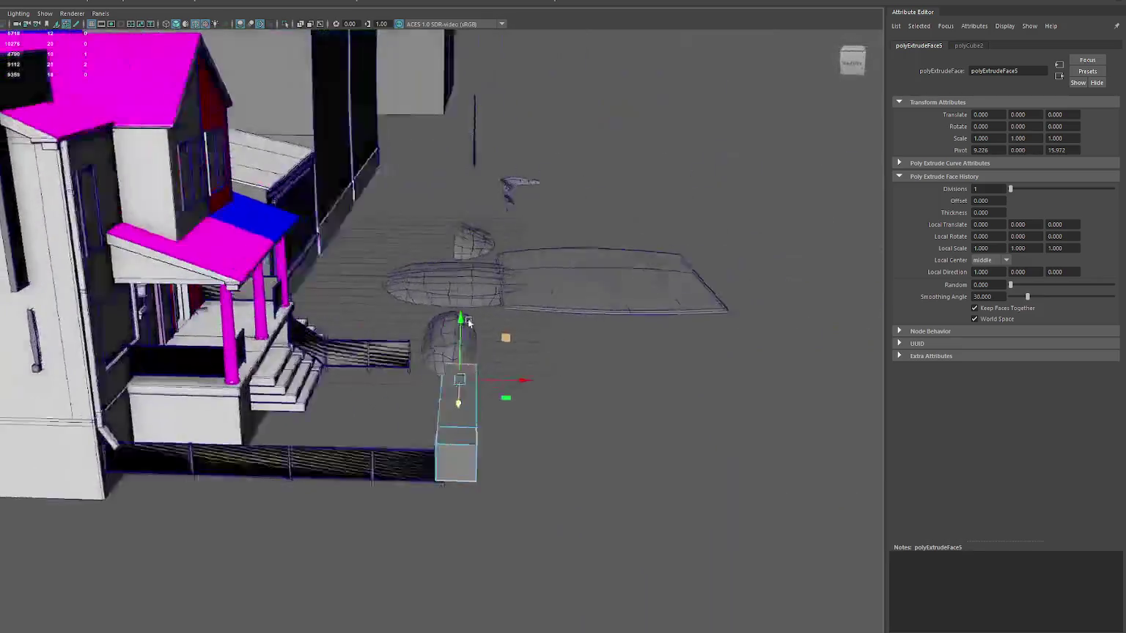
{"action": "key", "text": "ctrl+e"}
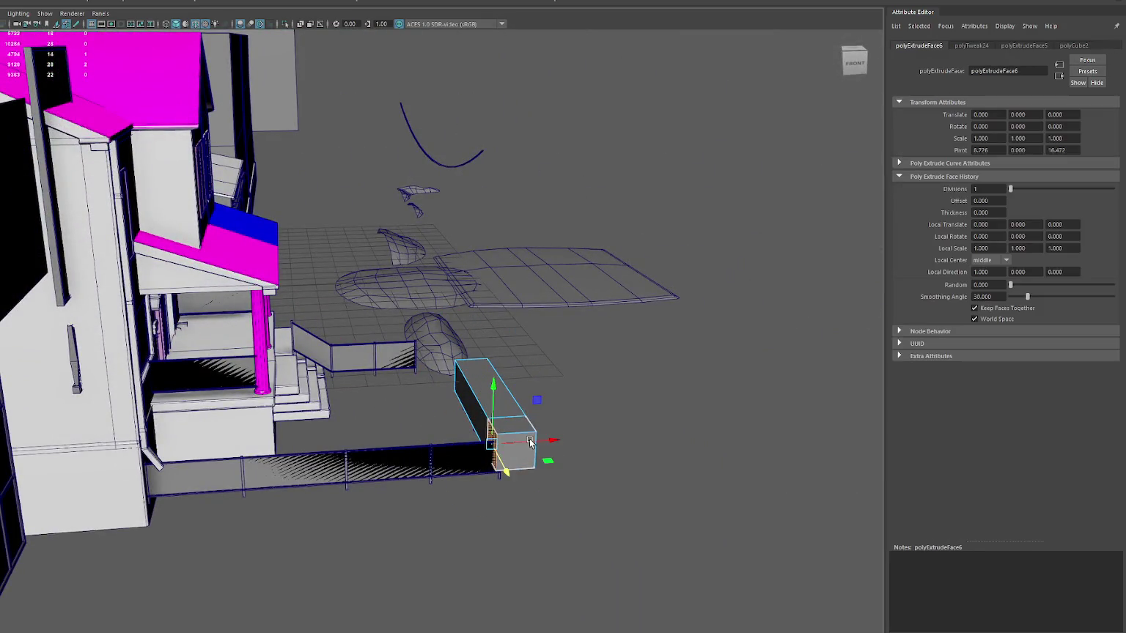
{"action": "mouse_move", "coordinate": [530, 442]}
{"action": "left_mouse_down"}
{"action": "mouse_move", "coordinate": [146, 469]}
{"action": "mouse_move", "coordinate": [187, 423]}
{"action": "left_mouse_up"}
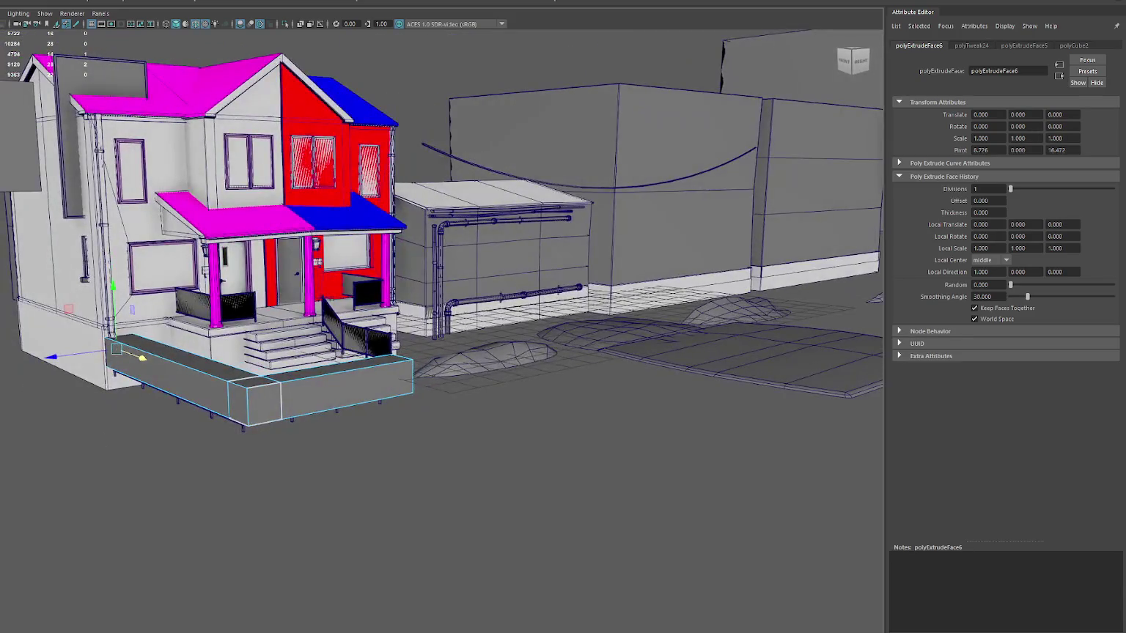
- Lower the whole box to Translate Y -0.657
{"action": "left_click", "coordinate": [133, 143]}
{"action": "left_click_drag", "start_coordinate": [133, 143], "coordinate": [133, 217], "text": "alt"}
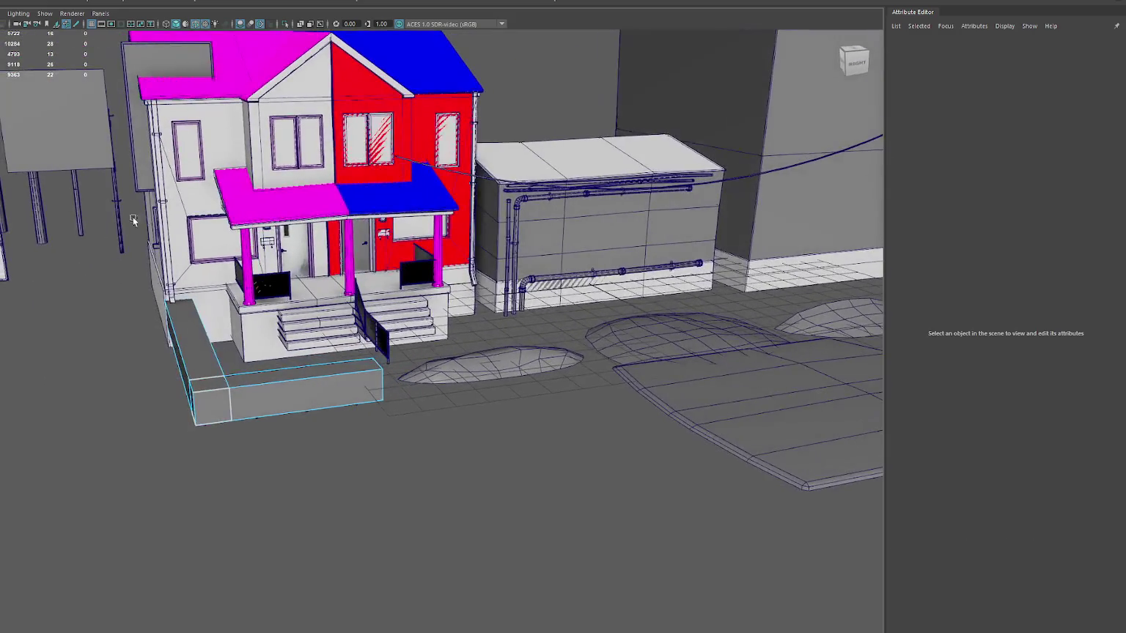
{"action": "right_click_drag", "start_coordinate": [133, 217], "coordinate": [64, 280]}
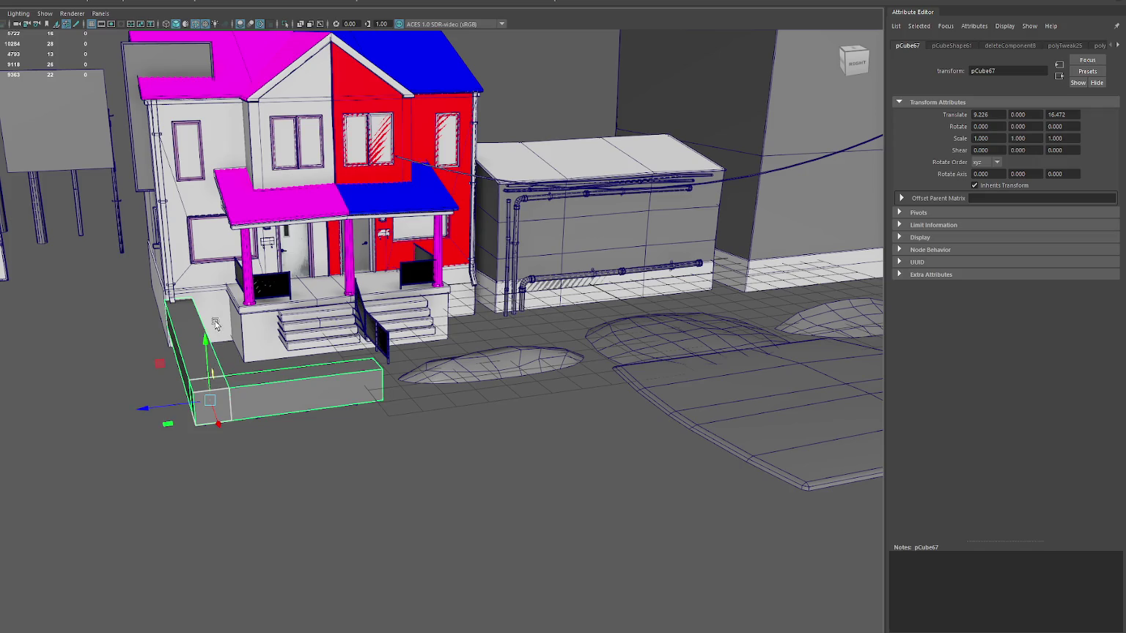
{"action": "left_click_drag", "start_coordinate": [214, 323], "coordinate": [215, 348]}
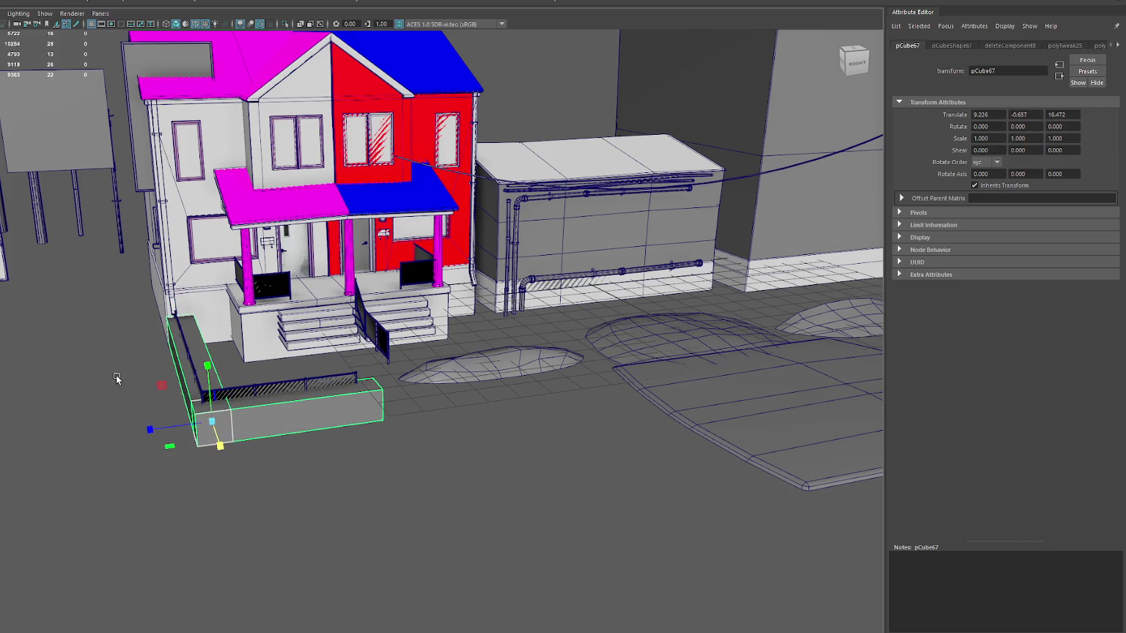
{"action": "left_click", "coordinate": [54, 333]}
- In wireframe, shift the box's end vertices and slide the side bar left
{"action": "key", "text": "4"}
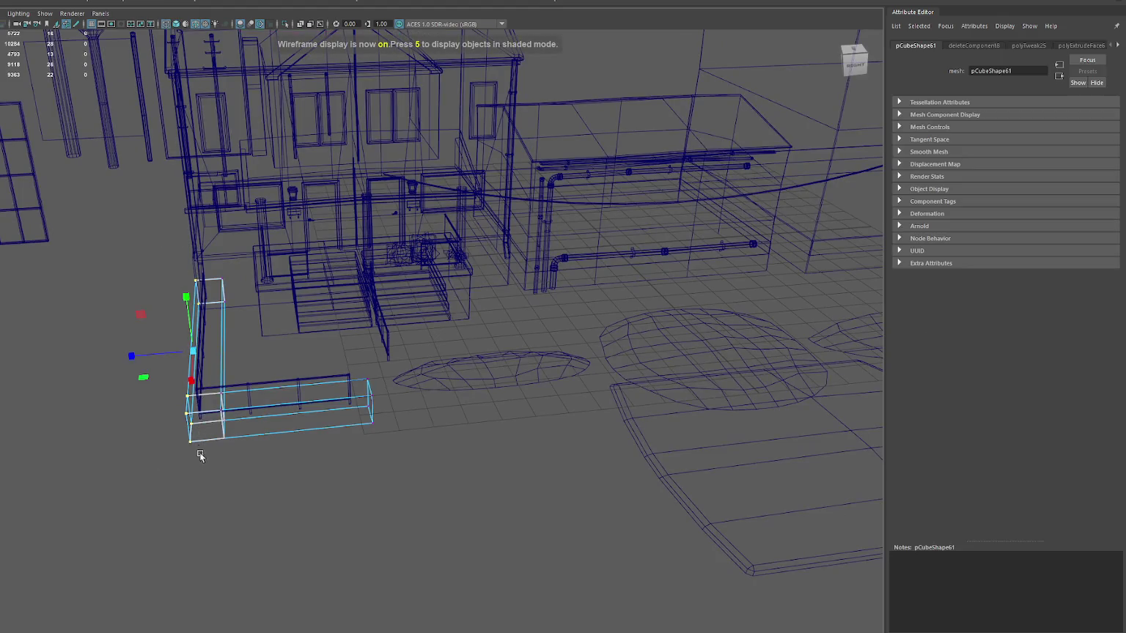
{"action": "left_click_drag", "start_coordinate": [133, 356], "coordinate": [283, 413]}
{"action": "left_click_drag", "start_coordinate": [536, 395], "coordinate": [440, 573]}
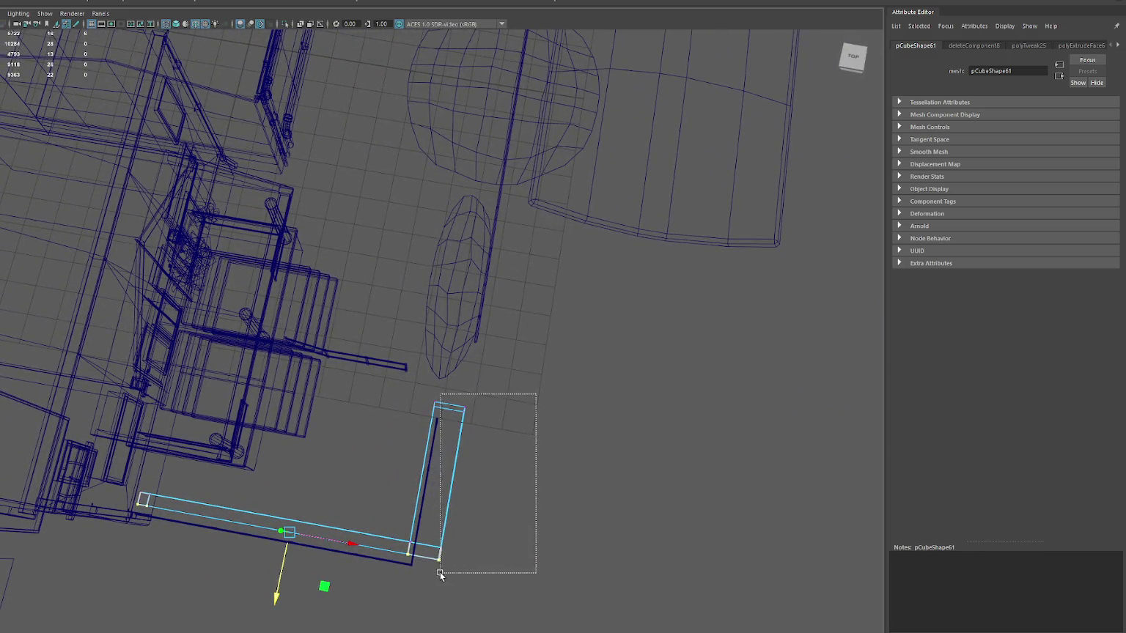
{"action": "left_click_drag", "start_coordinate": [465, 522], "coordinate": [433, 578]}
{"action": "left_click_drag", "start_coordinate": [503, 394], "coordinate": [458, 422], "text": "shift"}
{"action": "left_click_drag", "start_coordinate": [496, 485], "coordinate": [479, 491]}
{"action": "mouse_move", "coordinate": [480, 490]}
{"action": "left_mouse_down", "text": "alt"}
{"action": "mouse_move", "coordinate": [440, 462]}
{"action": "mouse_move", "coordinate": [468, 436]}
{"action": "mouse_move", "coordinate": [432, 382]}
{"action": "mouse_move", "coordinate": [439, 377]}
{"action": "left_mouse_up", "text": "alt"}
{"action": "left_click", "coordinate": [467, 435]}
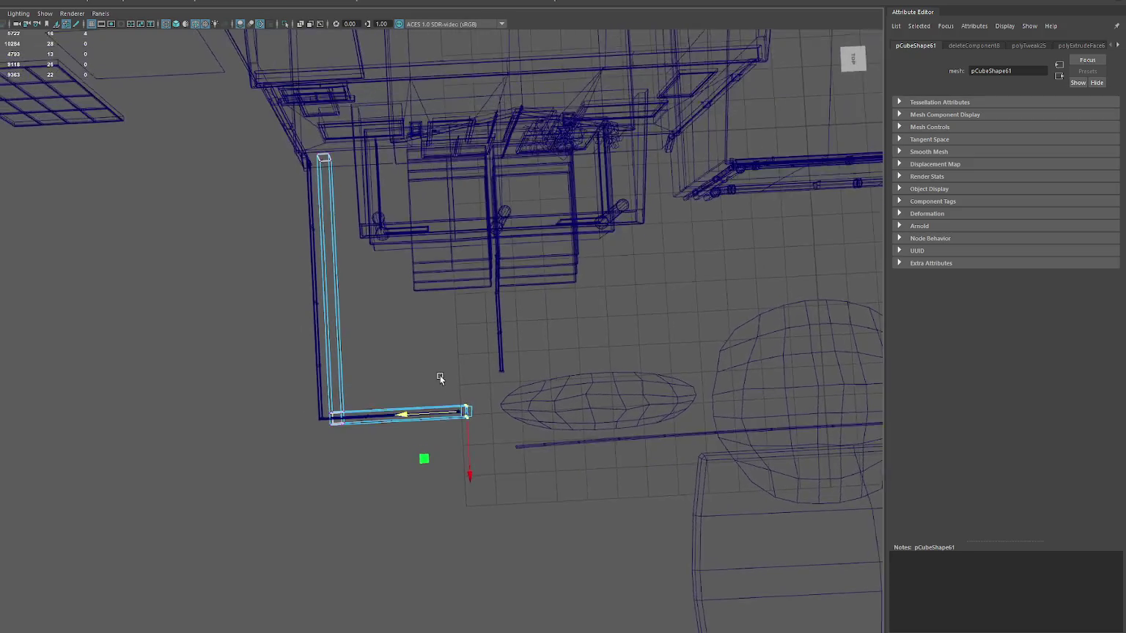
{"action": "left_click_drag", "start_coordinate": [236, 118], "coordinate": [371, 452]}
{"action": "left_click_drag", "start_coordinate": [280, 298], "coordinate": [253, 294]}
- In the four-view top view, scale the side bar's vertices along X to thin it
{"action": "key", "text": "space"}
{"action": "key", "text": "f"}
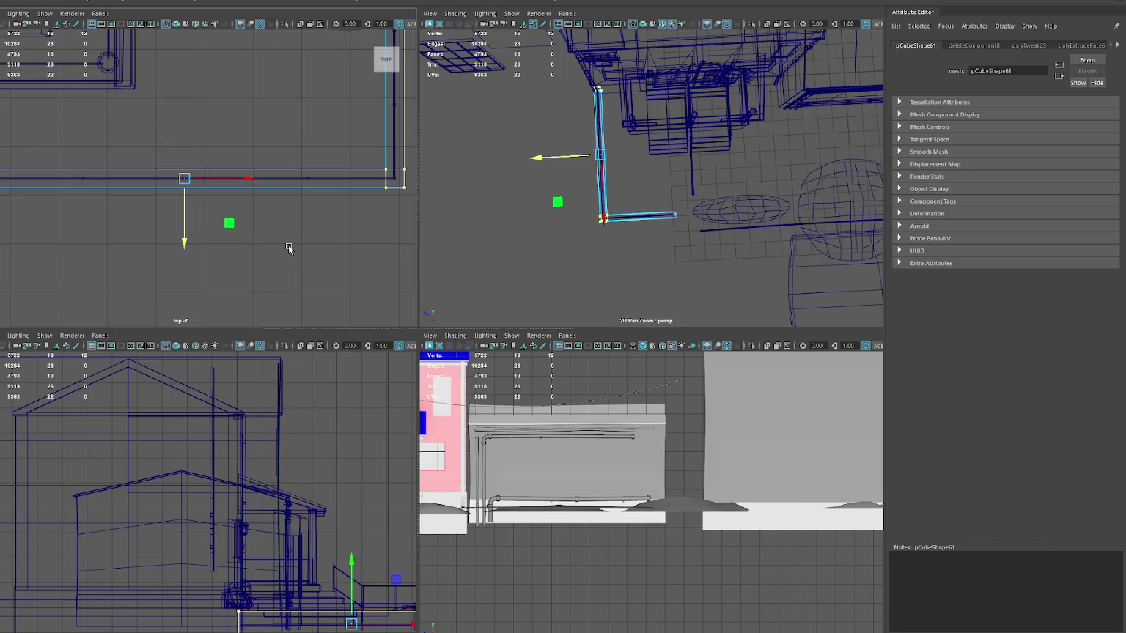
{"action": "left_click_drag", "start_coordinate": [187, 243], "coordinate": [184, 232]}
{"action": "scroll", "coordinate": [159, 224], "scroll_direction": "down", "scroll_amount": 2}
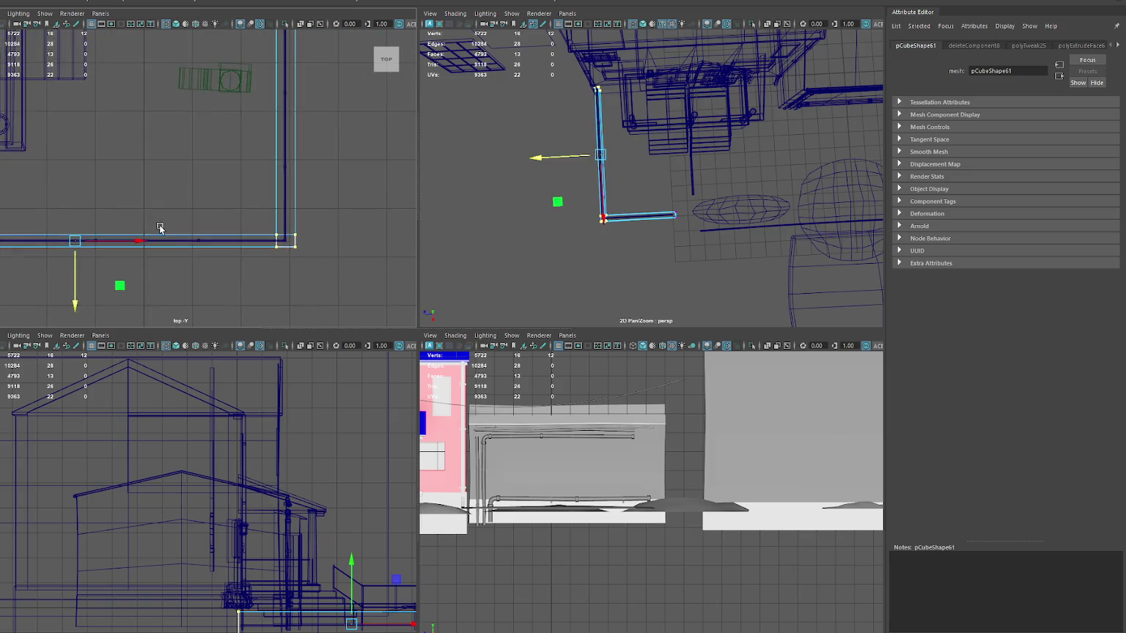
{"action": "scroll", "coordinate": [159, 225], "scroll_direction": "down", "scroll_amount": 1}
{"action": "left_click_drag", "start_coordinate": [207, 79], "coordinate": [271, 253]}
{"action": "scroll", "coordinate": [264, 190], "scroll_direction": "up", "scroll_amount": 1}
{"action": "scroll", "coordinate": [264, 190], "scroll_direction": "up", "scroll_amount": 2}
{"action": "key", "text": "r"}
{"action": "left_click", "coordinate": [279, 190]}
{"action": "left_click_drag", "start_coordinate": [282, 190], "coordinate": [264, 193]}
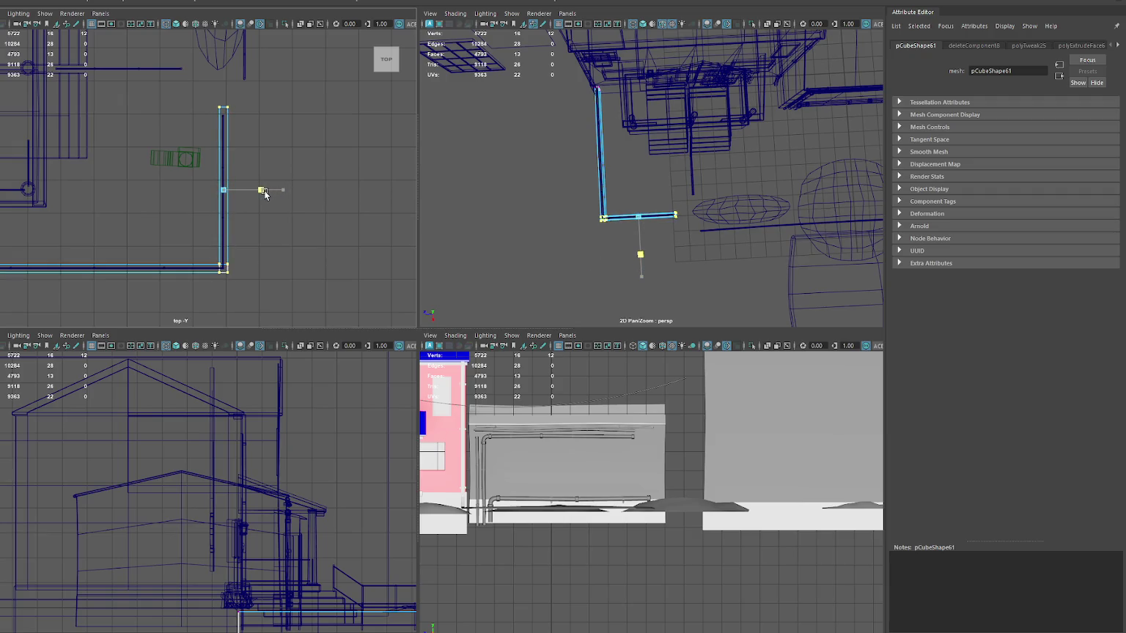
- Shorten the side bar at its top end and return to the perspective view
{"action": "key", "text": "w"}
{"action": "scroll", "coordinate": [282, 192], "scroll_direction": "up", "scroll_amount": 1}
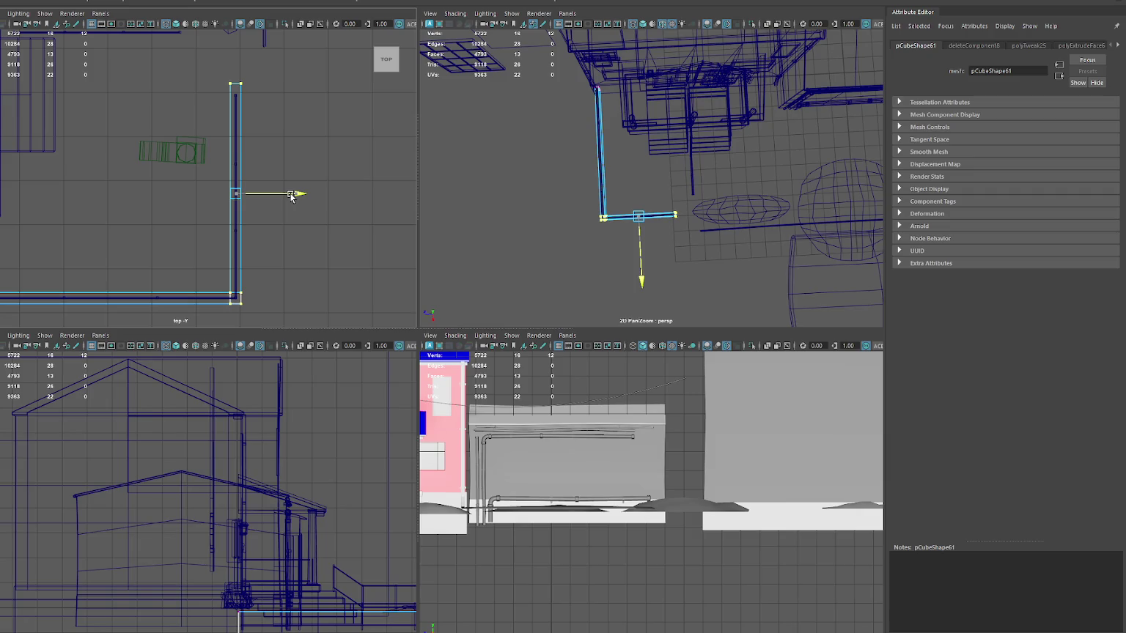
{"action": "left_click_drag", "start_coordinate": [276, 115], "coordinate": [194, 80]}
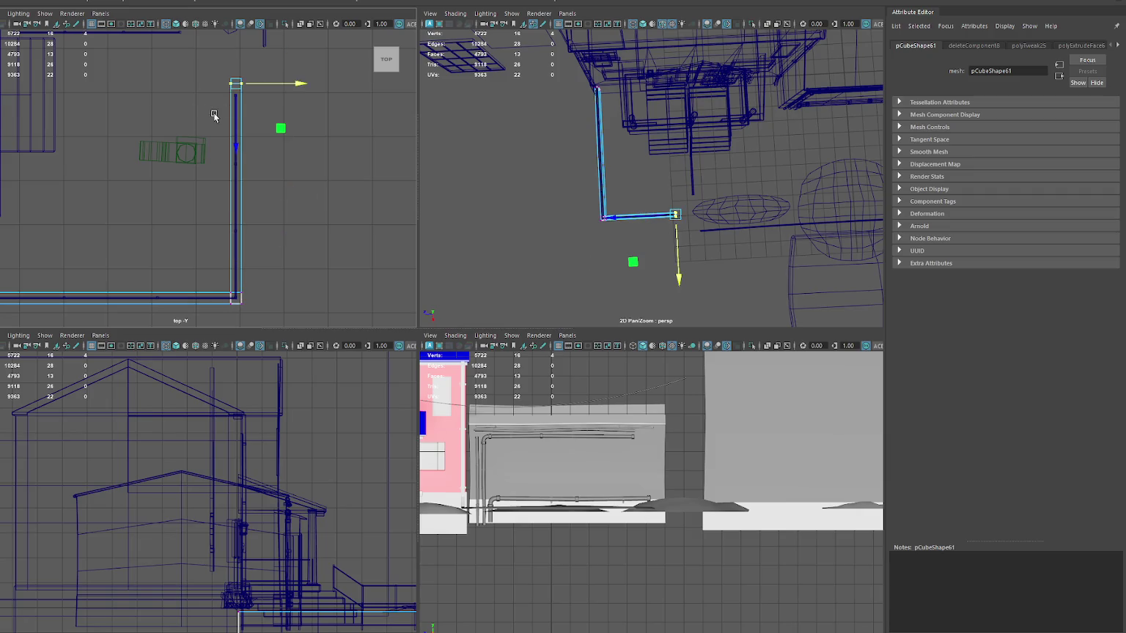
{"action": "left_click_drag", "start_coordinate": [236, 122], "coordinate": [233, 129]}
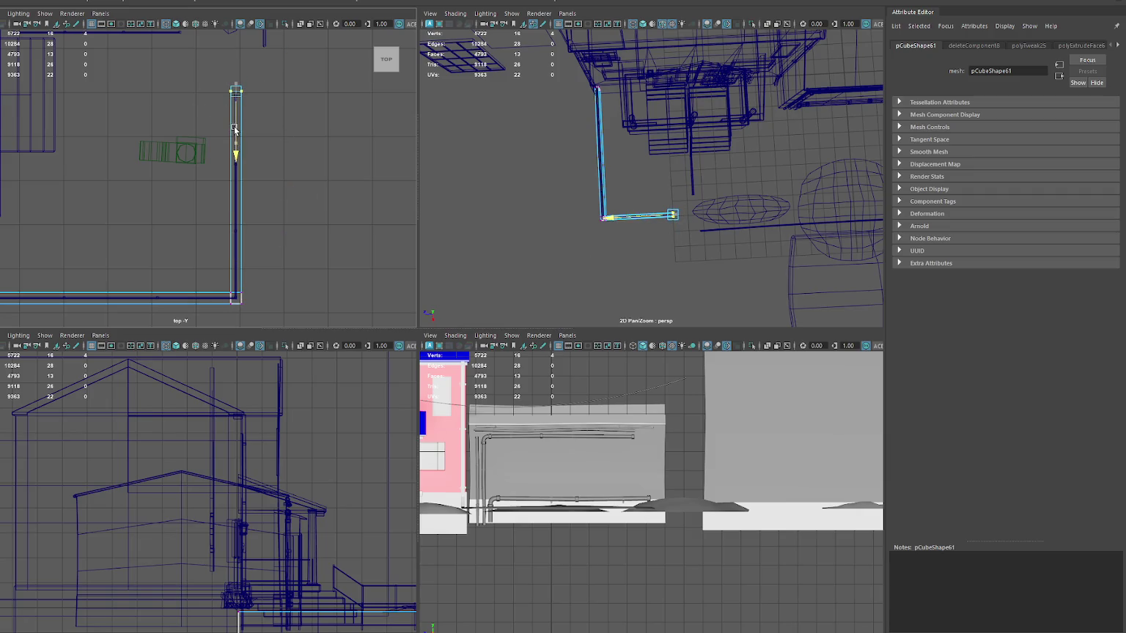
{"action": "key", "text": "space"}
{"action": "left_click", "coordinate": [396, 343]}
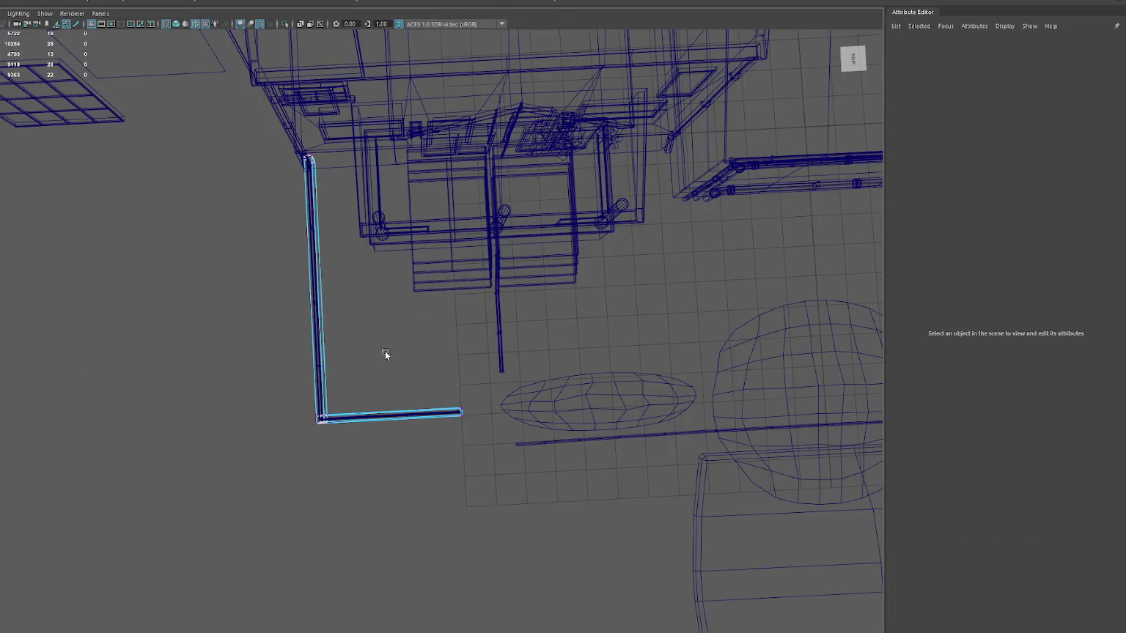
- Select the low wall box under the fence and isolate it in shaded view
{"action": "left_click_drag", "start_coordinate": [388, 350], "coordinate": [396, 315], "text": "alt"}
{"action": "key", "text": "6"}
{"action": "scroll", "coordinate": [344, 384], "scroll_direction": "up", "scroll_amount": 3}
{"action": "scroll", "coordinate": [345, 333], "scroll_direction": "up", "scroll_amount": 3}
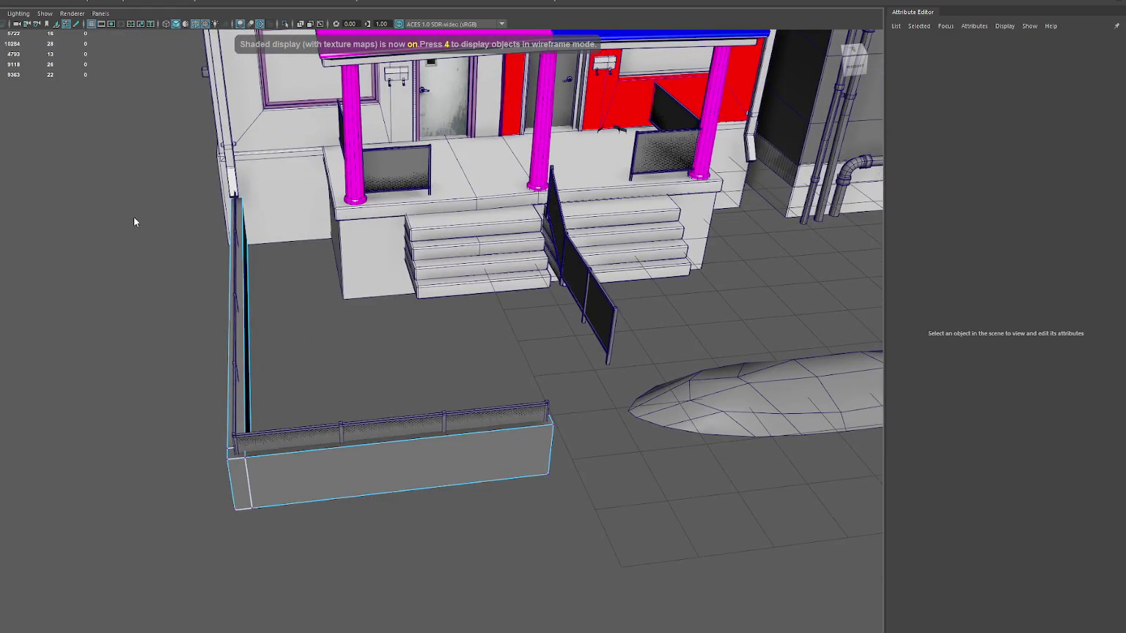
{"action": "key", "text": "4"}
{"action": "mouse_move", "coordinate": [247, 344]}
{"action": "left_mouse_down", "text": "alt"}
{"action": "mouse_move", "coordinate": [236, 285]}
{"action": "mouse_move", "coordinate": [225, 290]}
{"action": "left_mouse_up", "text": "alt"}
{"action": "left_click_drag", "start_coordinate": [139, 385], "coordinate": [584, 469]}
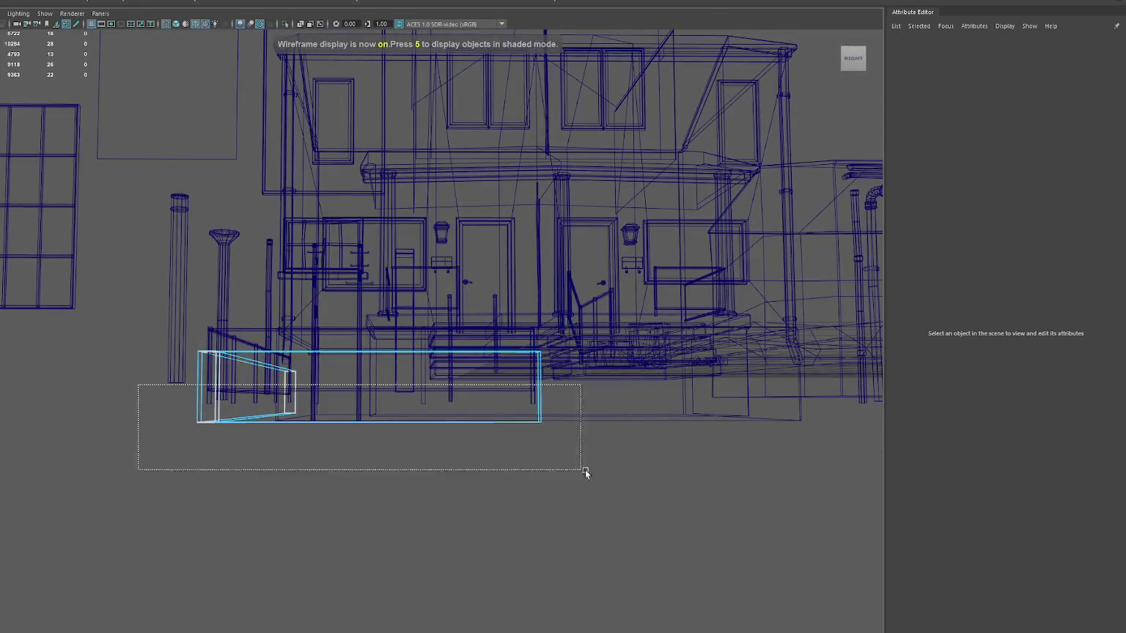
{"action": "key", "text": "6"}
{"action": "left_click_drag", "start_coordinate": [51, 396], "coordinate": [316, 281], "text": "alt"}
{"action": "left_click", "coordinate": [379, 394]}
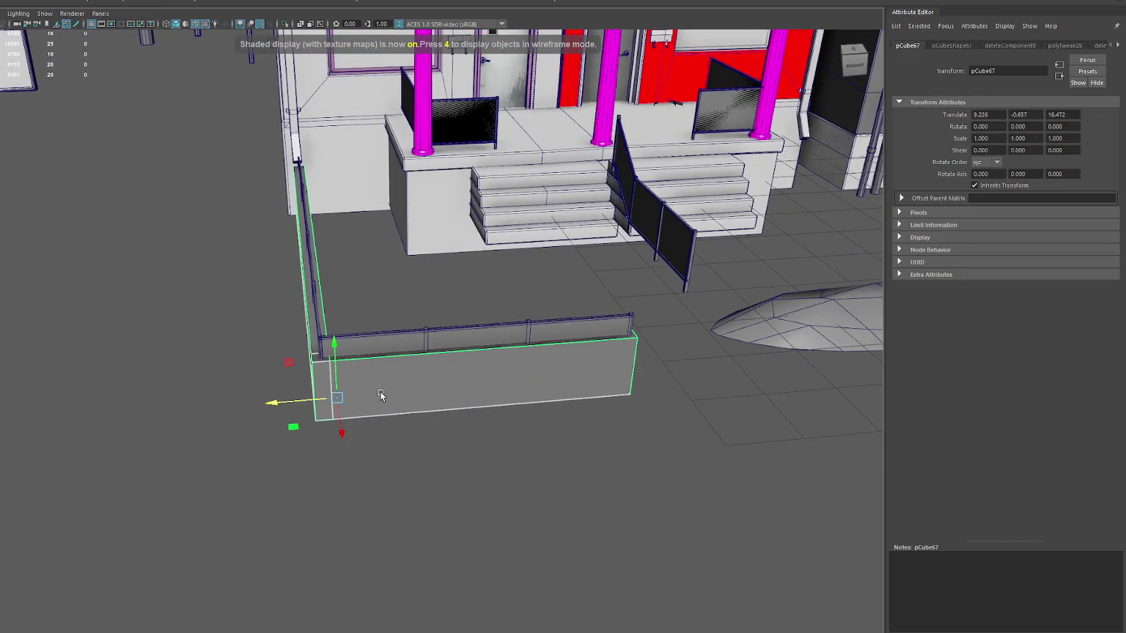
{"action": "key", "text": "ctrl+1"}
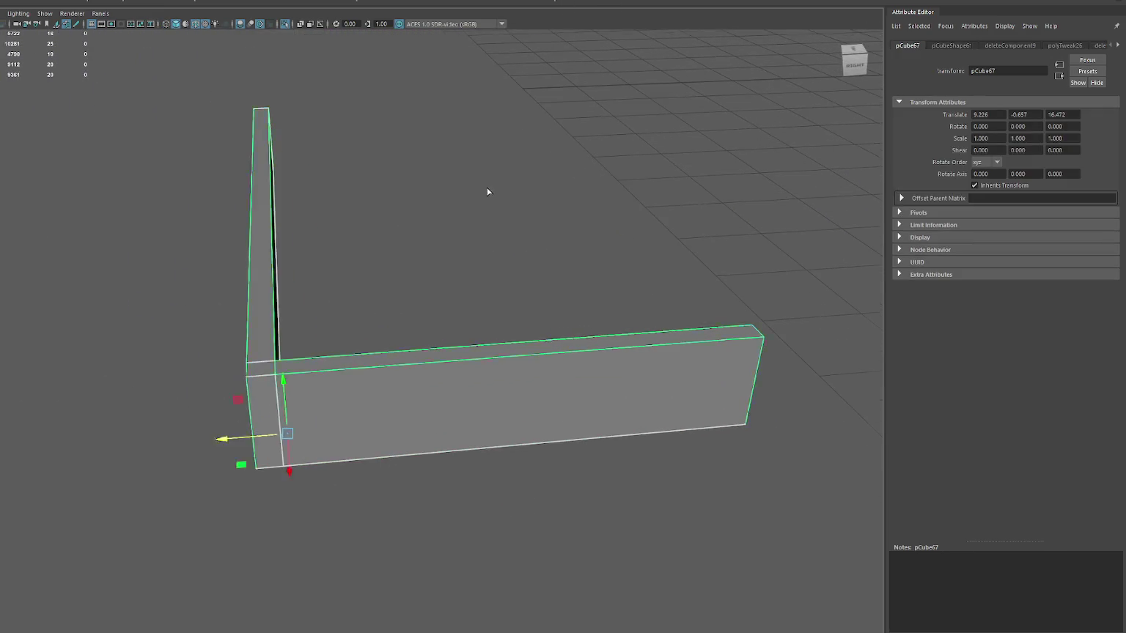
- Cut a diagonal mitre edge across the wall's corner and delete the old corner edges
{"action": "right_click_drag", "start_coordinate": [315, 344], "coordinate": [258, 371], "text": "shift"}
{"action": "mouse_move", "coordinate": [259, 372]}
{"action": "left_mouse_down", "text": "alt"}
{"action": "mouse_move", "coordinate": [349, 349]}
{"action": "mouse_move", "coordinate": [353, 293]}
{"action": "left_mouse_up", "text": "alt"}
{"action": "middle_click_drag", "start_coordinate": [353, 293], "coordinate": [338, 254], "text": "alt"}
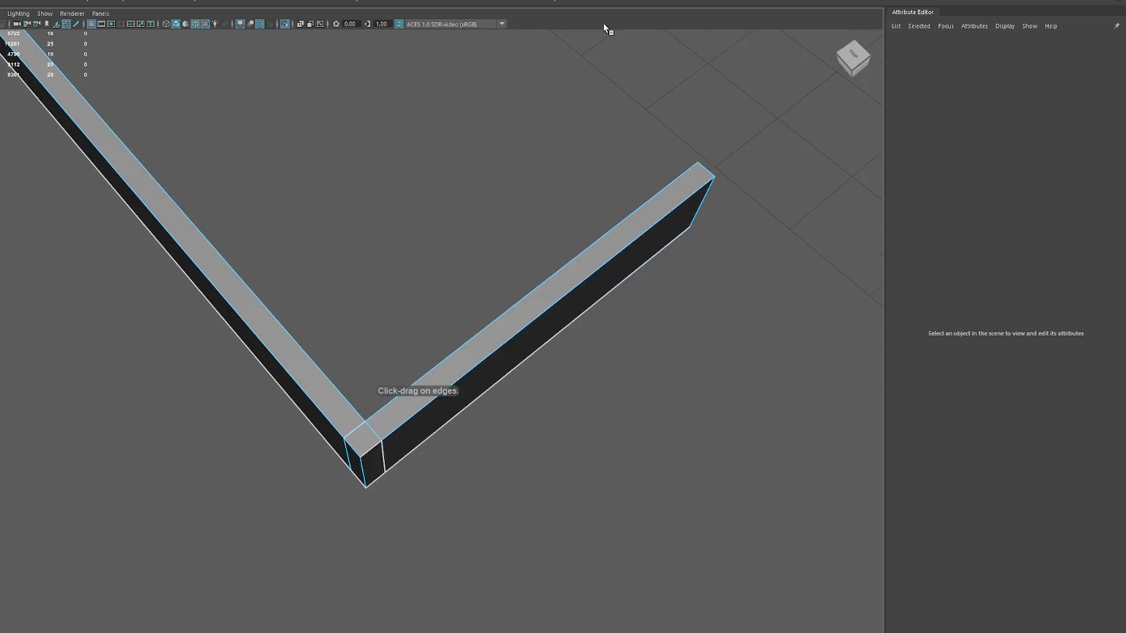
{"action": "left_click", "coordinate": [365, 422]}
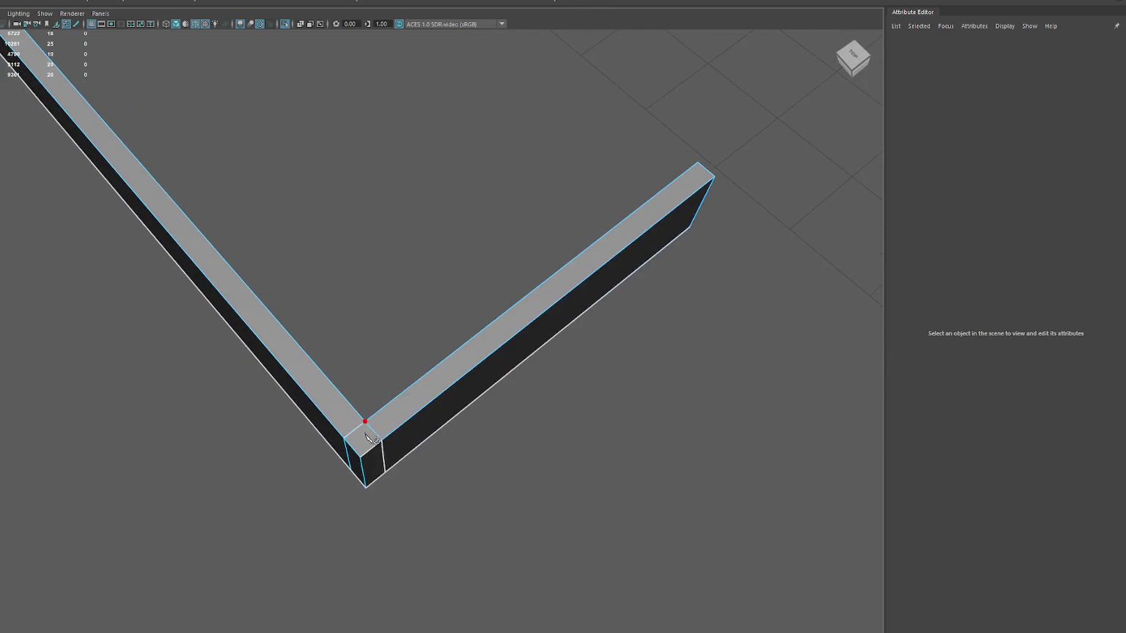
{"action": "left_click", "coordinate": [356, 451]}
{"action": "key", "text": "Return"}
{"action": "right_click_drag", "start_coordinate": [435, 290], "coordinate": [432, 269]}
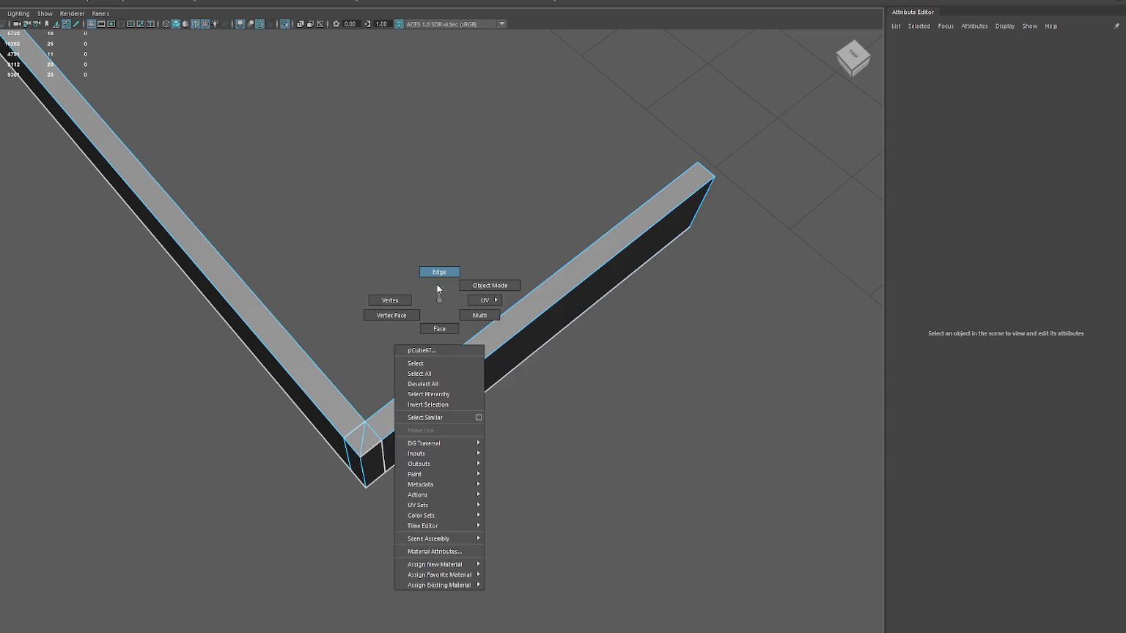
{"action": "left_click", "coordinate": [370, 432]}
{"action": "key", "text": "ctrl+Delete"}
- Bevel the wall's edges with a narrow bevel width
{"action": "left_click_drag", "start_coordinate": [334, 419], "coordinate": [322, 285], "text": "alt"}
{"action": "mouse_move", "coordinate": [417, 179]}
{"action": "left_mouse_down", "text": "alt"}
{"action": "mouse_move", "coordinate": [410, 254]}
{"action": "mouse_move", "coordinate": [473, 71]}
{"action": "left_mouse_up", "text": "alt"}
{"action": "key", "text": "ctrl+b"}
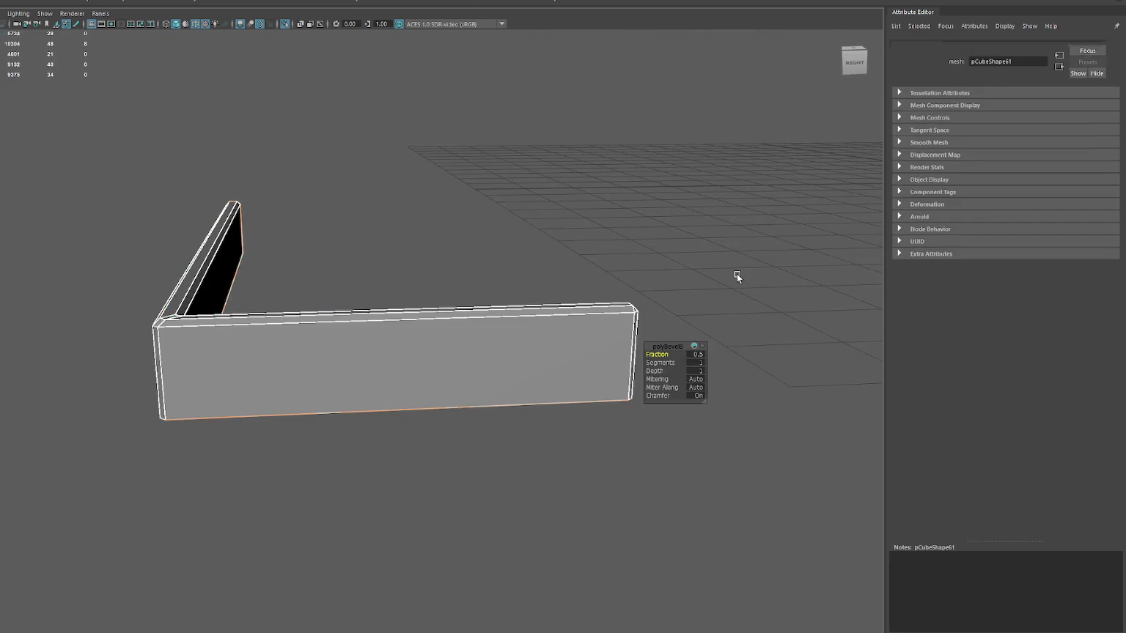
{"action": "left_click_drag", "start_coordinate": [657, 354], "coordinate": [656, 353]}
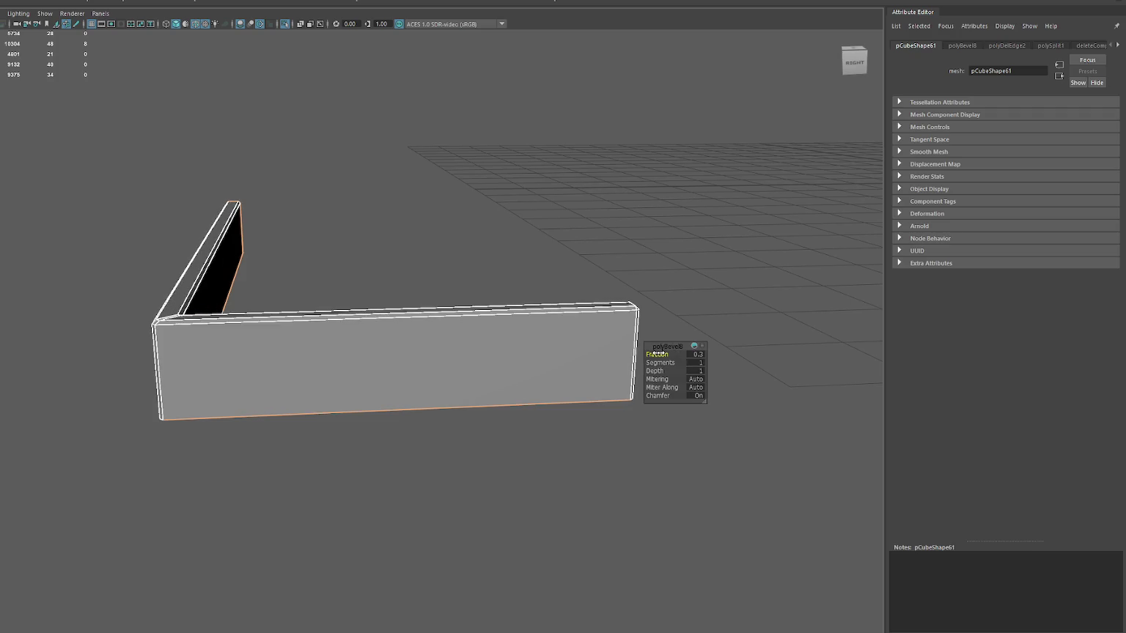
- Soften the edge shading across the whole wall
{"action": "left_click", "coordinate": [498, 244]}
{"action": "left_click", "coordinate": [277, 369]}
{"action": "right_click_drag", "start_coordinate": [335, 168], "coordinate": [528, 192]}
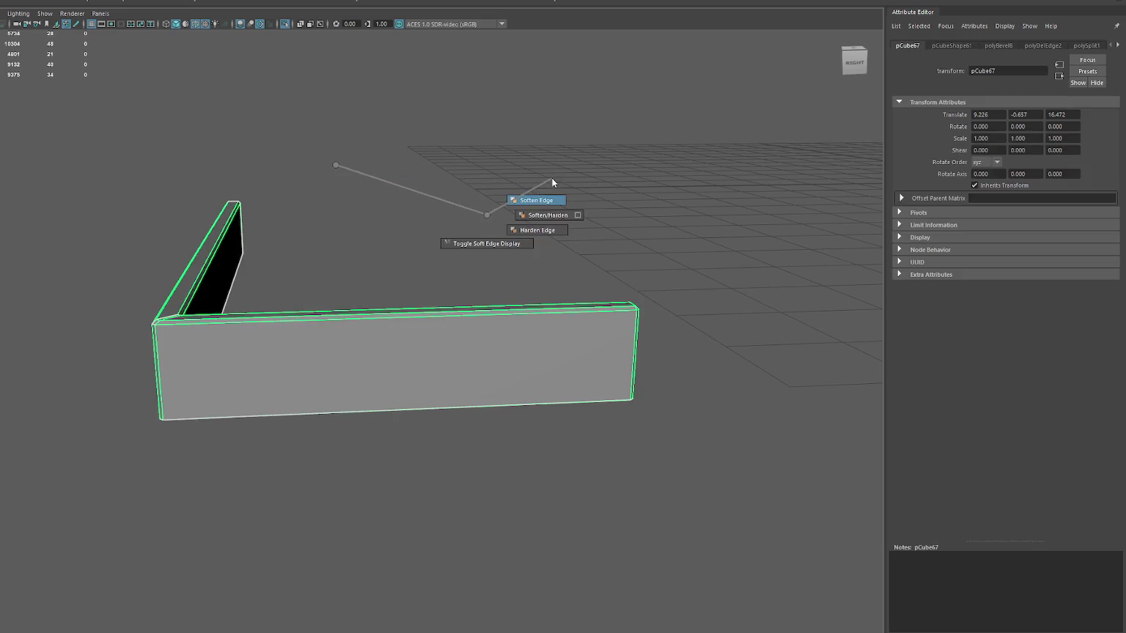
{"action": "left_click", "coordinate": [276, 93]}
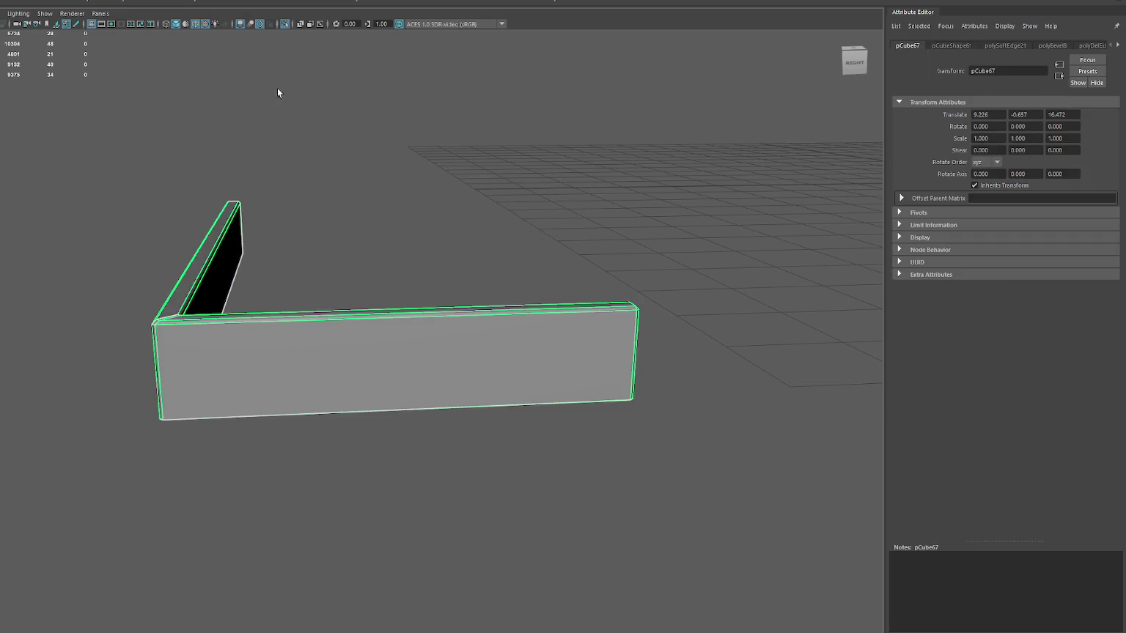
{"action": "right_click_drag", "start_coordinate": [244, 204], "coordinate": [359, 176]}
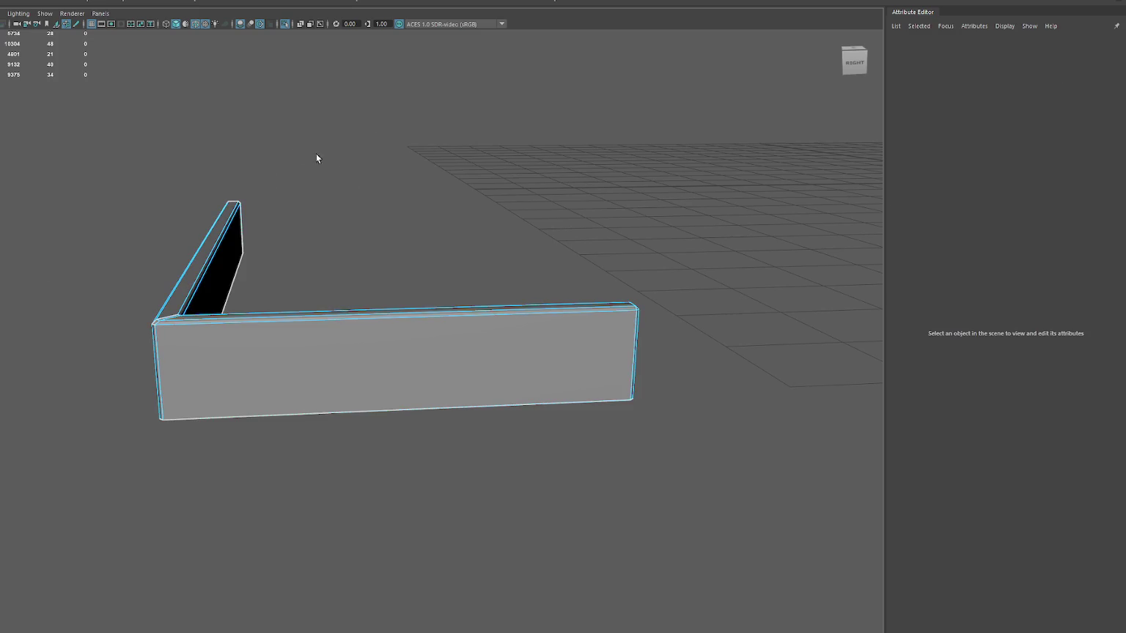
- Apply planar UV projections to the long box, slanted piece and right-end faces
{"action": "left_click_drag", "start_coordinate": [316, 156], "coordinate": [676, 273]}
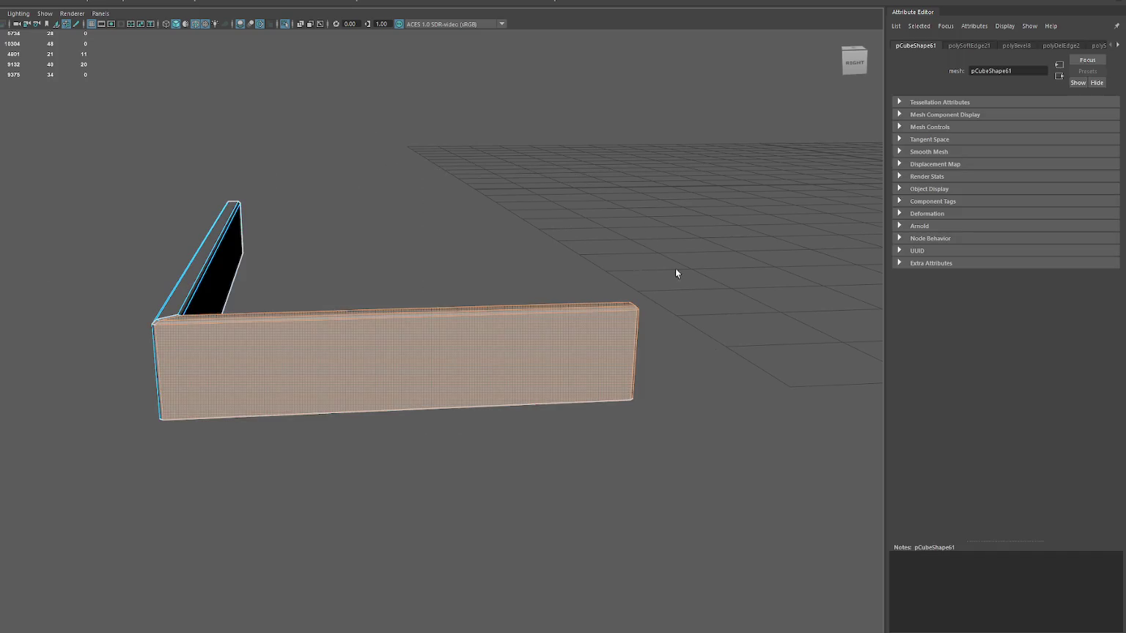
{"action": "left_click", "coordinate": [659, 2]}
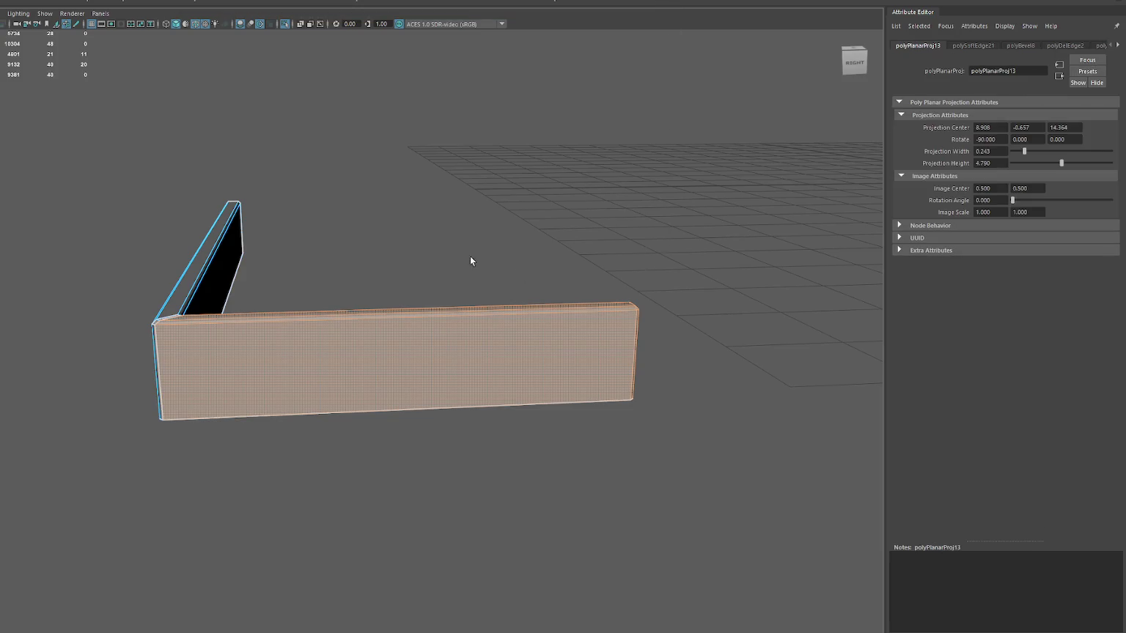
{"action": "left_click", "coordinate": [460, 406]}
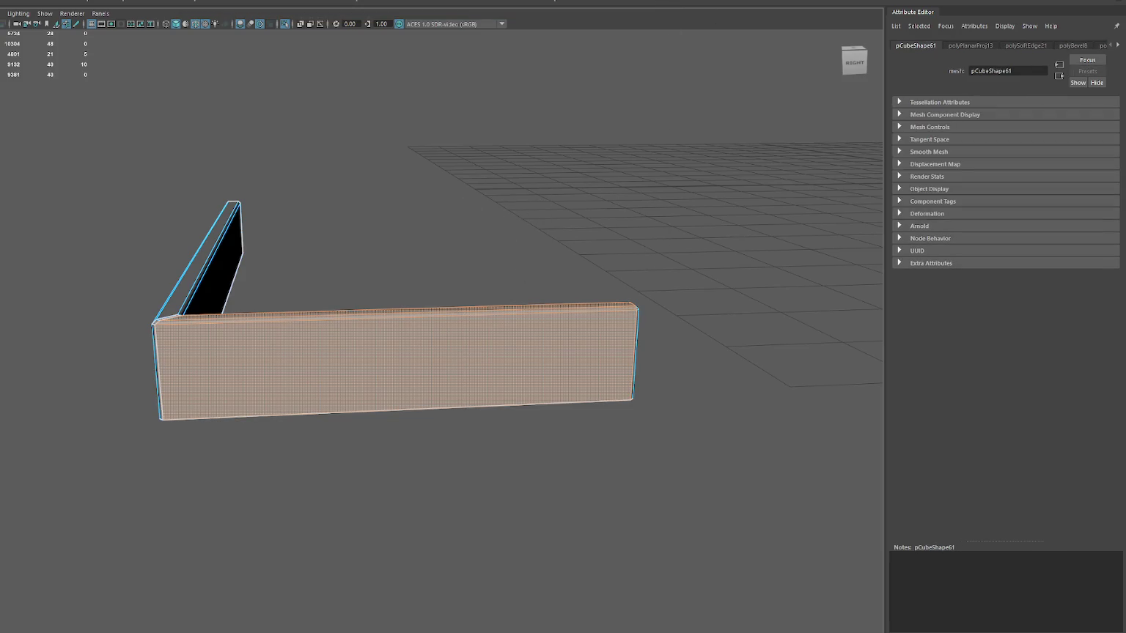
{"action": "key", "text": "g"}
{"action": "left_click_drag", "start_coordinate": [58, 118], "coordinate": [361, 530]}
{"action": "left_click_drag", "start_coordinate": [530, 246], "coordinate": [696, 460]}
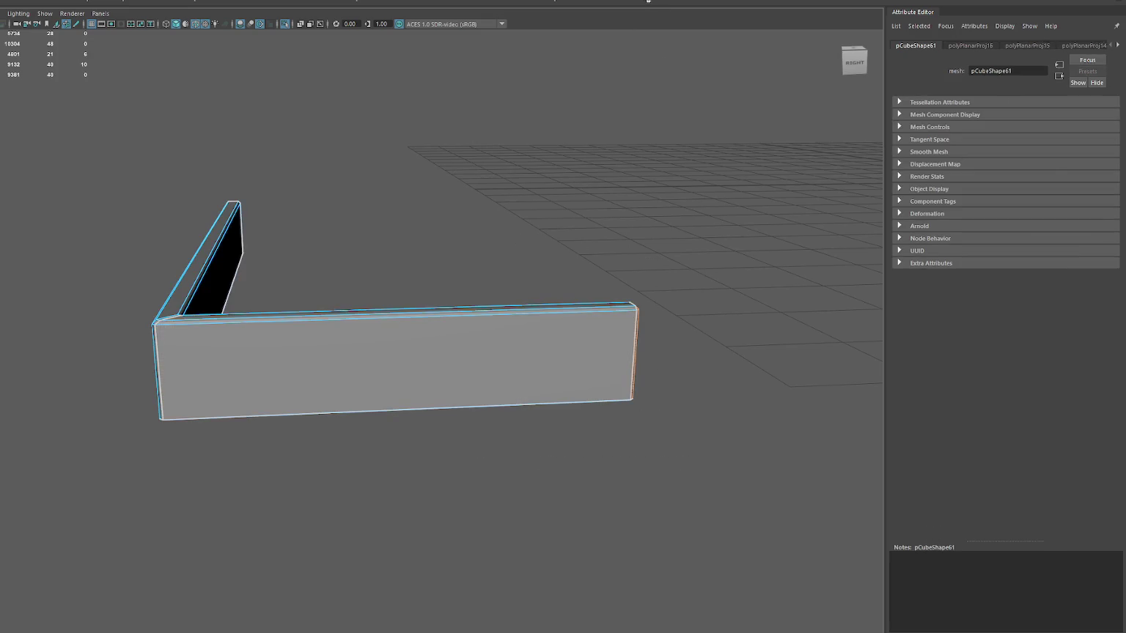
{"action": "key", "text": "F8"}
{"action": "left_click", "coordinate": [362, 193]}
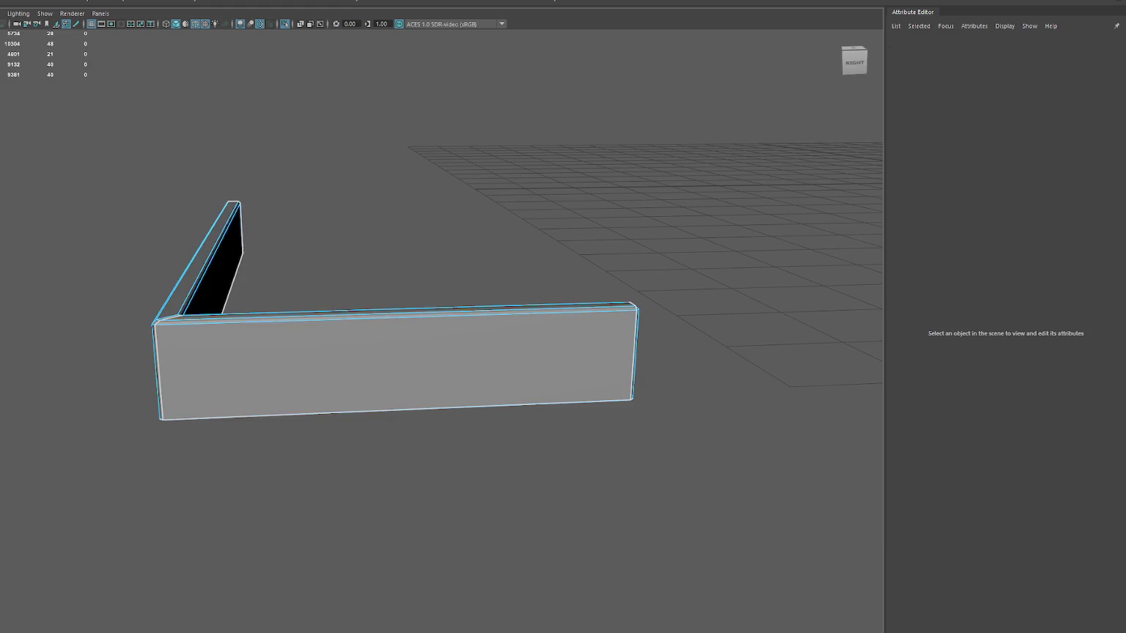
- Unfold the wall's UV shells and lay them out automatically
{"action": "left_click_drag", "start_coordinate": [466, 313], "coordinate": [300, 494]}
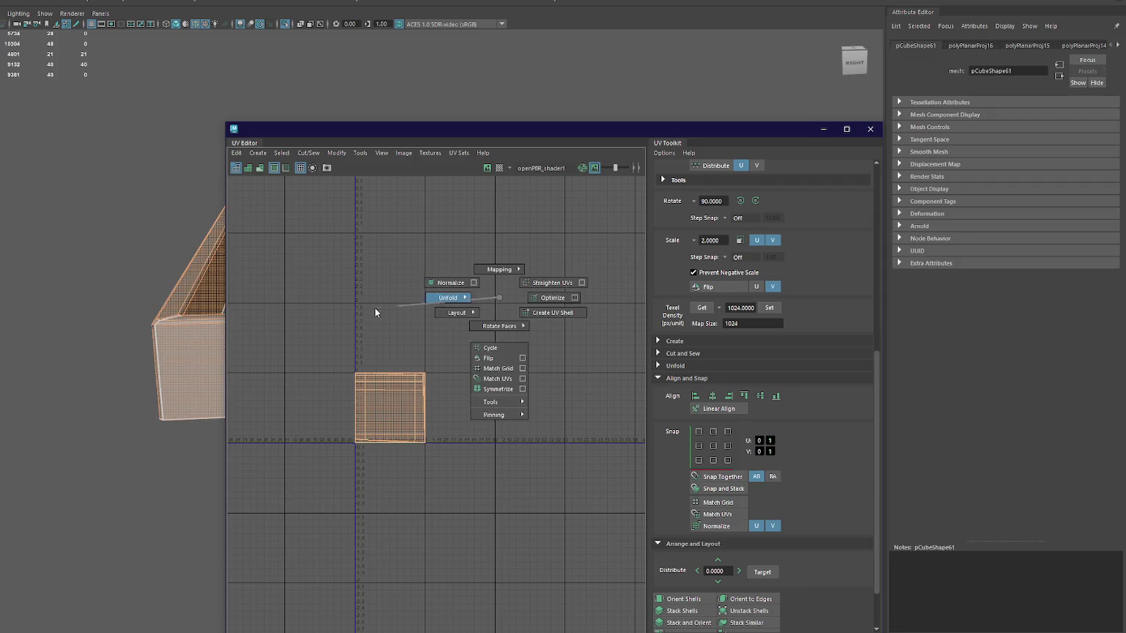
{"action": "right_click_drag", "start_coordinate": [375, 308], "coordinate": [264, 326]}
{"action": "left_click", "coordinate": [769, 308]}
{"action": "key", "text": "f"}
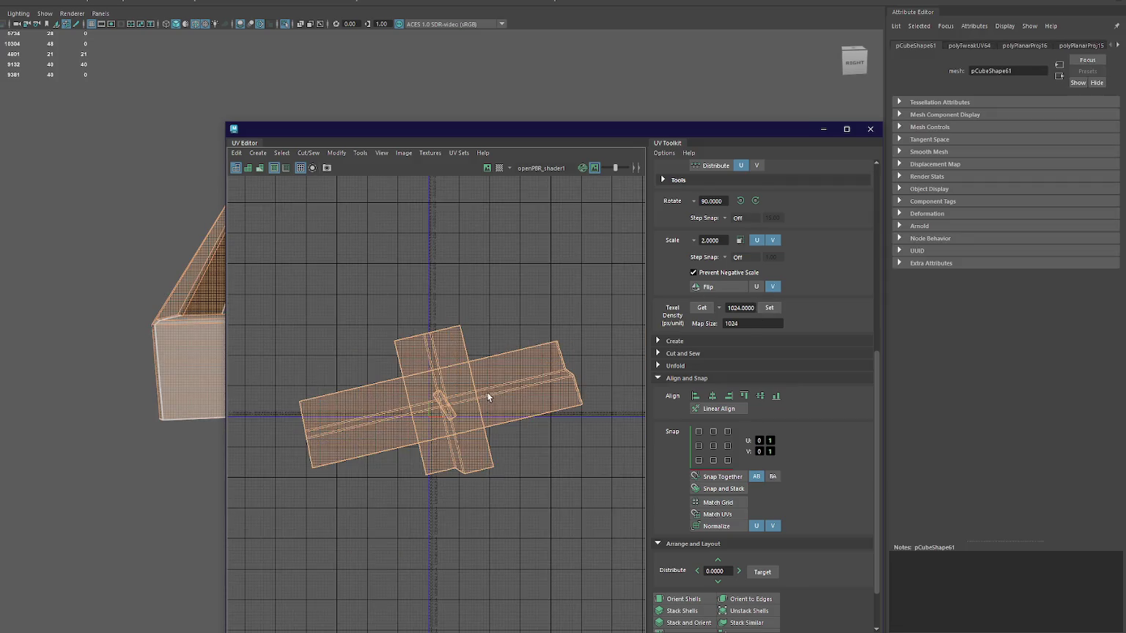
{"action": "left_click", "coordinate": [678, 599]}
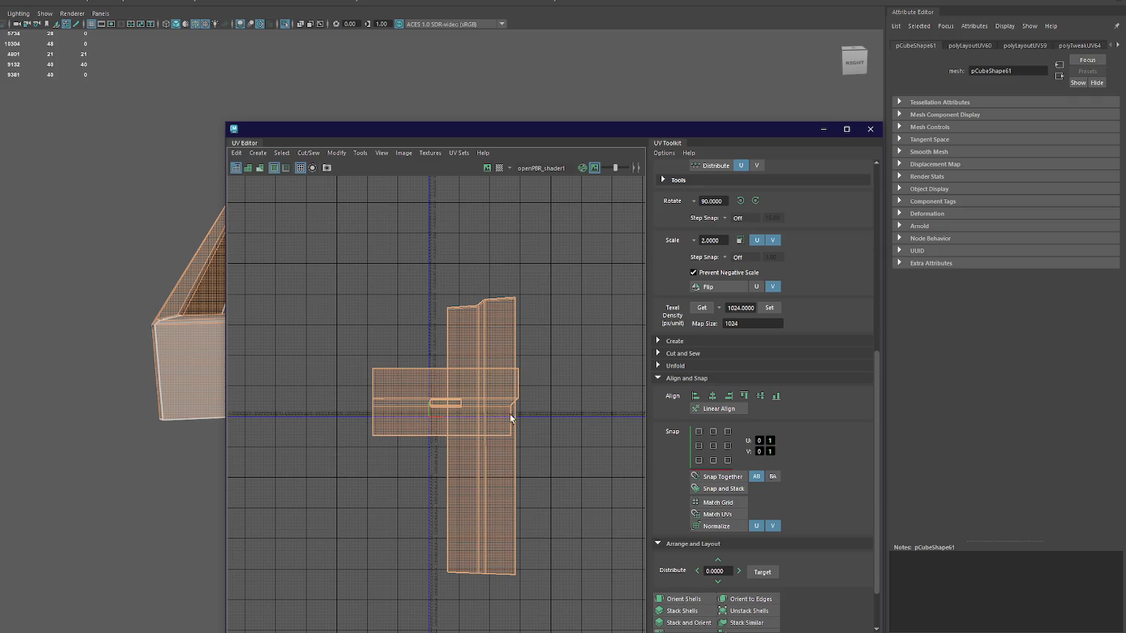
- Rotate the shells upright and arrange them, then close the UV Editor and restore the scene
{"action": "left_click", "coordinate": [739, 200]}
{"action": "left_click", "coordinate": [439, 405]}
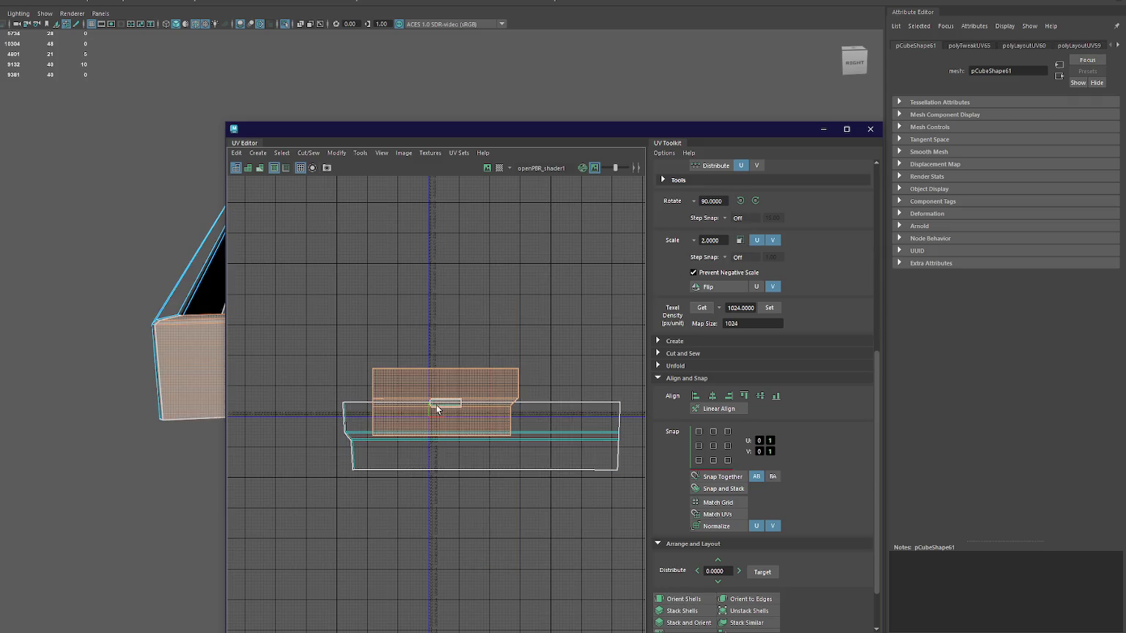
{"action": "key", "text": "w"}
{"action": "left_click_drag", "start_coordinate": [442, 407], "coordinate": [416, 499]}
{"action": "left_click", "coordinate": [537, 445]}
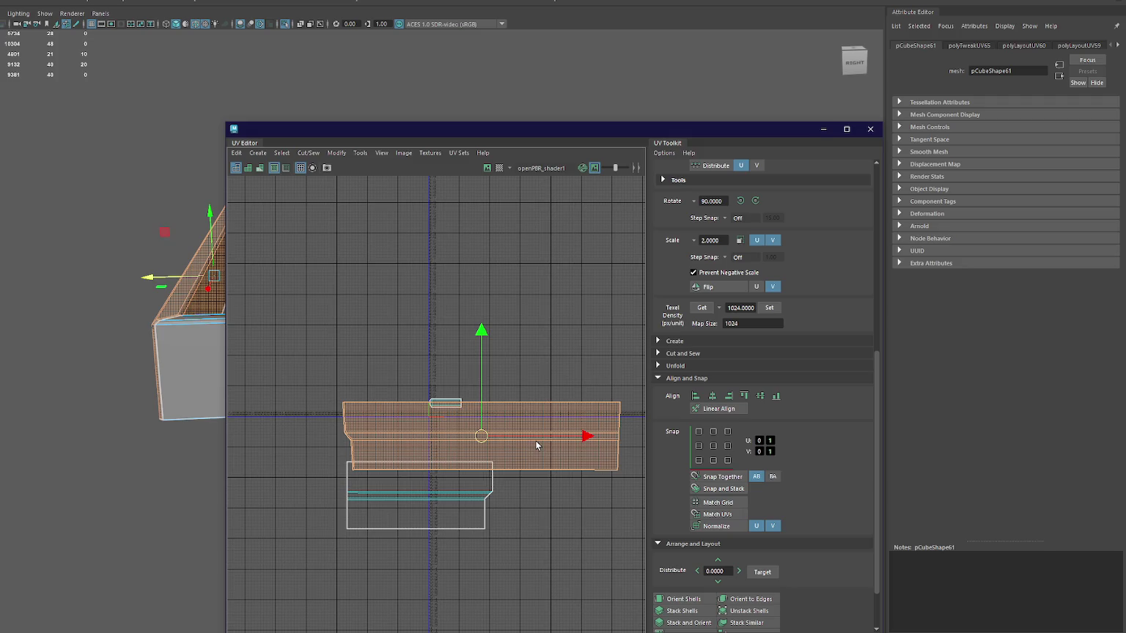
{"action": "left_click", "coordinate": [446, 404]}
{"action": "left_click", "coordinate": [739, 200]}
{"action": "left_click", "coordinate": [739, 200]}
{"action": "left_click", "coordinate": [740, 200]}
{"action": "left_click", "coordinate": [870, 128]}
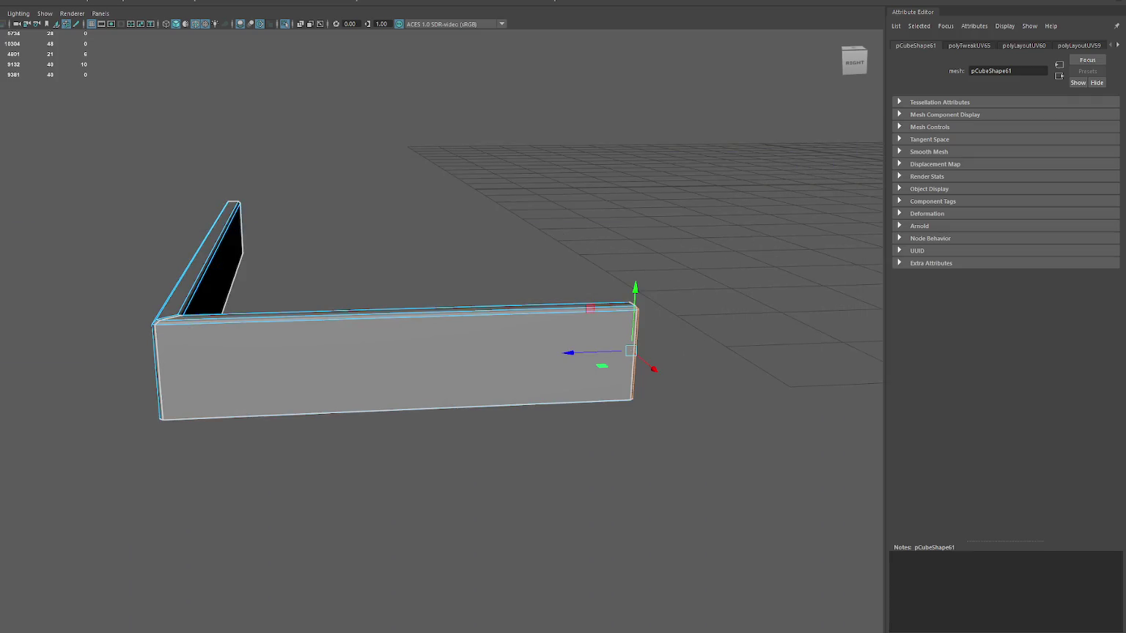
{"action": "left_click", "coordinate": [309, 145]}
{"action": "key", "text": "ctrl+1"}
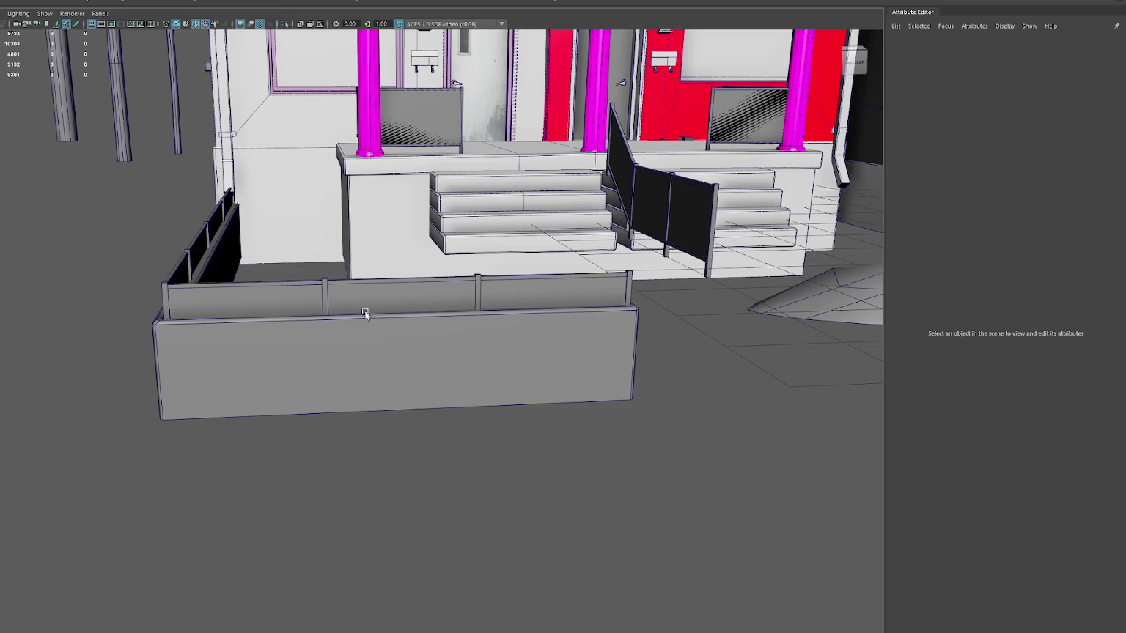
- Lower the wall beneath the fence, rename it Barrier, and confirm its WastelandBuildingParts parent
{"action": "left_click", "coordinate": [355, 329]}
{"action": "left_click_drag", "start_coordinate": [188, 321], "coordinate": [188, 375]}
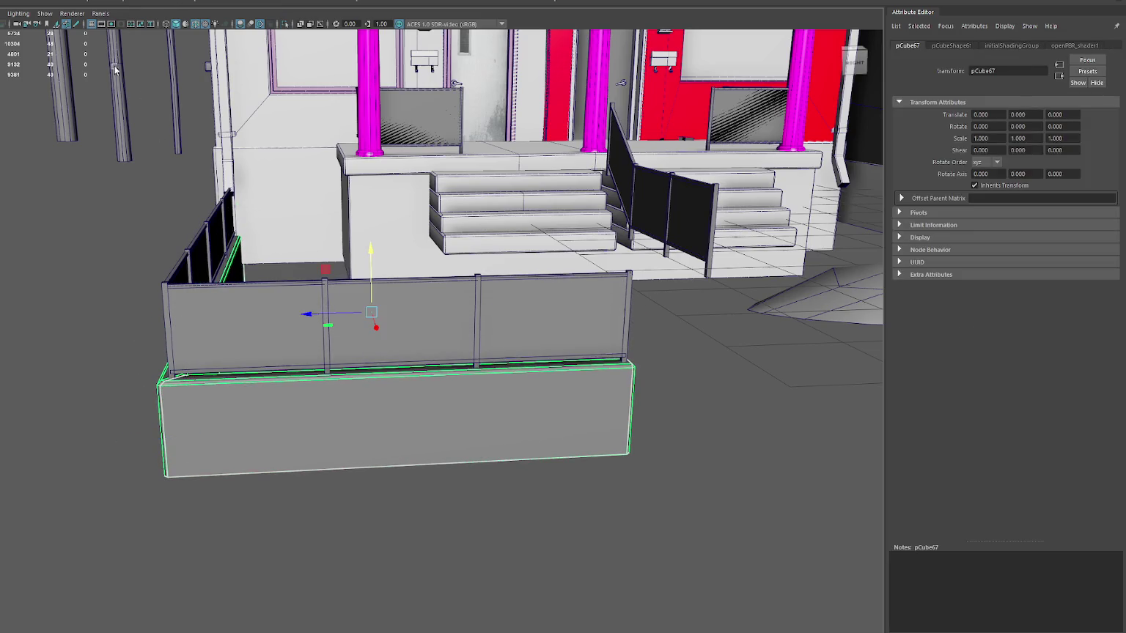
{"action": "type", "text": "Barrier"}
{"action": "key", "text": "Return"}
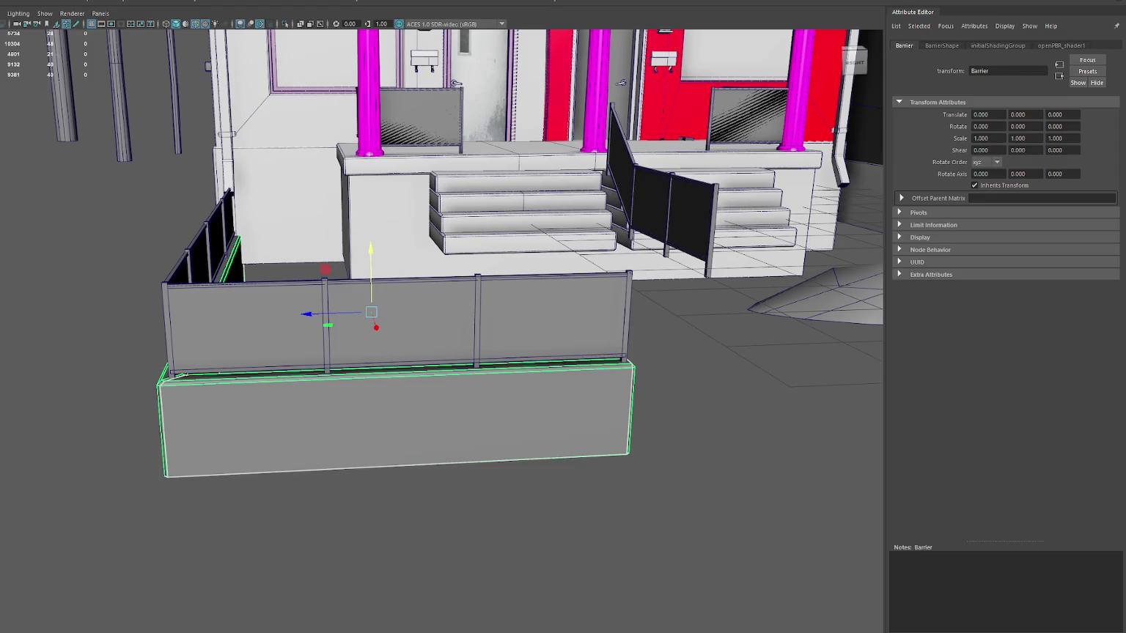
{"action": "left_click", "coordinate": [941, 46]}
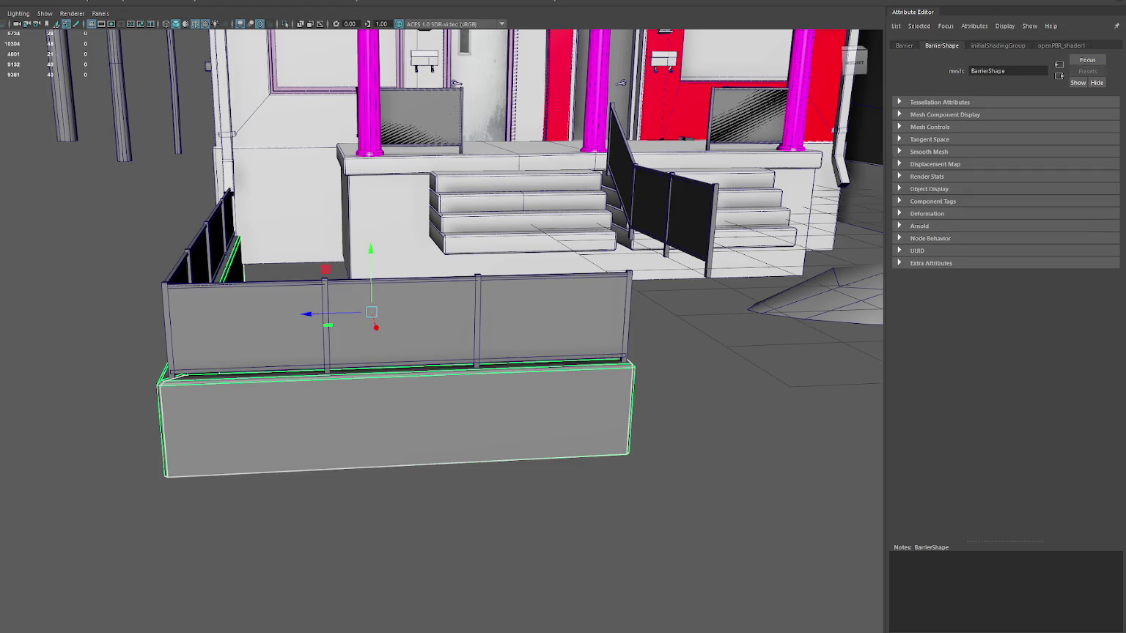
{"action": "key", "text": "Up"}
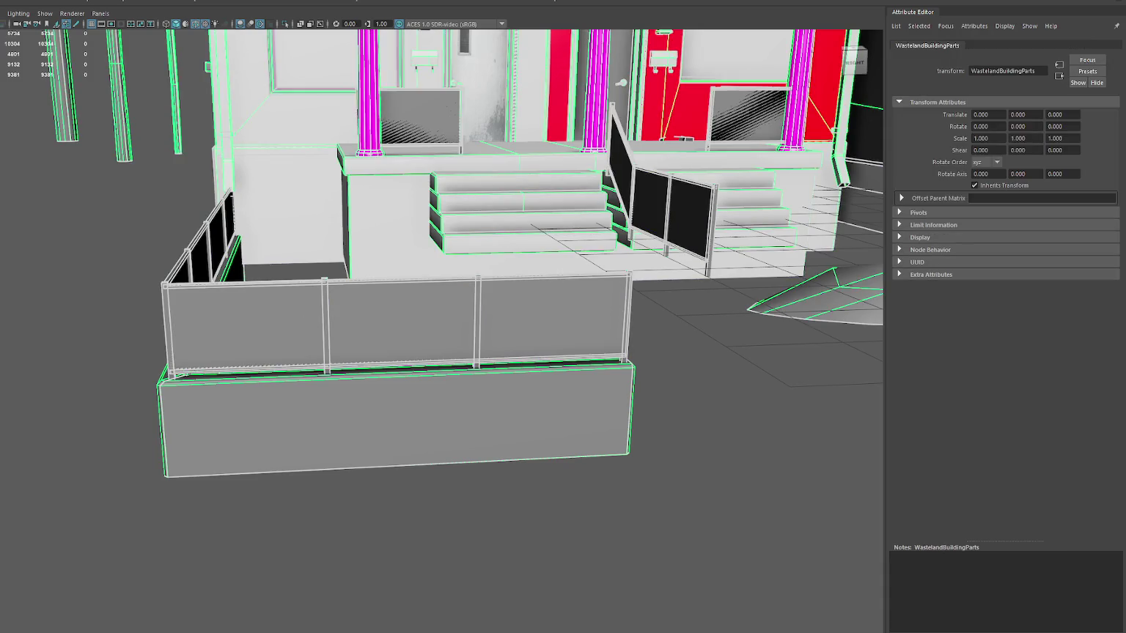
{"action": "key", "text": "Down"}
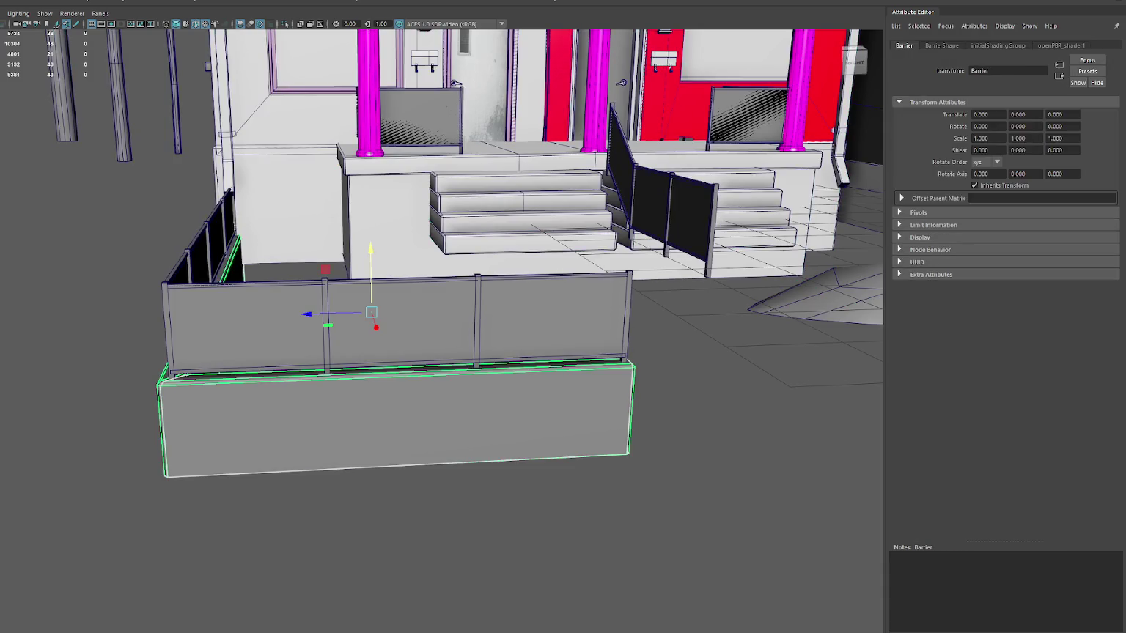
{"action": "key", "text": "Up"}
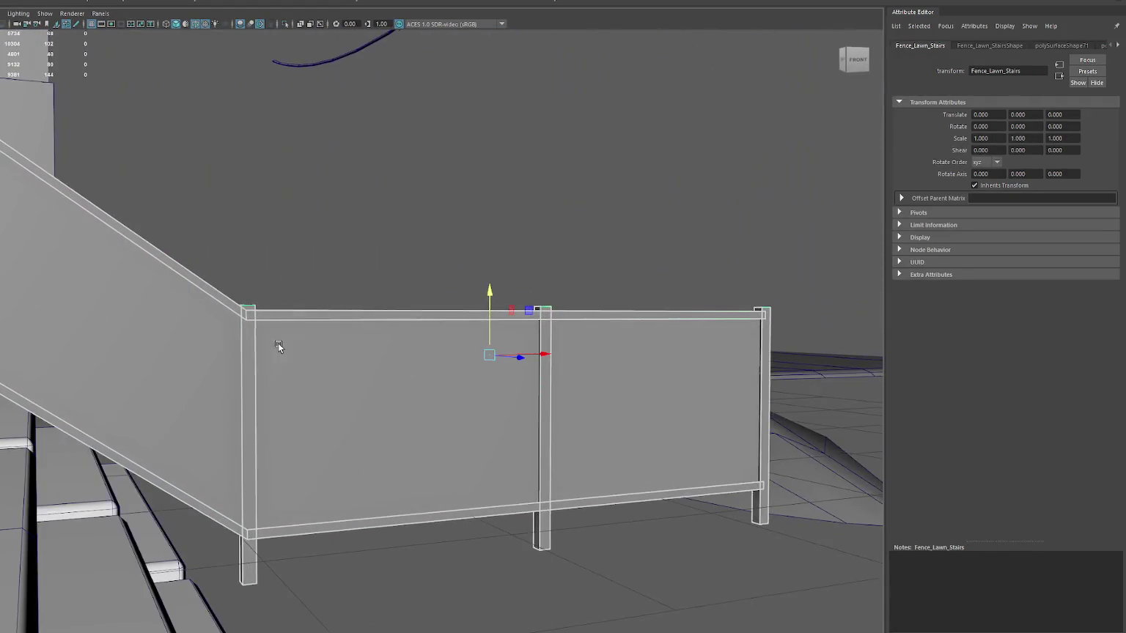
- Select the lawn fence, stair rail and porch fence together to show their UVs, framed
{"action": "right_click_drag", "start_coordinate": [201, 322], "coordinate": [176, 338]}
{"action": "left_click", "coordinate": [176, 338]}
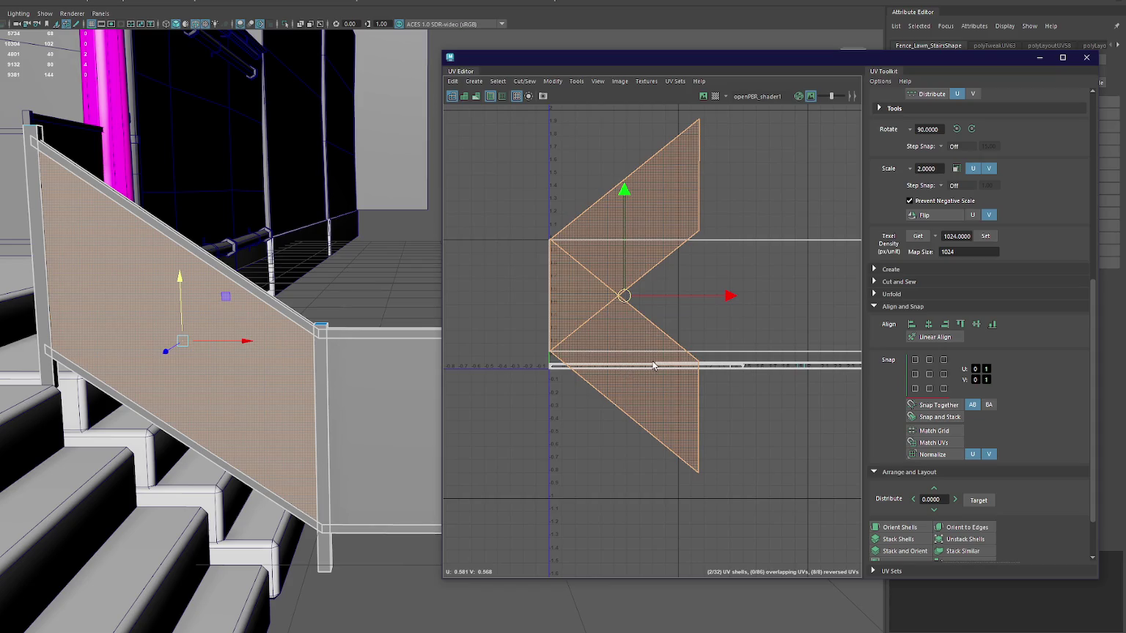
{"action": "scroll", "coordinate": [730, 295], "scroll_direction": "down", "scroll_amount": 1}
{"action": "scroll", "coordinate": [667, 304], "scroll_direction": "down", "scroll_amount": 2}
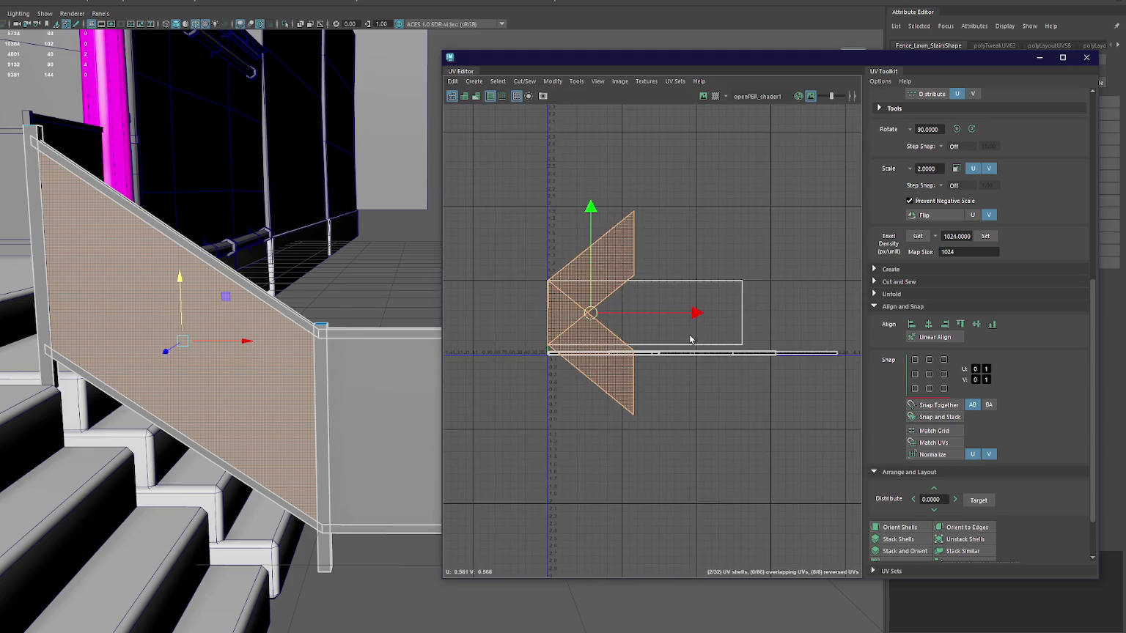
{"action": "key", "text": "F8"}
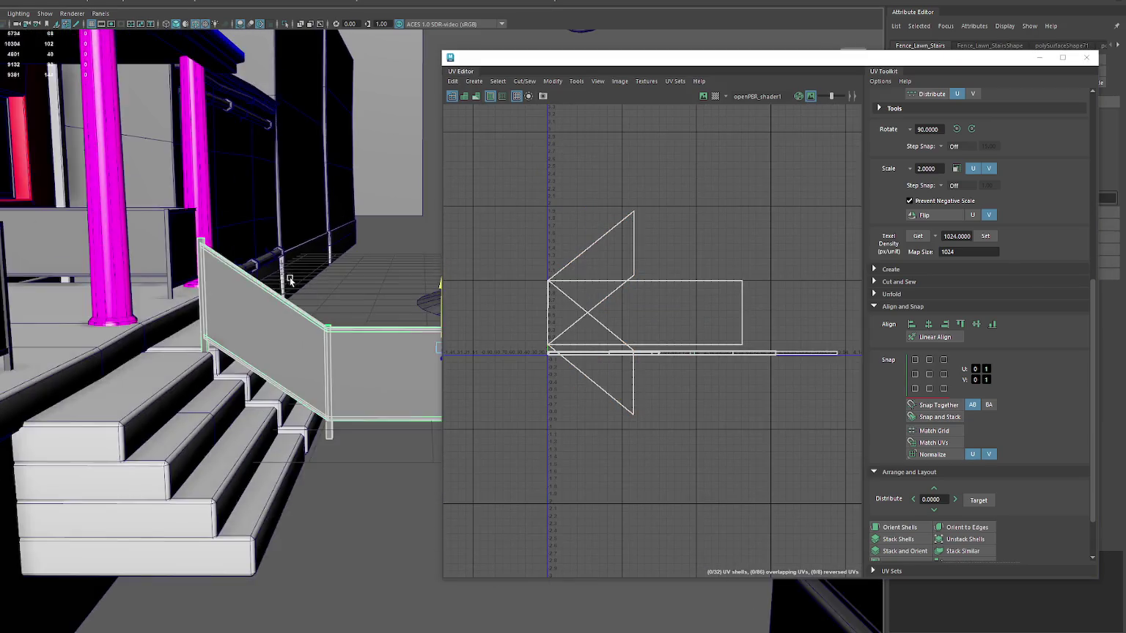
{"action": "left_click_drag", "start_coordinate": [341, 306], "coordinate": [261, 444], "text": "alt"}
{"action": "left_click", "coordinate": [262, 445]}
{"action": "left_click", "coordinate": [248, 336], "text": "shift"}
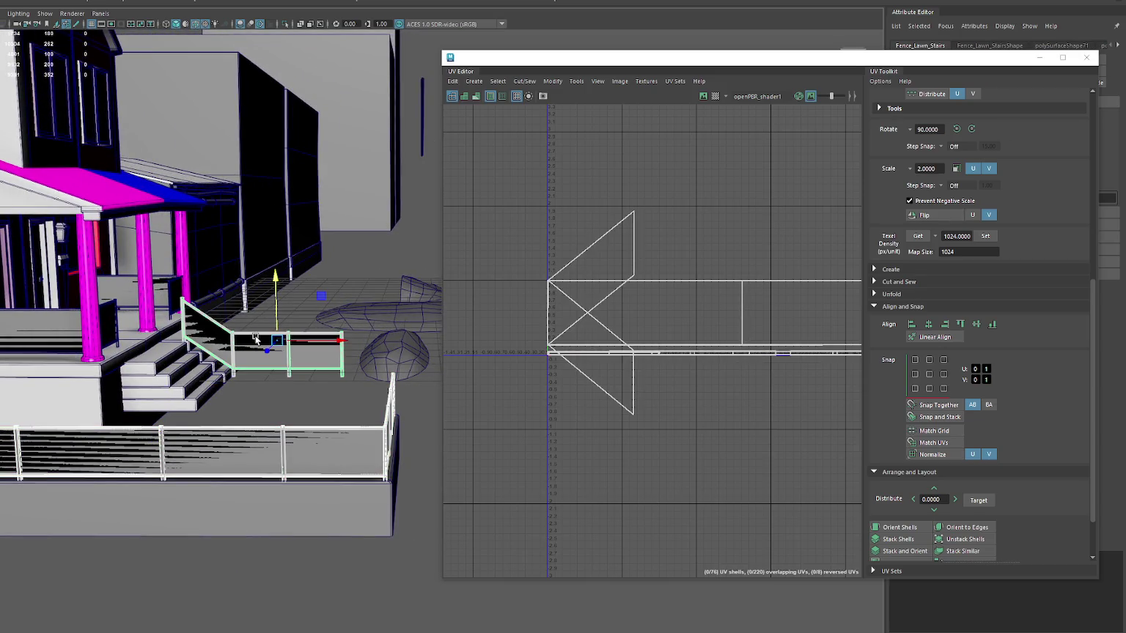
{"action": "left_click", "coordinate": [56, 326], "text": "shift"}
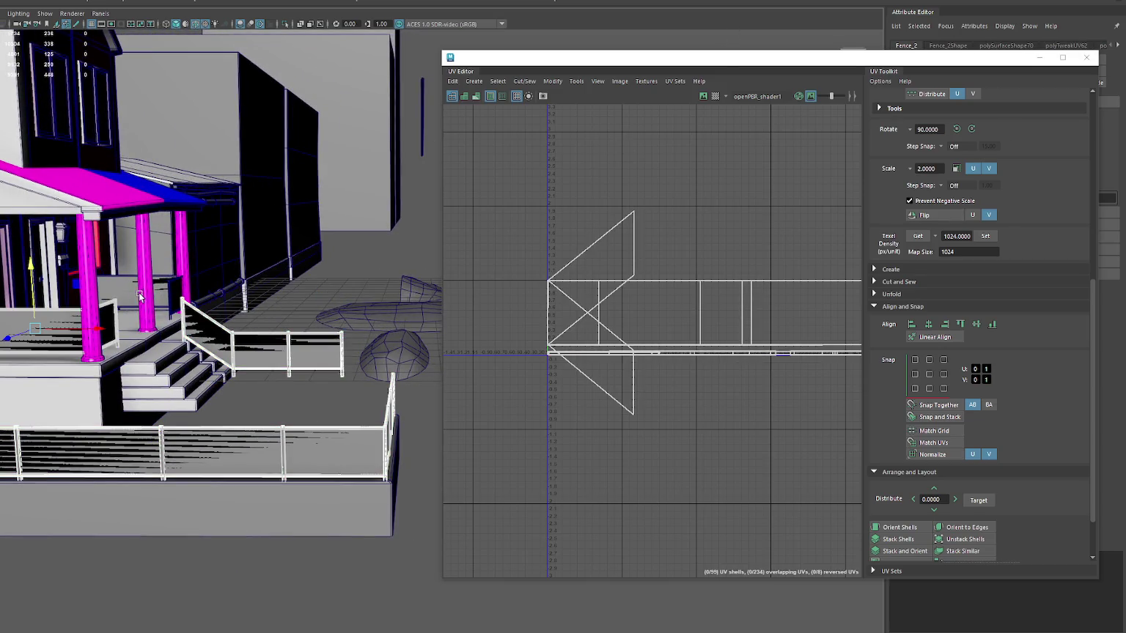
{"action": "left_click_drag", "start_coordinate": [642, 52], "coordinate": [492, 30]}
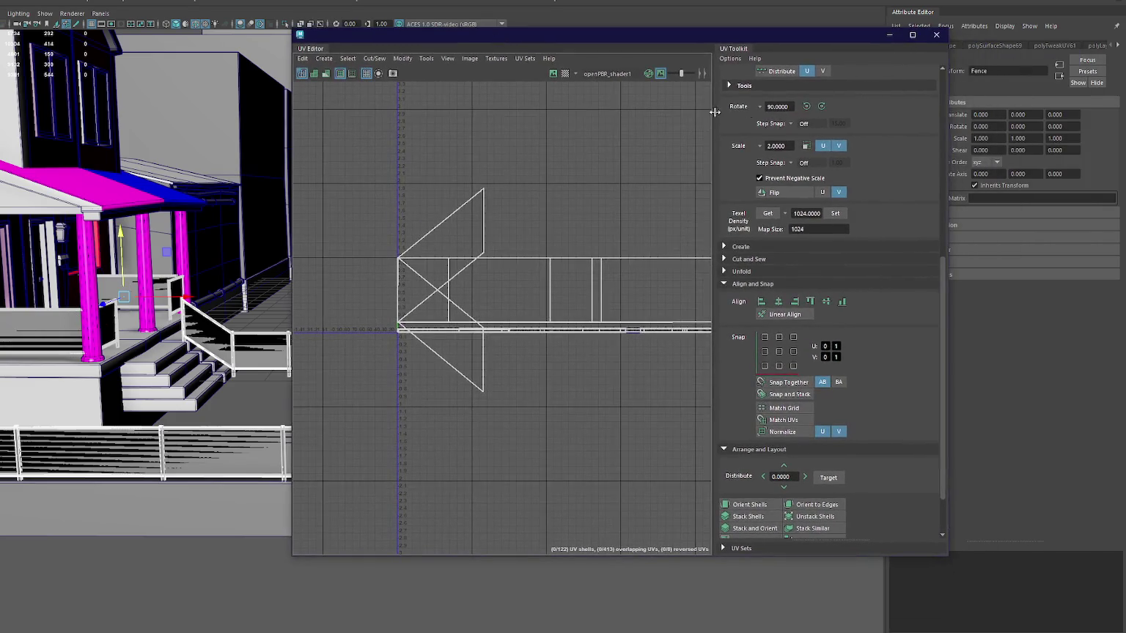
{"action": "key", "text": "f"}
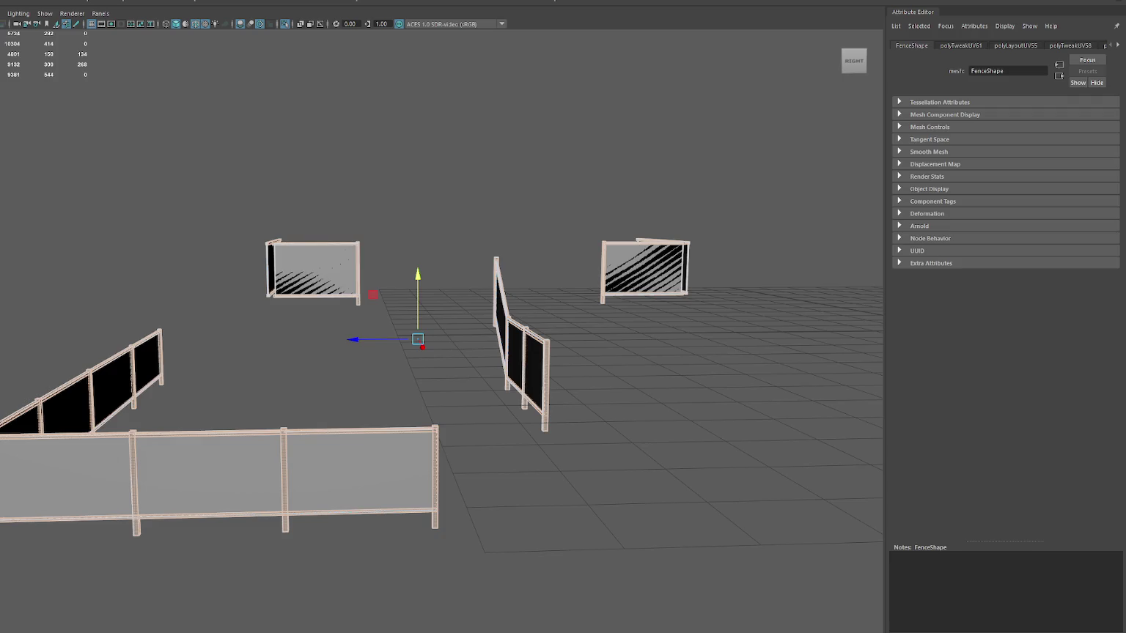
- Give the fence a new Blinn material named Plain, then select the WastelandBuildingParts group
{"action": "right_click", "coordinate": [263, 155]}
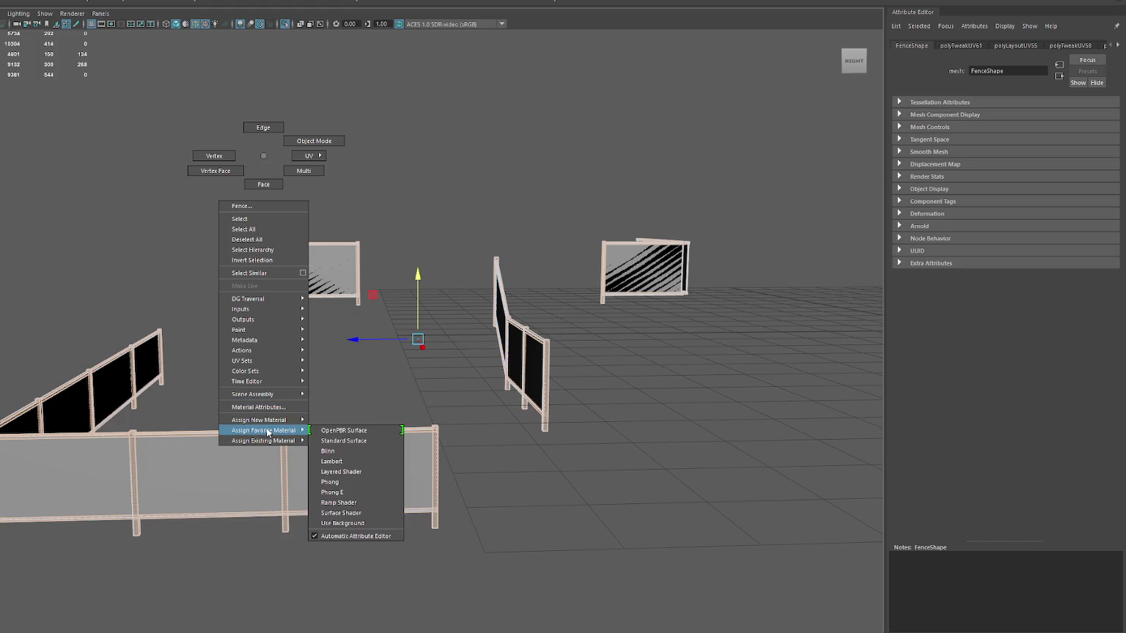
{"action": "mouse_move", "coordinate": [263, 430]}
{"action": "left_click", "coordinate": [344, 451]}
{"action": "triple_click", "coordinate": [1040, 70]}
{"action": "type", "text": "Plain"}
{"action": "key", "text": "Return"}
{"action": "left_click", "coordinate": [380, 159]}
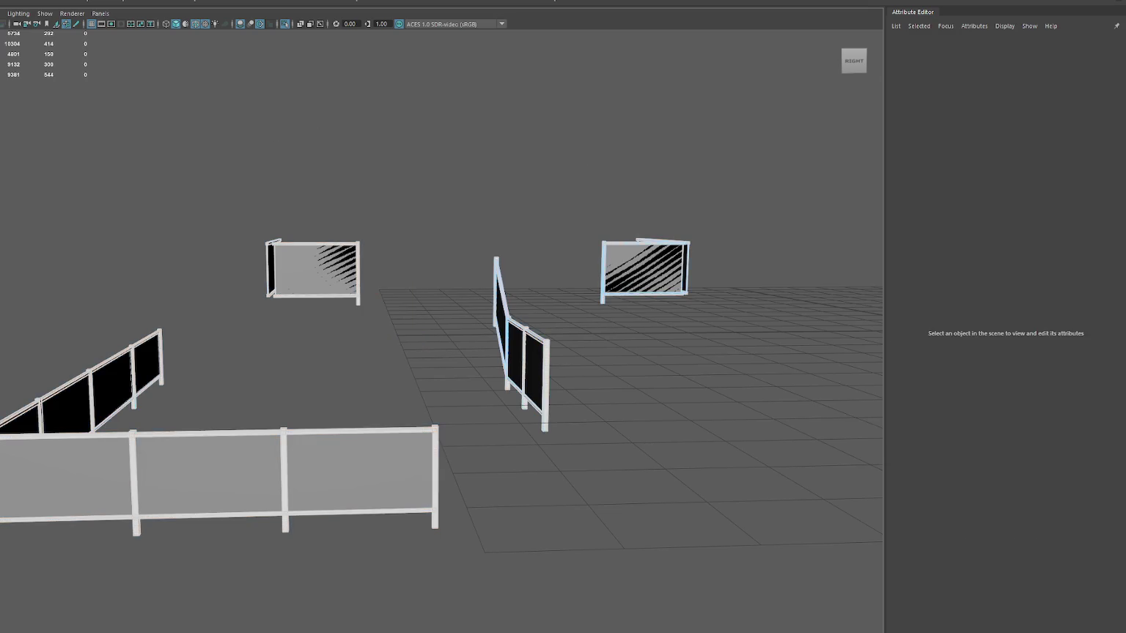
{"action": "left_click", "coordinate": [644, 267]}
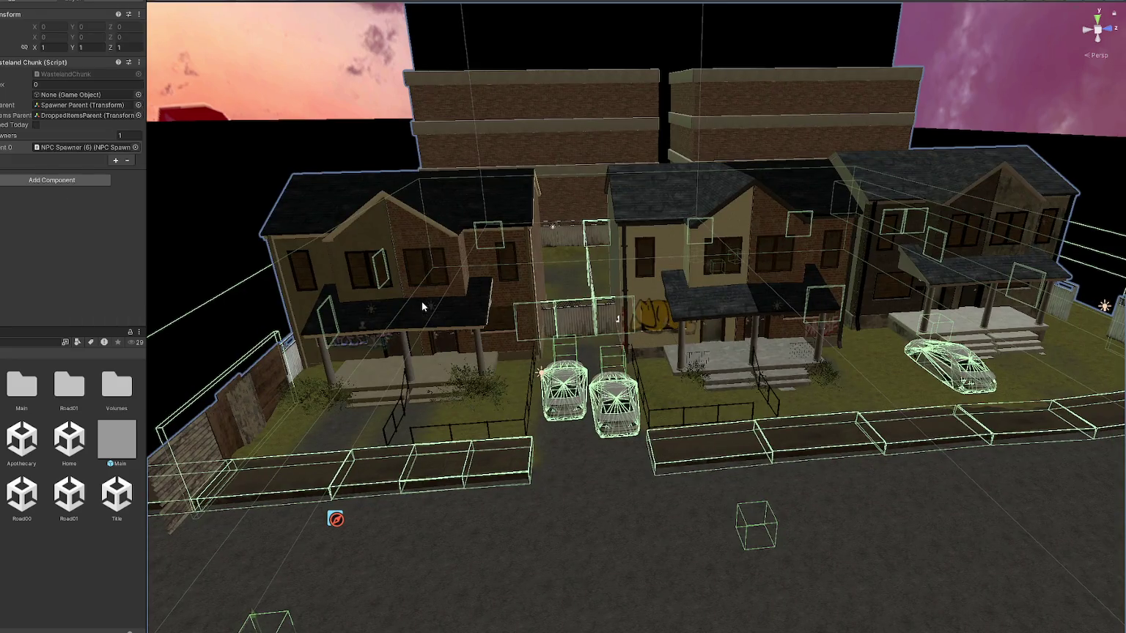
- Zoom and pan the Unity Scene view onto the row-house porches and front lawns
{"action": "scroll", "coordinate": [422, 301], "scroll_direction": "up", "scroll_amount": 3}
{"action": "scroll", "coordinate": [509, 340], "scroll_direction": "up", "scroll_amount": 3}
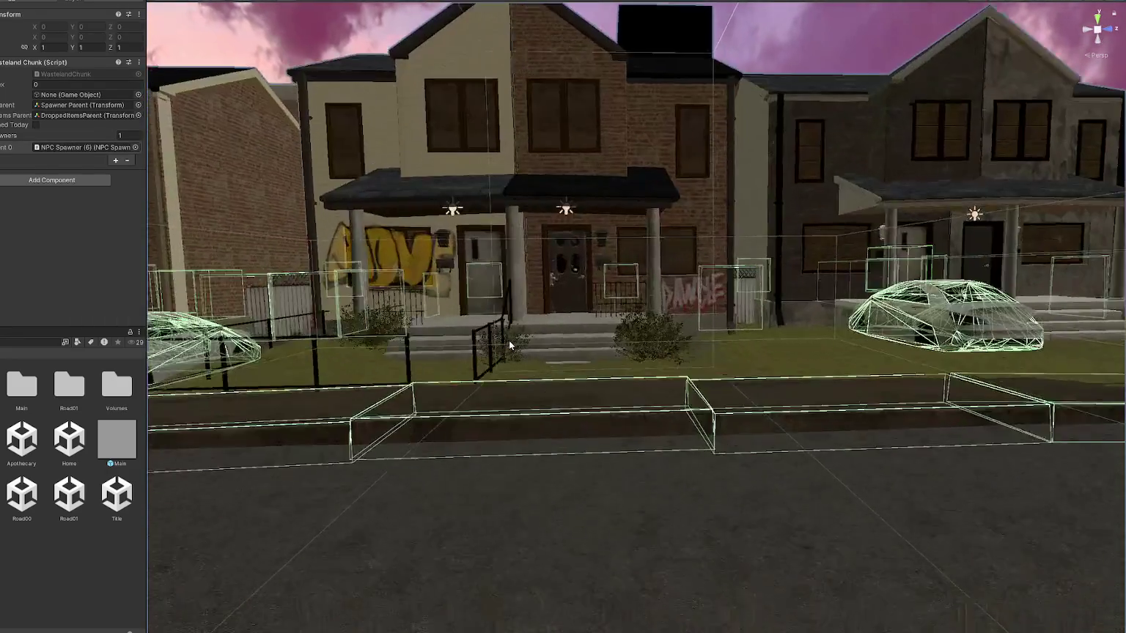
{"action": "scroll", "coordinate": [508, 340], "scroll_direction": "up", "scroll_amount": 5}
{"action": "scroll", "coordinate": [537, 312], "scroll_direction": "up", "scroll_amount": 2}
{"action": "middle_click_drag", "start_coordinate": [537, 312], "coordinate": [710, 315]}
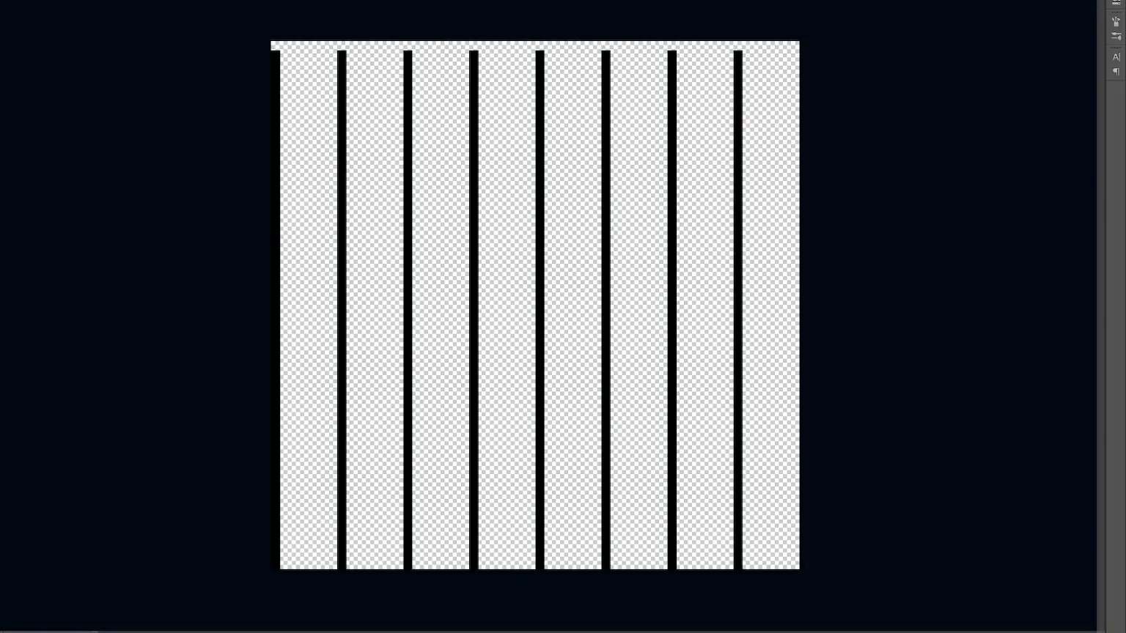
- Stretch the stripe layer up to the canvas top edge, then clear Maya's fence selection
{"action": "key", "text": "ctrl+t"}
{"action": "left_click_drag", "start_coordinate": [540, 49], "coordinate": [540, 41]}
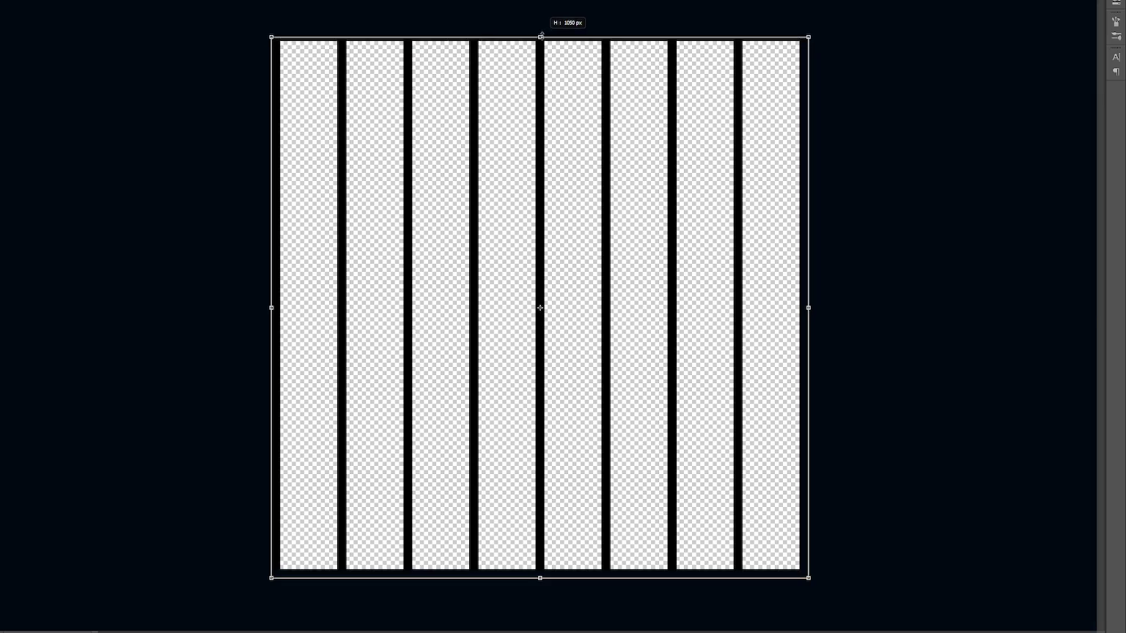
{"action": "key", "text": "Return"}
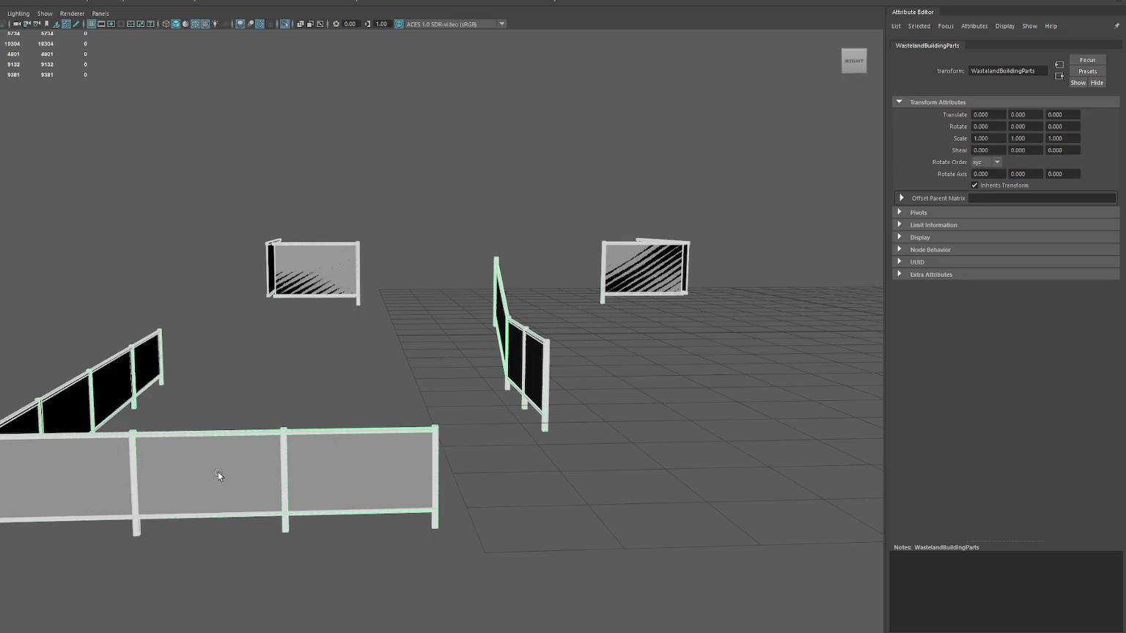
{"action": "left_click_drag", "start_coordinate": [218, 471], "coordinate": [269, 458]}
{"action": "right_click_drag", "start_coordinate": [214, 268], "coordinate": [246, 303]}
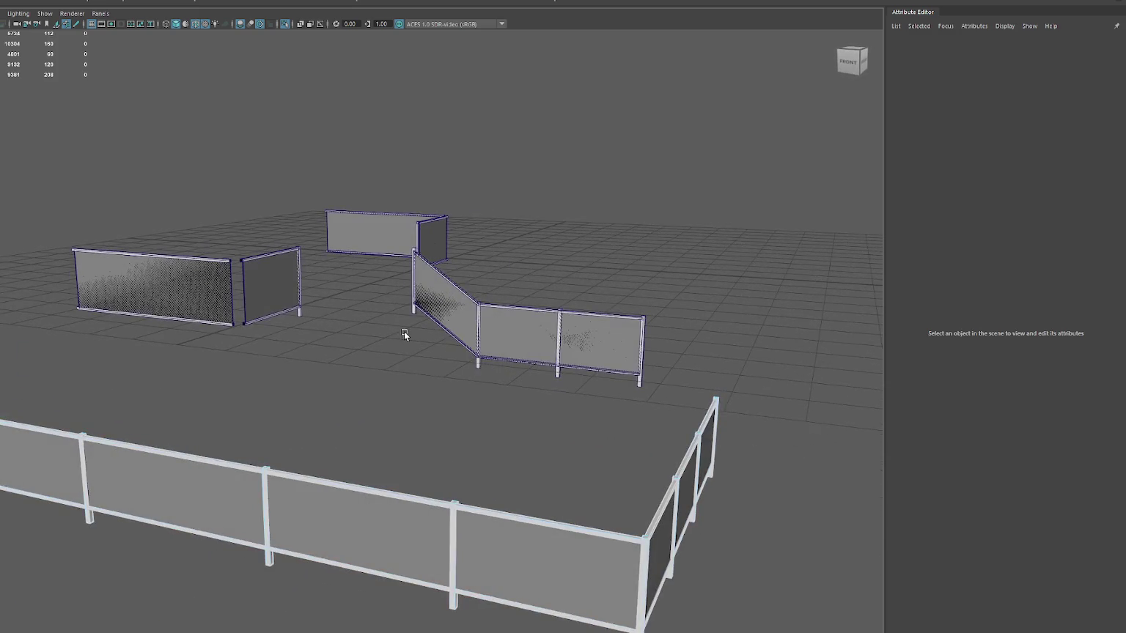
- Orbit slightly and select all the WastelandBuildingParts fence pieces together
{"action": "left_click_drag", "start_coordinate": [334, 336], "coordinate": [334, 338], "text": "alt"}
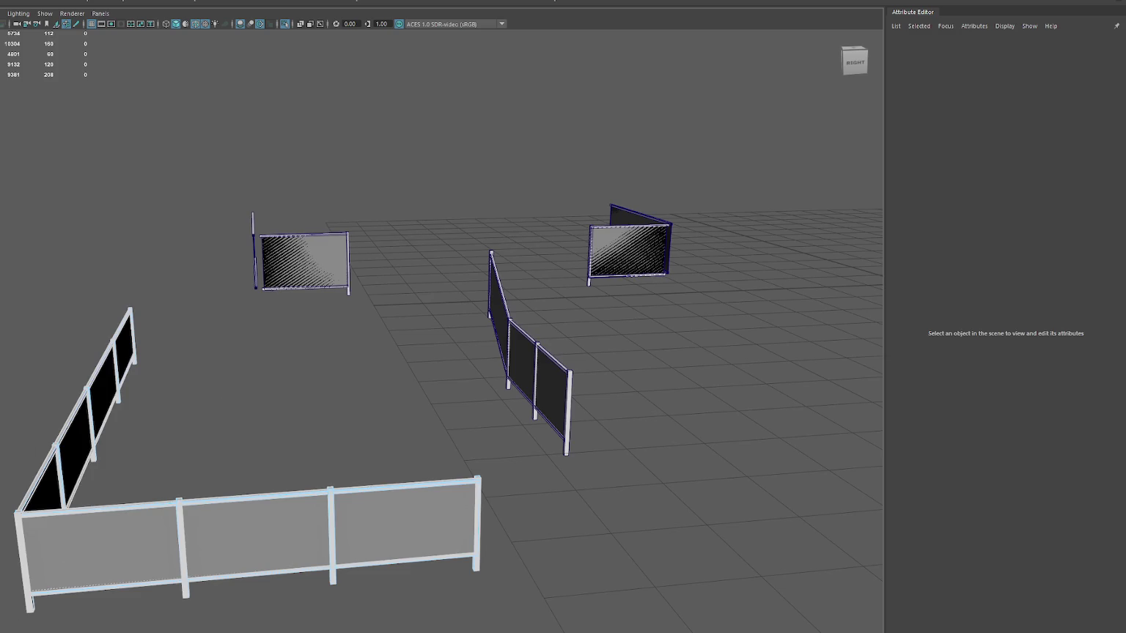
{"action": "left_click", "coordinate": [256, 539]}
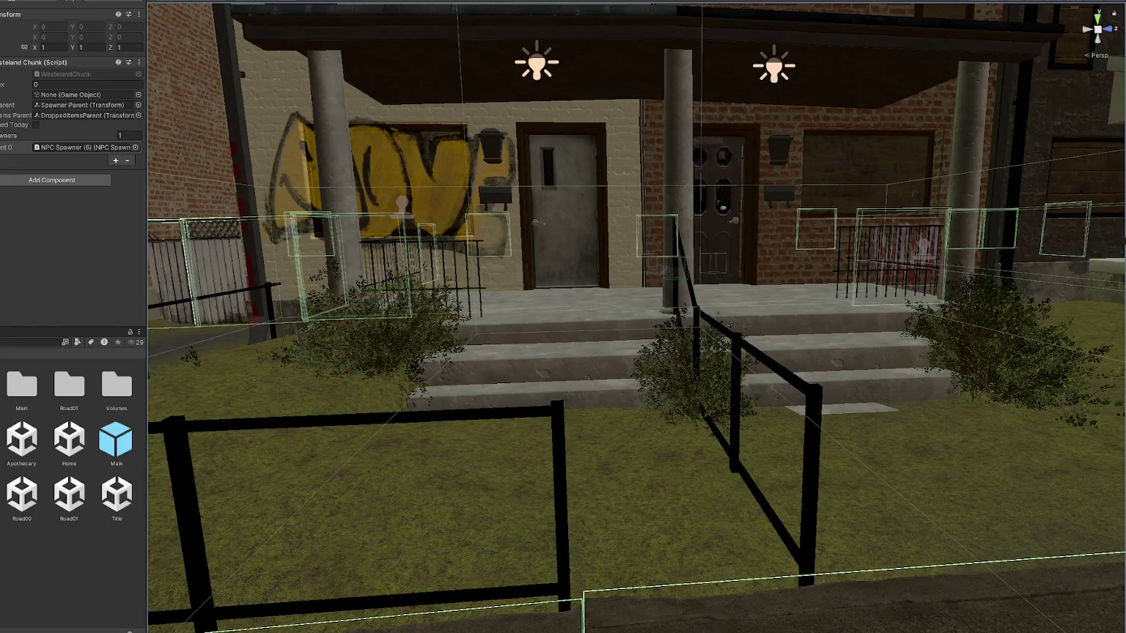
- Add a second Fence1 material slot to the lawn fence, small fence, stair railing and porch railing
{"action": "left_click", "coordinate": [225, 425]}
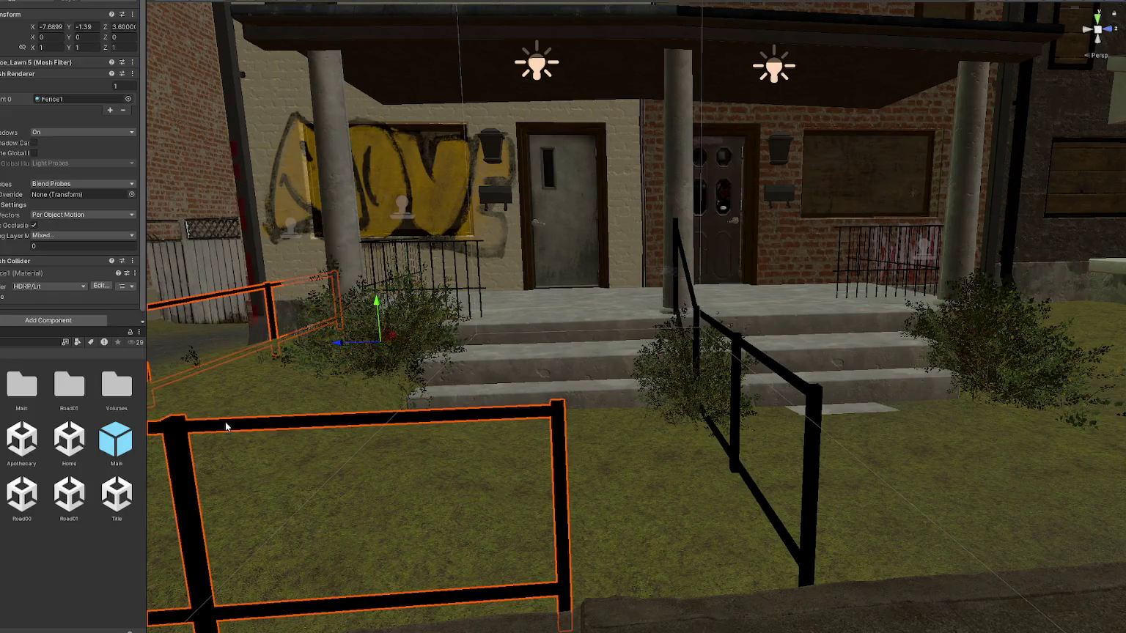
{"action": "left_click", "coordinate": [110, 110]}
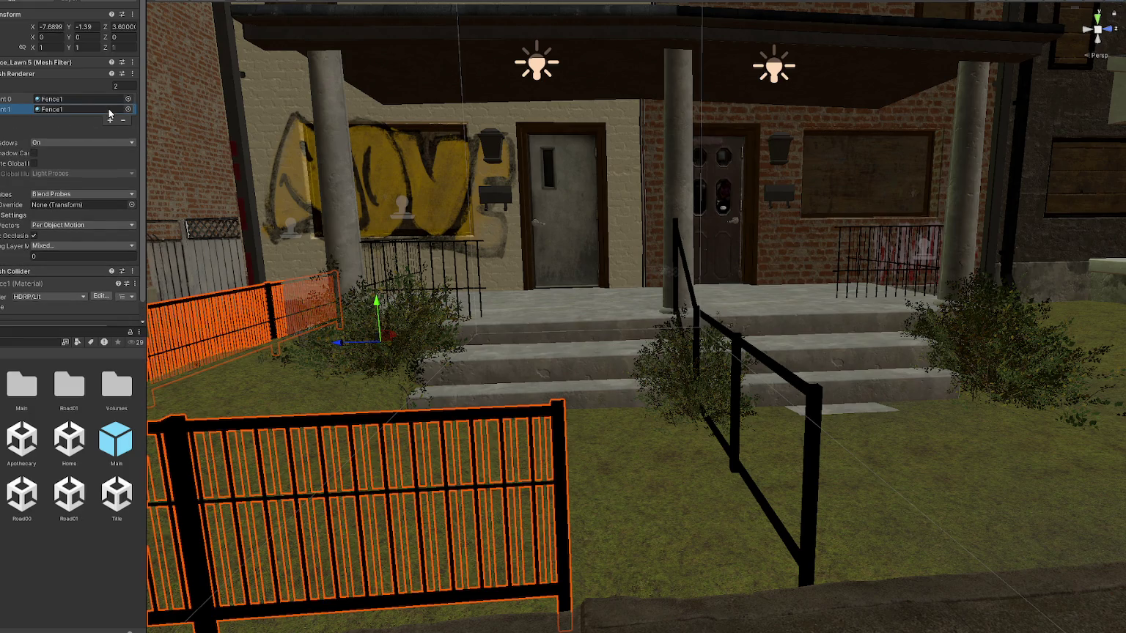
{"action": "left_click", "coordinate": [443, 268]}
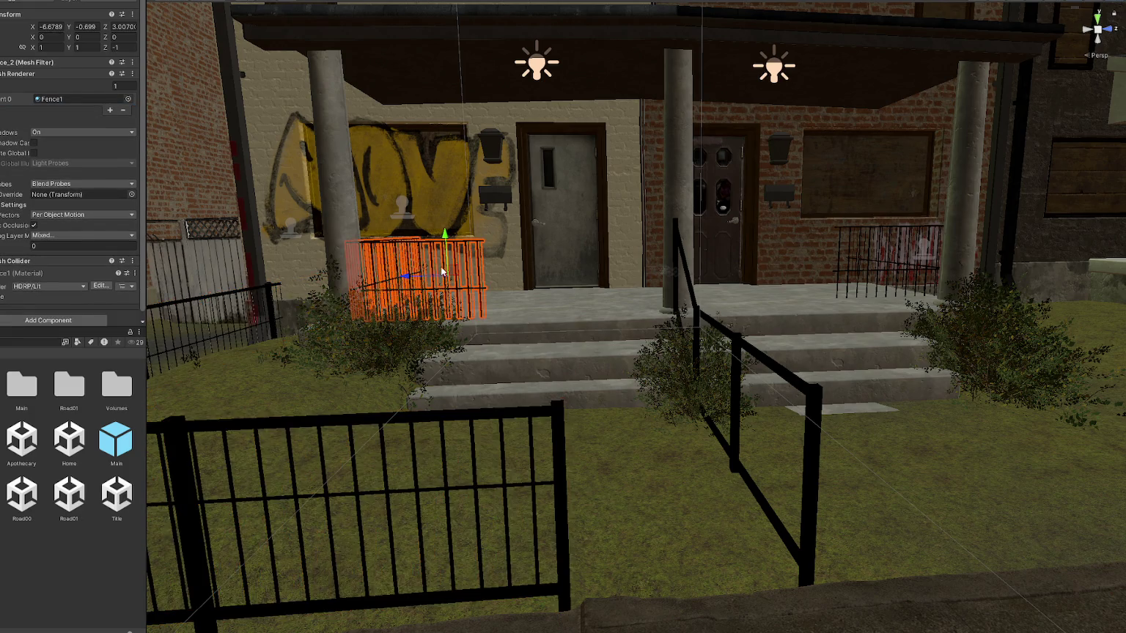
{"action": "left_click", "coordinate": [109, 111]}
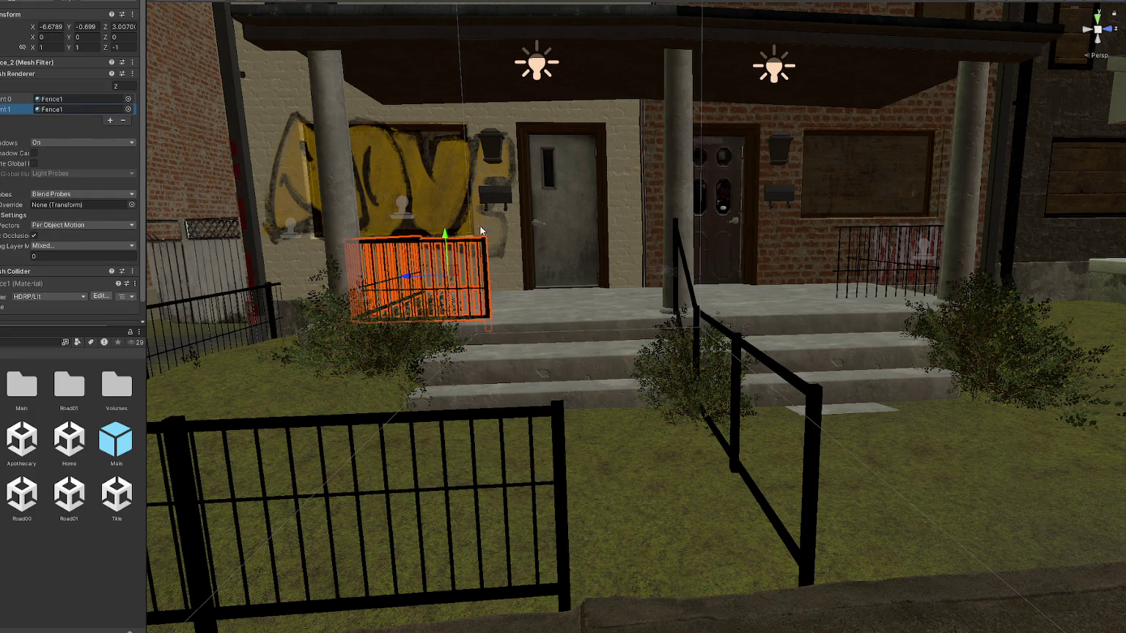
{"action": "left_click", "coordinate": [670, 295]}
{"action": "left_click", "coordinate": [110, 110]}
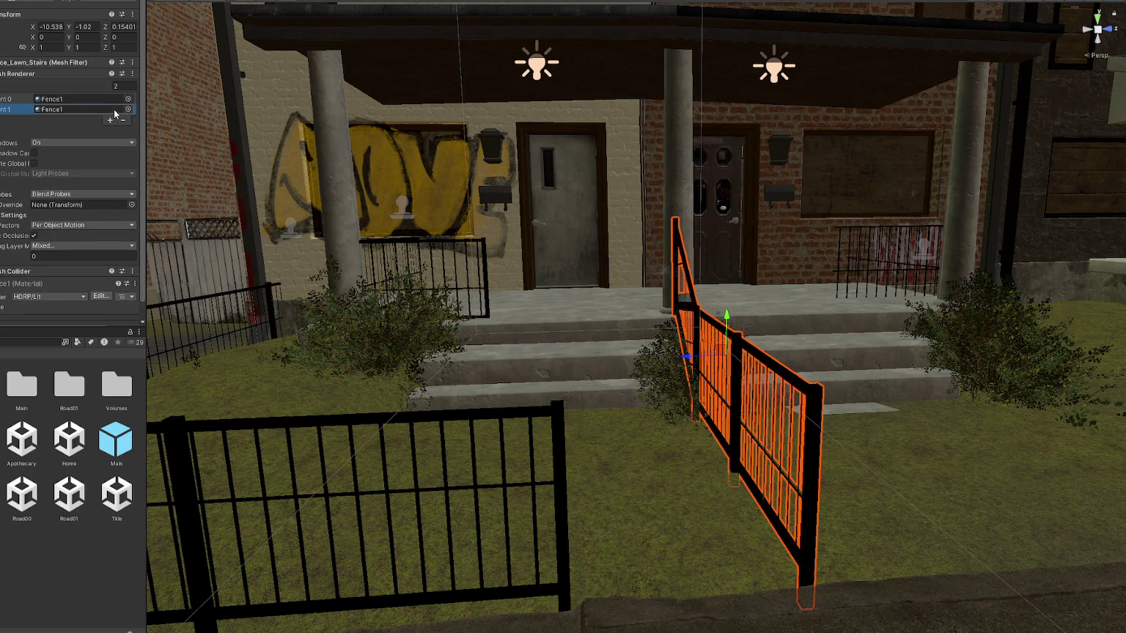
{"action": "left_click", "coordinate": [894, 274]}
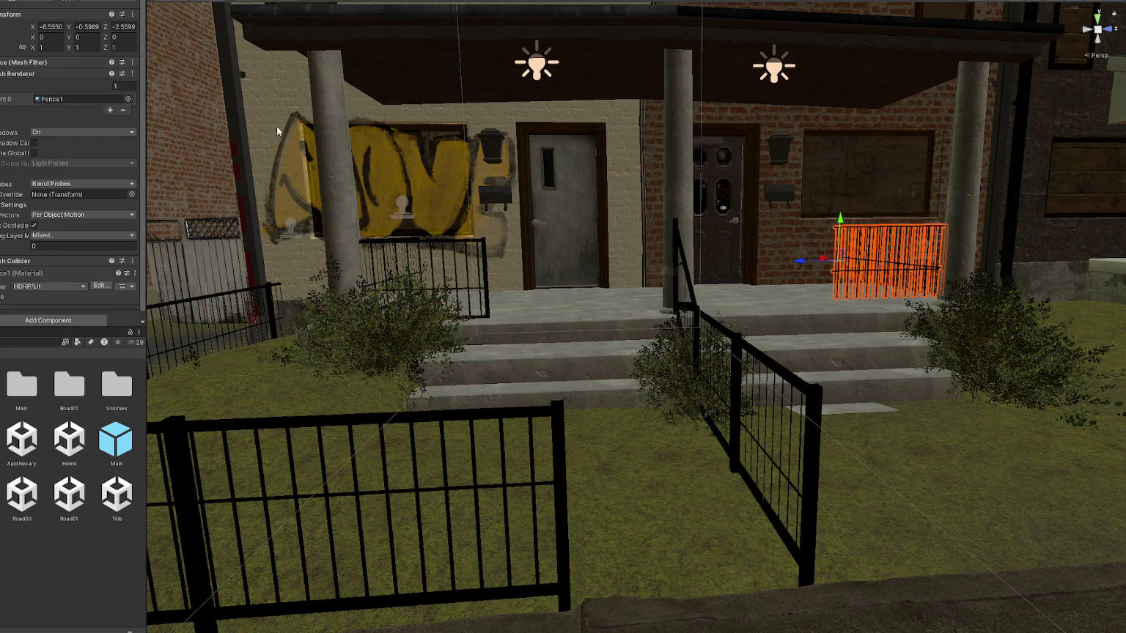
{"action": "left_click", "coordinate": [110, 119]}
- Orbit along the porch steps and reselect the lawn and stairs fence
{"action": "mouse_move", "coordinate": [529, 282]}
{"action": "right_mouse_down"}
{"action": "mouse_move", "coordinate": [548, 329]}
{"action": "mouse_move", "coordinate": [715, 322]}
{"action": "right_mouse_up"}
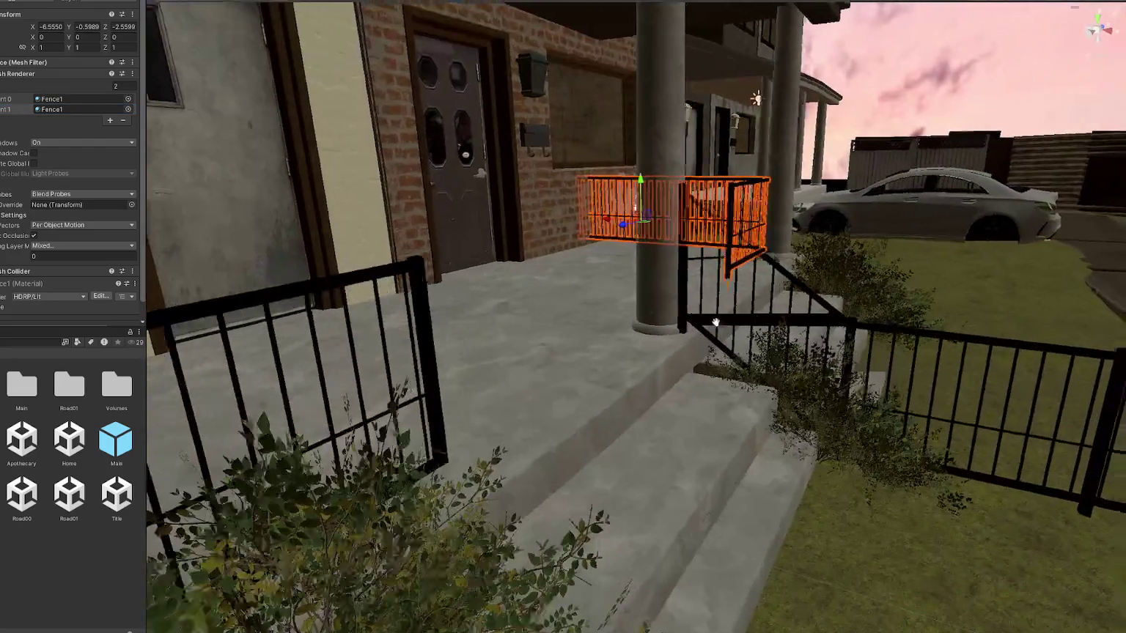
{"action": "middle_click_drag", "start_coordinate": [715, 322], "coordinate": [236, 407]}
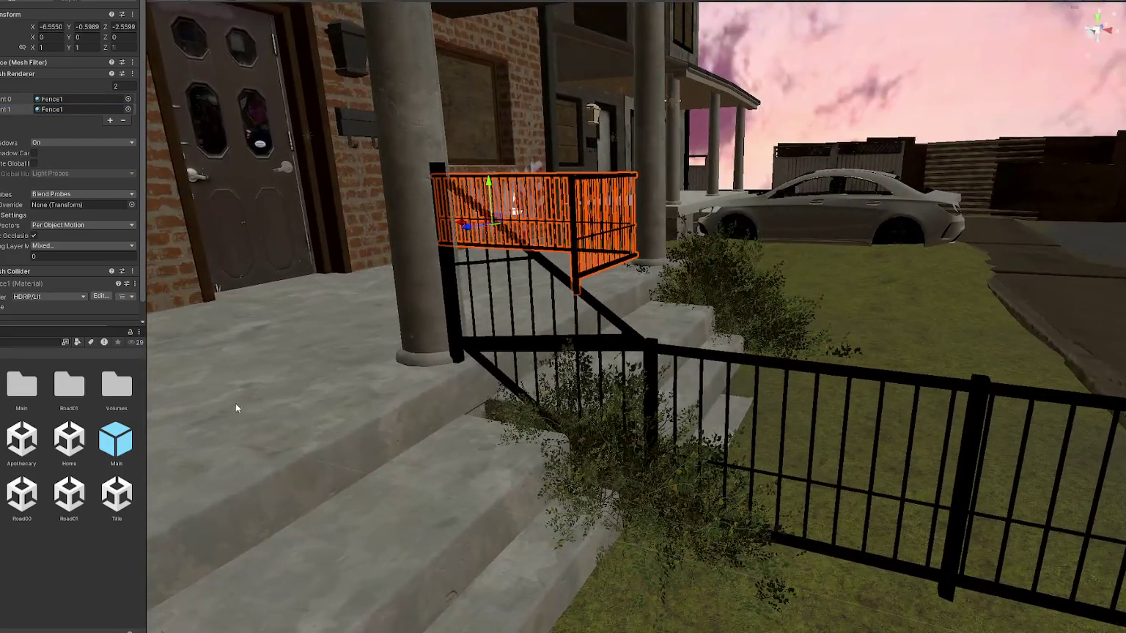
{"action": "left_click", "coordinate": [498, 349]}
{"action": "left_click", "coordinate": [498, 348]}
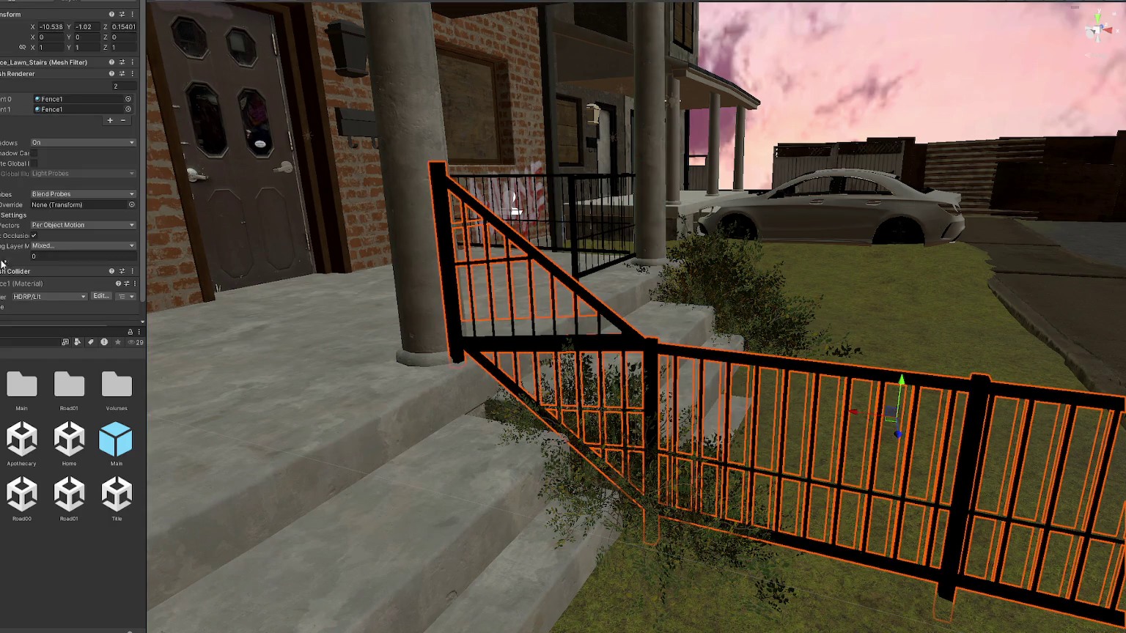
{"action": "scroll", "coordinate": [7, 260], "scroll_direction": "down", "scroll_amount": 2}
{"action": "scroll", "coordinate": [2, 293], "scroll_direction": "down", "scroll_amount": 5}
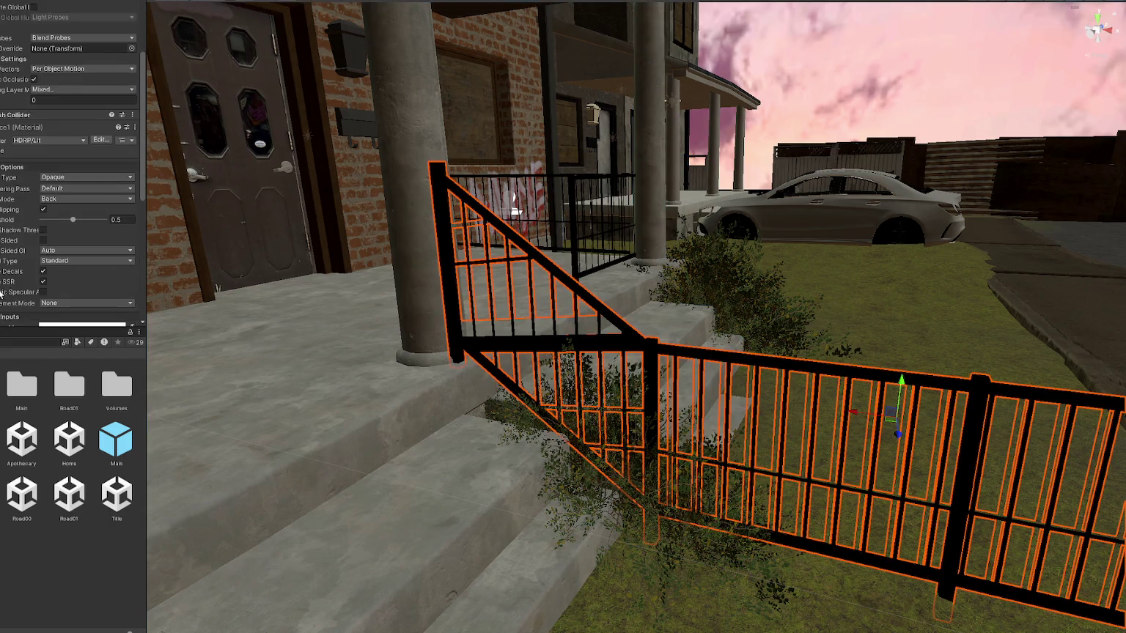
- Duplicate Fence1 as Fence1 1, try it in the scene, and show the fence1 texture's import settings
{"action": "scroll", "coordinate": [7, 256], "scroll_direction": "down", "scroll_amount": 5}
{"action": "left_click", "coordinate": [11, 189]}
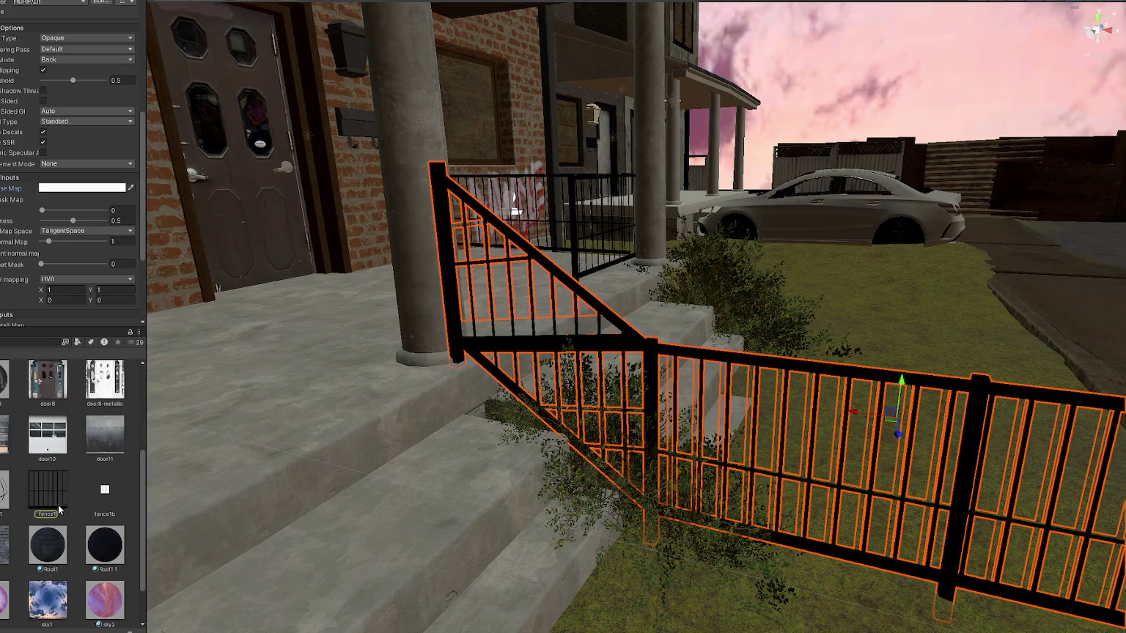
{"action": "left_click", "coordinate": [4, 497]}
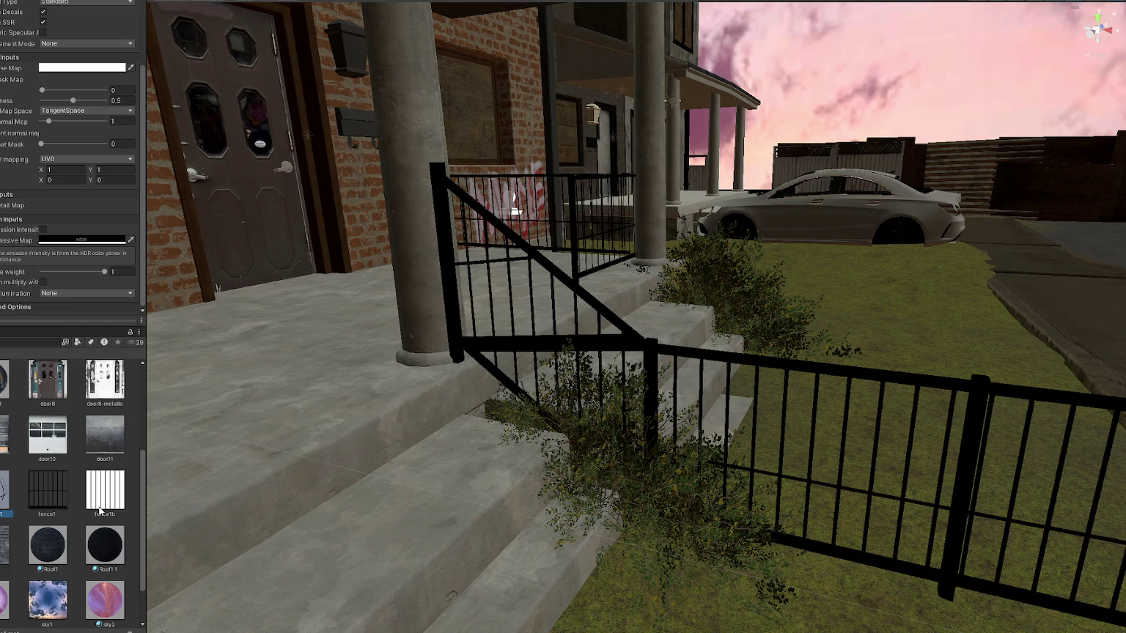
{"action": "key", "text": "ctrl+d"}
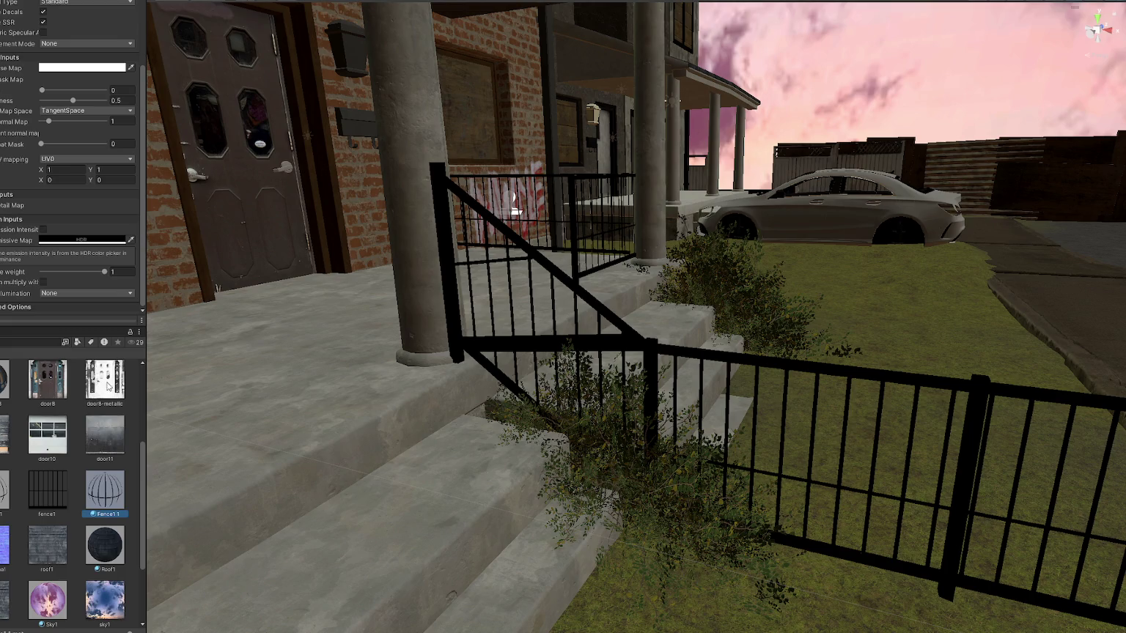
{"action": "mouse_move", "coordinate": [99, 485]}
{"action": "left_mouse_down"}
{"action": "mouse_move", "coordinate": [434, 353]}
{"action": "mouse_move", "coordinate": [516, 351]}
{"action": "left_mouse_up"}
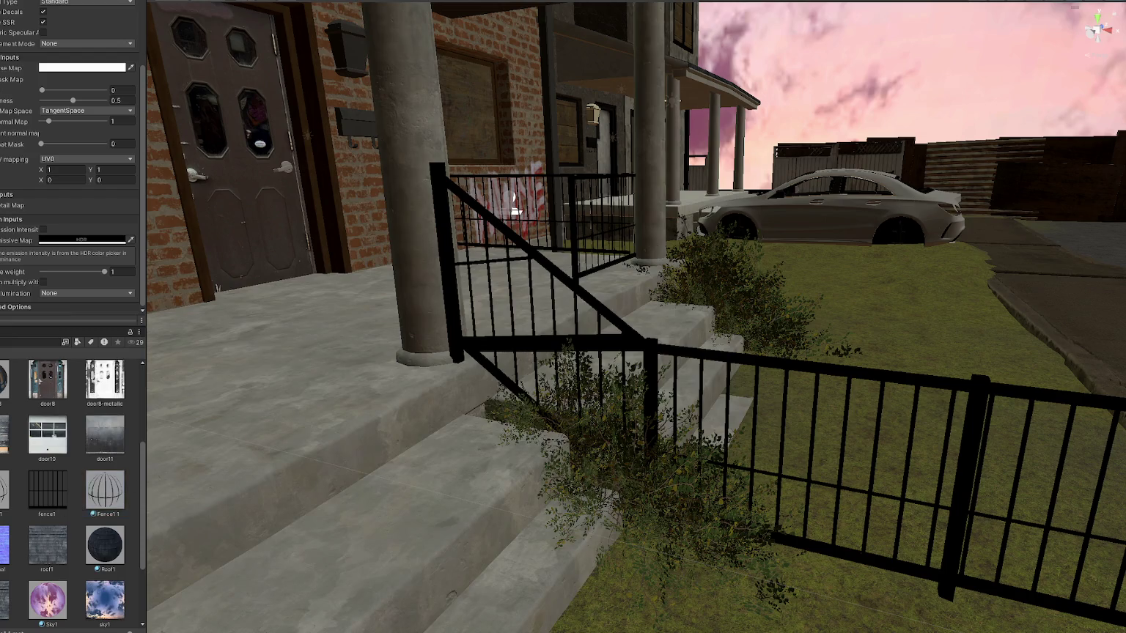
{"action": "scroll", "coordinate": [61, 511], "scroll_direction": "up", "scroll_amount": 1}
{"action": "key", "text": "Left"}
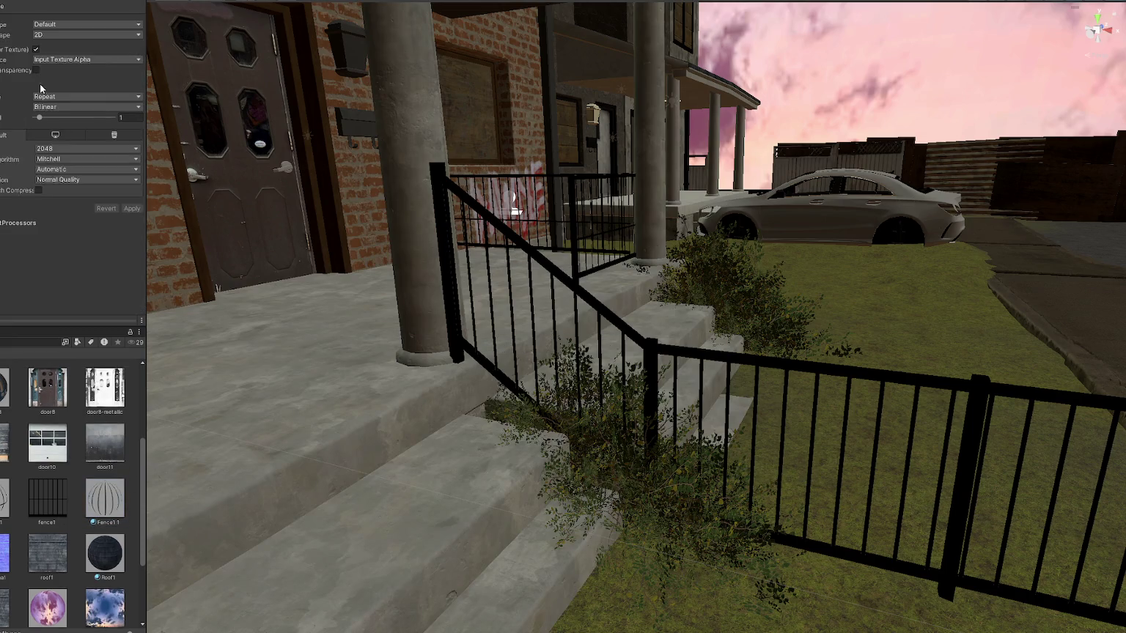
- Enable Alpha Is Transparency on the fence texture and apply the change
{"action": "left_click", "coordinate": [36, 70]}
{"action": "left_click", "coordinate": [132, 208]}
{"action": "mouse_move", "coordinate": [379, 295]}
{"action": "right_mouse_down"}
{"action": "mouse_move", "coordinate": [368, 277]}
{"action": "mouse_move", "coordinate": [532, 273]}
{"action": "right_mouse_up"}
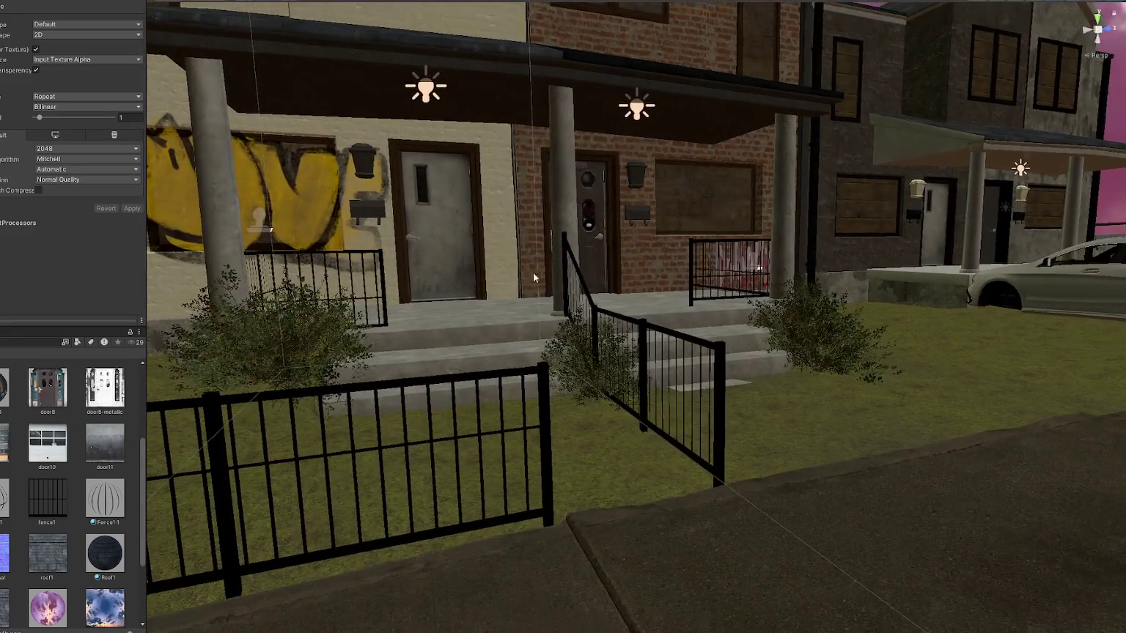
- Assign the fence material to the front lawn fence, showing see-through black bars
{"action": "left_click_drag", "start_coordinate": [105, 498], "coordinate": [239, 476]}
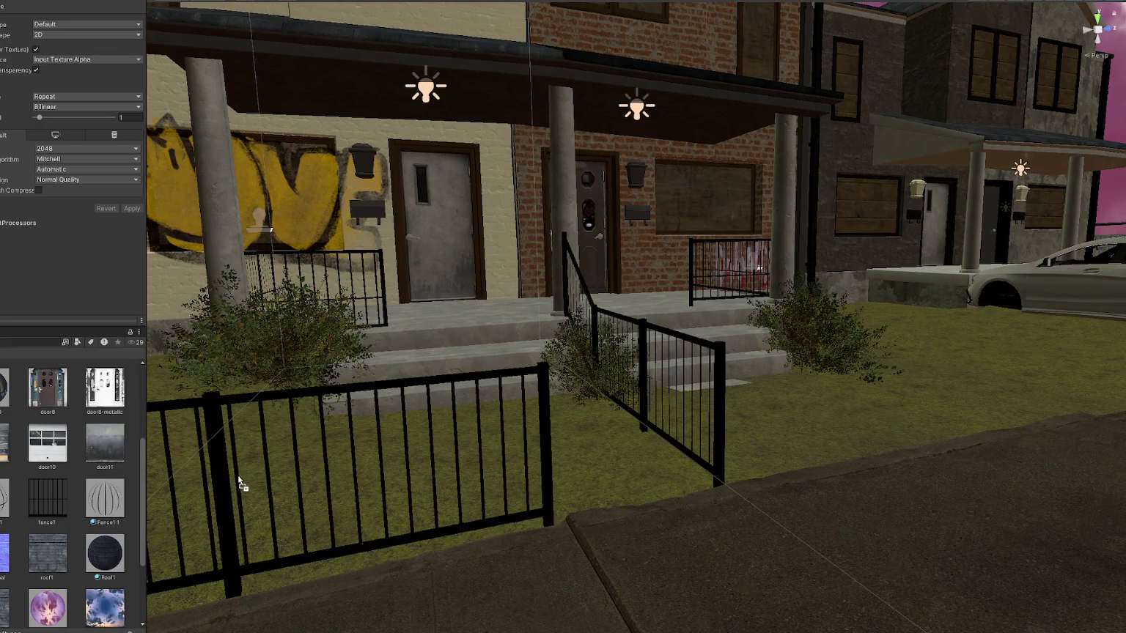
{"action": "mouse_move", "coordinate": [239, 477]}
{"action": "right_mouse_down"}
{"action": "mouse_move", "coordinate": [164, 475]}
{"action": "mouse_move", "coordinate": [311, 439]}
{"action": "right_mouse_up"}
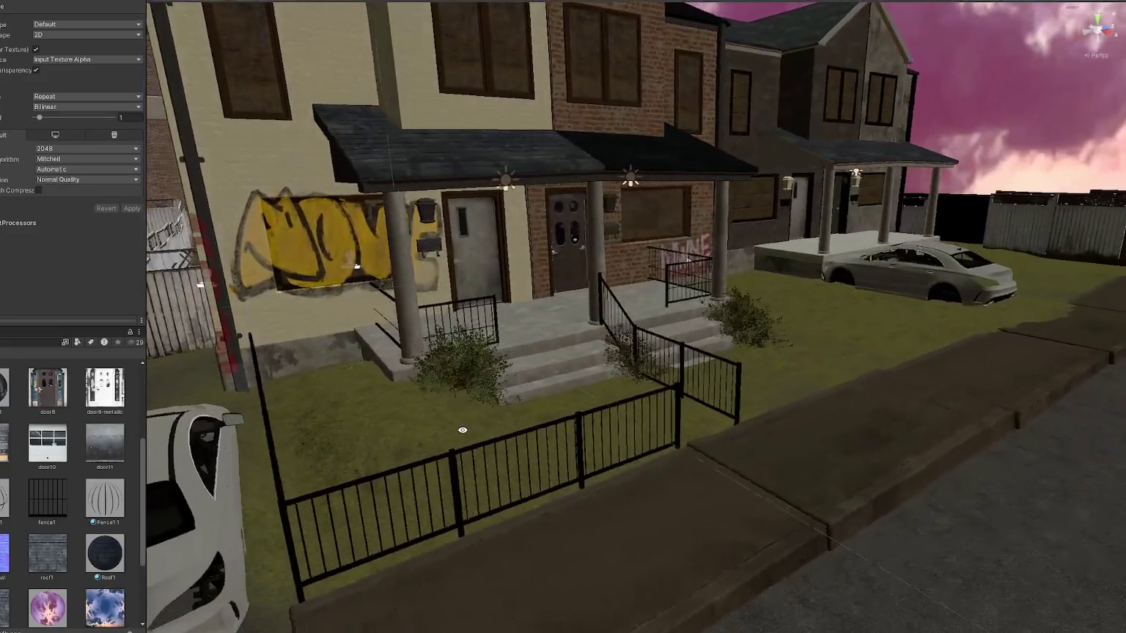
{"action": "right_click_drag", "start_coordinate": [311, 439], "coordinate": [232, 518]}
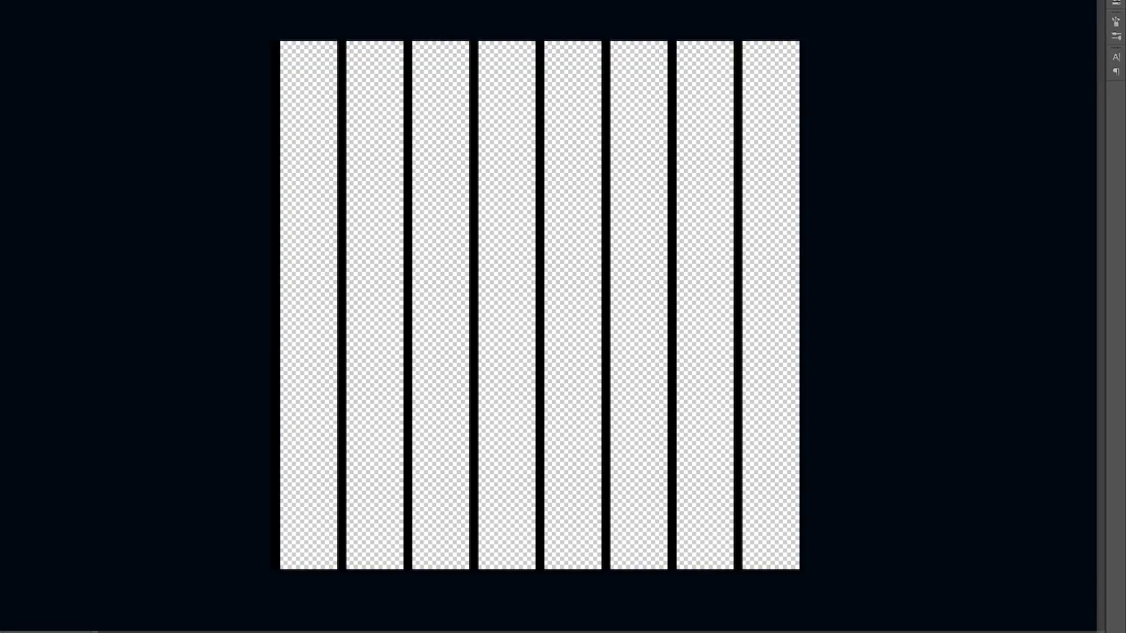
- Move the horizontal crossbar layer higher up the fence texture canvas
{"action": "left_click_drag", "start_coordinate": [443, 322], "coordinate": [442, 242]}
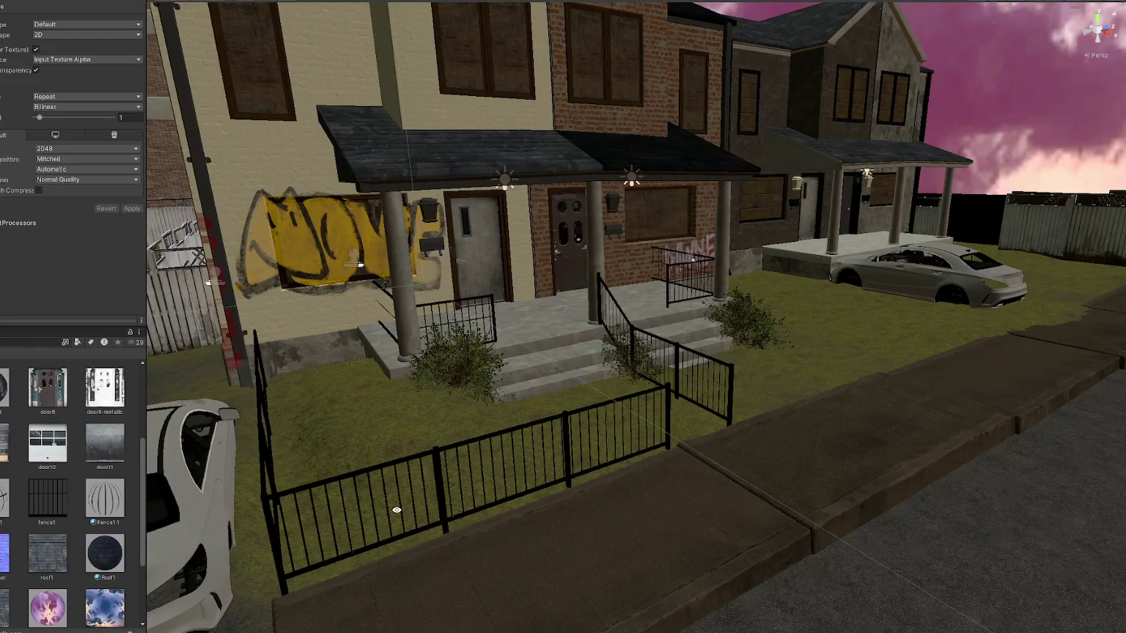
- Duplicate the left lawn fence and place the copy on the right lawn before the parked car
{"action": "right_click_drag", "start_coordinate": [396, 509], "coordinate": [317, 499]}
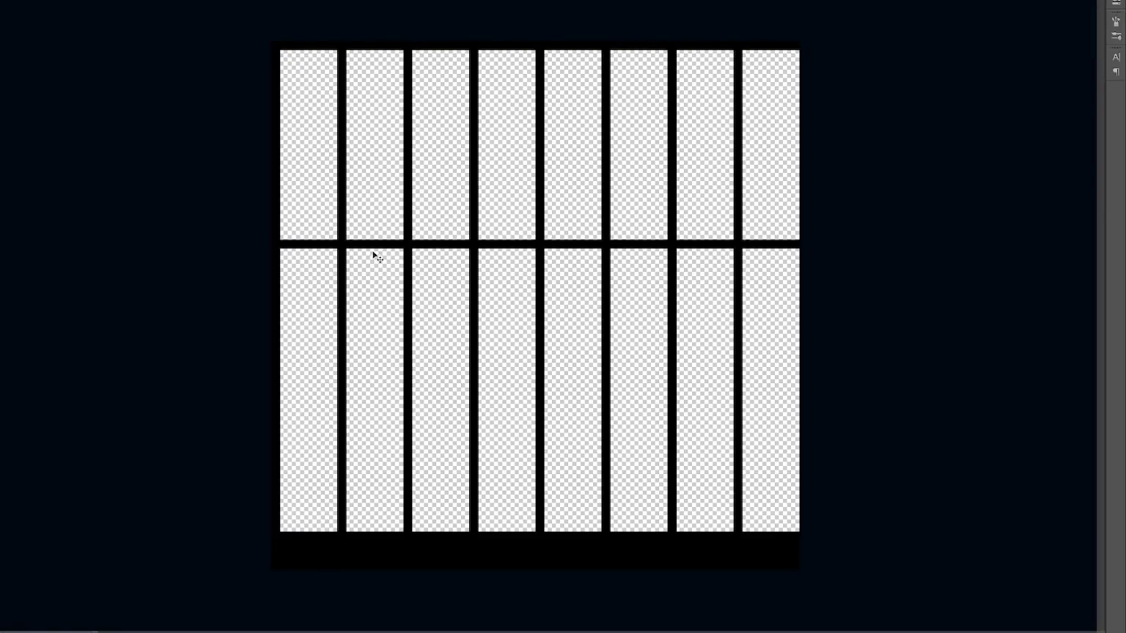
{"action": "left_click_drag", "start_coordinate": [373, 253], "coordinate": [380, 132]}
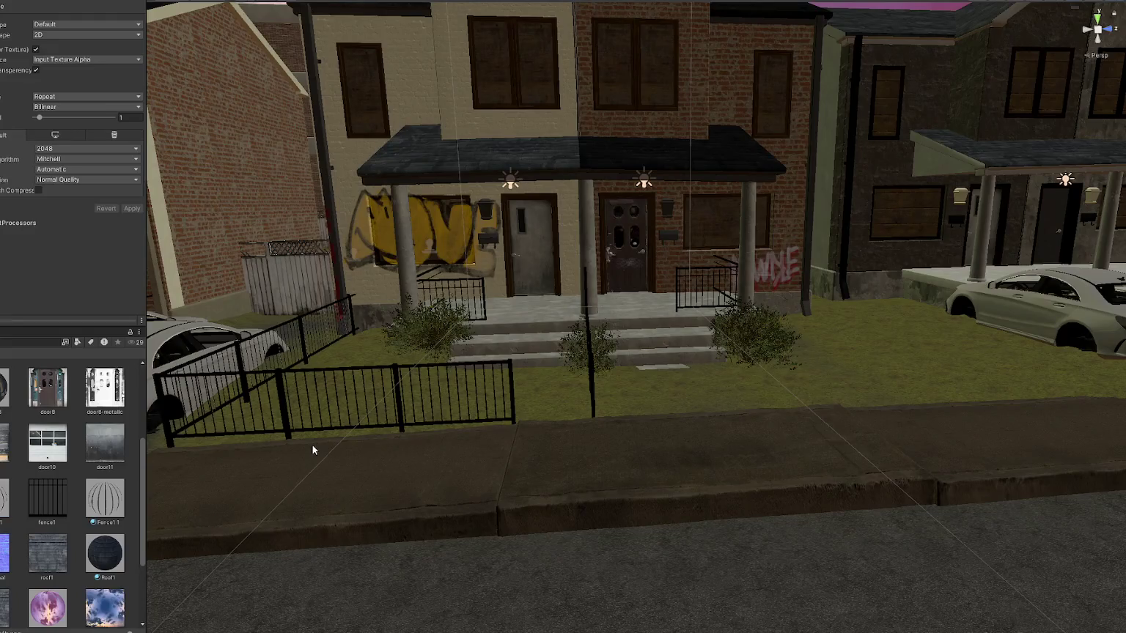
{"action": "mouse_move", "coordinate": [410, 459]}
{"action": "right_mouse_down"}
{"action": "mouse_move", "coordinate": [336, 455]}
{"action": "mouse_move", "coordinate": [502, 427]}
{"action": "right_mouse_up"}
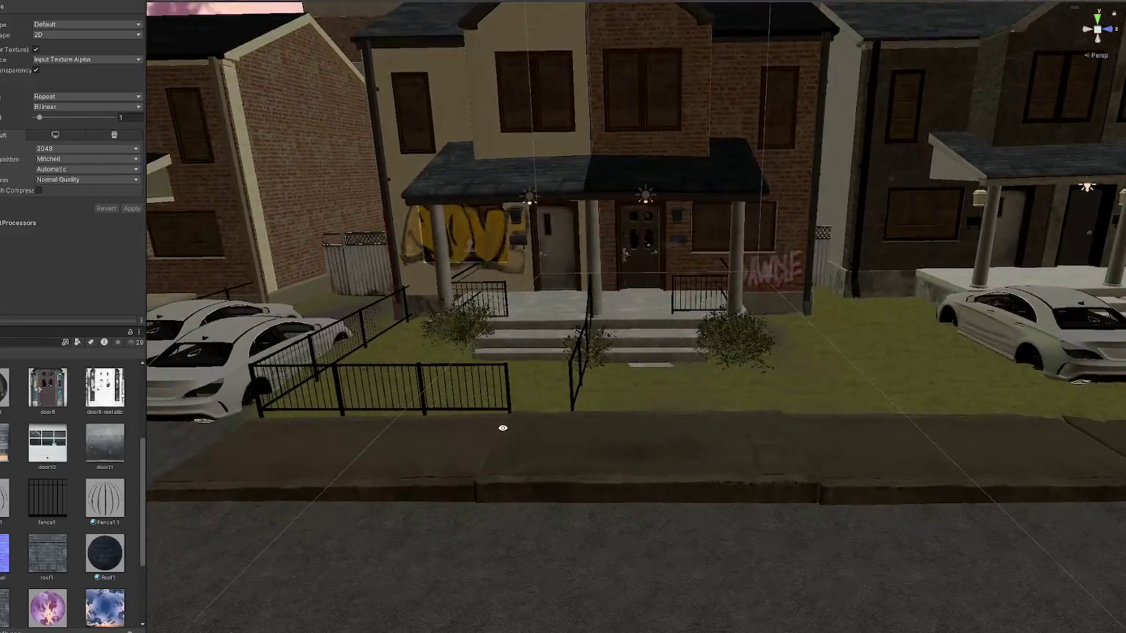
{"action": "middle_click_drag", "start_coordinate": [502, 427], "coordinate": [451, 441]}
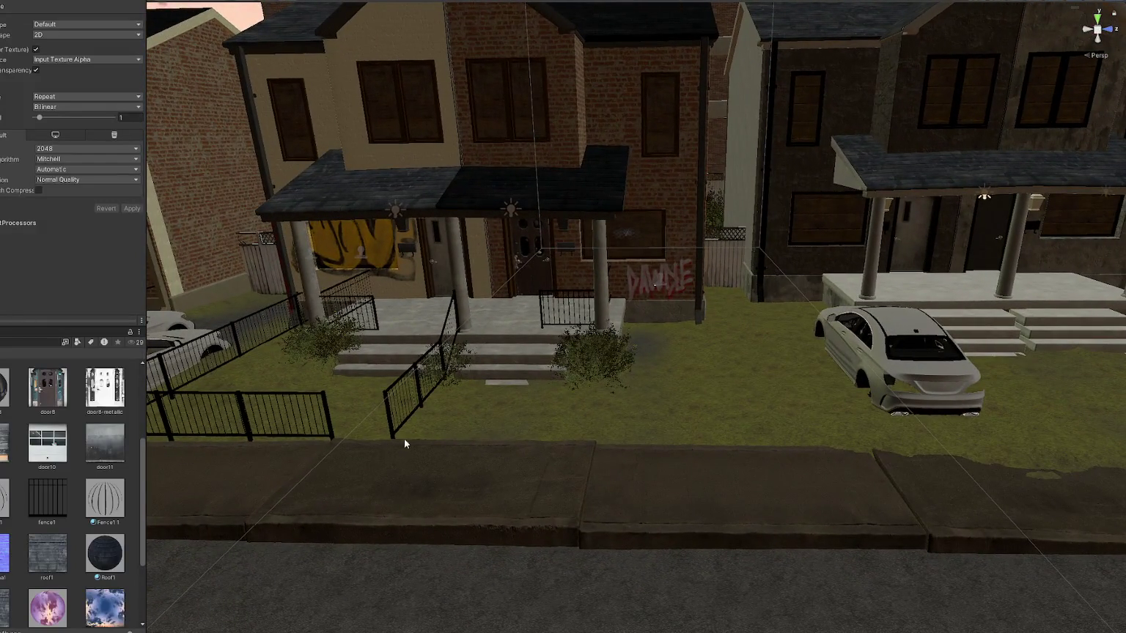
{"action": "left_click", "coordinate": [331, 422]}
{"action": "key", "text": "ctrl+d"}
{"action": "left_click_drag", "start_coordinate": [301, 337], "coordinate": [793, 367]}
{"action": "middle_click_drag", "start_coordinate": [793, 367], "coordinate": [696, 367]}
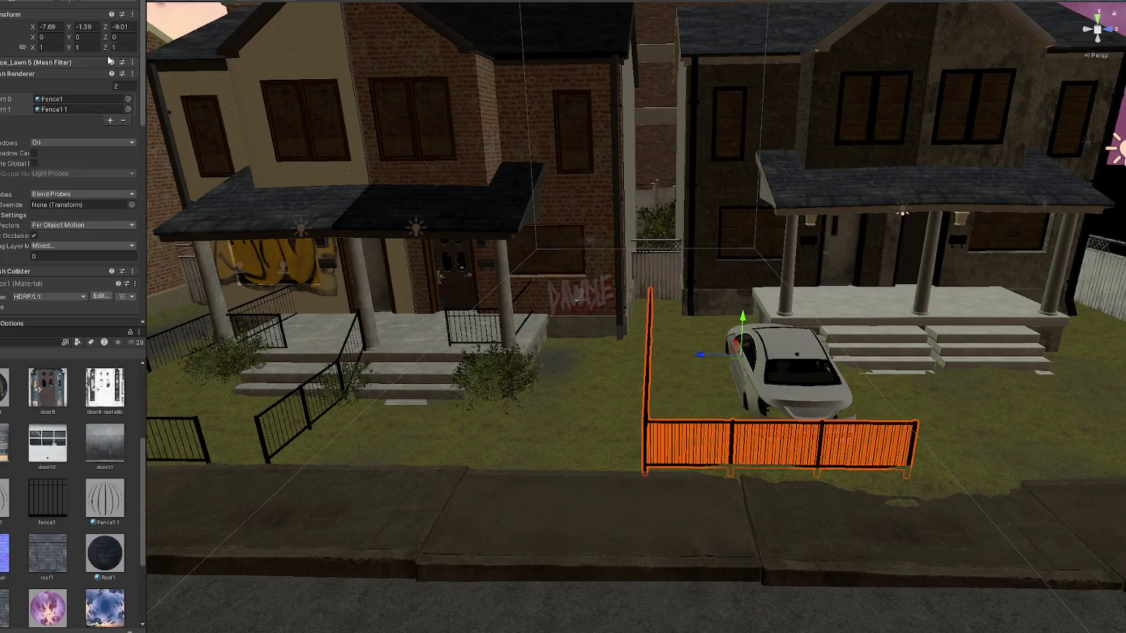
- Flip the fence copy with Scale Z -1 and slide it along the middle lawn's sidewalk
{"action": "left_click", "coordinate": [134, 47]}
{"action": "type", "text": "-1"}
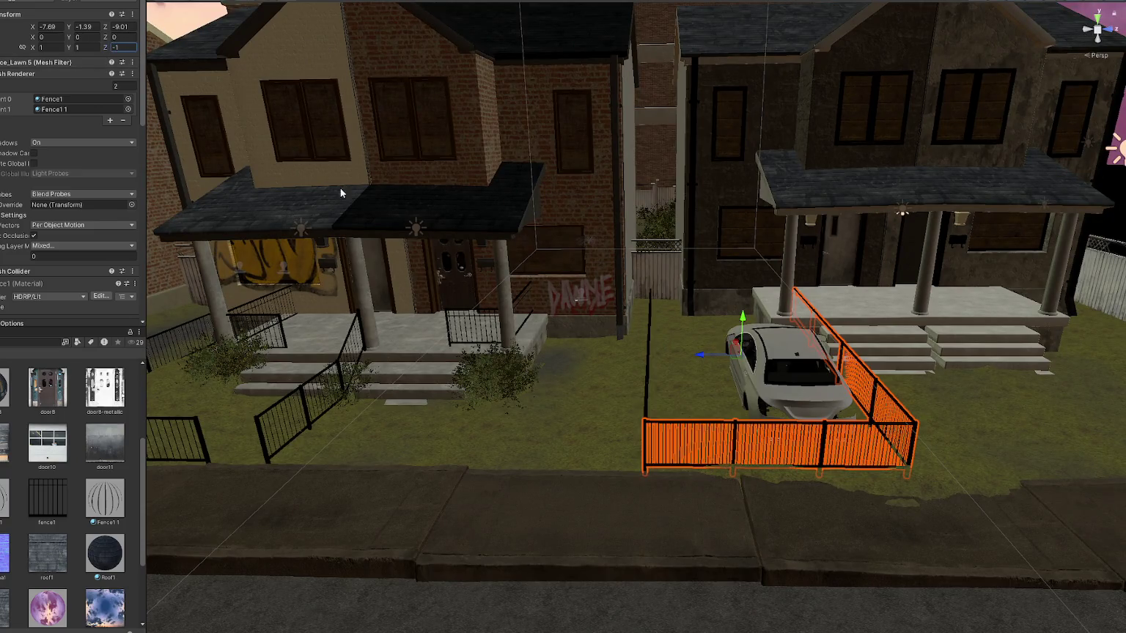
{"action": "mouse_move", "coordinate": [698, 352]}
{"action": "left_mouse_down"}
{"action": "mouse_move", "coordinate": [506, 370]}
{"action": "mouse_move", "coordinate": [516, 366]}
{"action": "mouse_move", "coordinate": [505, 370]}
{"action": "mouse_move", "coordinate": [696, 493]}
{"action": "mouse_move", "coordinate": [767, 589]}
{"action": "left_mouse_up"}
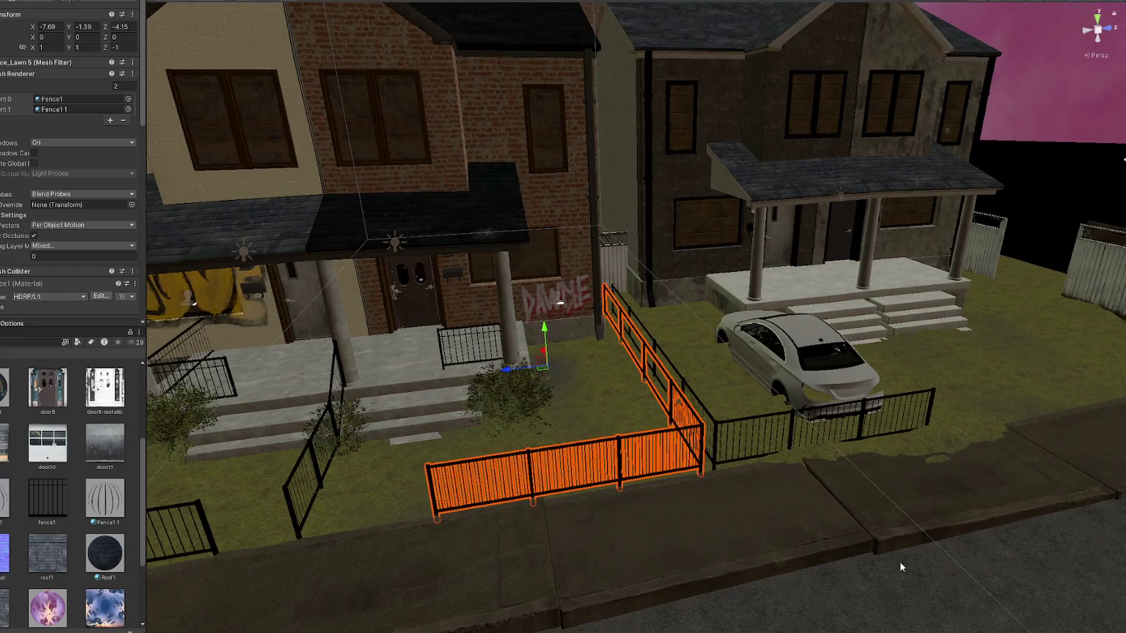
{"action": "left_click", "coordinate": [900, 567]}
{"action": "left_click_drag", "start_coordinate": [767, 545], "coordinate": [573, 524], "text": "alt"}
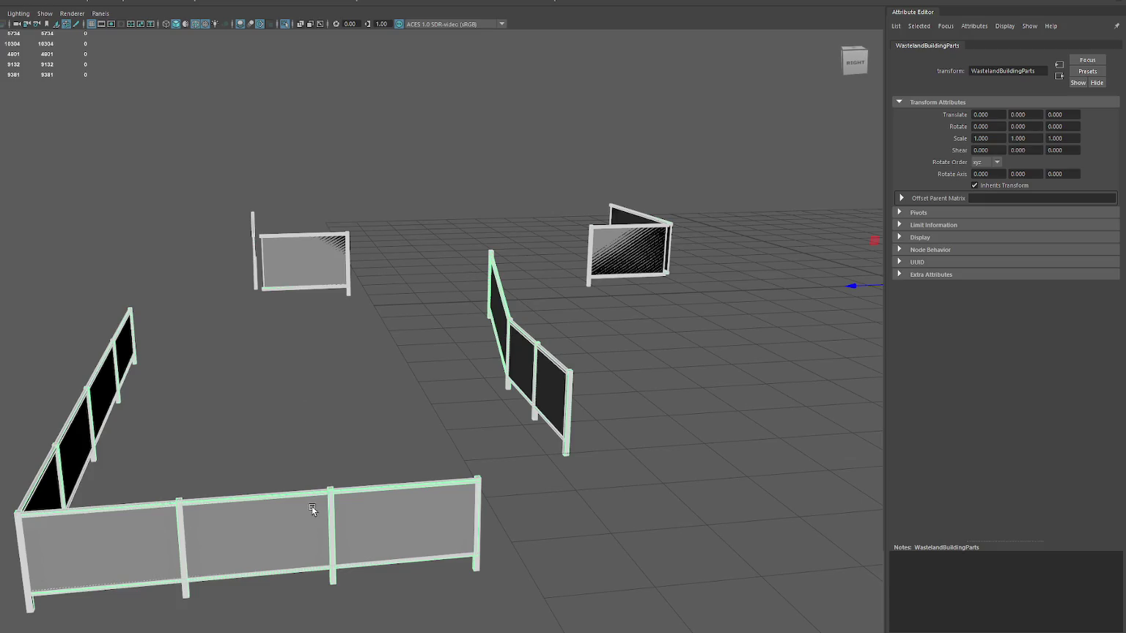
{"action": "mouse_move", "coordinate": [311, 506]}
{"action": "left_mouse_down", "text": "alt"}
{"action": "mouse_move", "coordinate": [329, 510]}
{"action": "mouse_move", "coordinate": [351, 302]}
{"action": "left_mouse_up", "text": "alt"}
- Duplicate the lawn fence Fence_Lawn5 and offset the copy beside the original
{"action": "right_click", "coordinate": [351, 303]}
{"action": "left_click_drag", "start_coordinate": [333, 369], "coordinate": [311, 396]}
{"action": "right_click", "coordinate": [309, 395]}
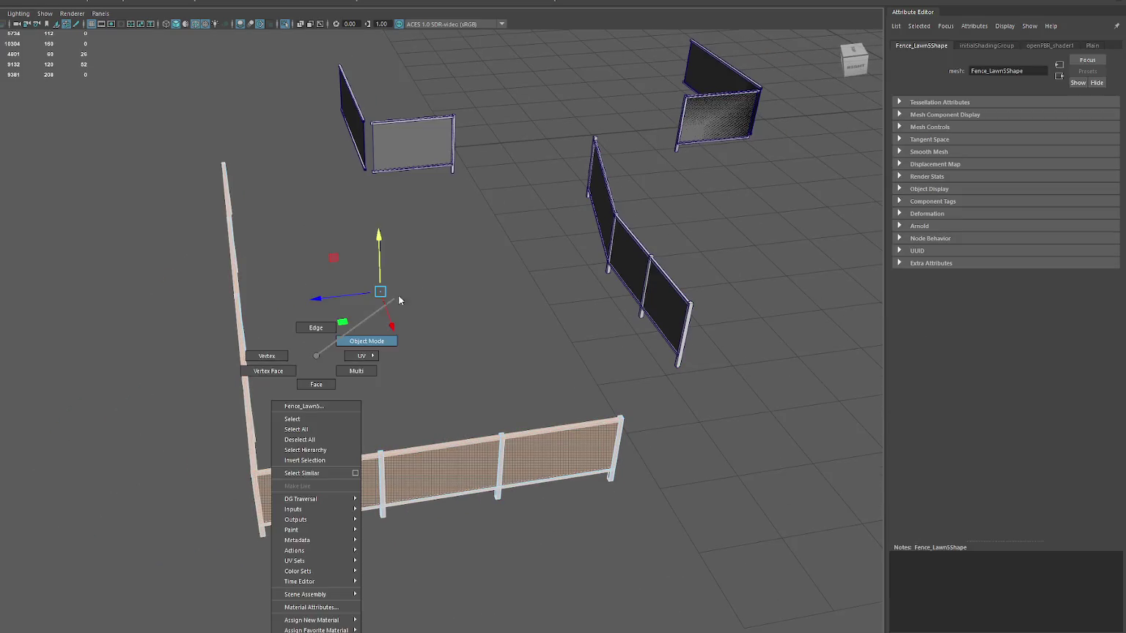
{"action": "left_click", "coordinate": [304, 464]}
{"action": "key", "text": "ctrl+d"}
{"action": "left_click_drag", "start_coordinate": [326, 297], "coordinate": [301, 304]}
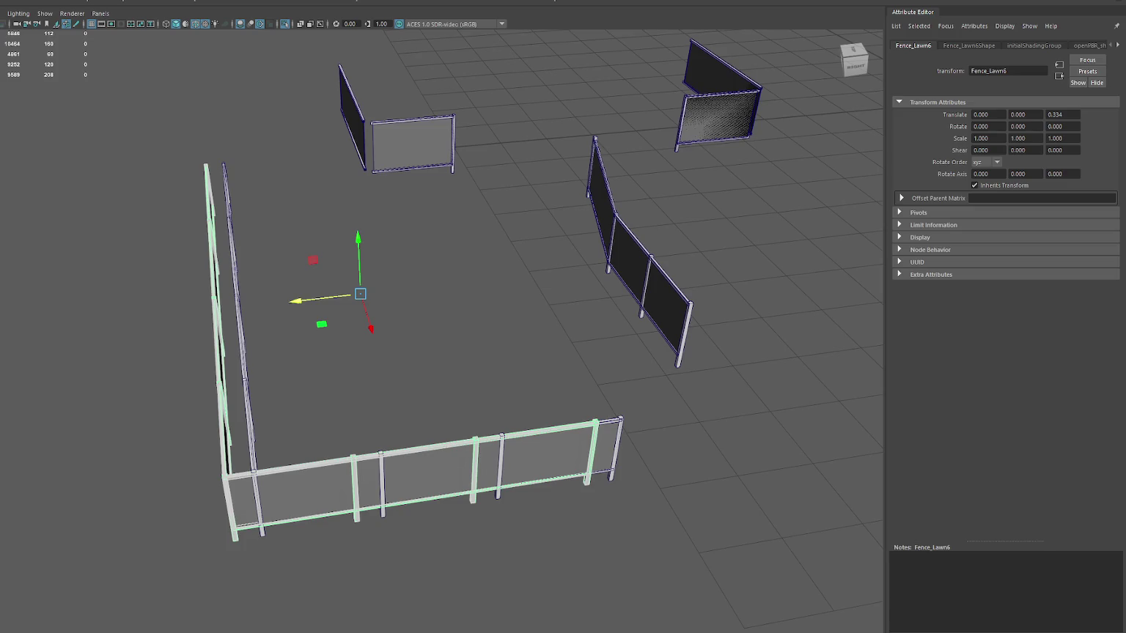
- Isolate the original fence and delete its front-run faces, keeping the side run as FenceLong
{"action": "right_click", "coordinate": [282, 222]}
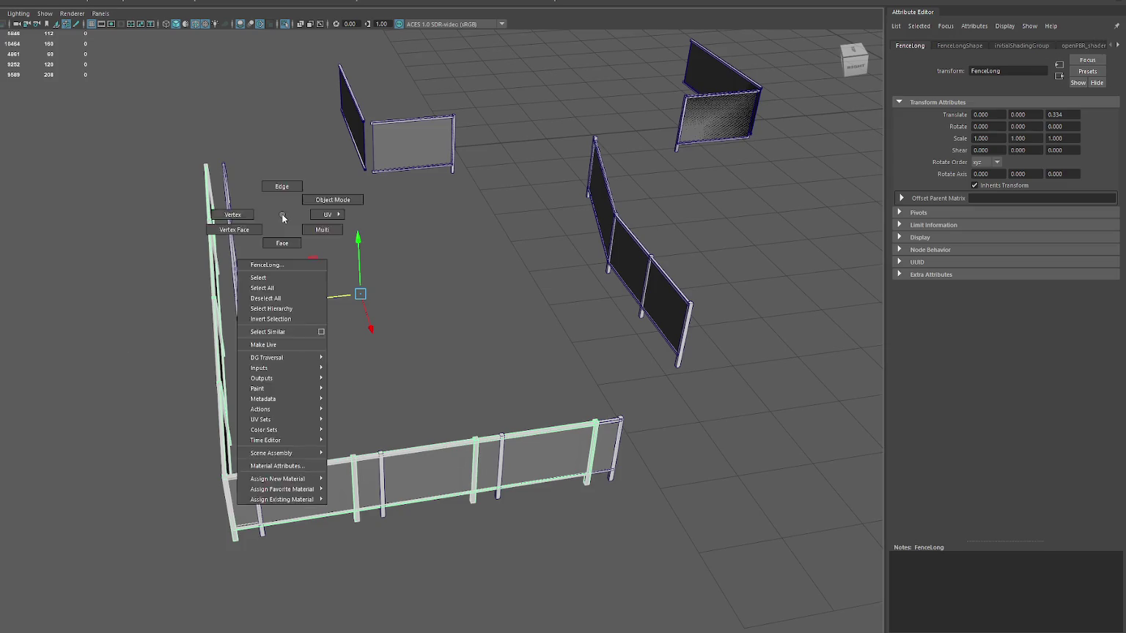
{"action": "key", "text": "ctrl+1"}
{"action": "left_click_drag", "start_coordinate": [276, 322], "coordinate": [510, 520]}
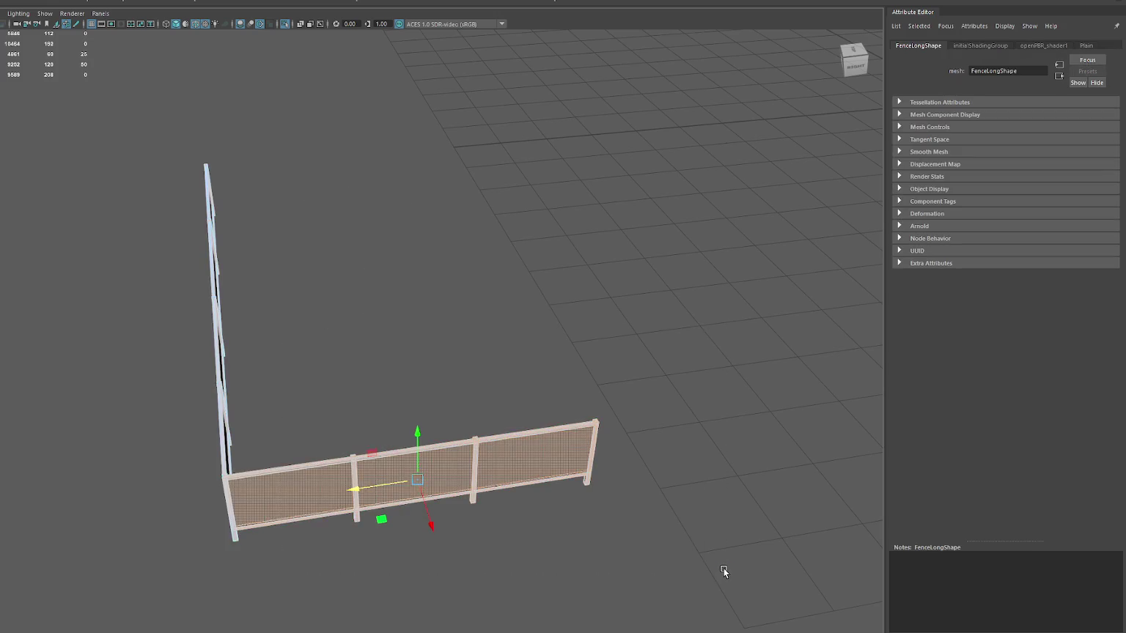
{"action": "key", "text": "Delete"}
{"action": "left_click", "coordinate": [448, 254]}
{"action": "key", "text": "ctrl+1"}
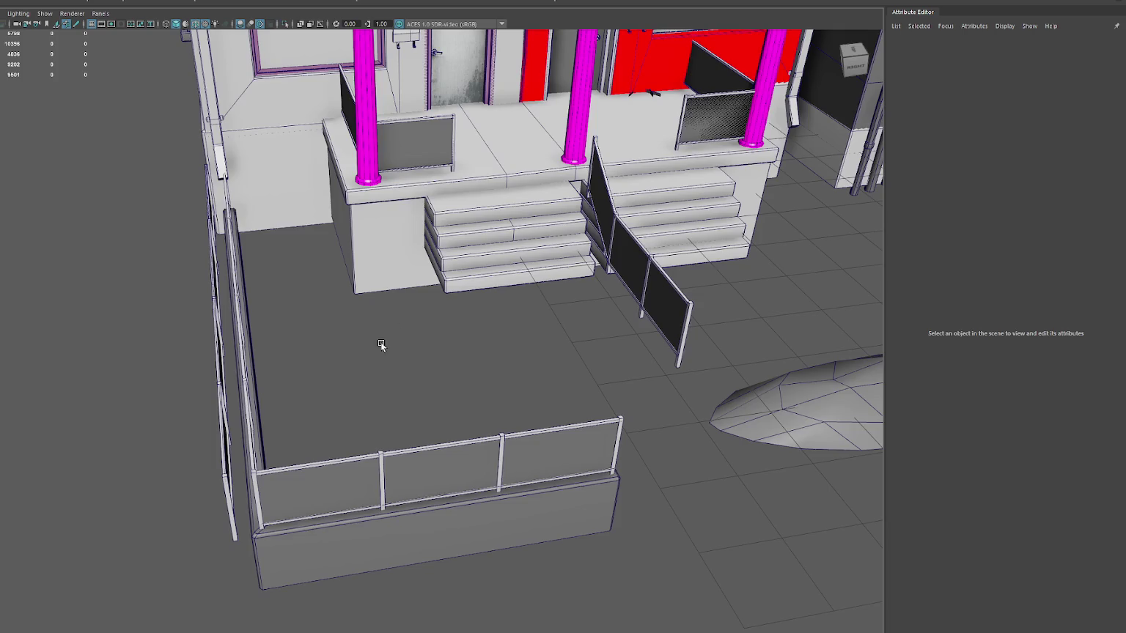
- Isolate the copy and delete its side-run faces, leaving the three-panel FenceShort run
{"action": "left_click", "coordinate": [335, 464]}
{"action": "left_click_drag", "start_coordinate": [393, 325], "coordinate": [396, 341]}
{"action": "key", "text": "ctrl+1"}
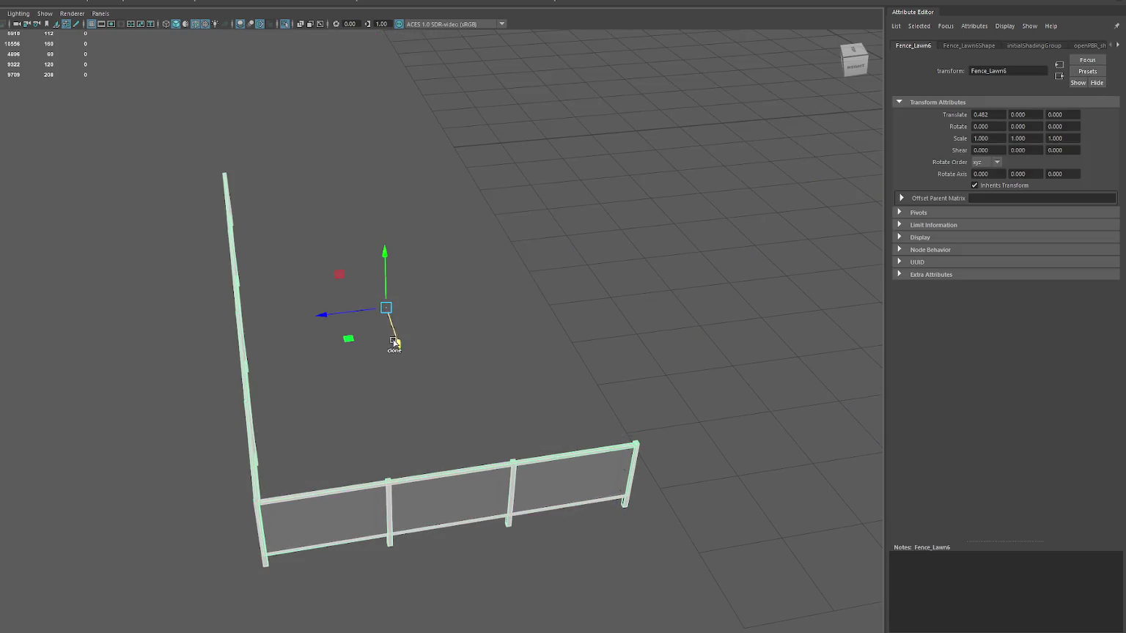
{"action": "left_click_drag", "start_coordinate": [475, 253], "coordinate": [474, 272], "text": "alt"}
{"action": "key", "text": "F11"}
{"action": "mouse_move", "coordinate": [414, 95]}
{"action": "left_mouse_down"}
{"action": "mouse_move", "coordinate": [111, 479]}
{"action": "mouse_move", "coordinate": [294, 434]}
{"action": "left_mouse_up"}
{"action": "key", "text": "Delete"}
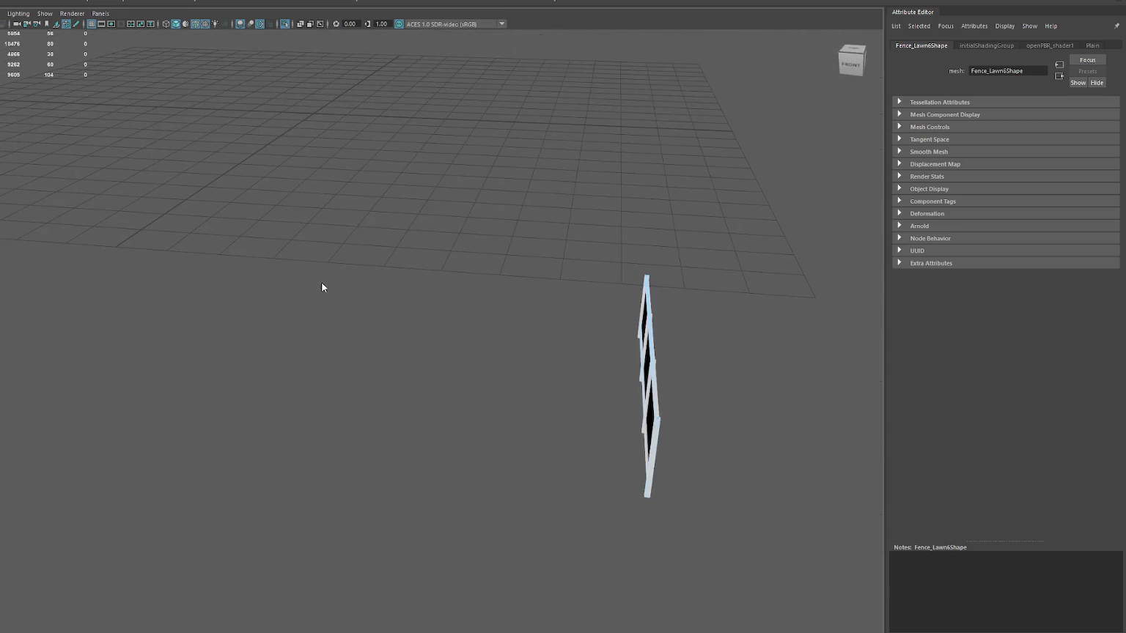
{"action": "key", "text": "ctrl+z"}
{"action": "key", "text": "ctrl+z"}
{"action": "key", "text": "ctrl+z"}
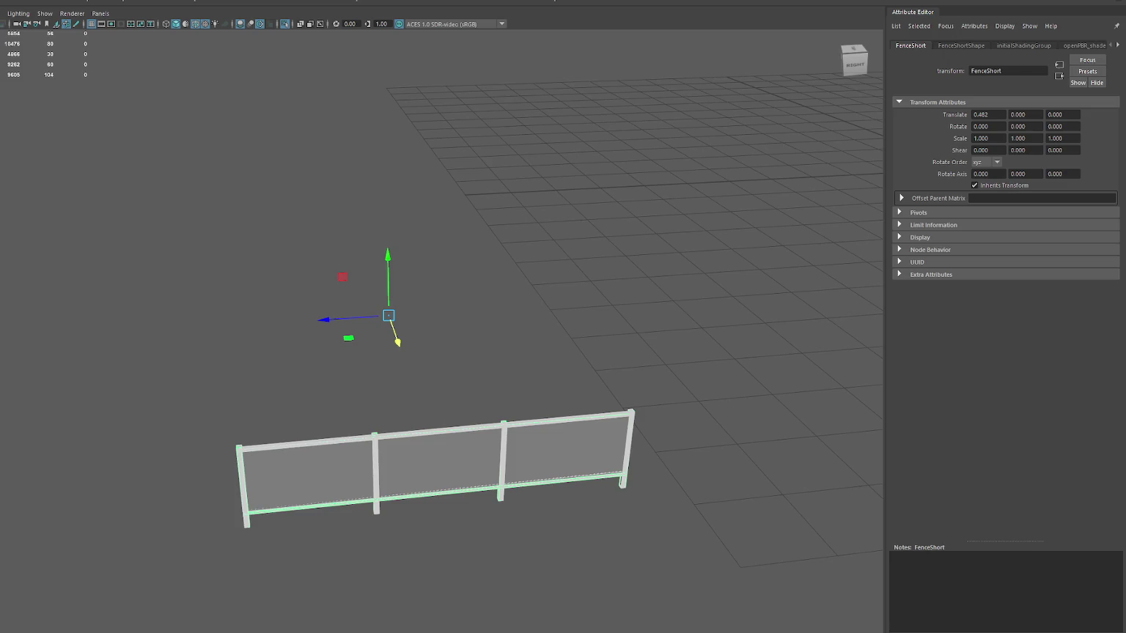
{"action": "key", "text": "ctrl+z"}
{"action": "key", "text": "ctrl+z"}
{"action": "key", "text": "ctrl+z"}
{"action": "key", "text": "ctrl+z"}
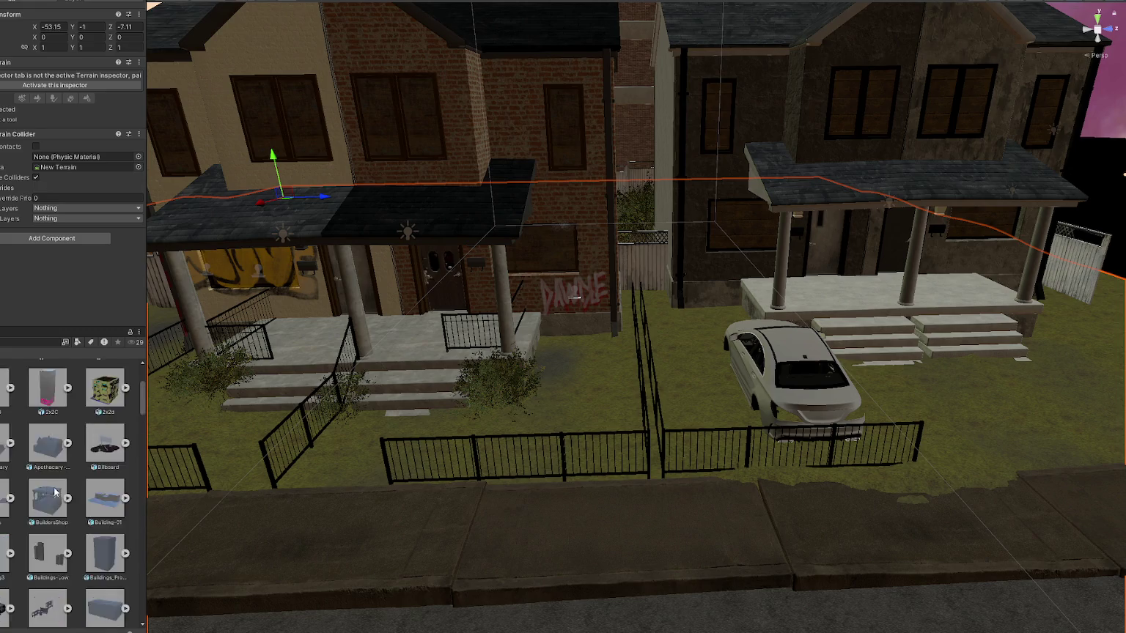
- Select the WastelandParts asset and pick the new grey Fence Short piece at the scene's lower-left edge
{"action": "scroll", "coordinate": [94, 519], "scroll_direction": "down", "scroll_amount": 5}
{"action": "scroll", "coordinate": [96, 519], "scroll_direction": "down", "scroll_amount": 5}
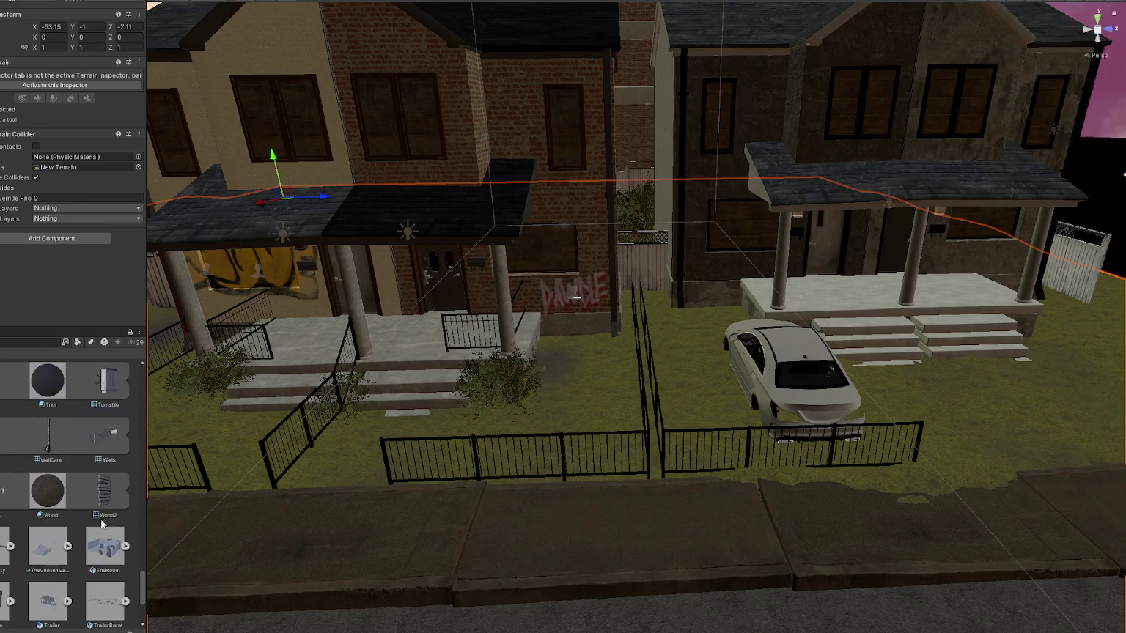
{"action": "scroll", "coordinate": [98, 518], "scroll_direction": "down", "scroll_amount": 5}
{"action": "left_click", "coordinate": [107, 542]}
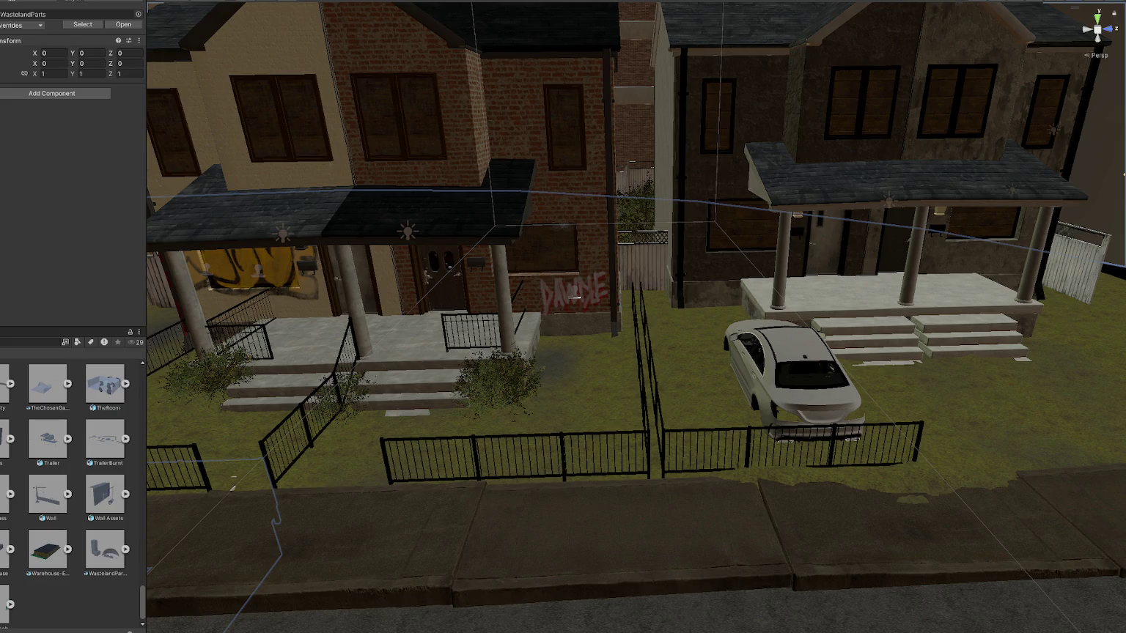
{"action": "left_click", "coordinate": [234, 490]}
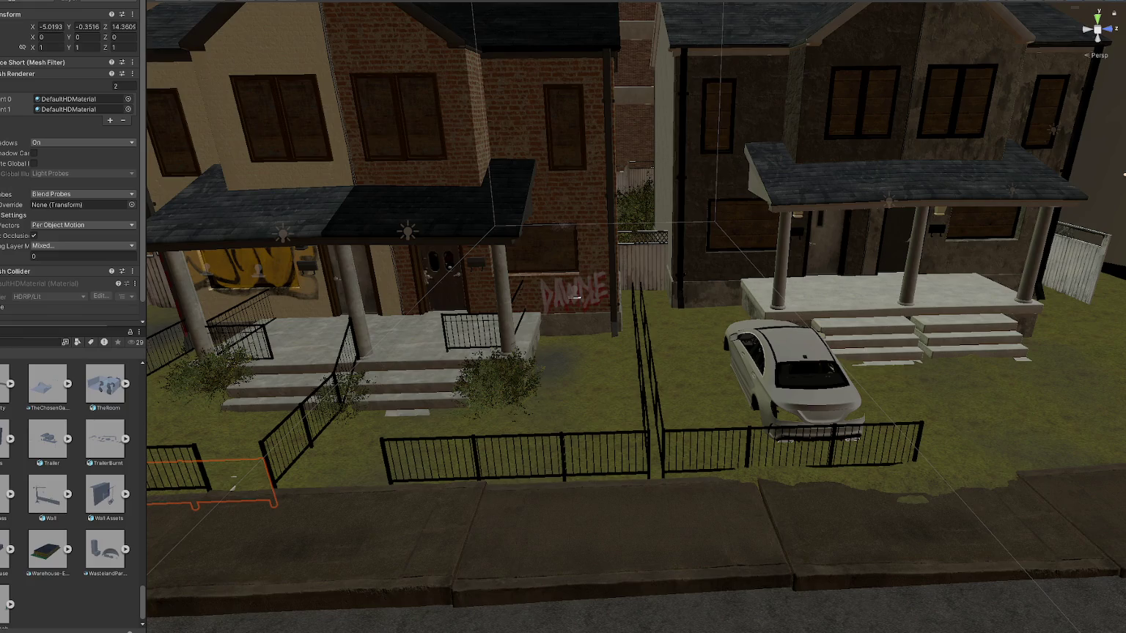
{"action": "key", "text": "Delete"}
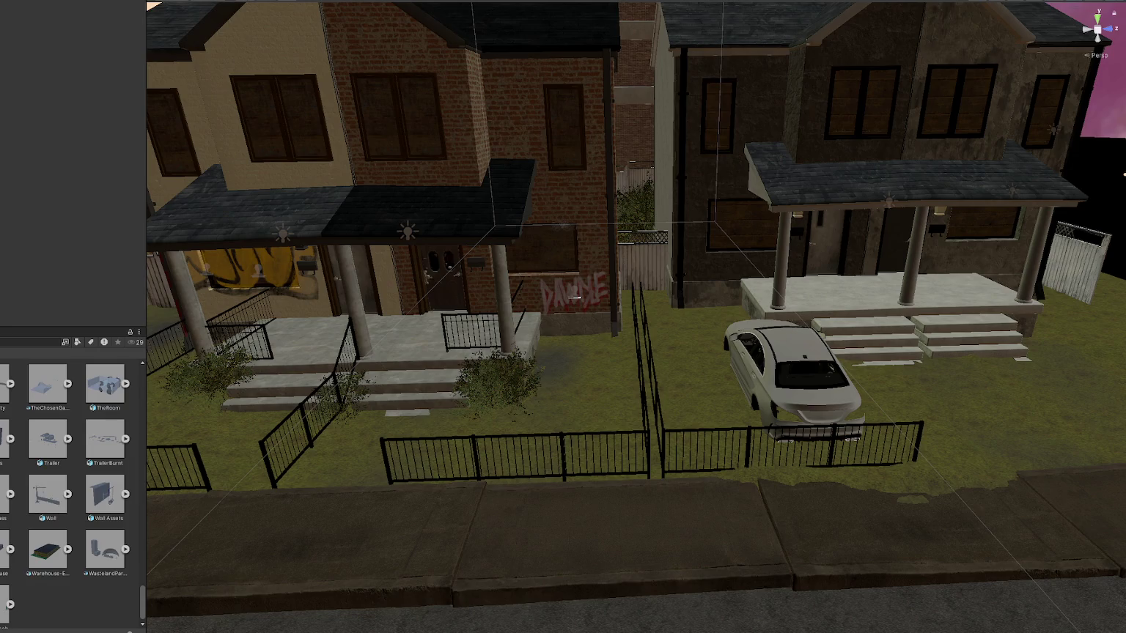
{"action": "key", "text": "ctrl+z"}
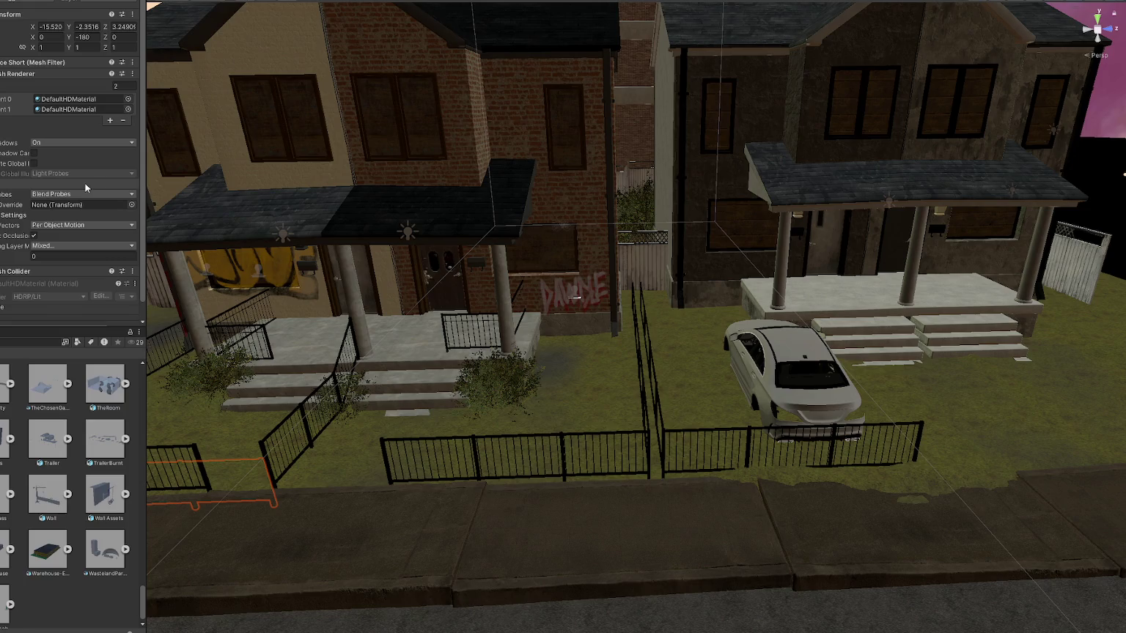
{"action": "scroll", "coordinate": [293, 268], "scroll_direction": "down", "scroll_amount": 3}
{"action": "scroll", "coordinate": [405, 344], "scroll_direction": "down", "scroll_amount": 3}
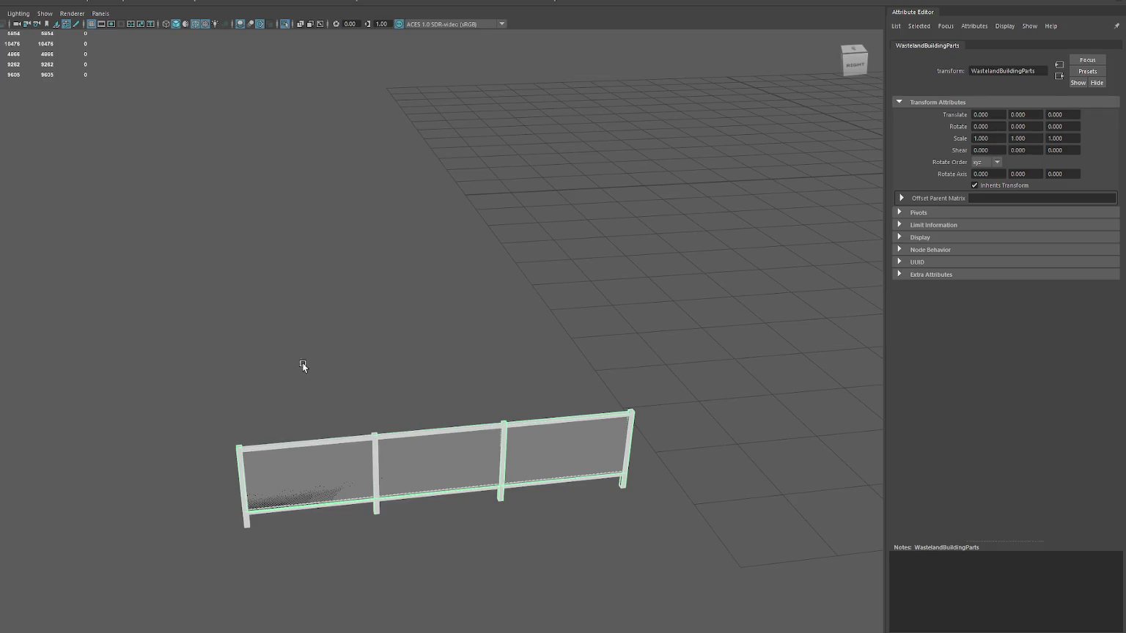
- Return FenceShort from Translate X 0.482 to 0, then select FenceLong's parent WastelandBuildingParts group
{"action": "left_click", "coordinate": [405, 281]}
{"action": "key", "text": "ctrl+1"}
{"action": "left_click", "coordinate": [336, 459]}
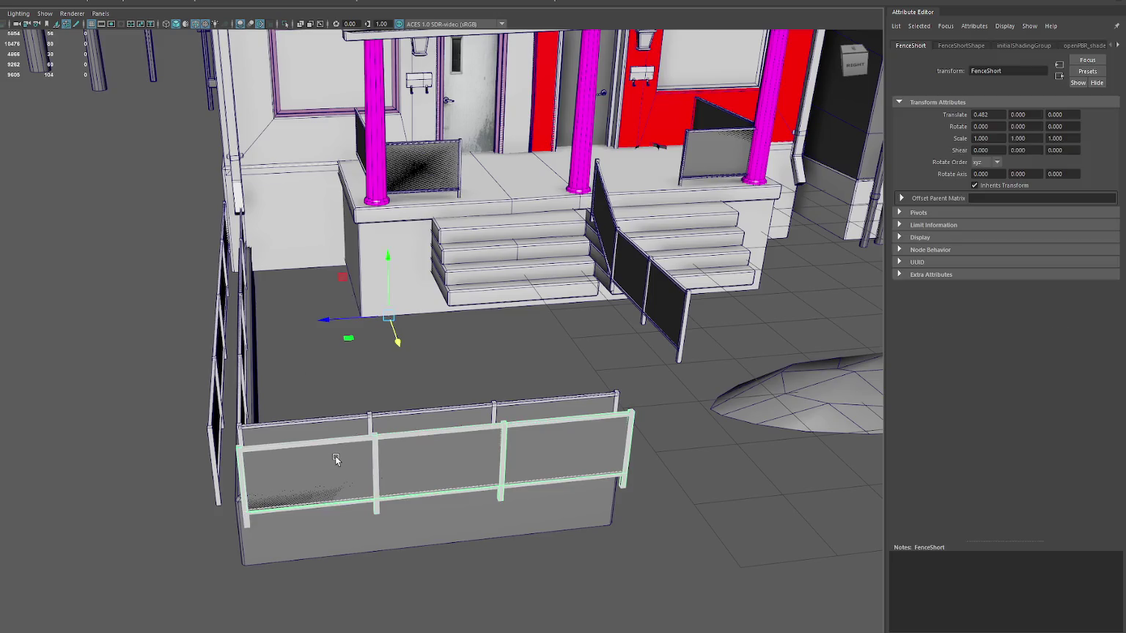
{"action": "key", "text": "ctrl+z"}
{"action": "key", "text": "ctrl+z"}
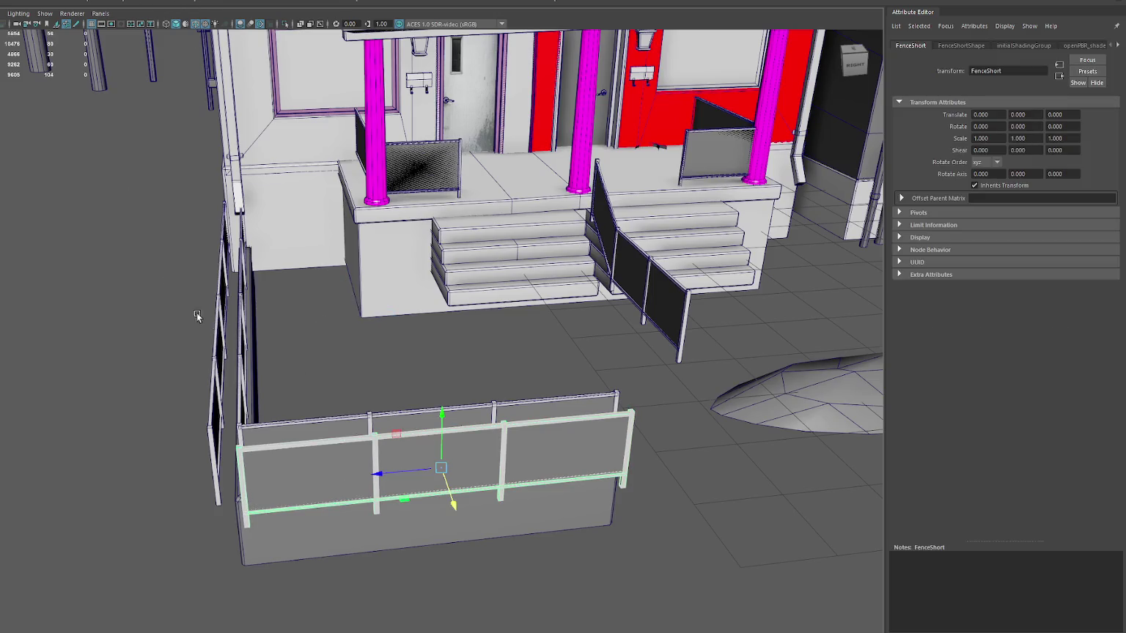
{"action": "left_click", "coordinate": [229, 325]}
{"action": "left_click", "coordinate": [224, 326]}
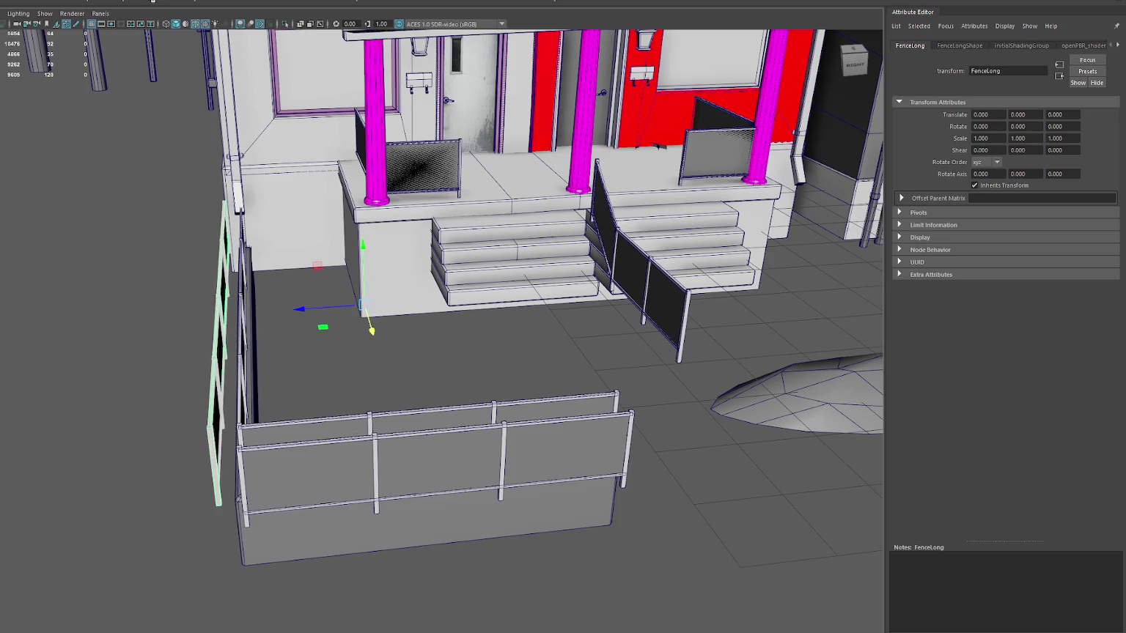
{"action": "key", "text": "Up"}
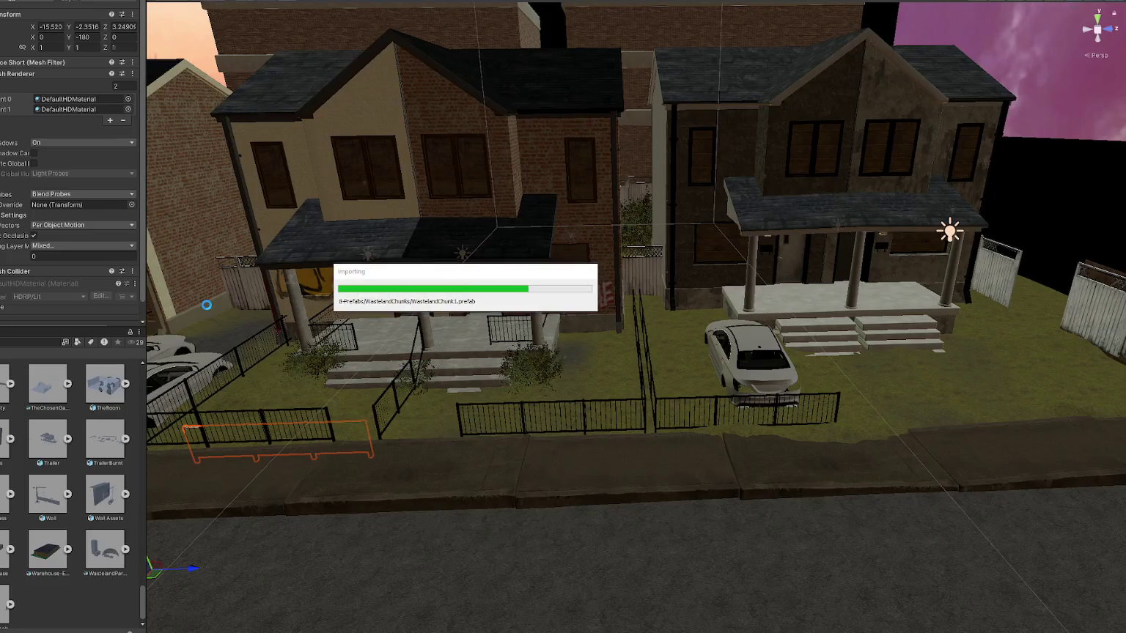
- Move the Fence Short piece to ground level along the middle lawn's sidewalk fence line
{"action": "mouse_move", "coordinate": [177, 564]}
{"action": "left_mouse_down"}
{"action": "mouse_move", "coordinate": [577, 489]}
{"action": "mouse_move", "coordinate": [584, 357]}
{"action": "left_mouse_up"}
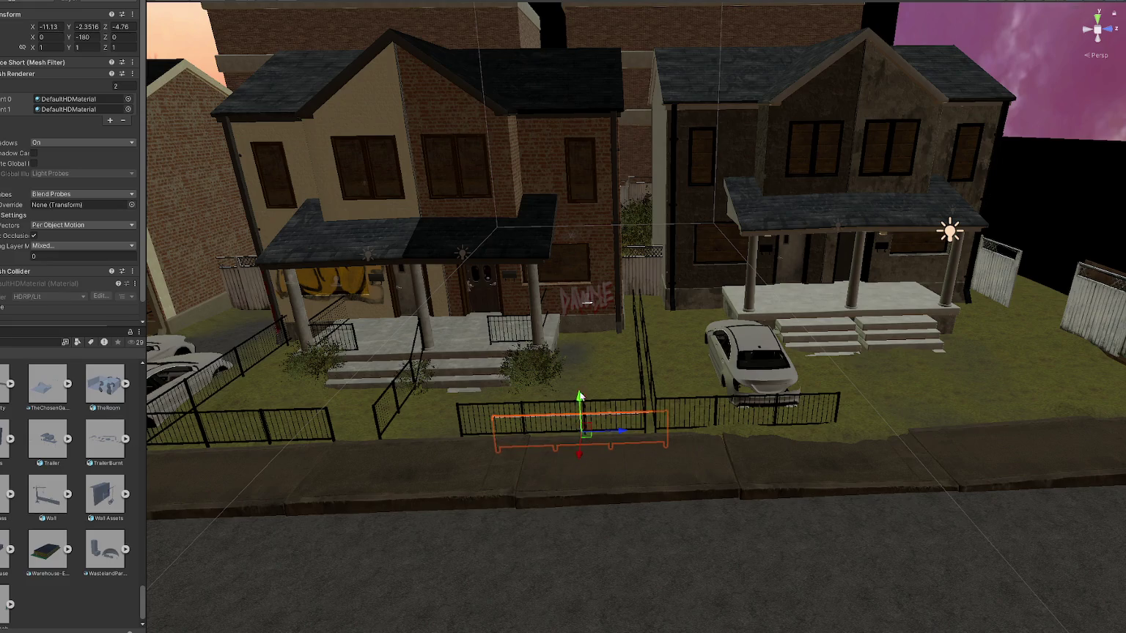
{"action": "left_click_drag", "start_coordinate": [585, 357], "coordinate": [582, 428]}
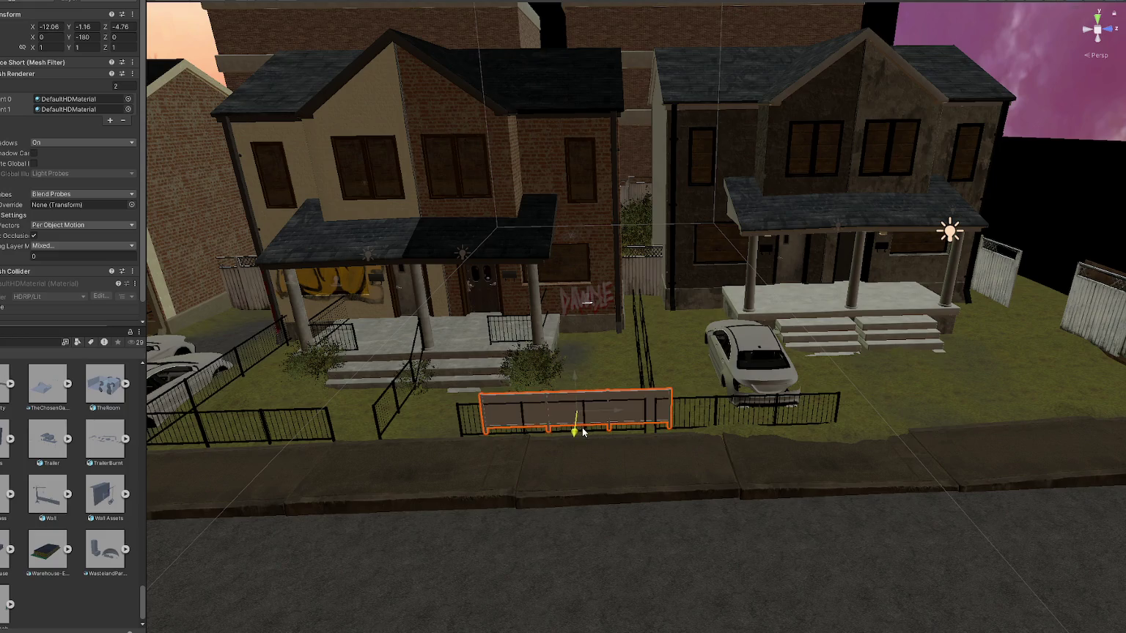
{"action": "key", "text": "f"}
{"action": "left_click_drag", "start_coordinate": [635, 285], "coordinate": [643, 310]}
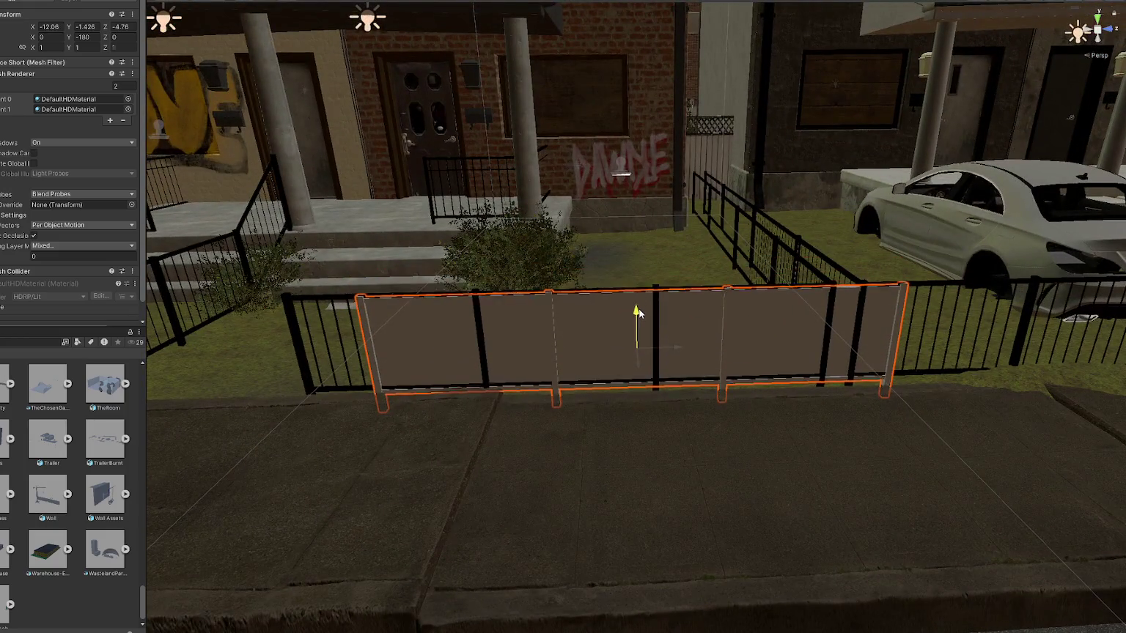
{"action": "left_click_drag", "start_coordinate": [680, 348], "coordinate": [633, 353]}
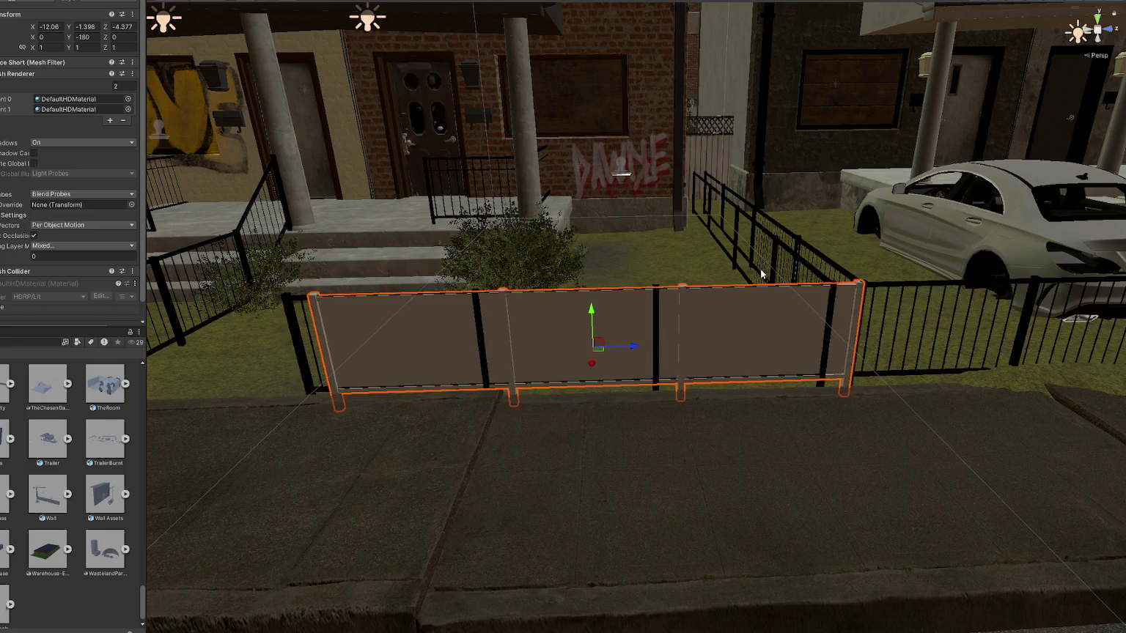
- Delete the old extra fence and nudge the front railing fence slightly toward the sidewalk
{"action": "left_click", "coordinate": [774, 250]}
{"action": "key", "text": "Delete"}
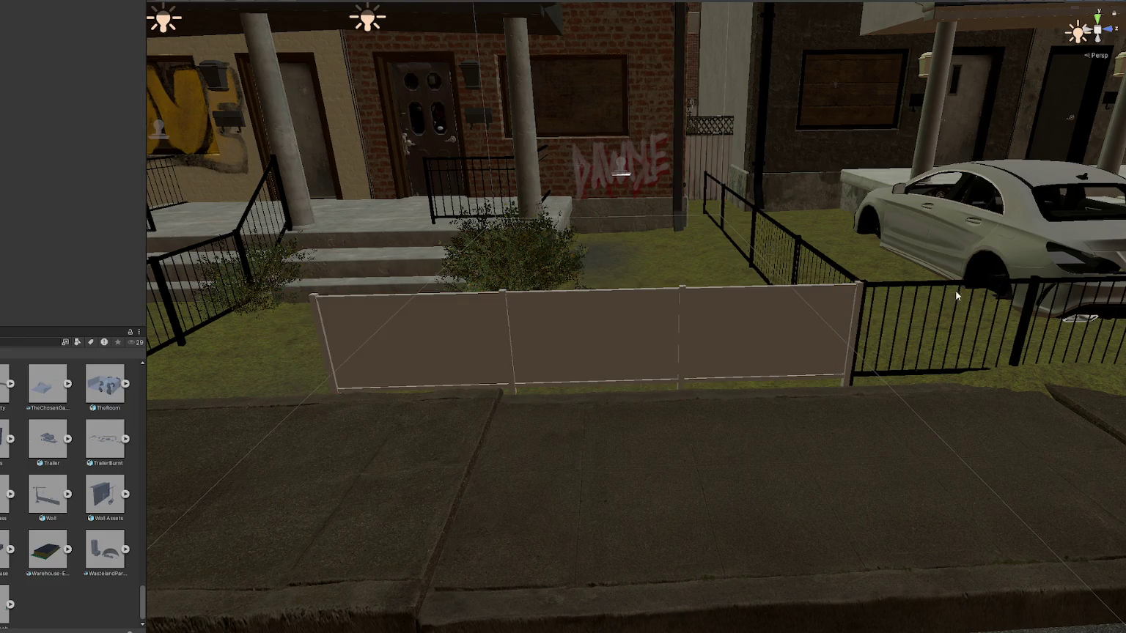
{"action": "left_click", "coordinate": [942, 278]}
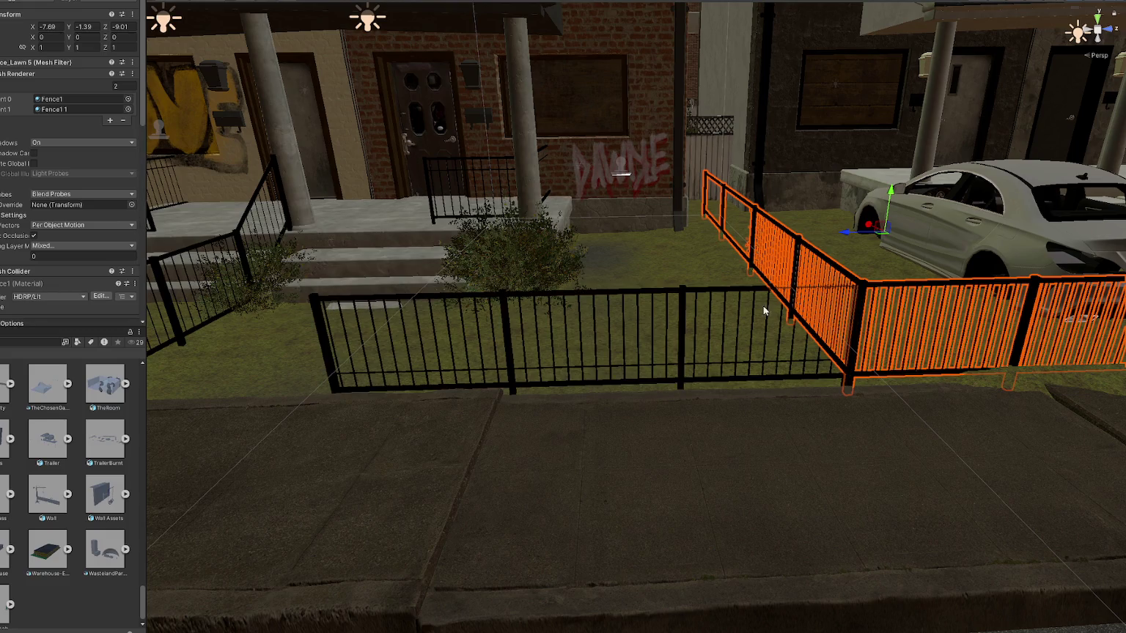
{"action": "left_click", "coordinate": [685, 322]}
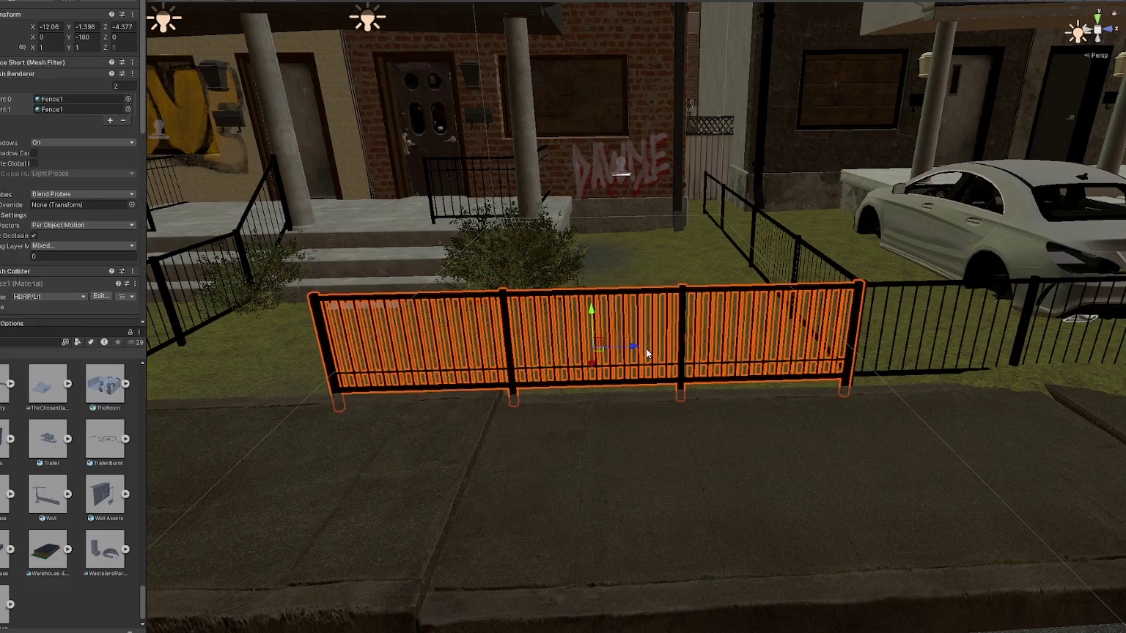
{"action": "left_click_drag", "start_coordinate": [647, 353], "coordinate": [628, 346]}
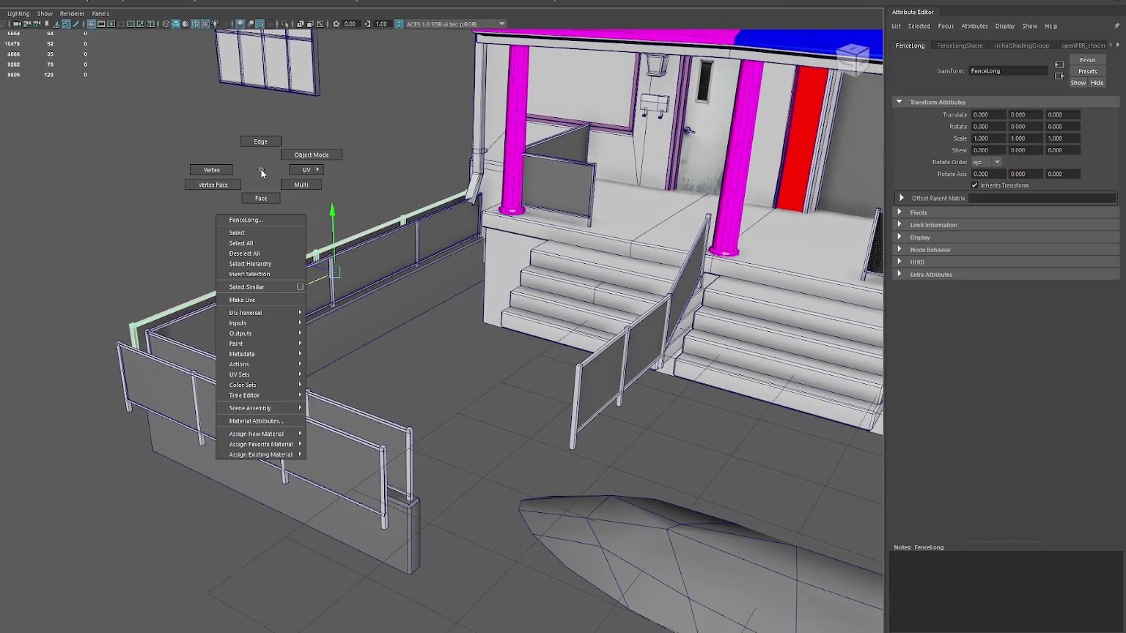
- Select and delete the long fence's mesh panel faces, then undo to restore them
{"action": "right_click_drag", "start_coordinate": [264, 176], "coordinate": [283, 294]}
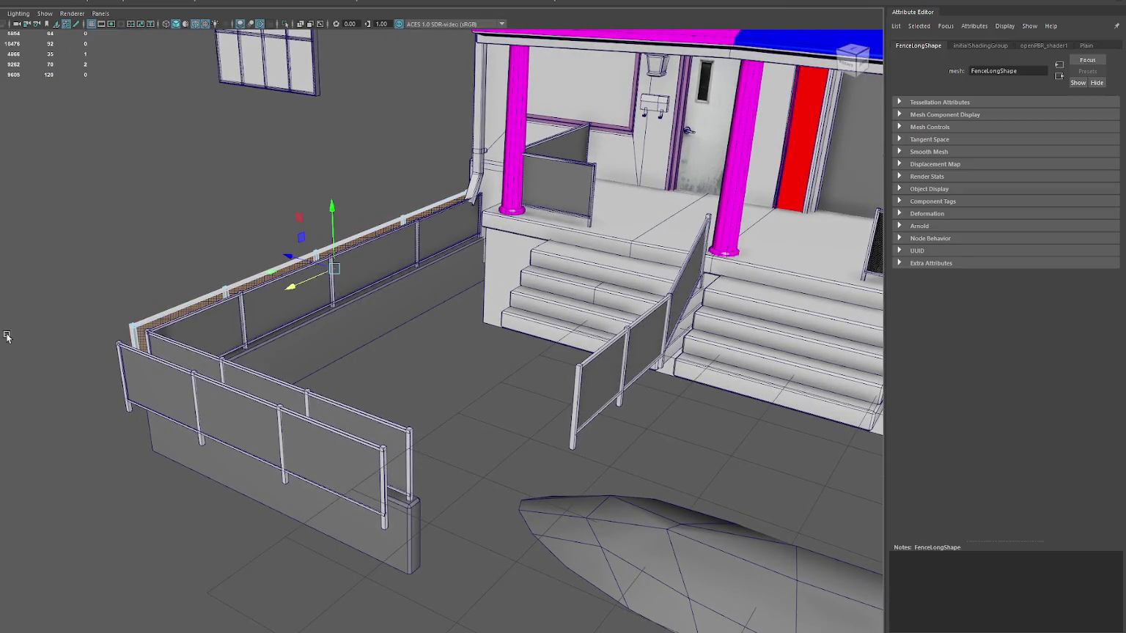
{"action": "left_click", "coordinate": [293, 261]}
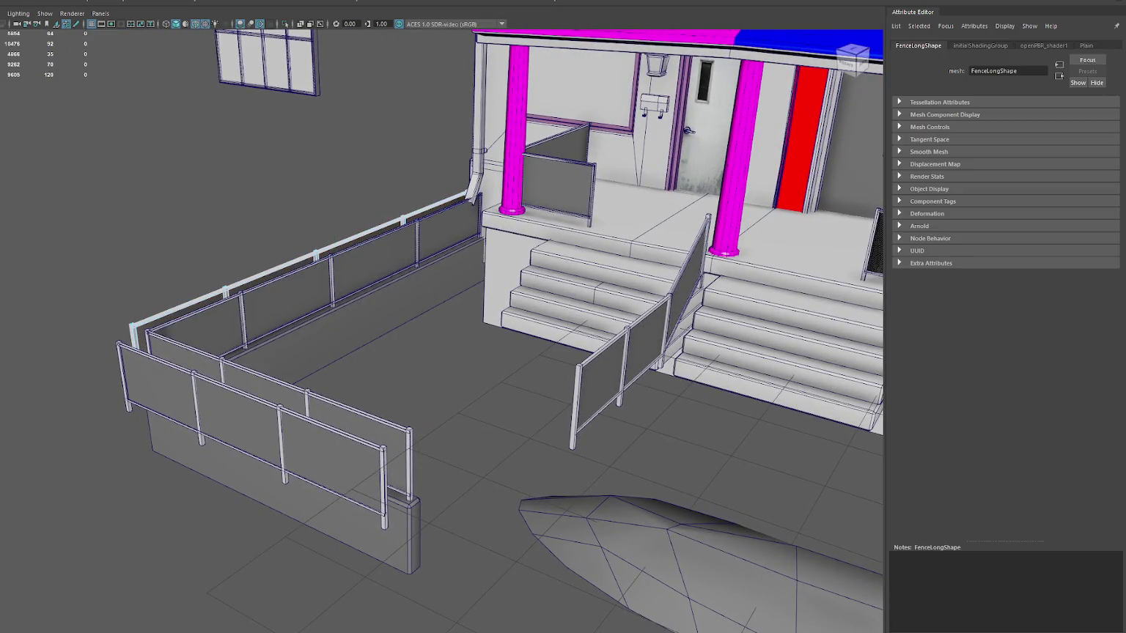
{"action": "left_click_drag", "start_coordinate": [329, 366], "coordinate": [119, 380], "text": "alt"}
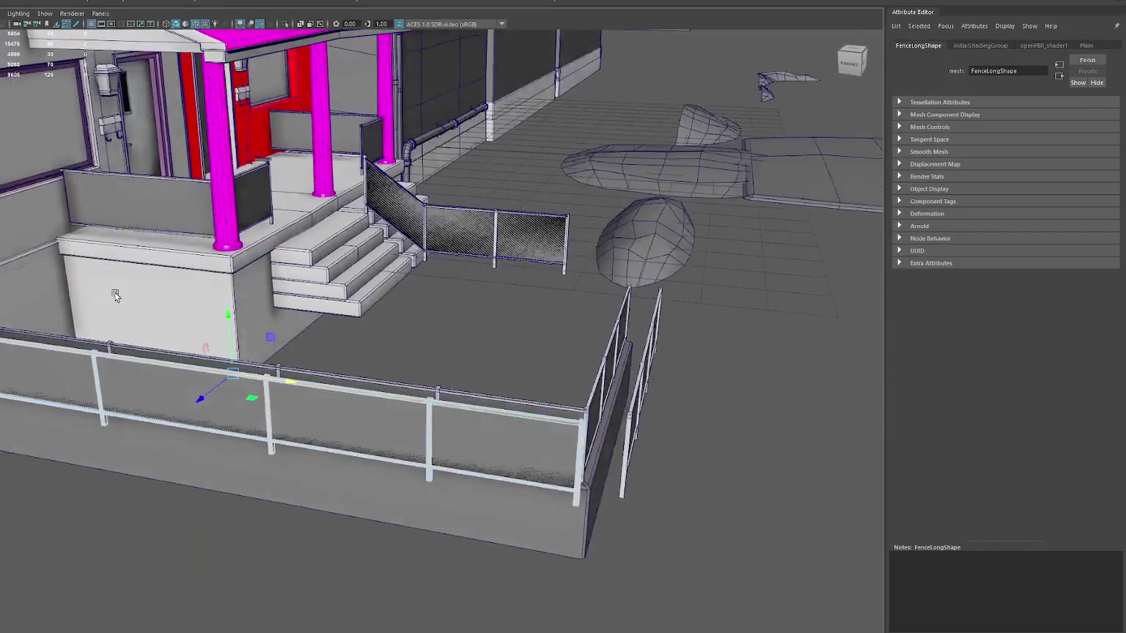
{"action": "right_click_drag", "start_coordinate": [120, 380], "coordinate": [119, 333]}
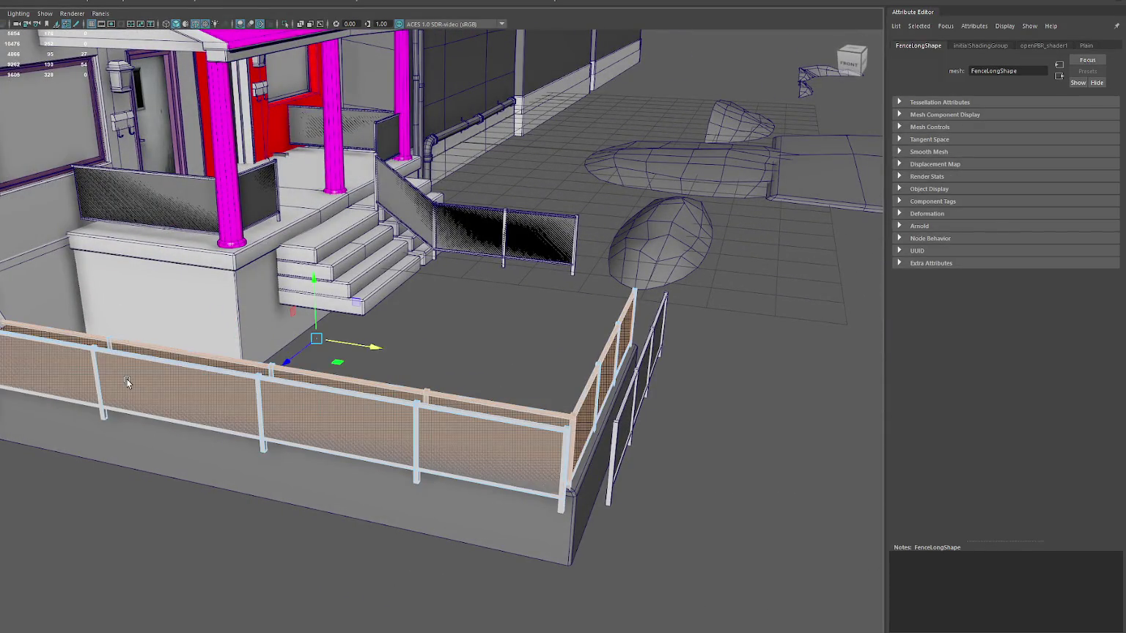
{"action": "key", "text": "Delete"}
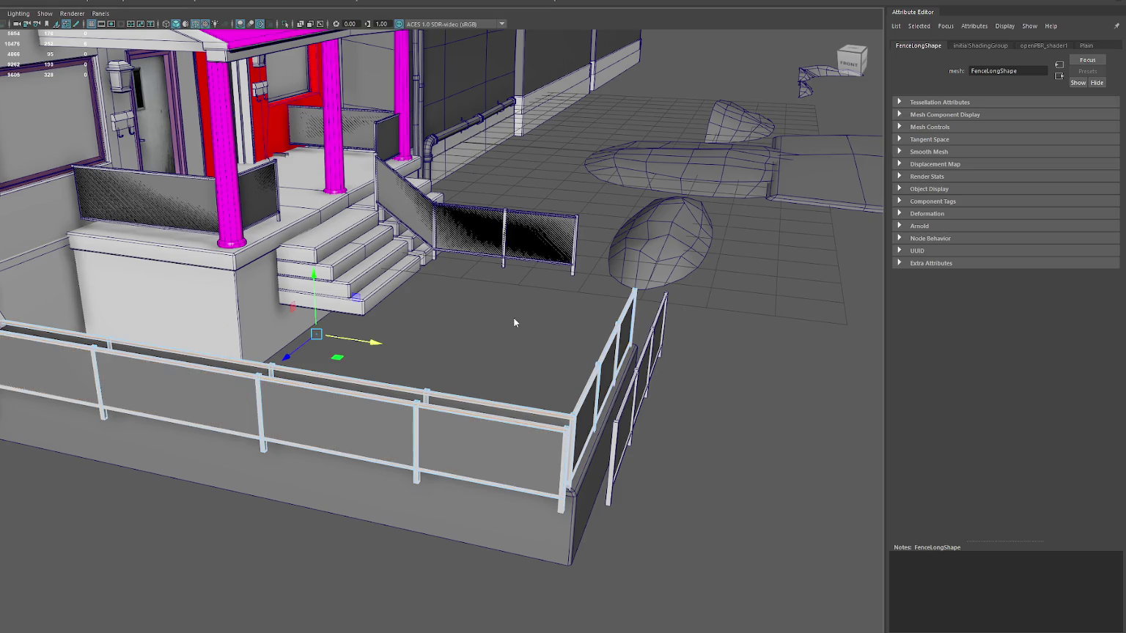
{"action": "key", "text": "ctrl+z"}
- Select the near short fence and frame it in the viewport
{"action": "left_click_drag", "start_coordinate": [515, 321], "coordinate": [386, 375], "text": "alt"}
{"action": "left_click", "coordinate": [386, 375]}
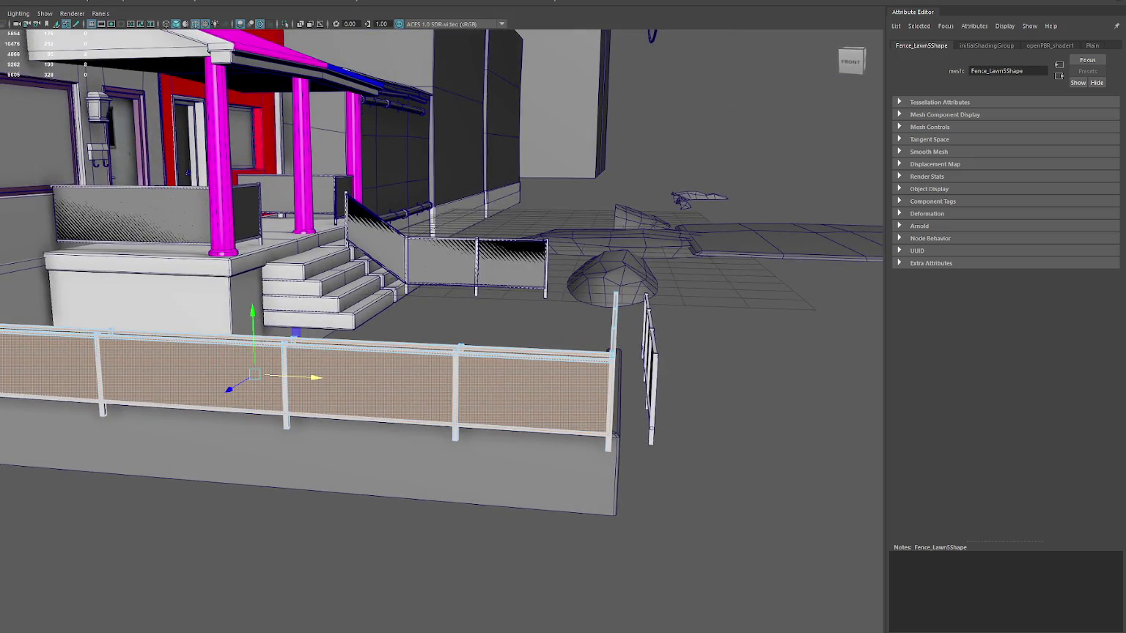
{"action": "scroll", "coordinate": [319, 310], "scroll_direction": "up", "scroll_amount": 3}
{"action": "mouse_move", "coordinate": [409, 311]}
{"action": "left_mouse_down", "text": "alt"}
{"action": "mouse_move", "coordinate": [267, 315]}
{"action": "mouse_move", "coordinate": [387, 315]}
{"action": "left_mouse_up", "text": "alt"}
{"action": "left_click", "coordinate": [423, 329]}
{"action": "key", "text": "f"}
- Delete the short fence's panel faces, switch to wireframe view, then restore the panels
{"action": "right_click_drag", "start_coordinate": [510, 362], "coordinate": [549, 334]}
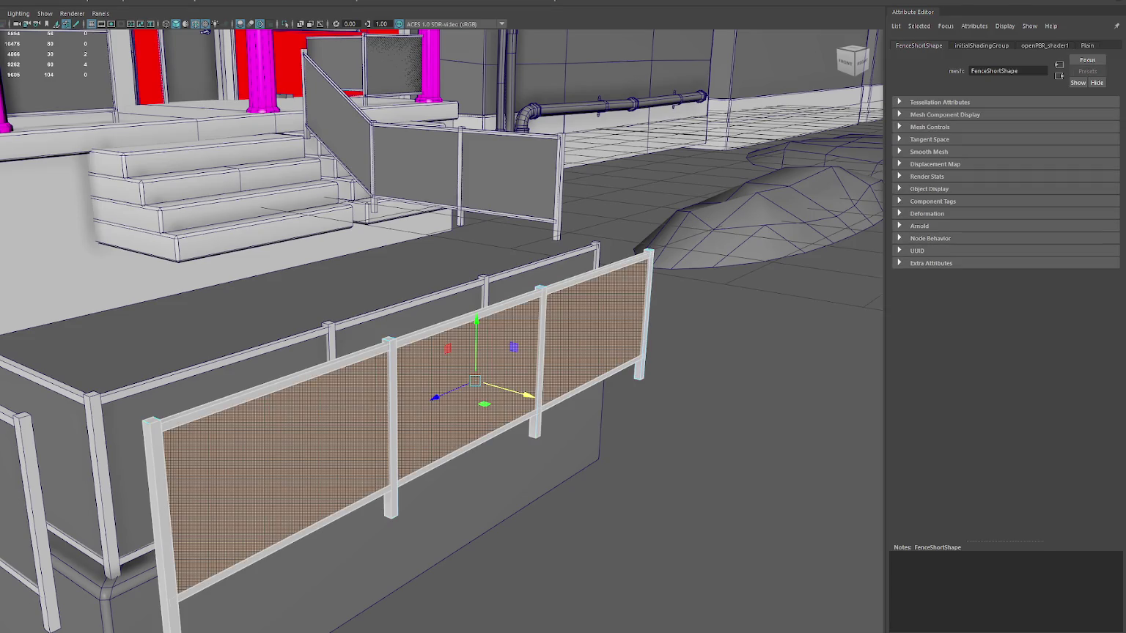
{"action": "key", "text": "Delete"}
{"action": "left_click", "coordinate": [469, 442]}
{"action": "key", "text": "4"}
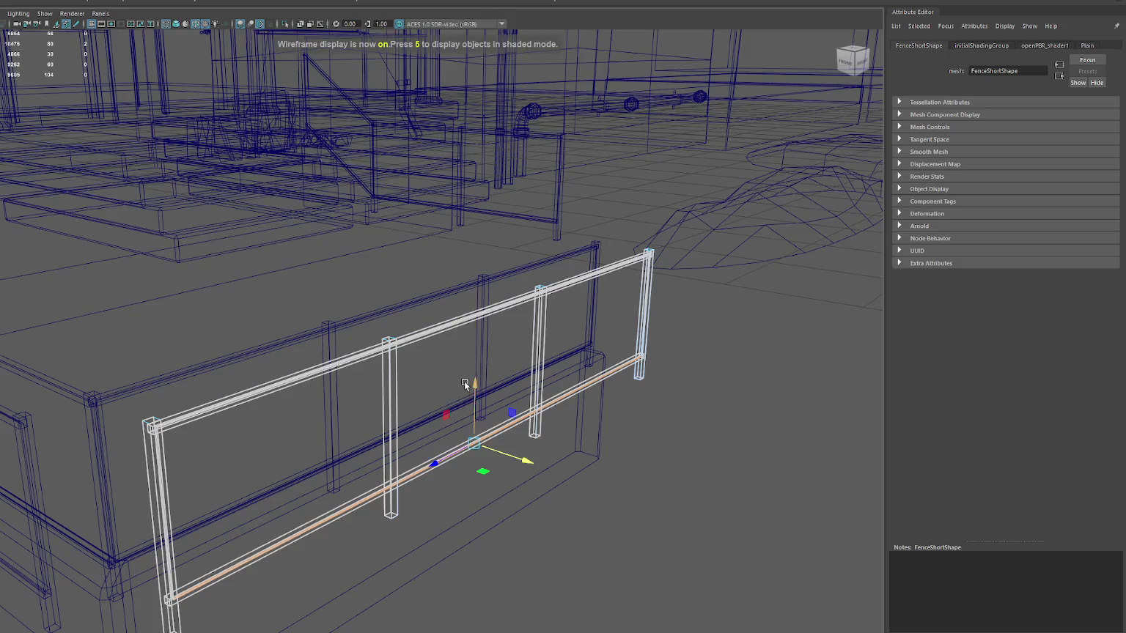
{"action": "left_click_drag", "start_coordinate": [465, 381], "coordinate": [106, 369], "text": "alt"}
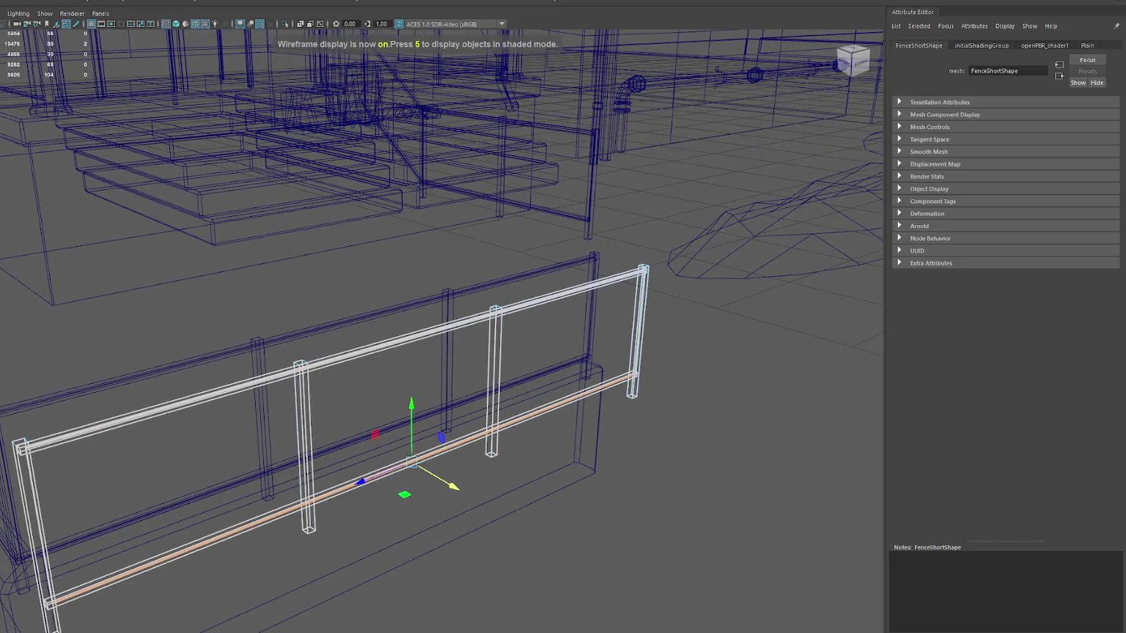
{"action": "key", "text": "ctrl+z"}
{"action": "key", "text": "ctrl+z"}
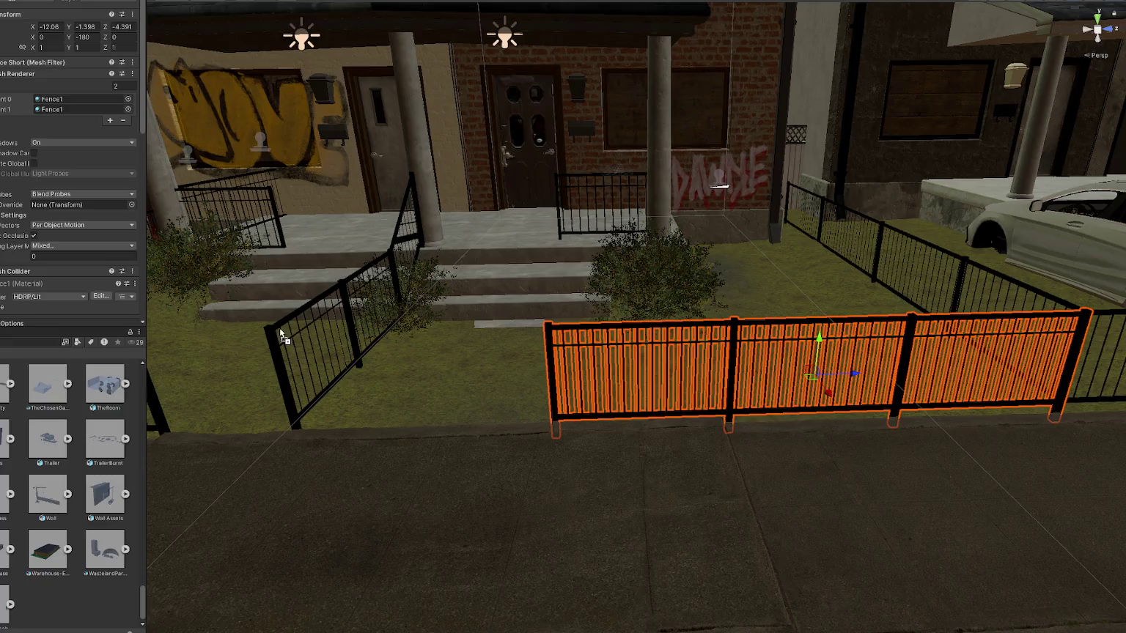
{"action": "middle_click_drag", "start_coordinate": [189, 398], "coordinate": [498, 380]}
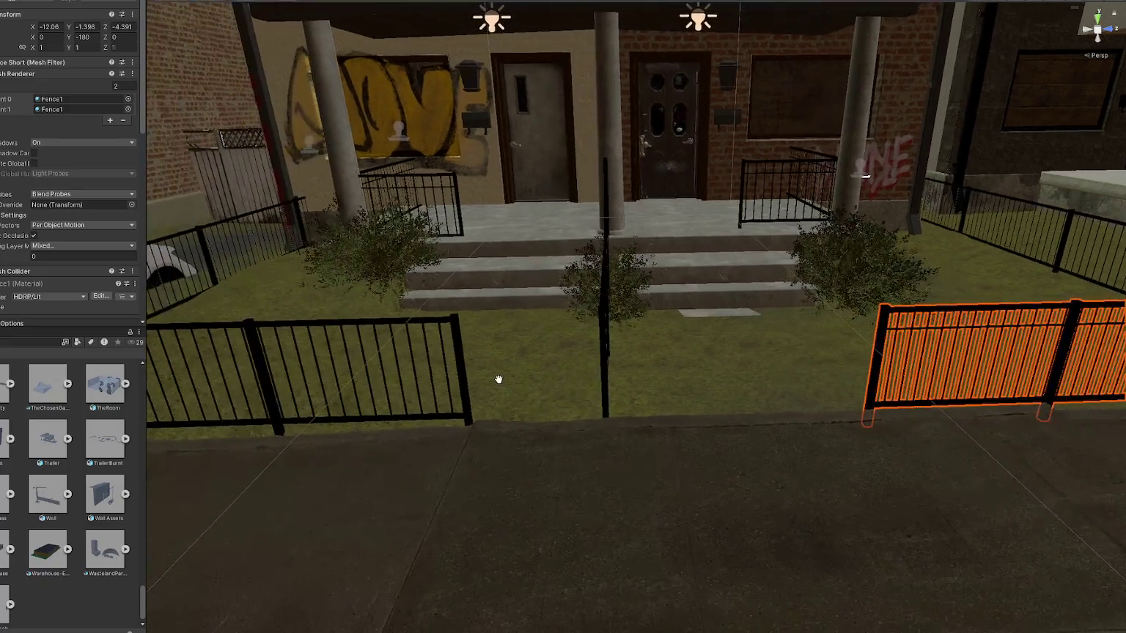
{"action": "scroll", "coordinate": [71, 314], "scroll_direction": "down", "scroll_amount": 2}
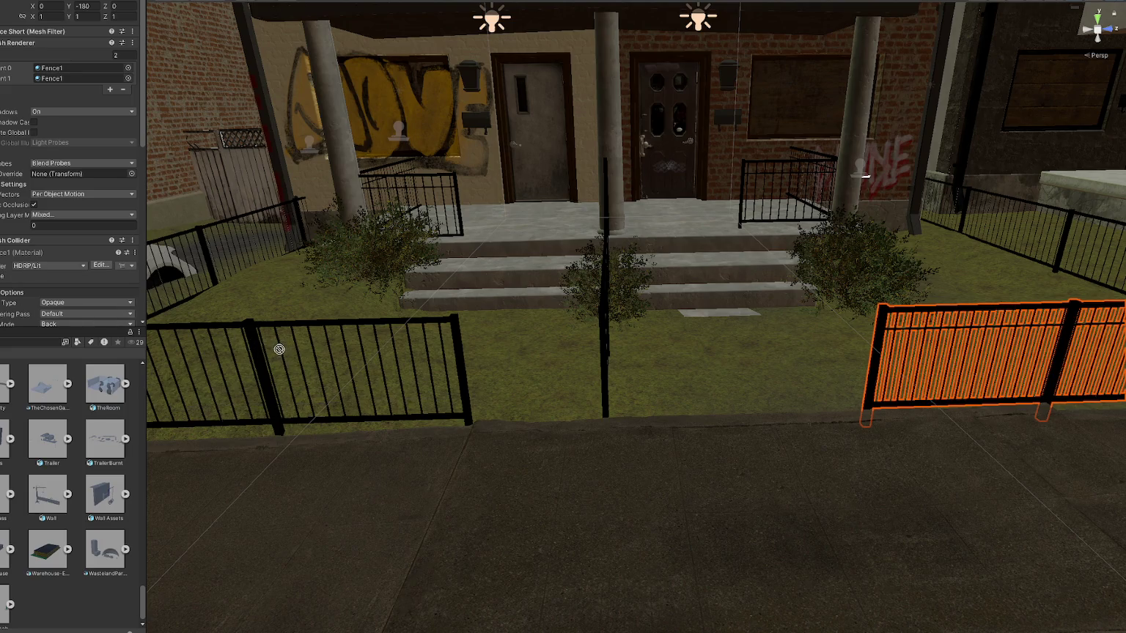
{"action": "scroll", "coordinate": [317, 340], "scroll_direction": "down", "scroll_amount": 2}
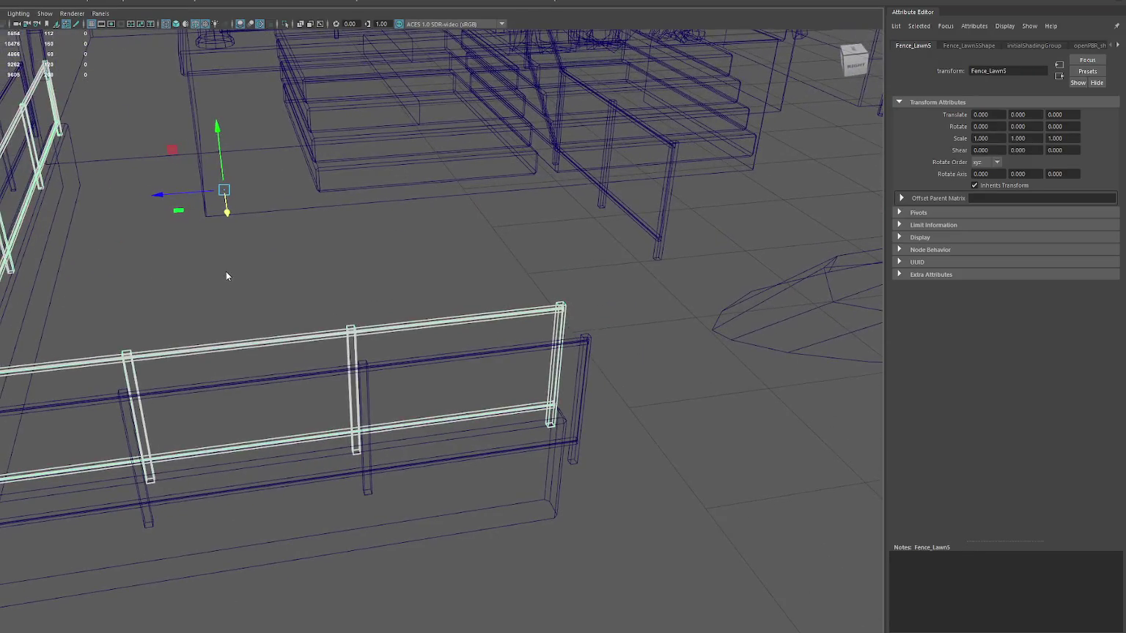
- Delete Fence_Lawn5's mesh panel, leaving only rails and posts, and return to Unity to reimport
{"action": "left_click", "coordinate": [211, 368]}
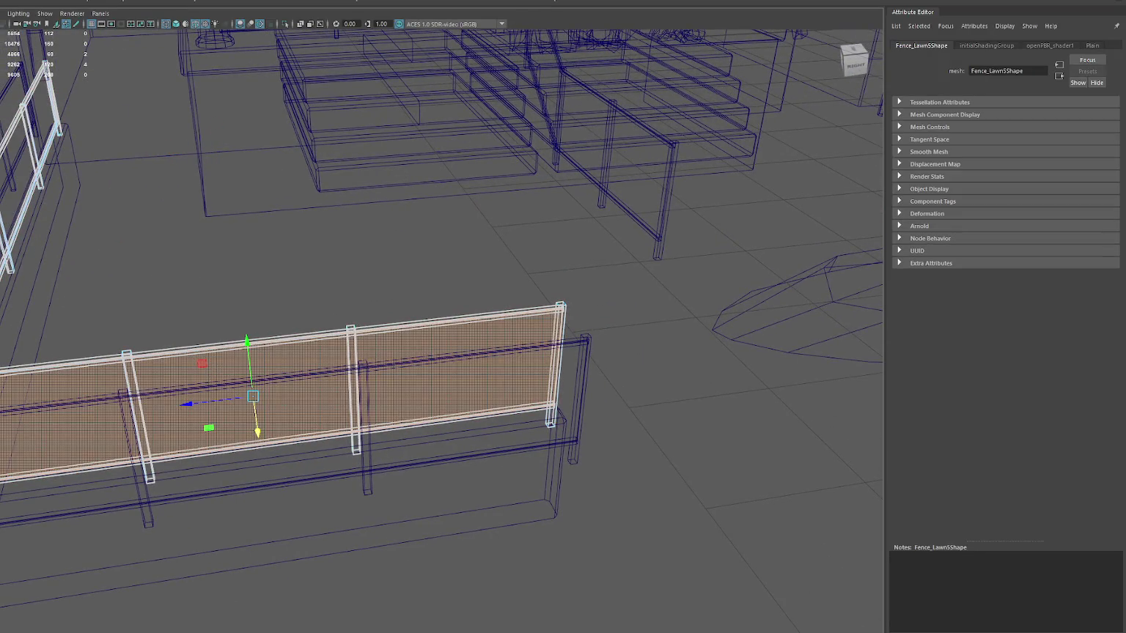
{"action": "right_click_drag", "start_coordinate": [157, 245], "coordinate": [160, 240]}
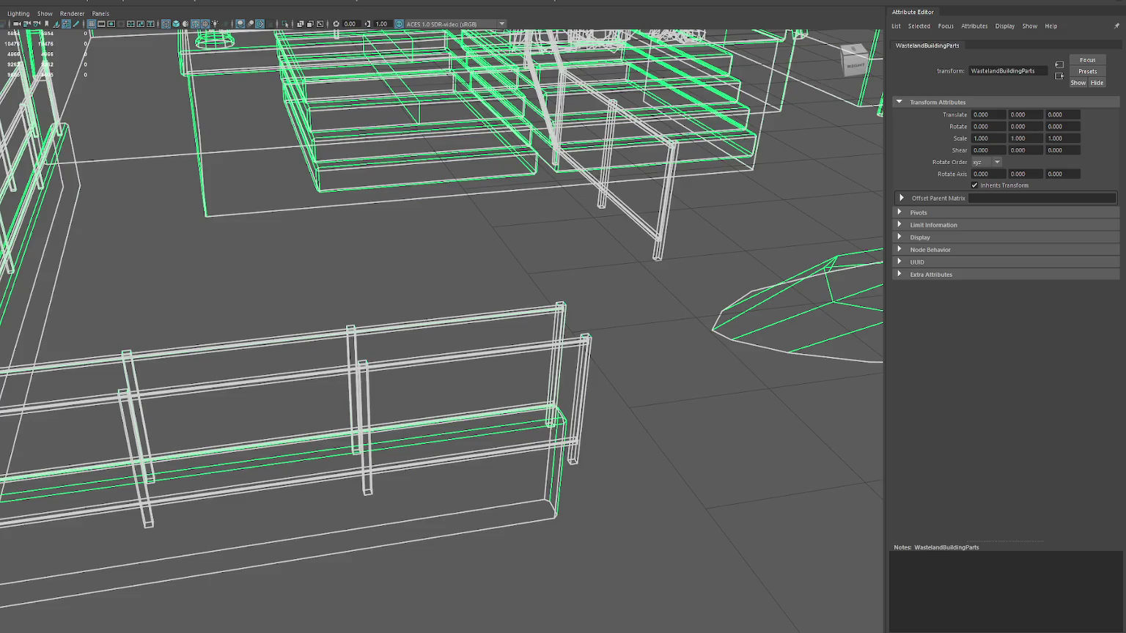
{"action": "key", "text": "alt+Tab"}
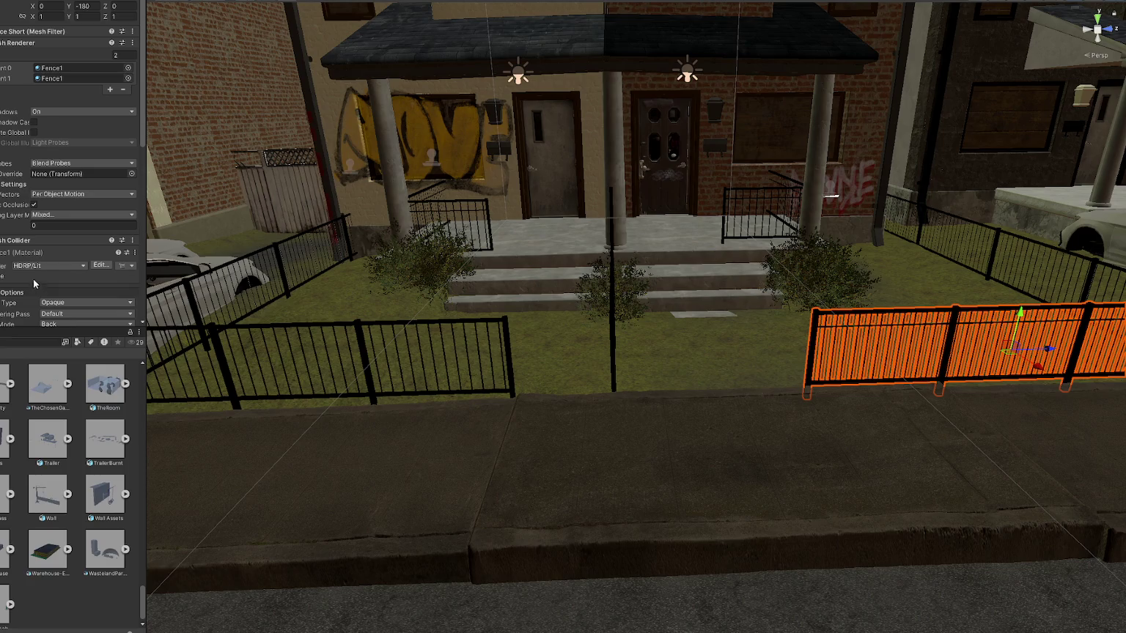
- Place a Bush_A prefab on the front lawn and select it by the fence, viewing the row of houses
{"action": "left_click_drag", "start_coordinate": [252, 356], "coordinate": [257, 359]}
{"action": "left_click_drag", "start_coordinate": [251, 467], "coordinate": [252, 467]}
{"action": "mouse_move", "coordinate": [252, 467]}
{"action": "middle_mouse_down"}
{"action": "mouse_move", "coordinate": [561, 429]}
{"action": "mouse_move", "coordinate": [469, 410]}
{"action": "middle_mouse_up"}
{"action": "mouse_move", "coordinate": [469, 410]}
{"action": "right_mouse_down"}
{"action": "mouse_move", "coordinate": [466, 397]}
{"action": "mouse_move", "coordinate": [507, 512]}
{"action": "right_mouse_up"}
{"action": "left_click", "coordinate": [507, 512]}
{"action": "middle_click_drag", "start_coordinate": [507, 511], "coordinate": [649, 352]}
{"action": "left_click", "coordinate": [649, 352]}
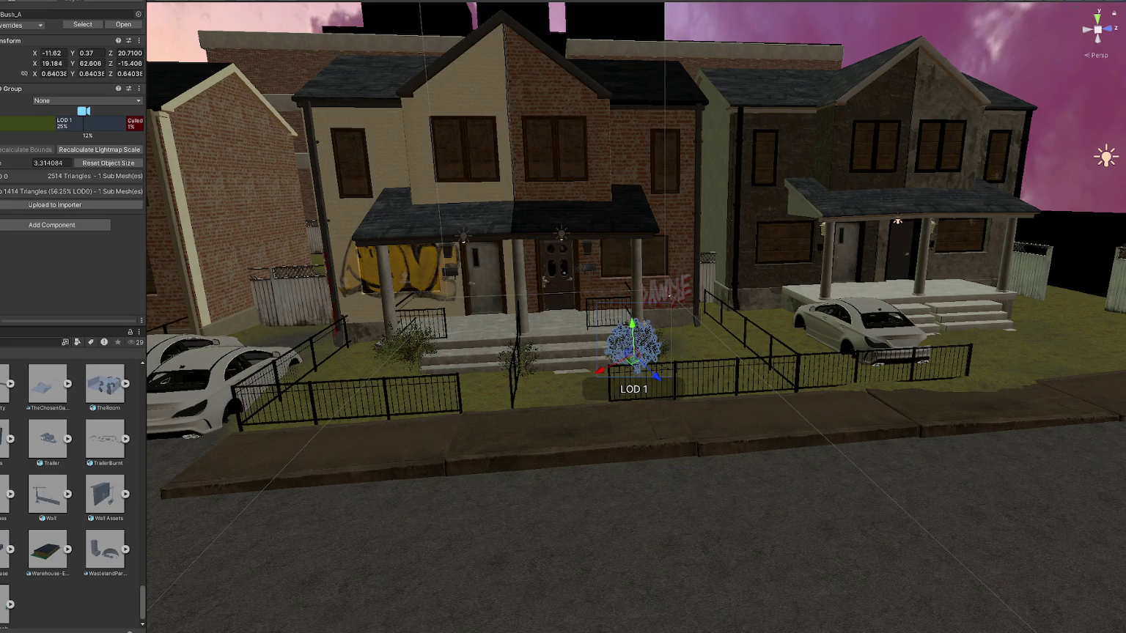
- Move the bush down toward the fence and set its X, Y and Z rotation to 0
{"action": "left_click_drag", "start_coordinate": [673, 383], "coordinate": [689, 411]}
{"action": "left_click", "coordinate": [53, 63]}
{"action": "type", "text": "0"}
{"action": "key", "text": "Tab"}
{"action": "type", "text": "0"}
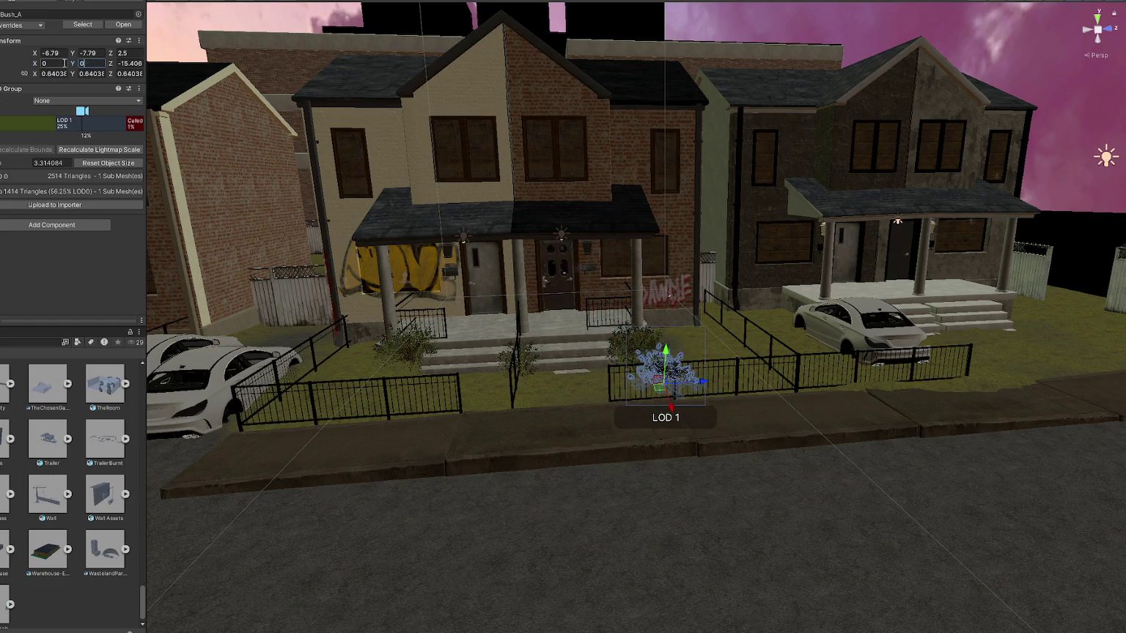
{"action": "key", "text": "Tab"}
{"action": "type", "text": "0"}
- Frame the bush and slide it left against the railing fence
{"action": "left_click_drag", "start_coordinate": [703, 384], "coordinate": [844, 371]}
{"action": "key", "text": "f"}
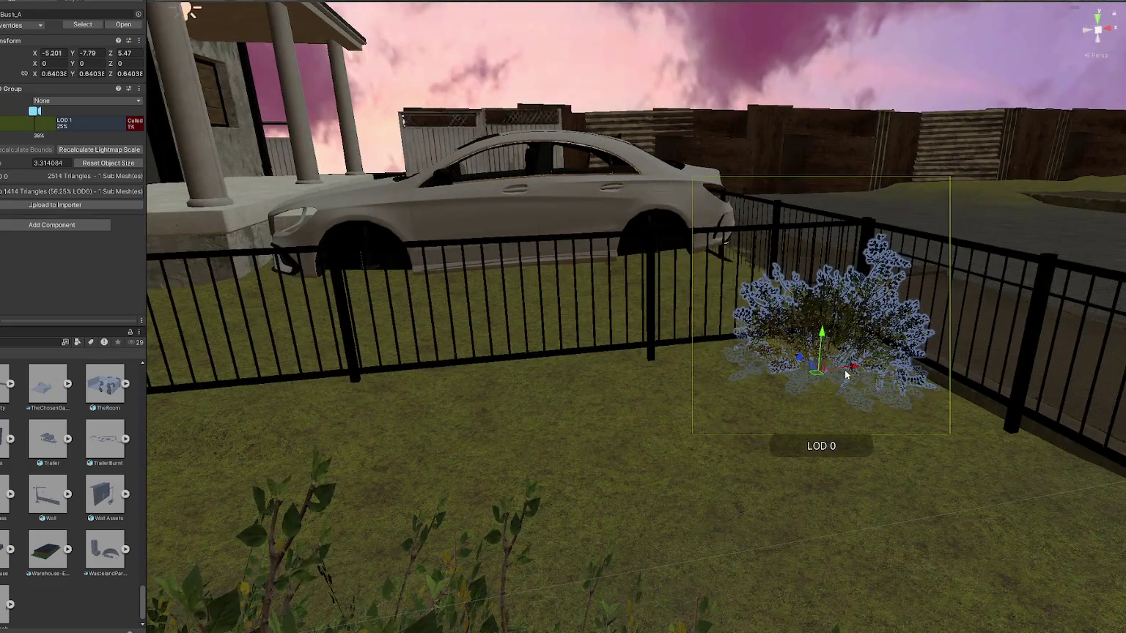
{"action": "left_click_drag", "start_coordinate": [819, 327], "coordinate": [696, 522]}
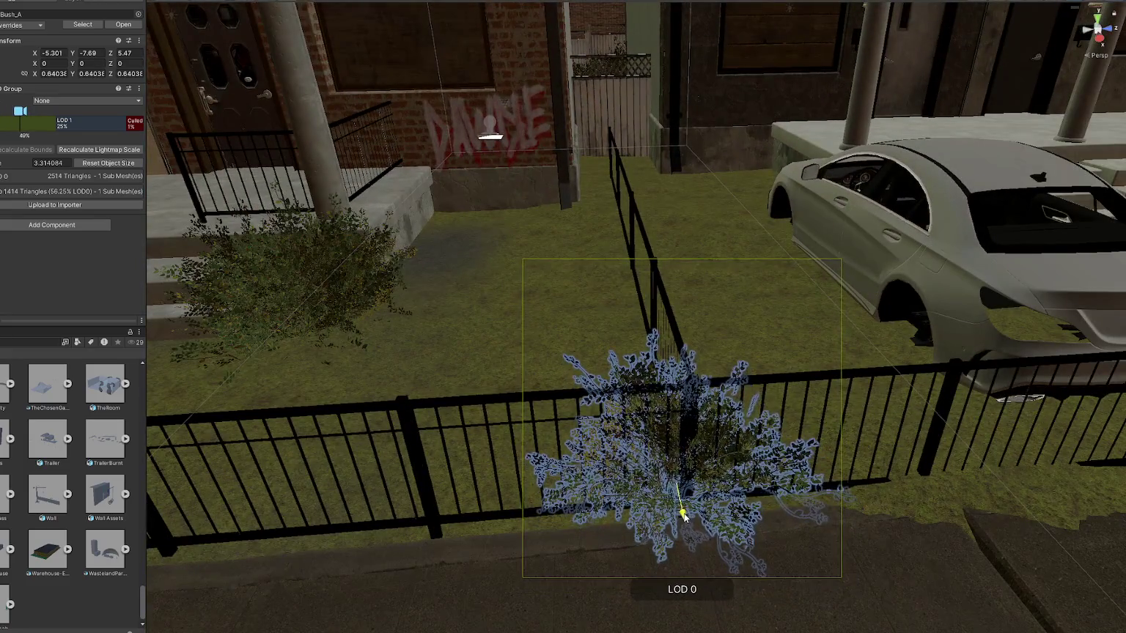
{"action": "mouse_move", "coordinate": [713, 485]}
{"action": "left_mouse_down"}
{"action": "mouse_move", "coordinate": [602, 483]}
{"action": "mouse_move", "coordinate": [589, 522]}
{"action": "mouse_move", "coordinate": [571, 513]}
{"action": "left_mouse_up"}
{"action": "key", "text": "r"}
{"action": "key", "text": "e"}
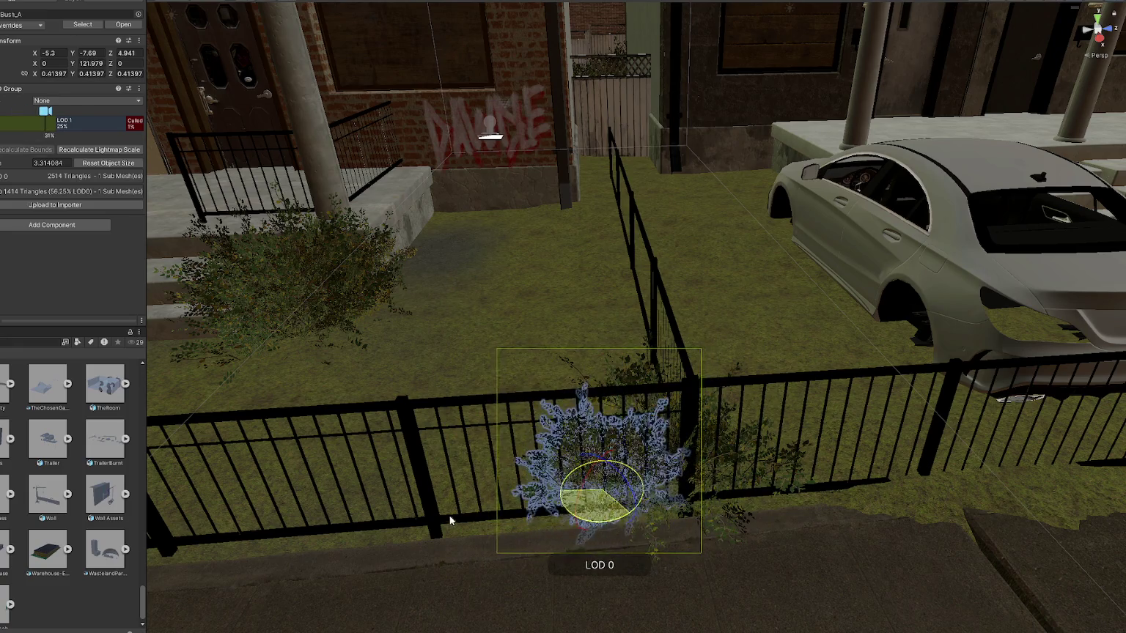
{"action": "key", "text": "w"}
{"action": "mouse_move", "coordinate": [582, 463]}
{"action": "left_mouse_down"}
{"action": "mouse_move", "coordinate": [644, 496]}
{"action": "mouse_move", "coordinate": [735, 456]}
{"action": "mouse_move", "coordinate": [532, 425]}
{"action": "mouse_move", "coordinate": [605, 371]}
{"action": "mouse_move", "coordinate": [675, 357]}
{"action": "mouse_move", "coordinate": [621, 382]}
{"action": "left_mouse_up"}
- Reselect the bush and fine-tune its position and angle tucked against the fence
{"action": "left_click", "coordinate": [561, 409]}
{"action": "left_click", "coordinate": [557, 412]}
{"action": "left_click", "coordinate": [674, 378]}
{"action": "left_click", "coordinate": [672, 351]}
{"action": "key", "text": "e"}
{"action": "key", "text": "w"}
{"action": "mouse_move", "coordinate": [673, 330]}
{"action": "left_mouse_down"}
{"action": "mouse_move", "coordinate": [670, 401]}
{"action": "mouse_move", "coordinate": [754, 395]}
{"action": "left_mouse_up"}
{"action": "key", "text": "e"}
{"action": "key", "text": "w"}
{"action": "mouse_move", "coordinate": [684, 364]}
{"action": "left_mouse_down"}
{"action": "mouse_move", "coordinate": [690, 385]}
{"action": "mouse_move", "coordinate": [645, 395]}
{"action": "left_mouse_up"}
{"action": "key", "text": "e"}
{"action": "left_click", "coordinate": [249, 535]}
{"action": "mouse_move", "coordinate": [248, 535]}
{"action": "right_mouse_down"}
{"action": "mouse_move", "coordinate": [268, 432]}
{"action": "mouse_move", "coordinate": [438, 447]}
{"action": "right_mouse_up"}
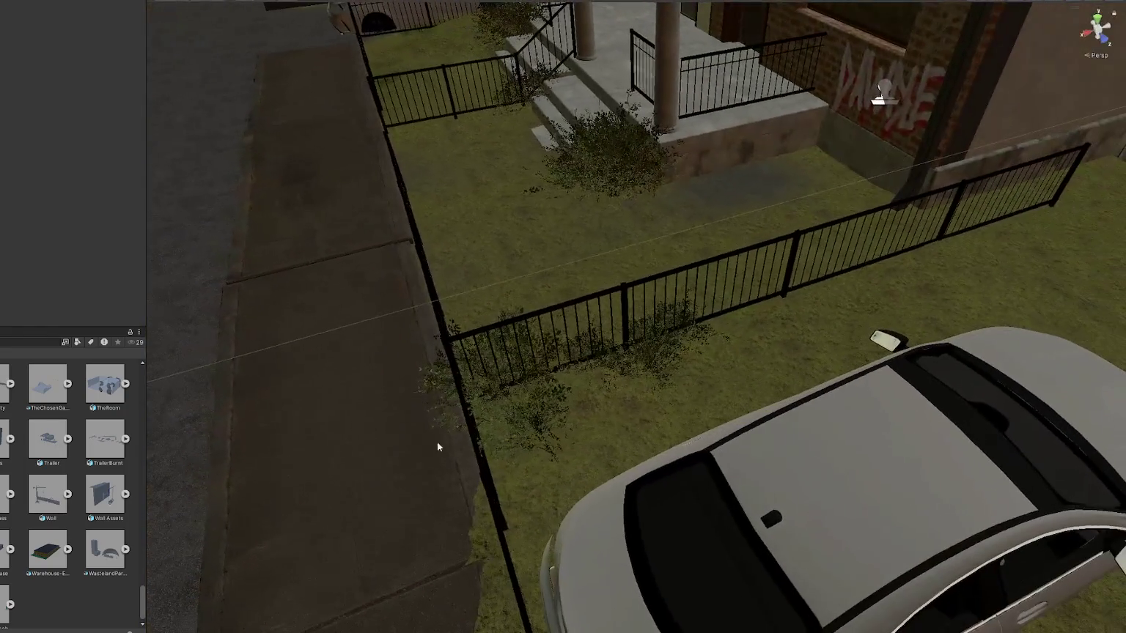
- Scale the bush behind the fence down to about 0.44 and turn it to a new angle
{"action": "left_click", "coordinate": [520, 419]}
{"action": "key", "text": "r"}
{"action": "left_click_drag", "start_coordinate": [513, 407], "coordinate": [498, 423]}
{"action": "key", "text": "e"}
{"action": "left_click_drag", "start_coordinate": [506, 381], "coordinate": [440, 468]}
- Select two bushes, bring them together against the front railing, and raise them to Y -7.6
{"action": "mouse_move", "coordinate": [440, 469]}
{"action": "right_mouse_down"}
{"action": "mouse_move", "coordinate": [655, 360]}
{"action": "mouse_move", "coordinate": [794, 437]}
{"action": "right_mouse_up"}
{"action": "left_click", "coordinate": [658, 427]}
{"action": "mouse_move", "coordinate": [658, 427]}
{"action": "right_mouse_down"}
{"action": "mouse_move", "coordinate": [658, 337]}
{"action": "mouse_move", "coordinate": [598, 369]}
{"action": "right_mouse_up"}
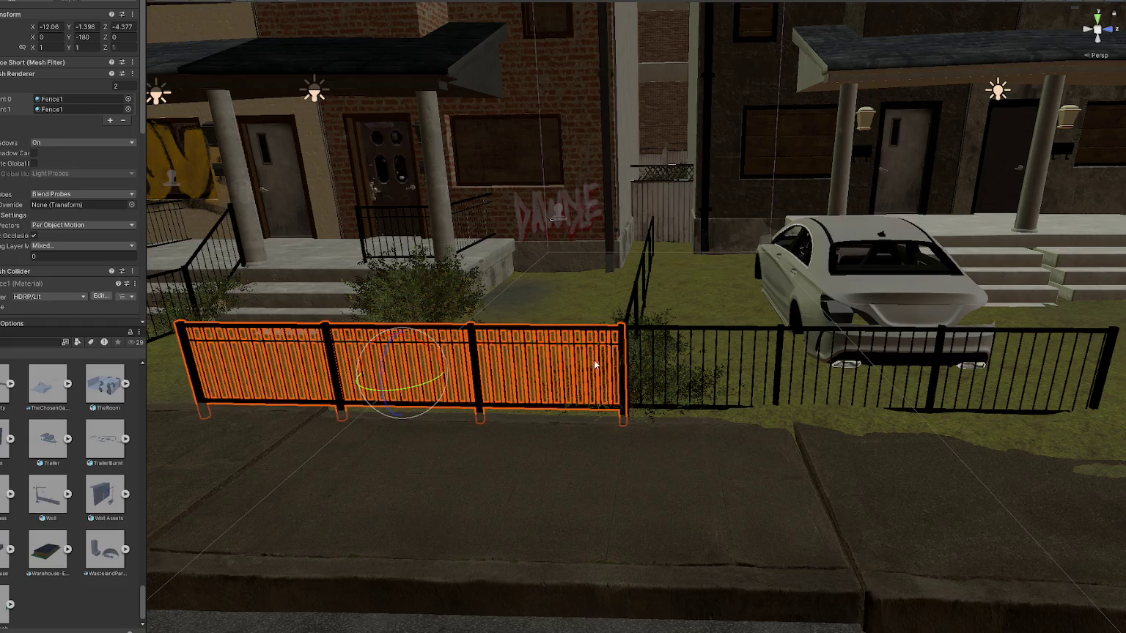
{"action": "left_click", "coordinate": [627, 371]}
{"action": "left_click", "coordinate": [681, 198], "text": "shift"}
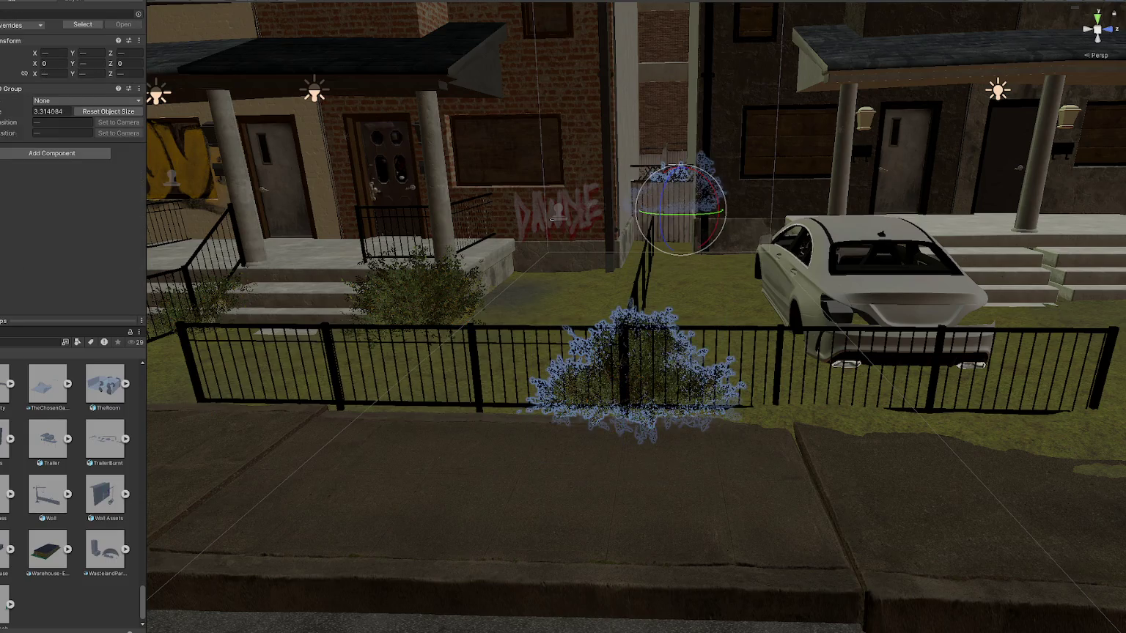
{"action": "key", "text": "ctrl+z"}
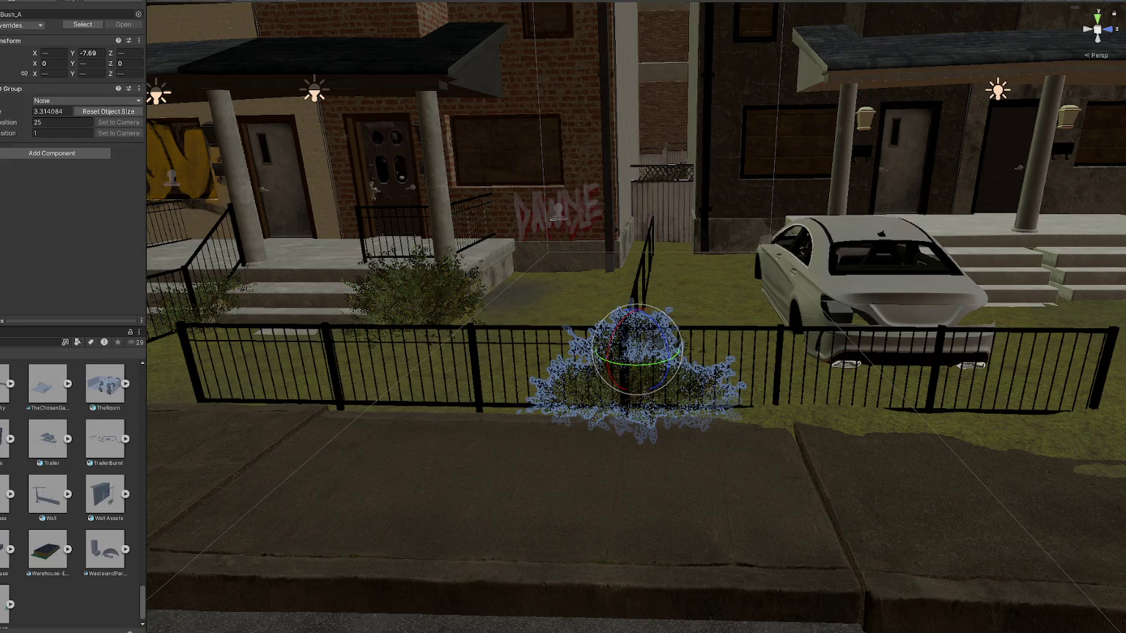
{"action": "key", "text": "w"}
{"action": "left_click_drag", "start_coordinate": [634, 348], "coordinate": [634, 337]}
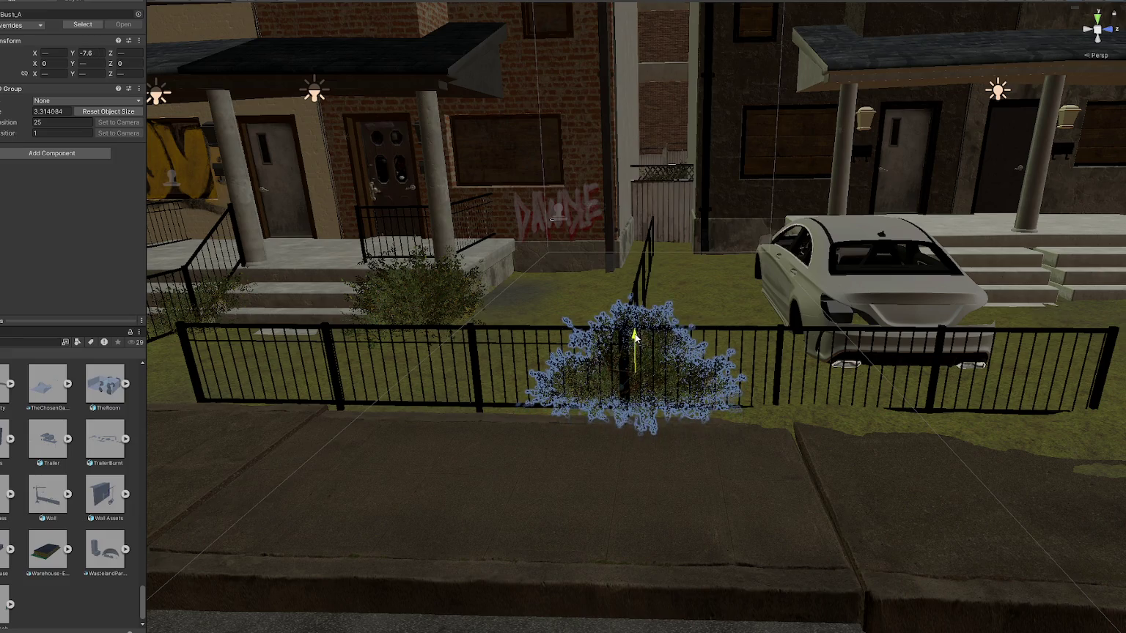
{"action": "left_click", "coordinate": [100, 584]}
{"action": "mouse_move", "coordinate": [345, 452]}
{"action": "right_mouse_down"}
{"action": "mouse_move", "coordinate": [626, 409]}
{"action": "mouse_move", "coordinate": [505, 382]}
{"action": "mouse_move", "coordinate": [627, 385]}
{"action": "mouse_move", "coordinate": [395, 409]}
{"action": "right_mouse_up"}
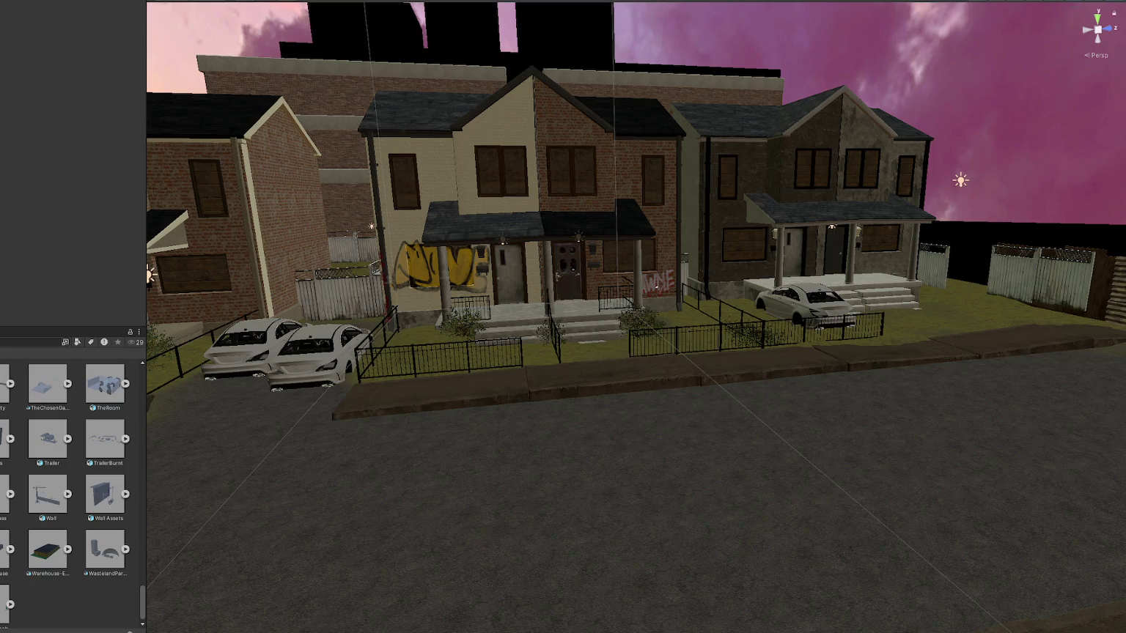
- Open the Scenes folder and start the STRAIN game from its title menu
{"action": "double_click", "coordinate": [55, 569]}
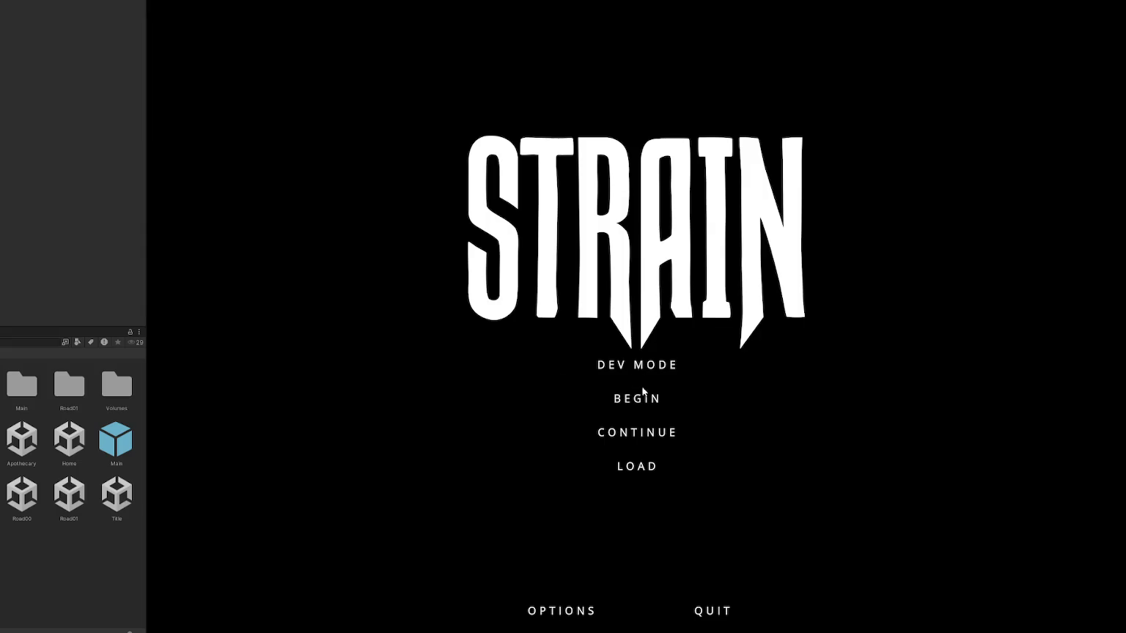
{"action": "left_click", "coordinate": [559, 418]}
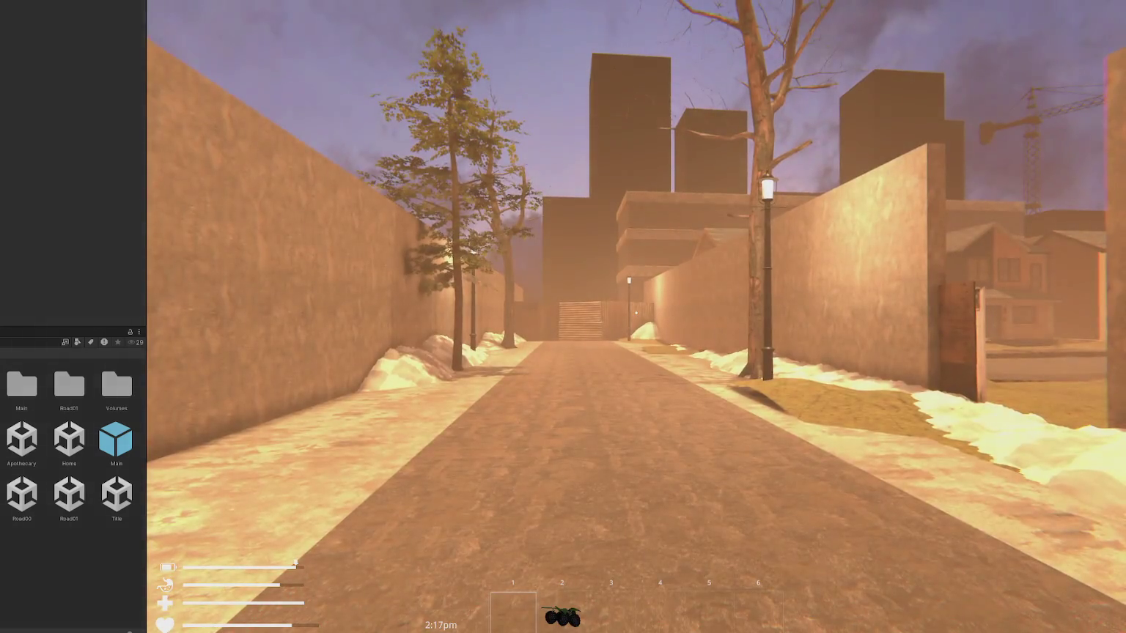
- Throw a punch and walk out of the alley onto the street facing the houses
{"action": "left_click", "coordinate": [635, 313]}
{"action": "key", "text": "w"}
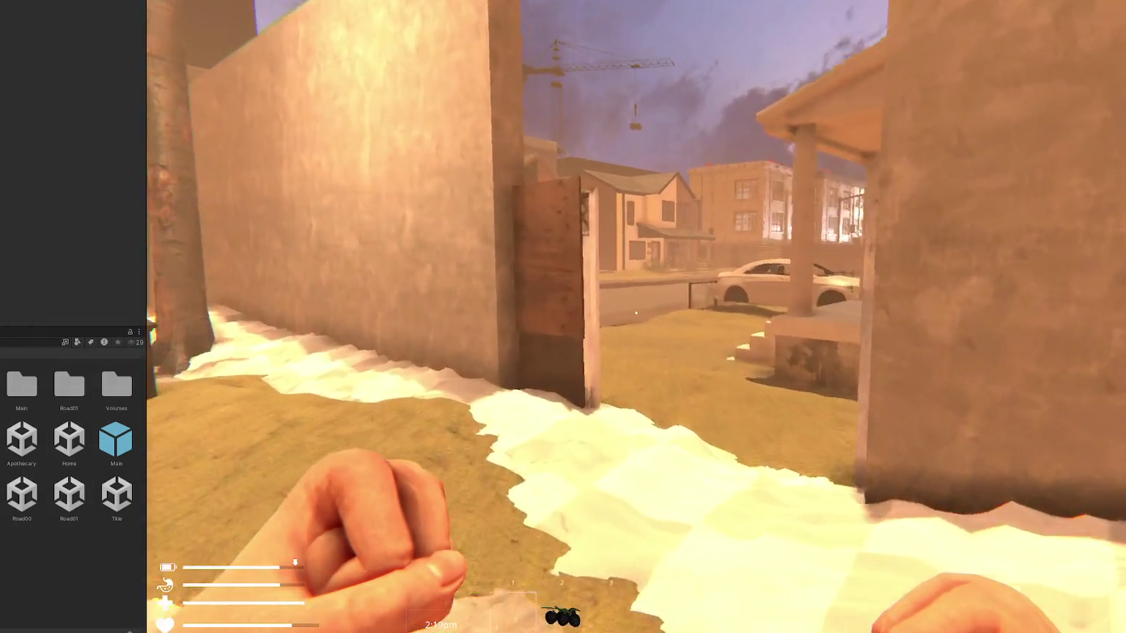
{"action": "key", "text": "w"}
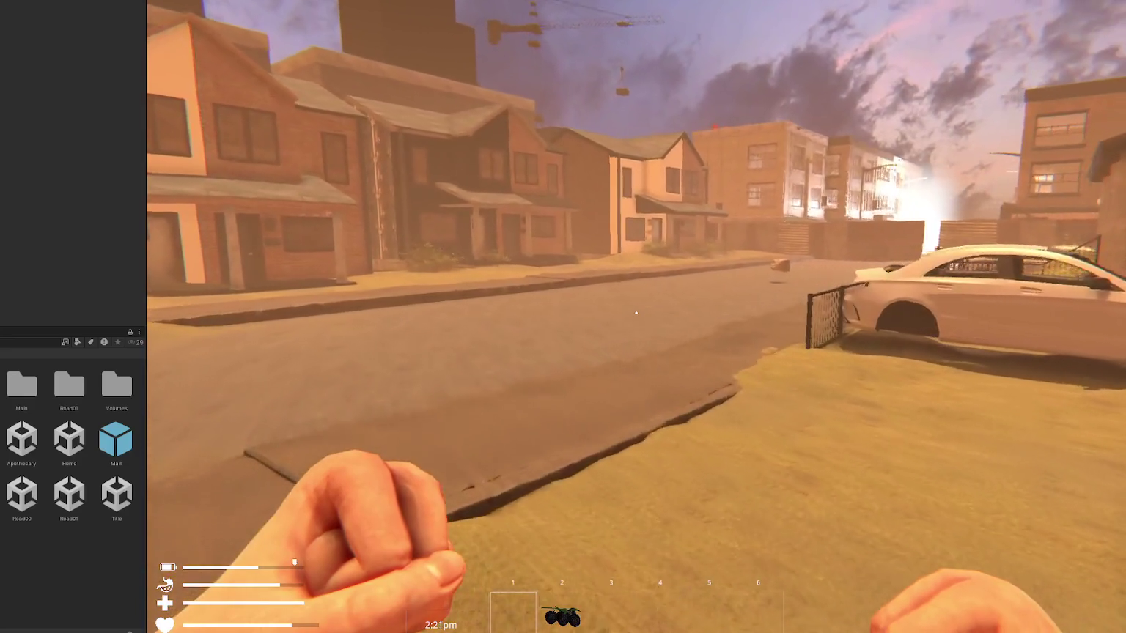
{"action": "key", "text": "w"}
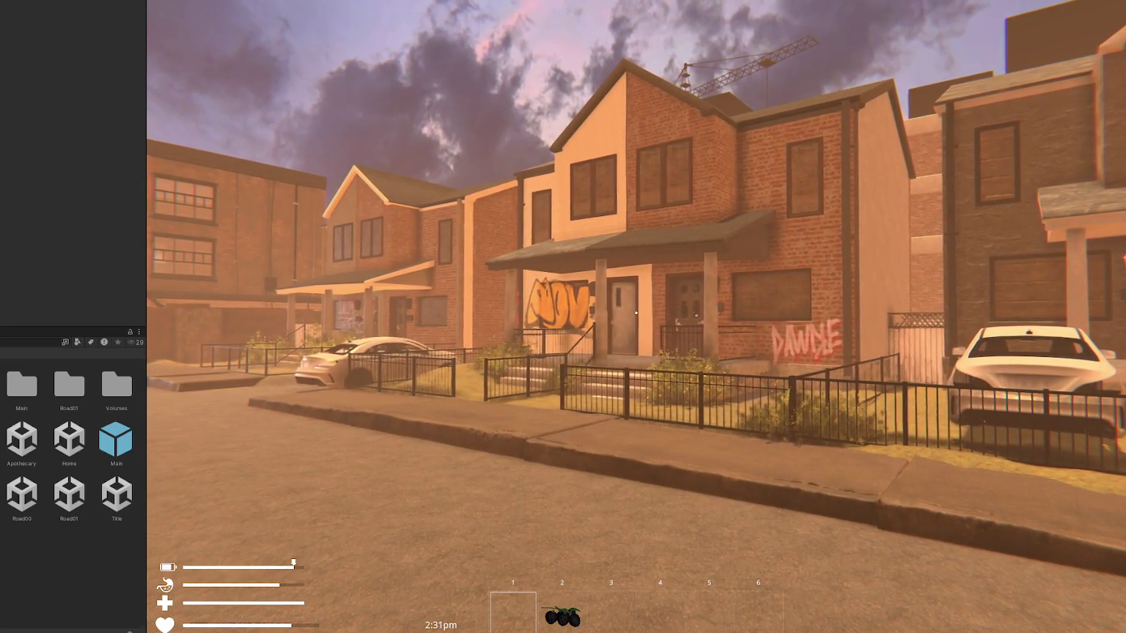
- Throw a rock onto the street and move back and forth to view the fenced row houses
{"action": "left_click", "coordinate": [146, 139]}
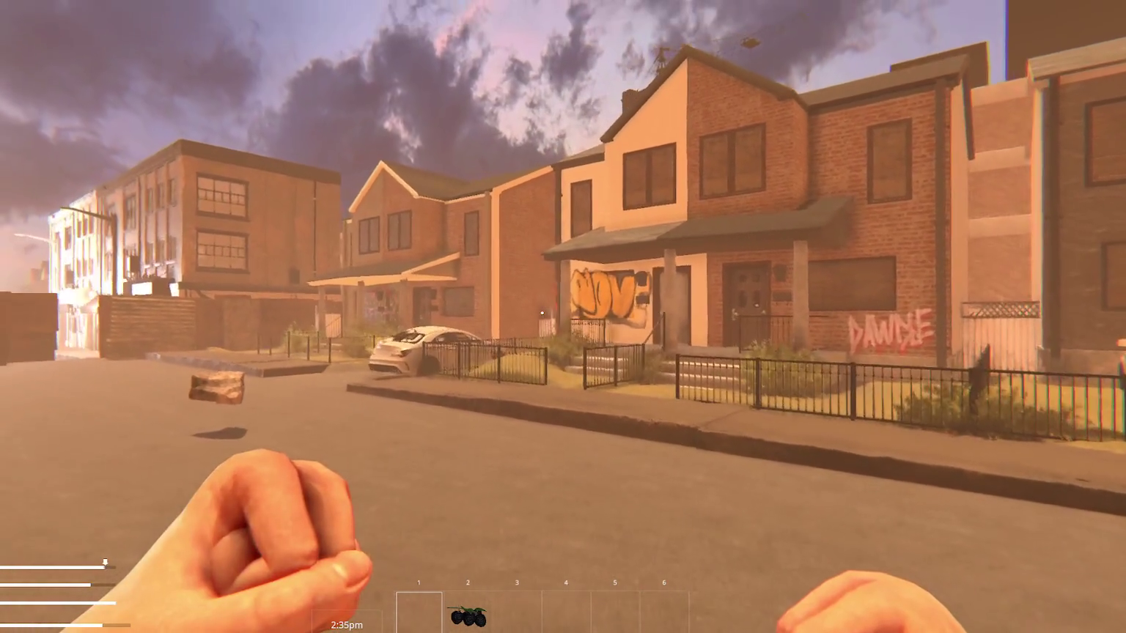
{"action": "key", "text": "w"}
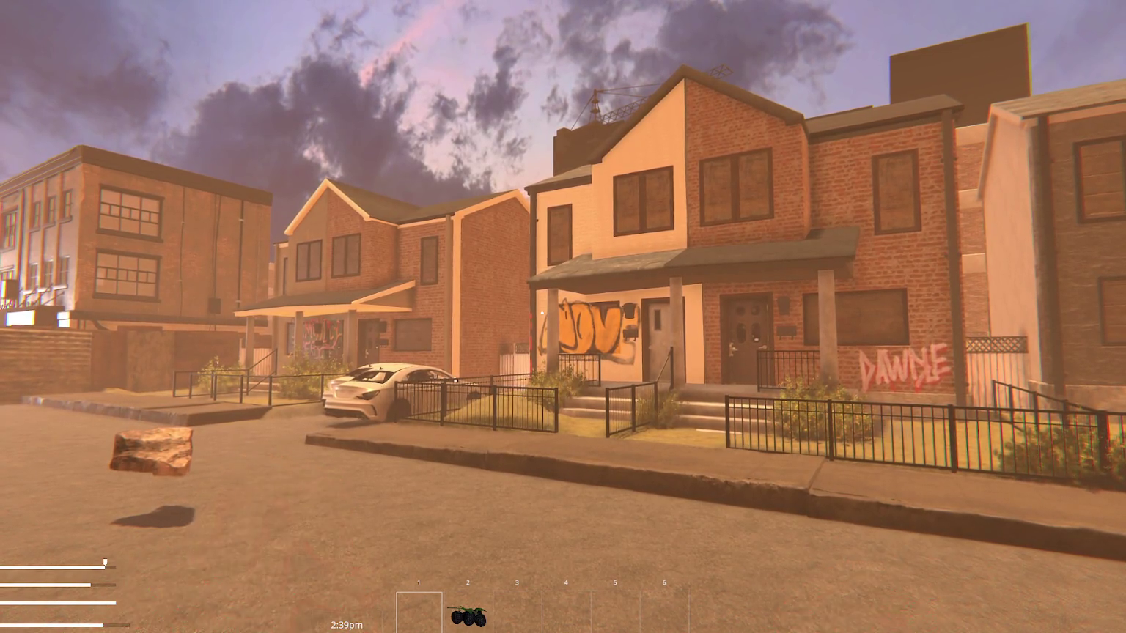
{"action": "key", "text": "w"}
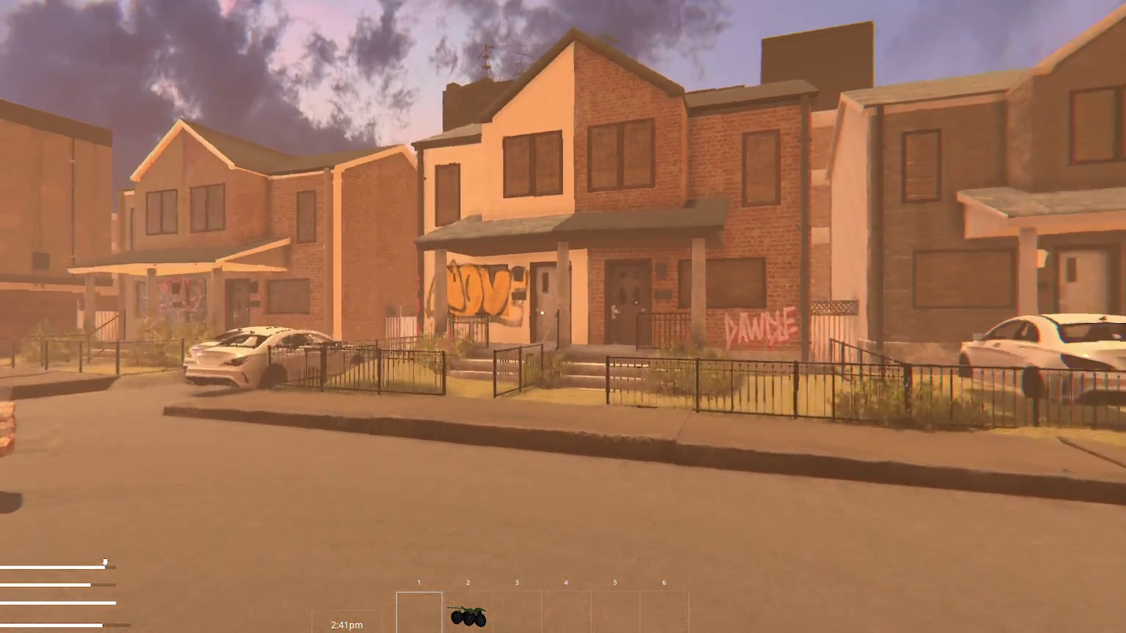
{"action": "key", "text": "s"}
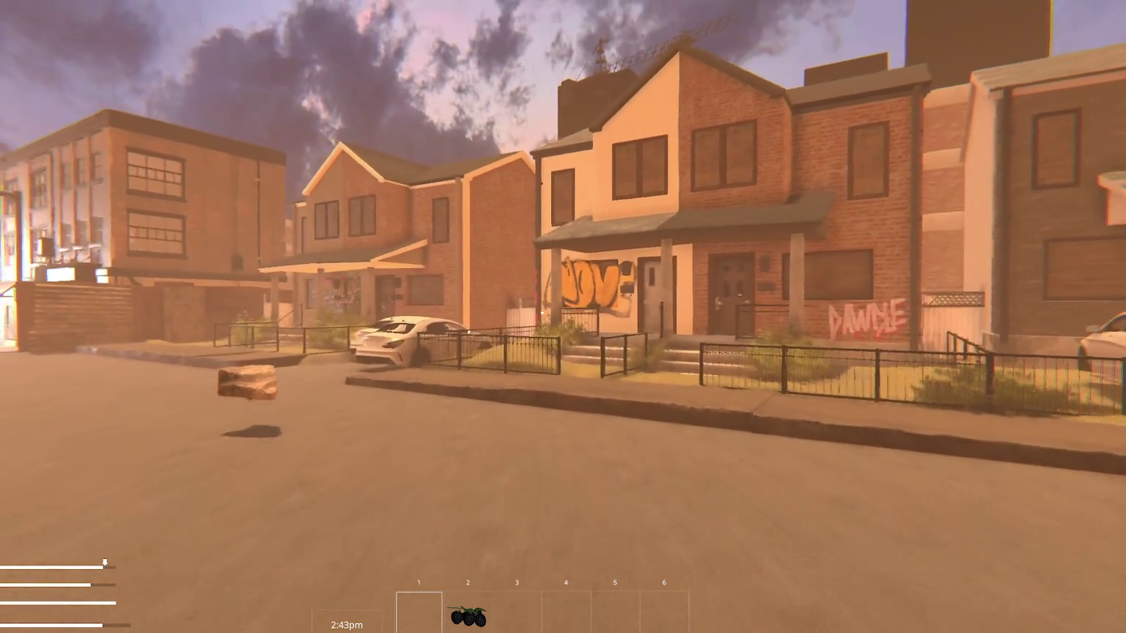
{"action": "key", "text": "w"}
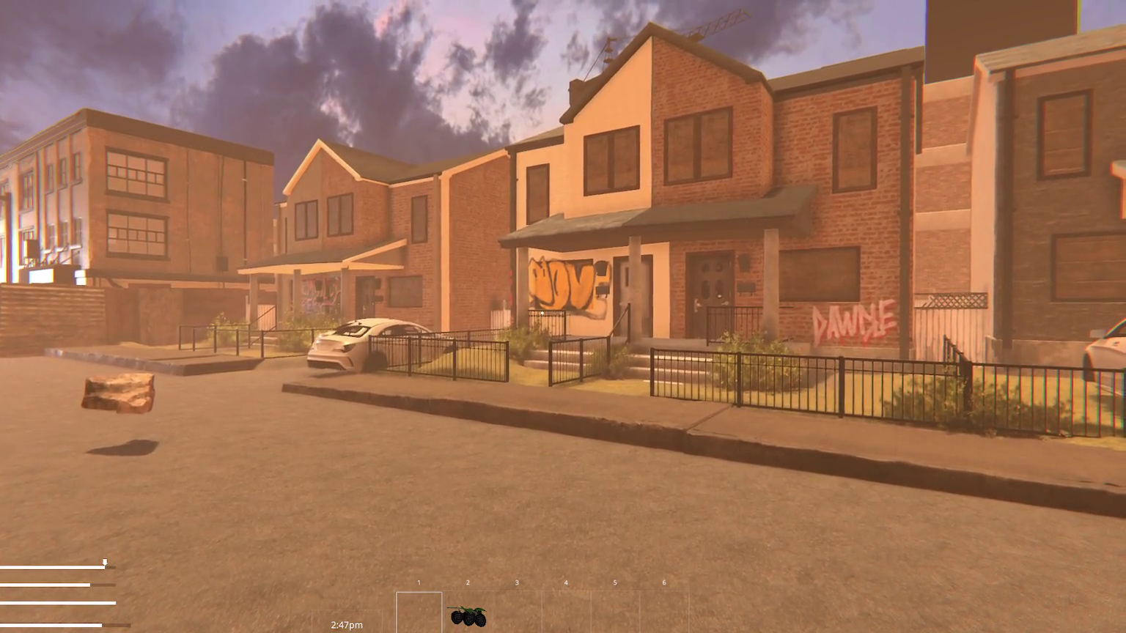
{"action": "key", "text": "s"}
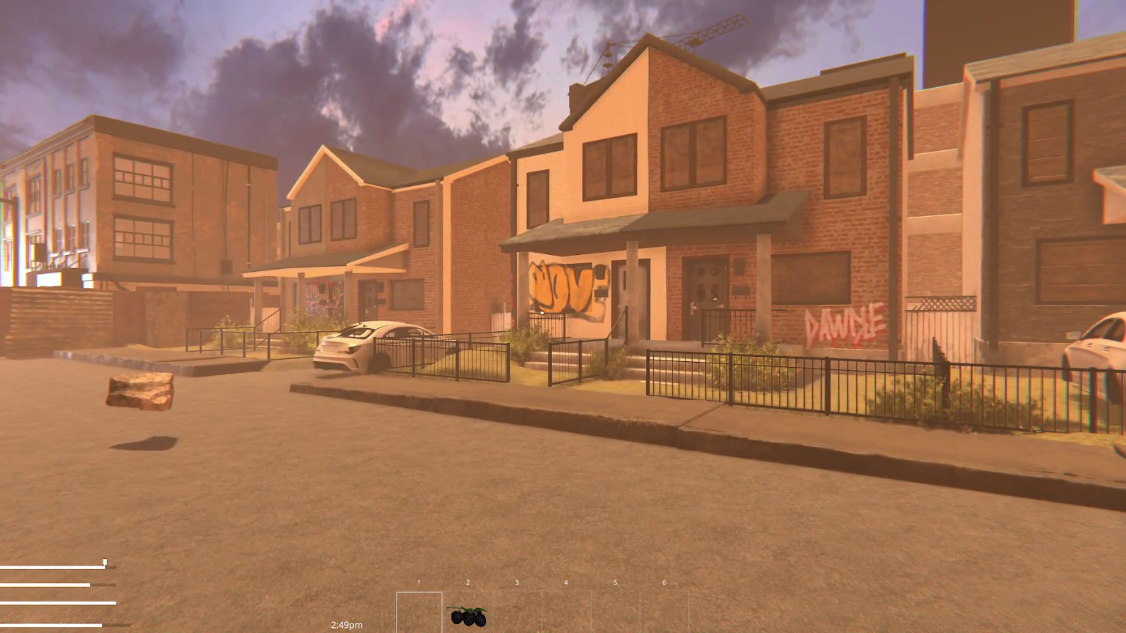
{"action": "key", "text": "s"}
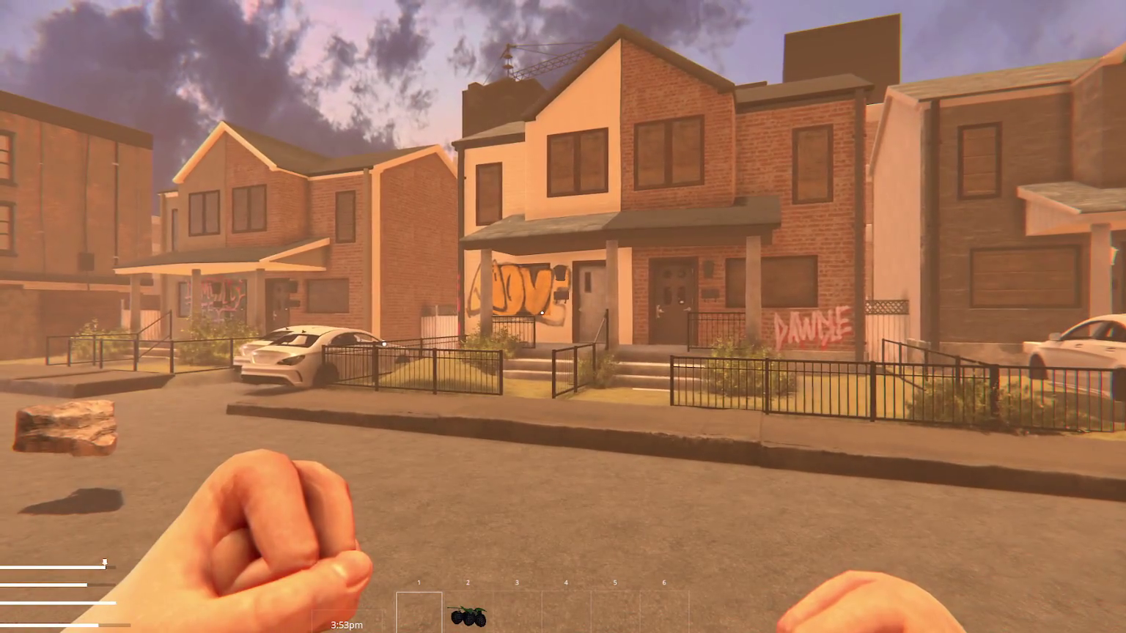
{"action": "key", "text": "w"}
- Walk along the street to the house steps and check the railing fence beside the car
{"action": "key", "text": "d"}
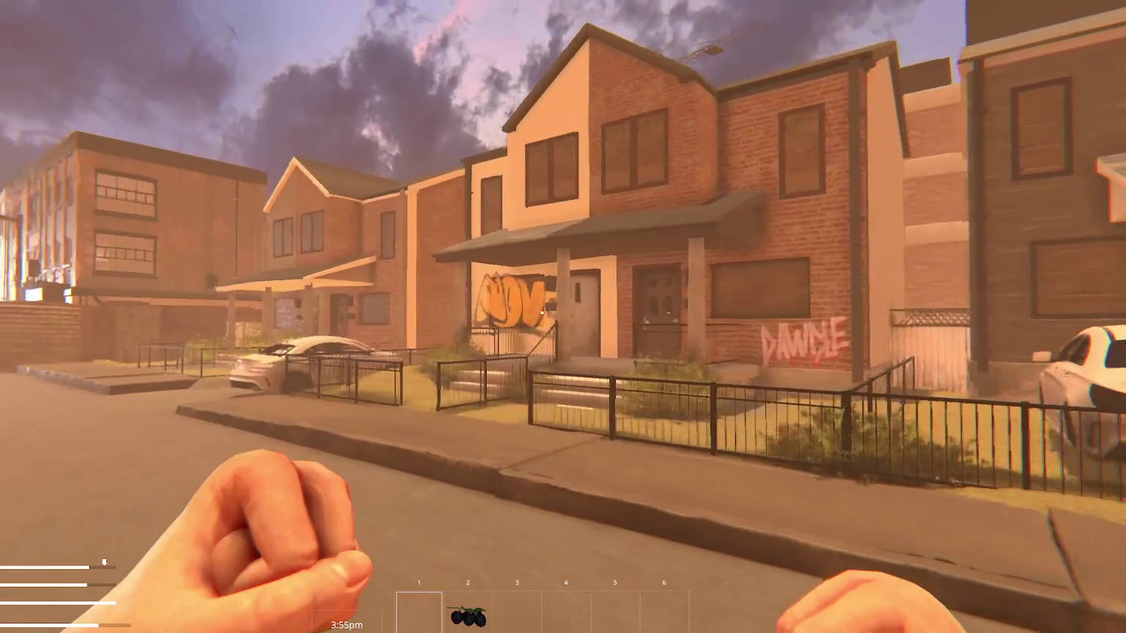
{"action": "key", "text": "s"}
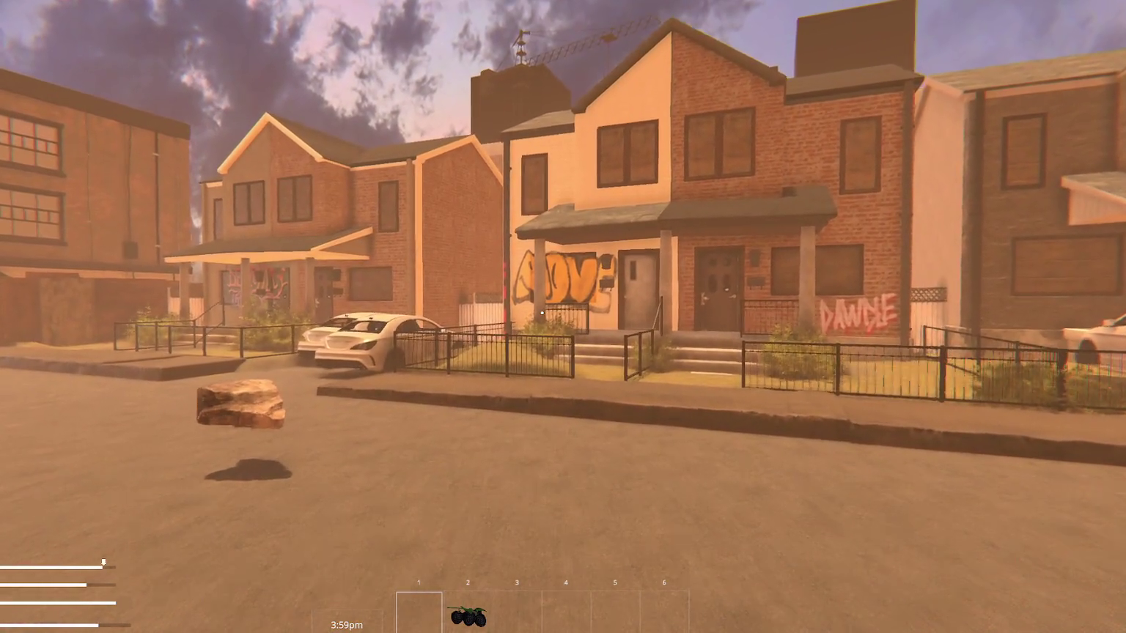
{"action": "key", "text": "w"}
{"action": "key", "text": "d"}
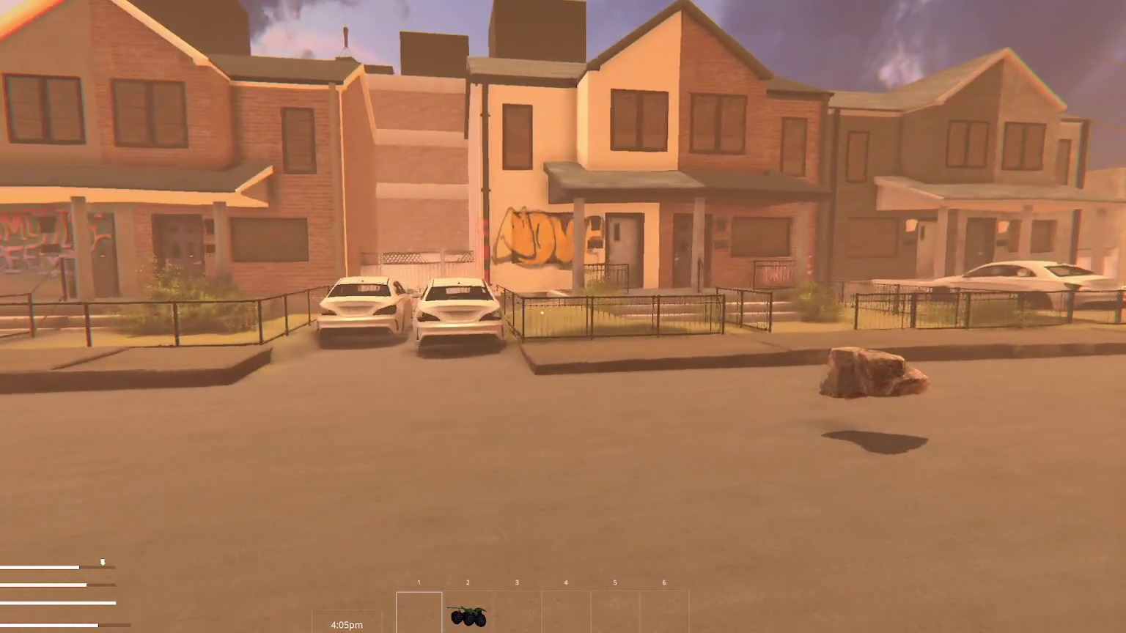
{"action": "key", "text": "a"}
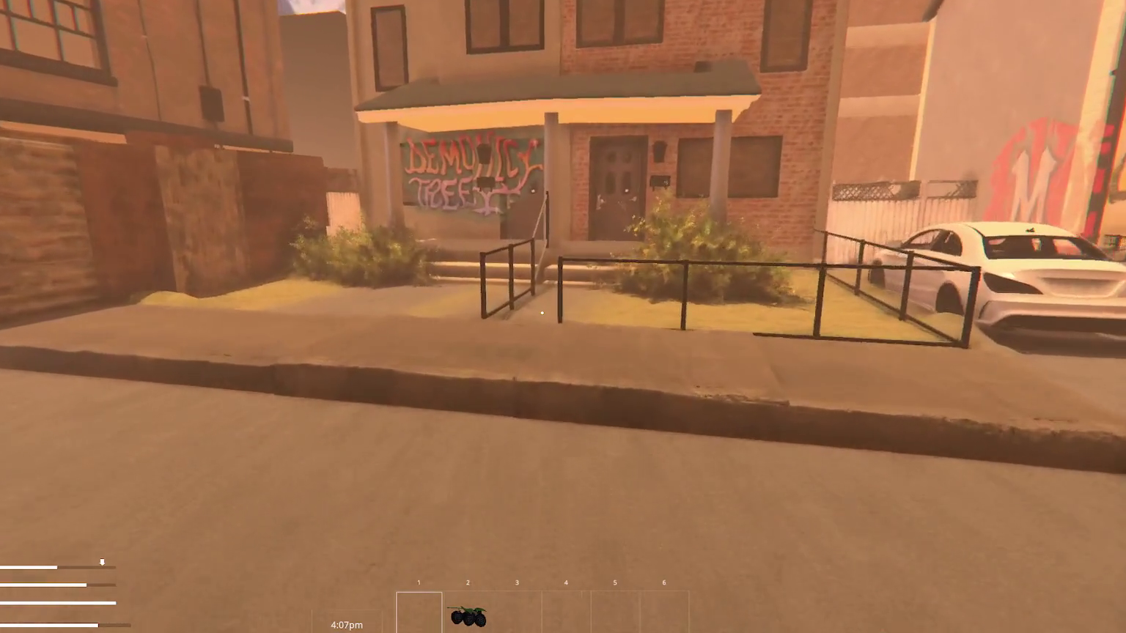
{"action": "key", "text": "w"}
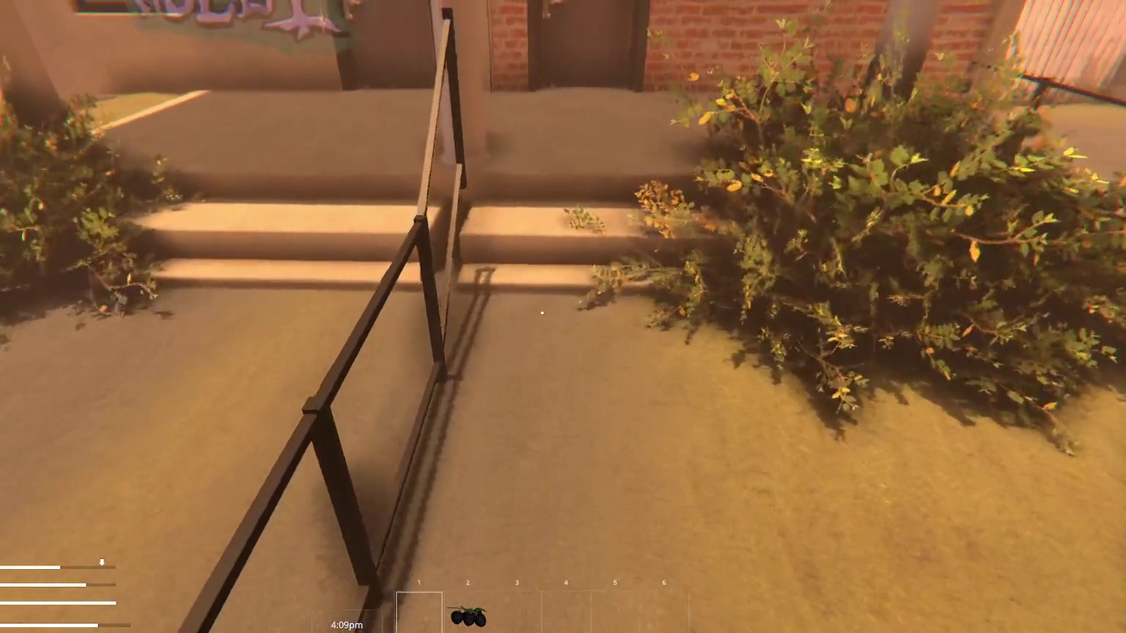
{"action": "key", "text": "d"}
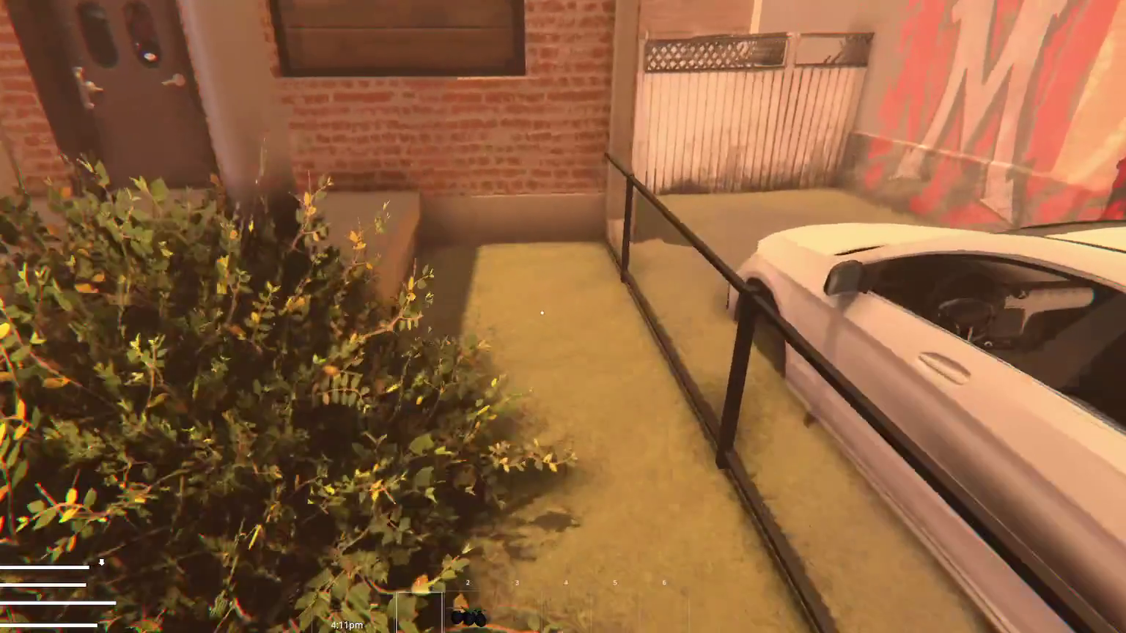
{"action": "key", "text": "a"}
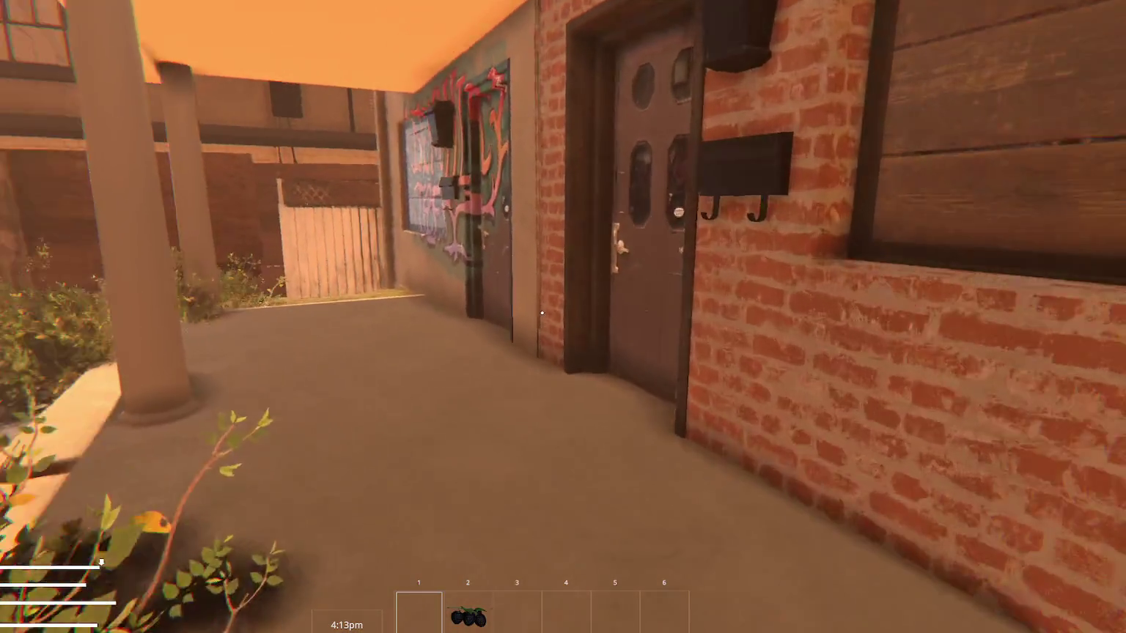
- Walk along the porch past the wooden gate and fence, then return to view the whole row
{"action": "key", "text": "w"}
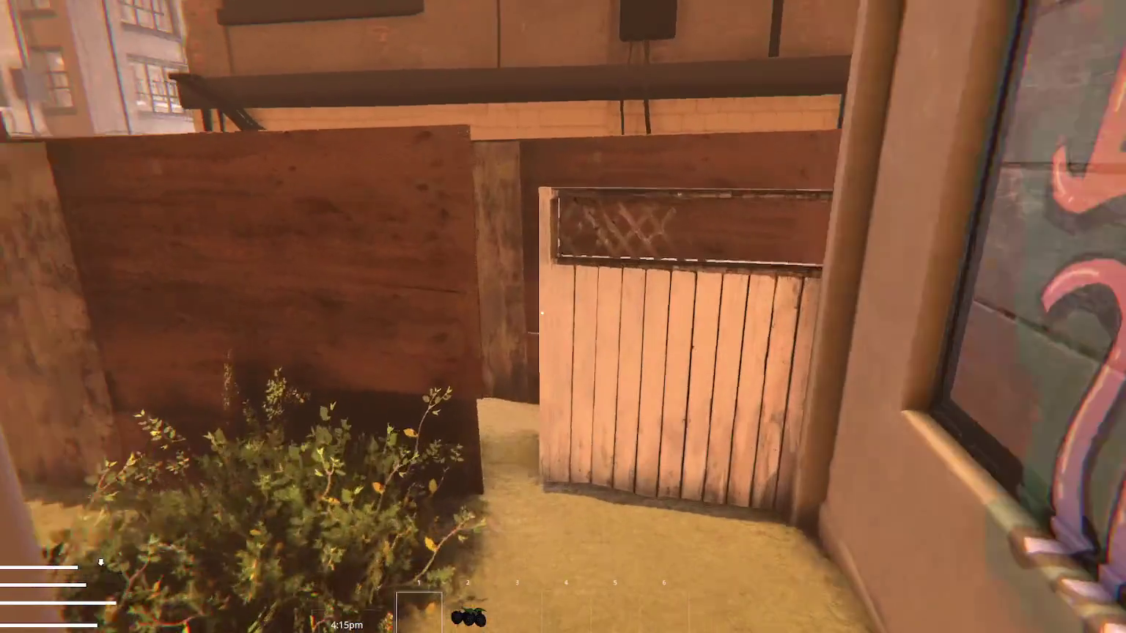
{"action": "key", "text": "w"}
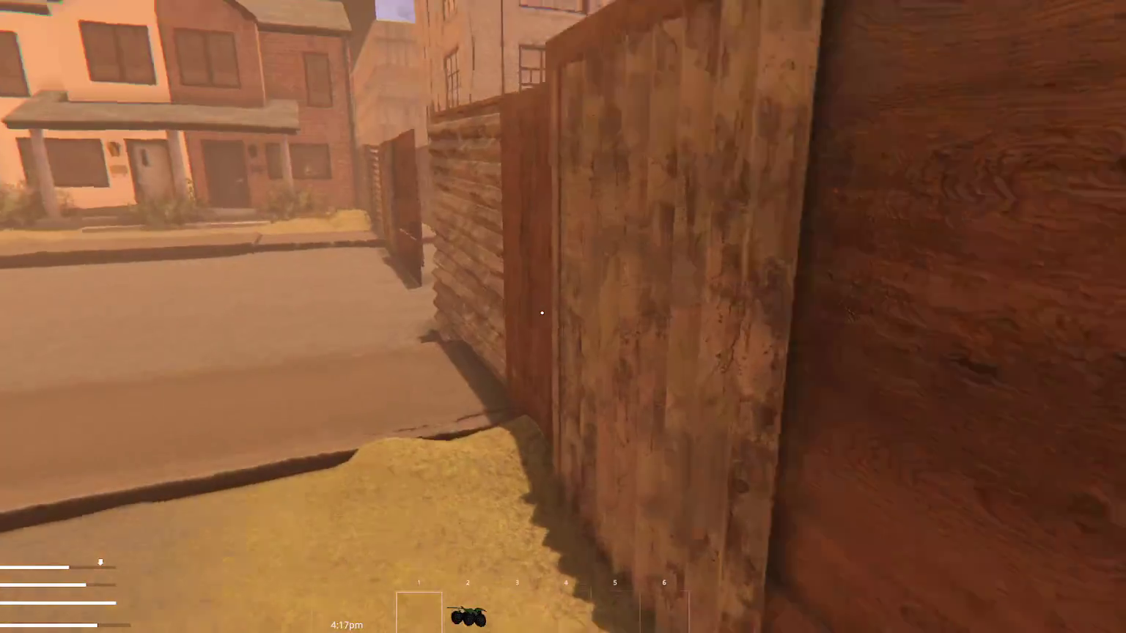
{"action": "key", "text": "w"}
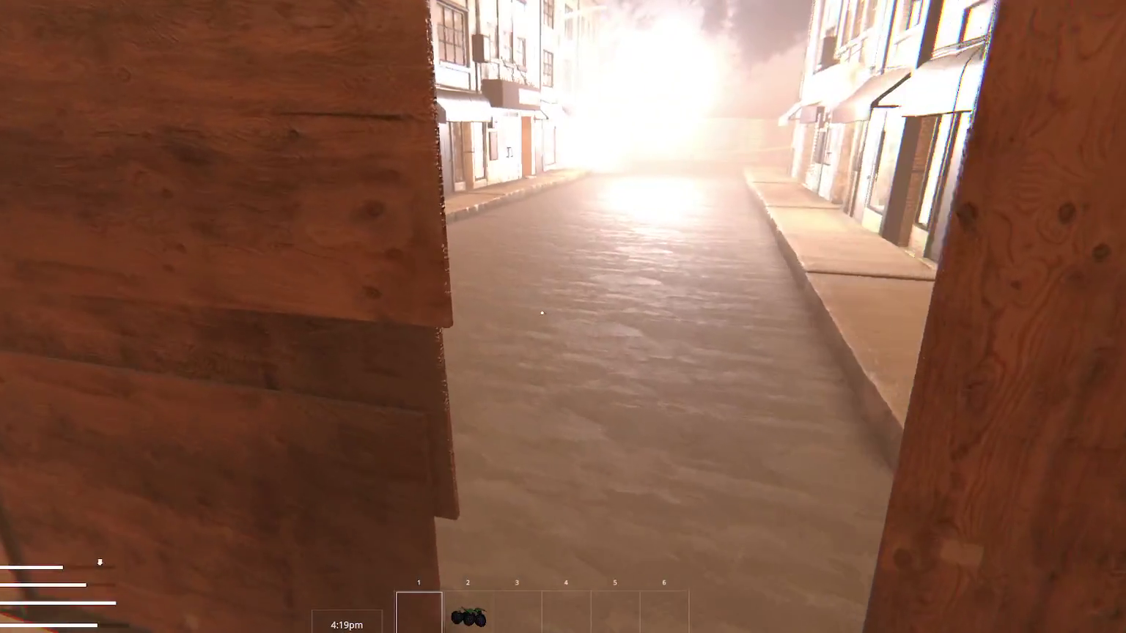
{"action": "key", "text": "w"}
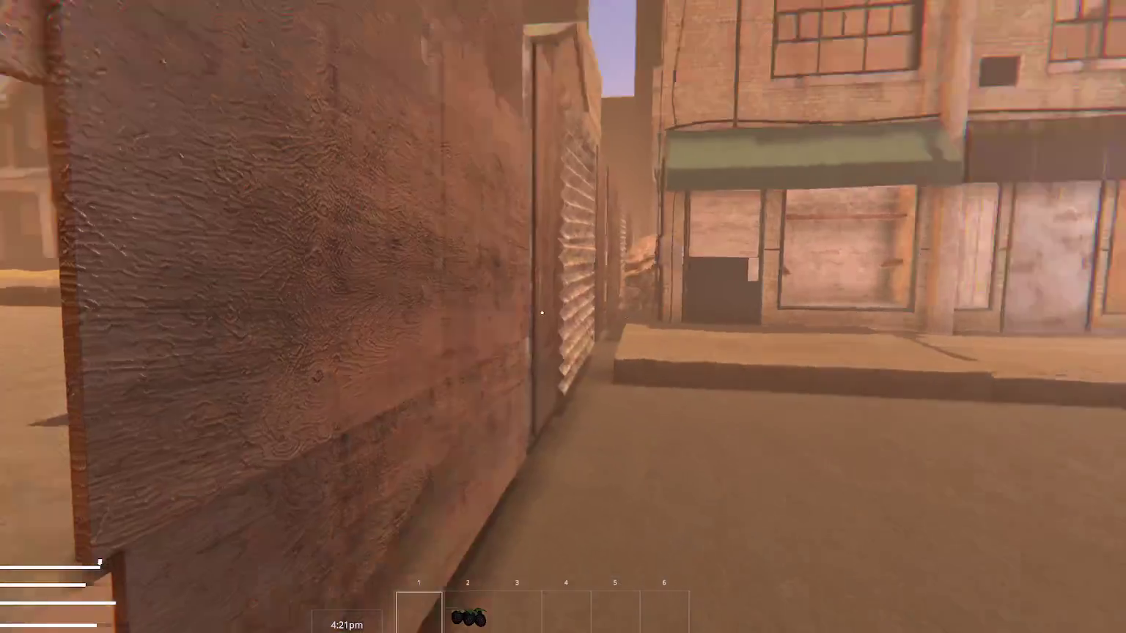
{"action": "key", "text": "w"}
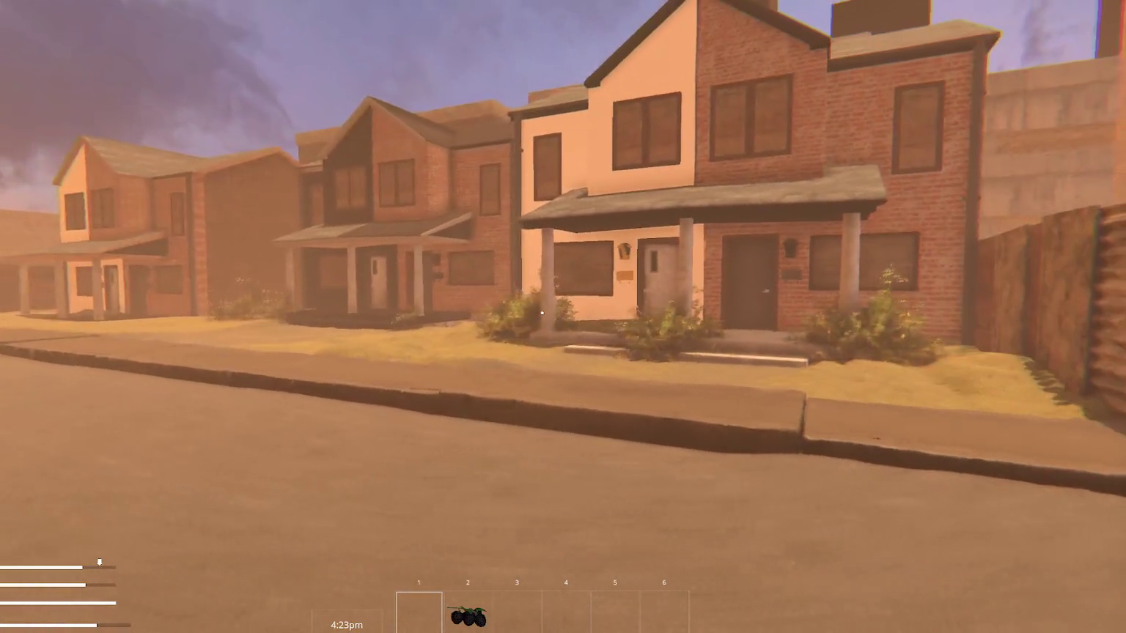
{"action": "key", "text": "a"}
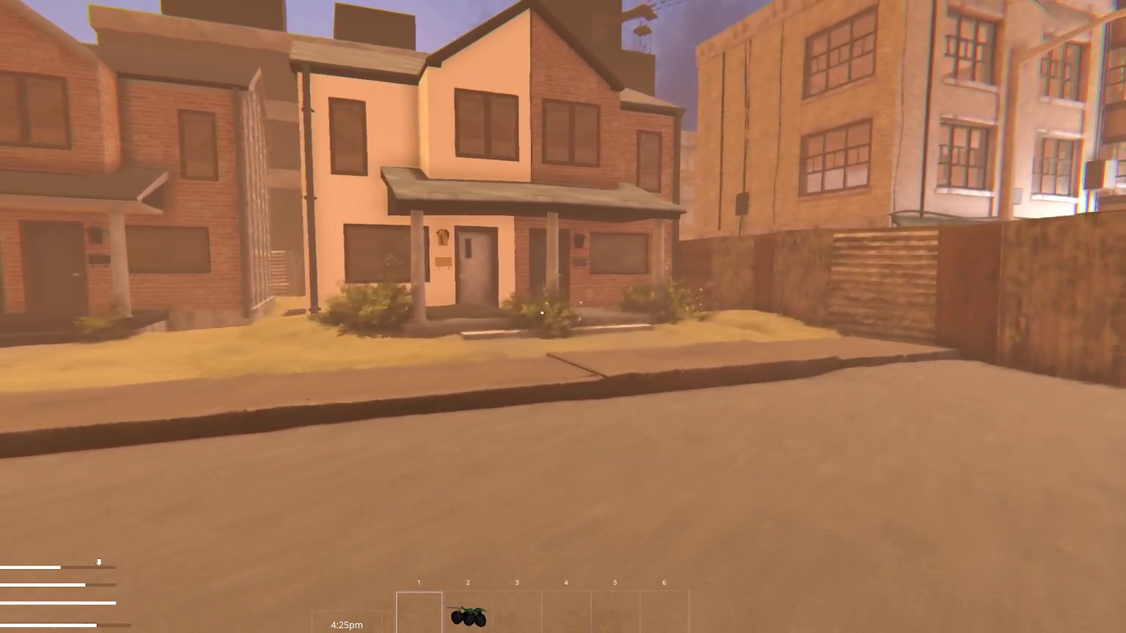
{"action": "key", "text": "w"}
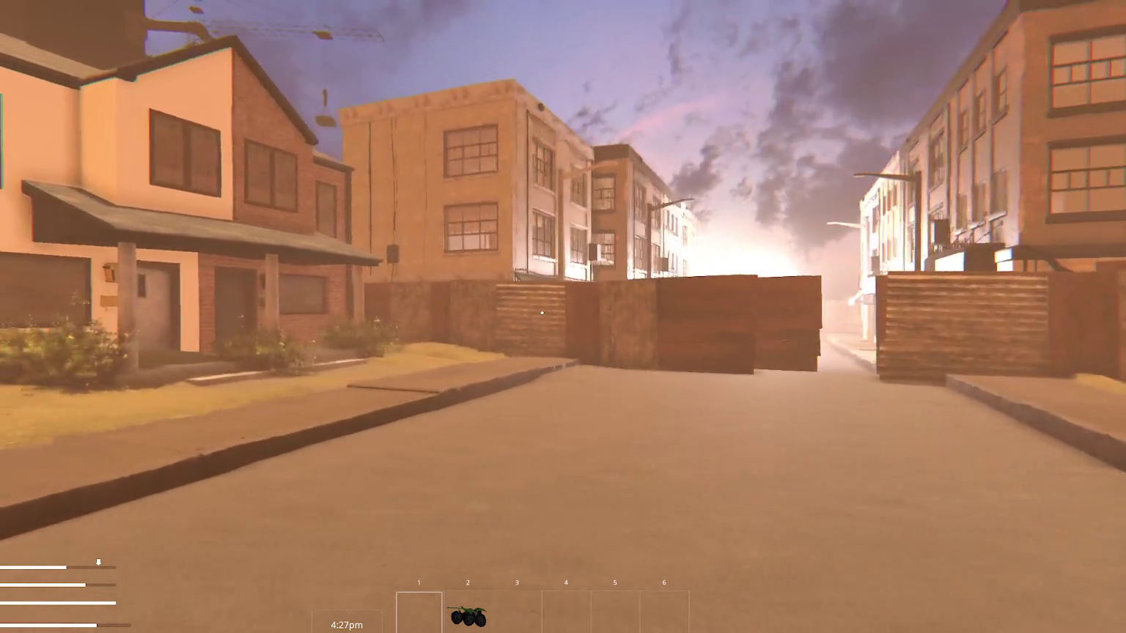
{"action": "key", "text": "s"}
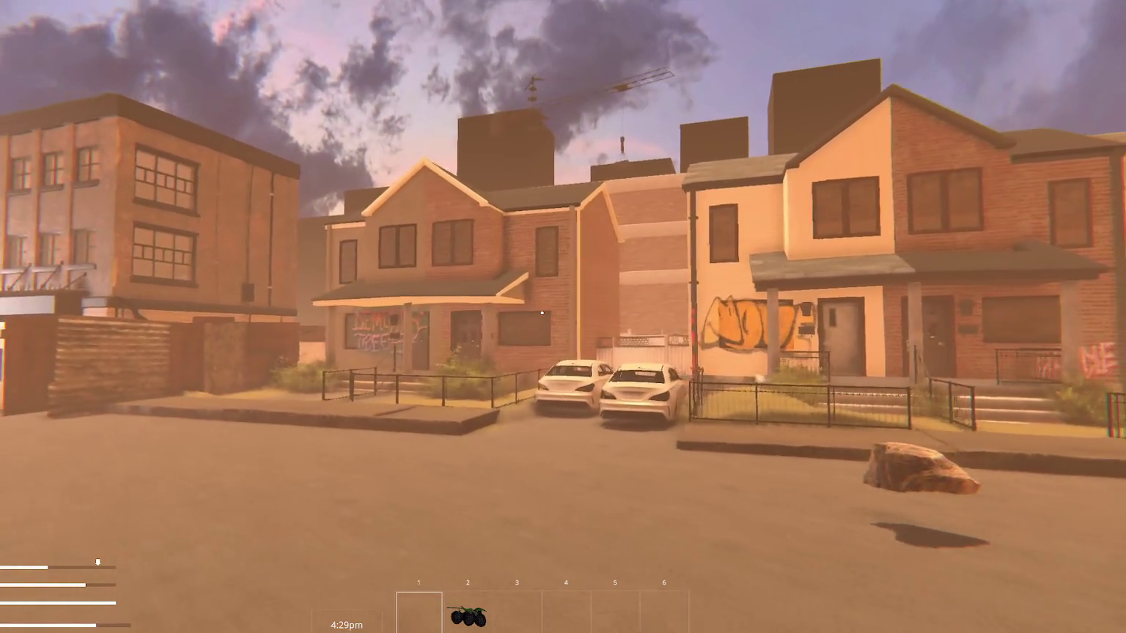
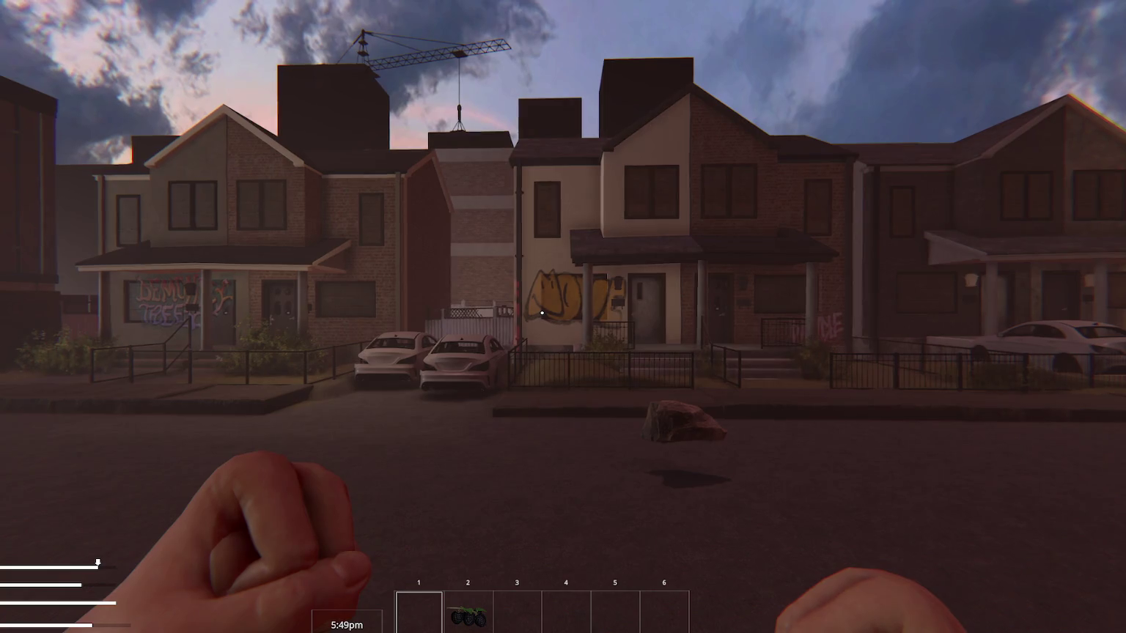
- Lower the fists, throw a punch, then start walking along the darkening street
{"action": "key", "text": "1"}
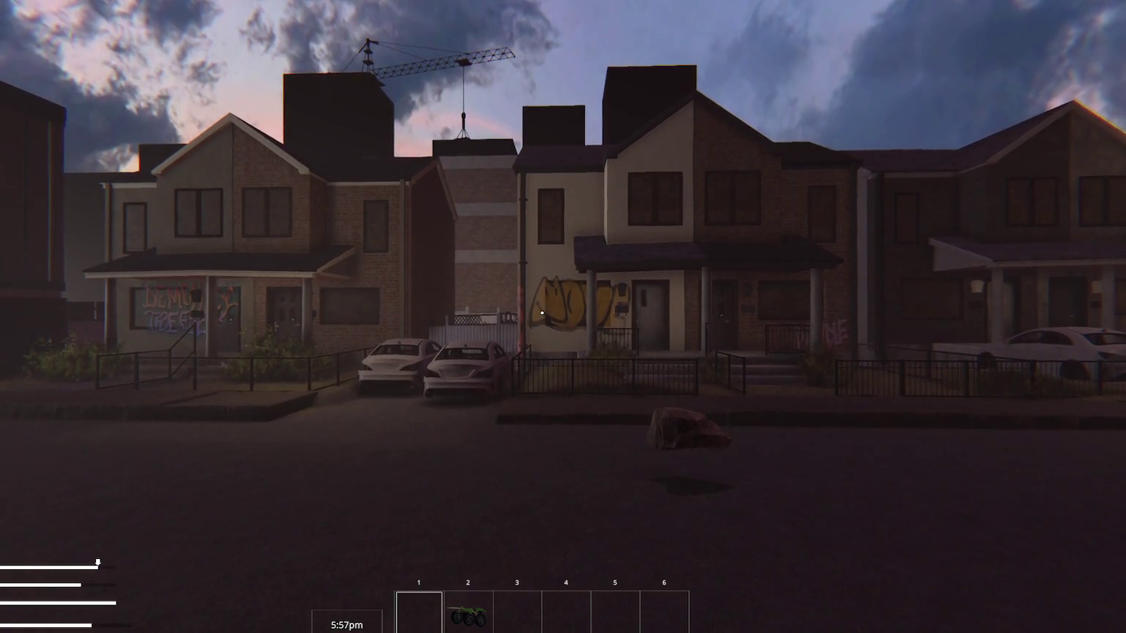
{"action": "left_click", "coordinate": [541, 313]}
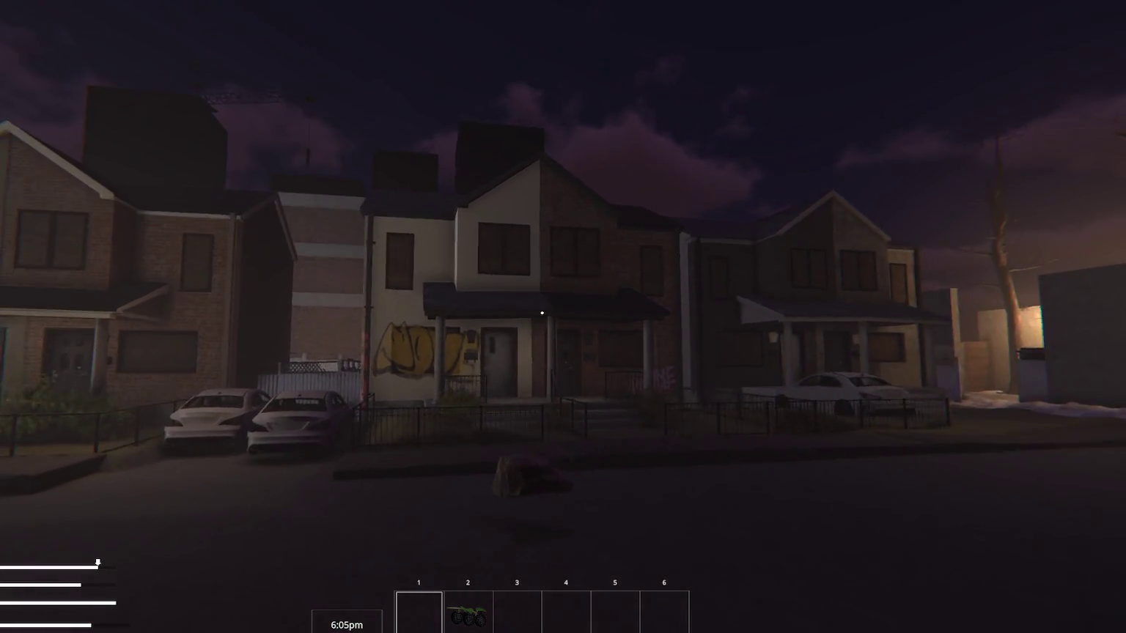
{"action": "key", "text": "a"}
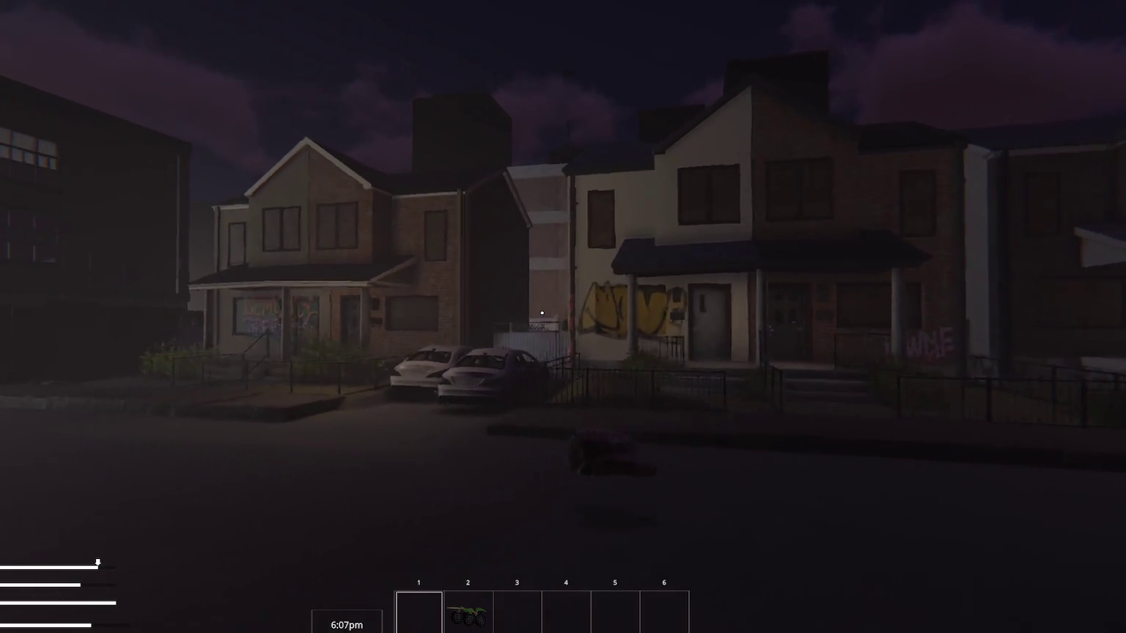
{"action": "key", "text": "d"}
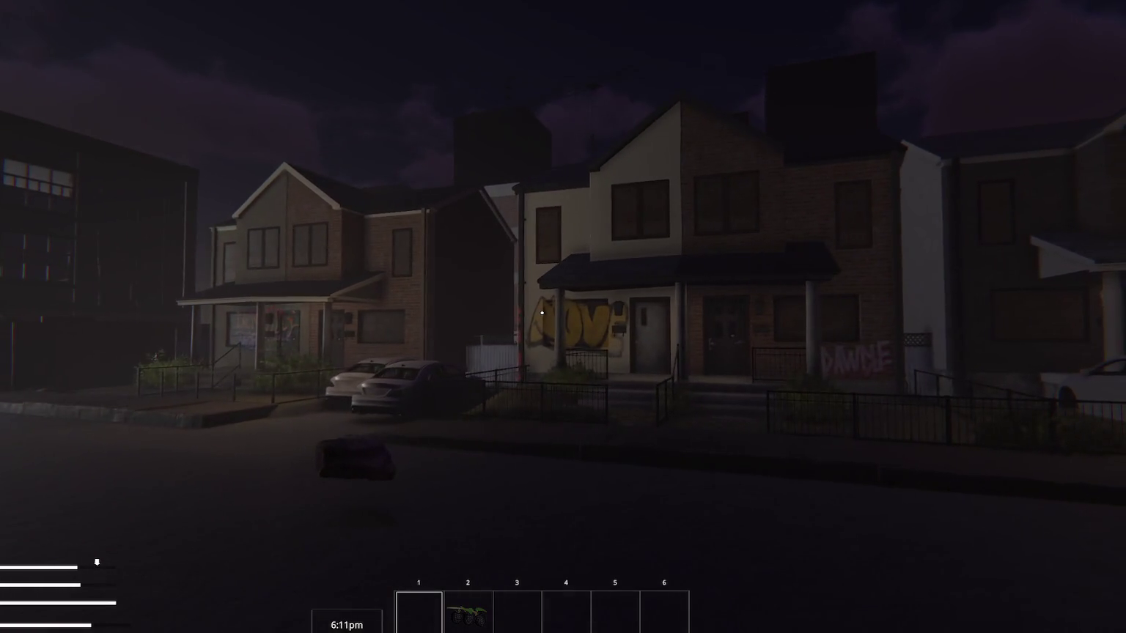
- Walk past the loose rock to the porch steps of the yellow-graffiti house
{"action": "key", "text": "w"}
{"action": "key", "text": "w"}
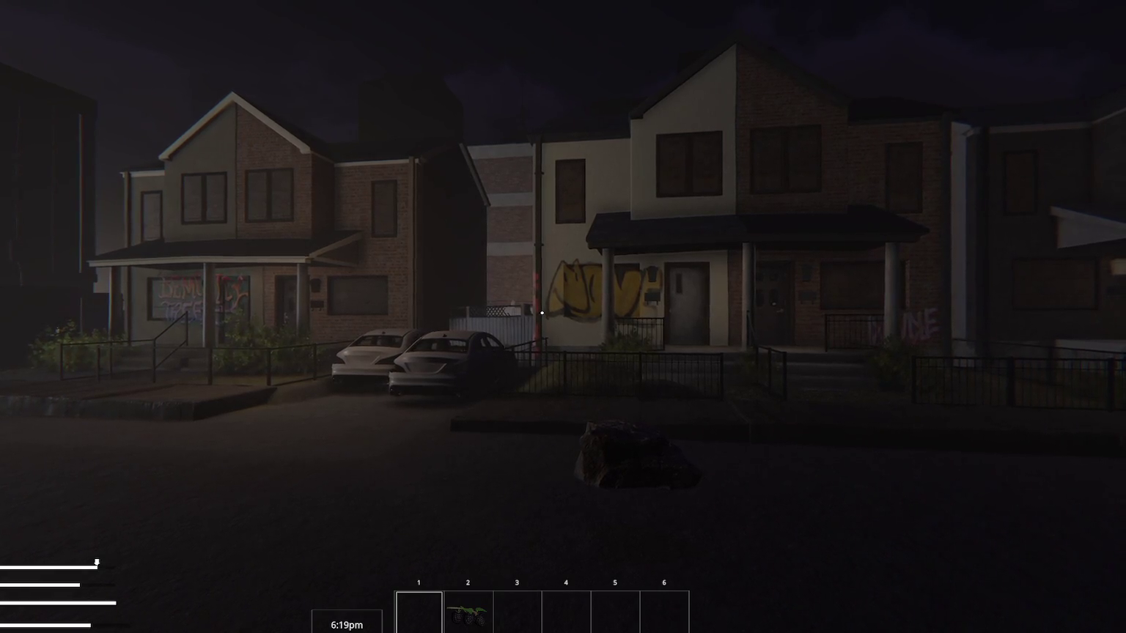
{"action": "key", "text": "w"}
{"action": "key", "text": "a"}
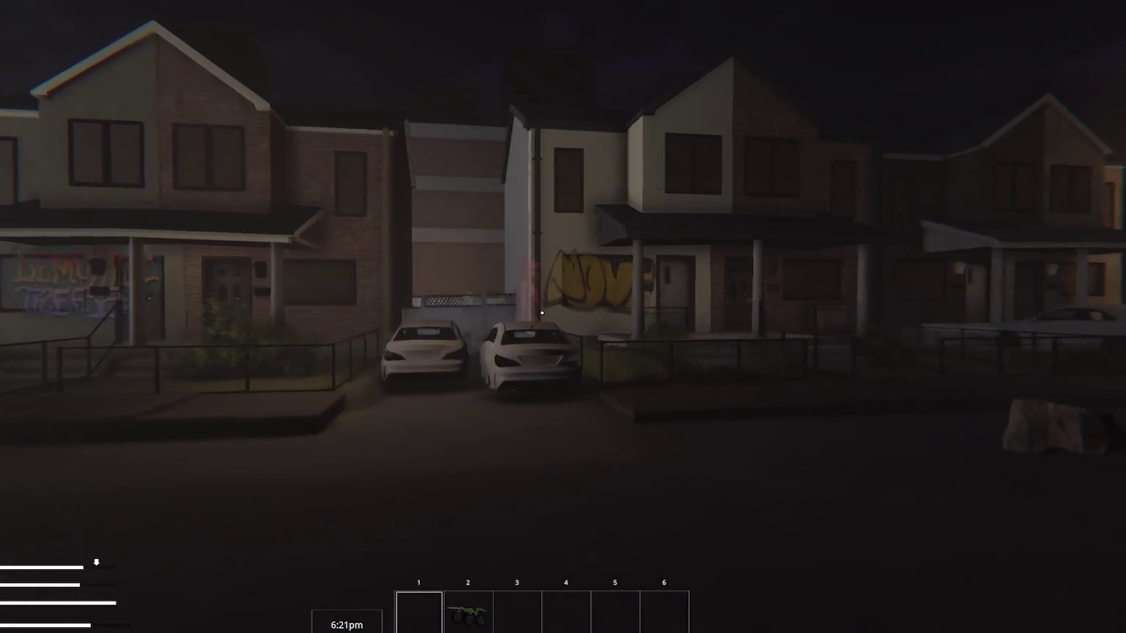
{"action": "key", "text": "a"}
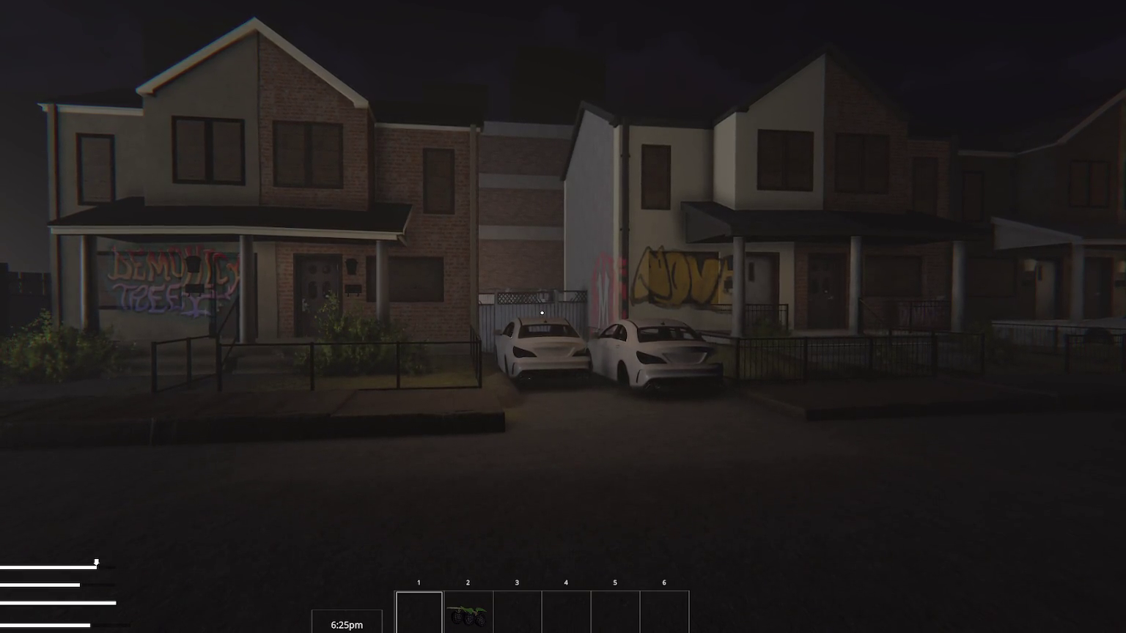
{"action": "key", "text": "d"}
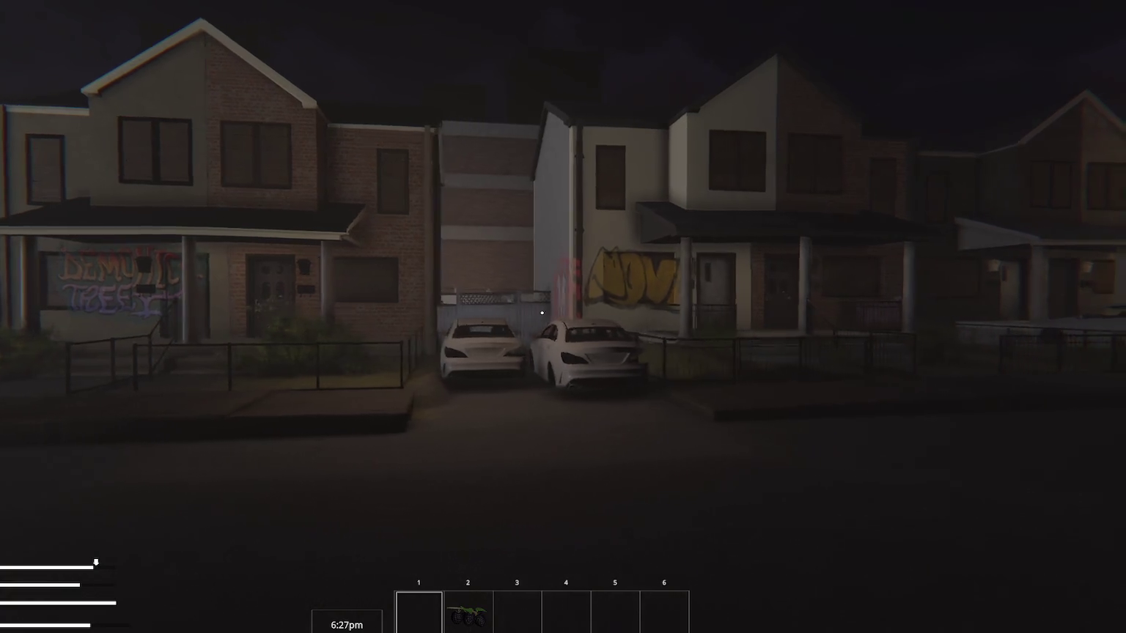
{"action": "key", "text": "w"}
{"action": "key", "text": "w"}
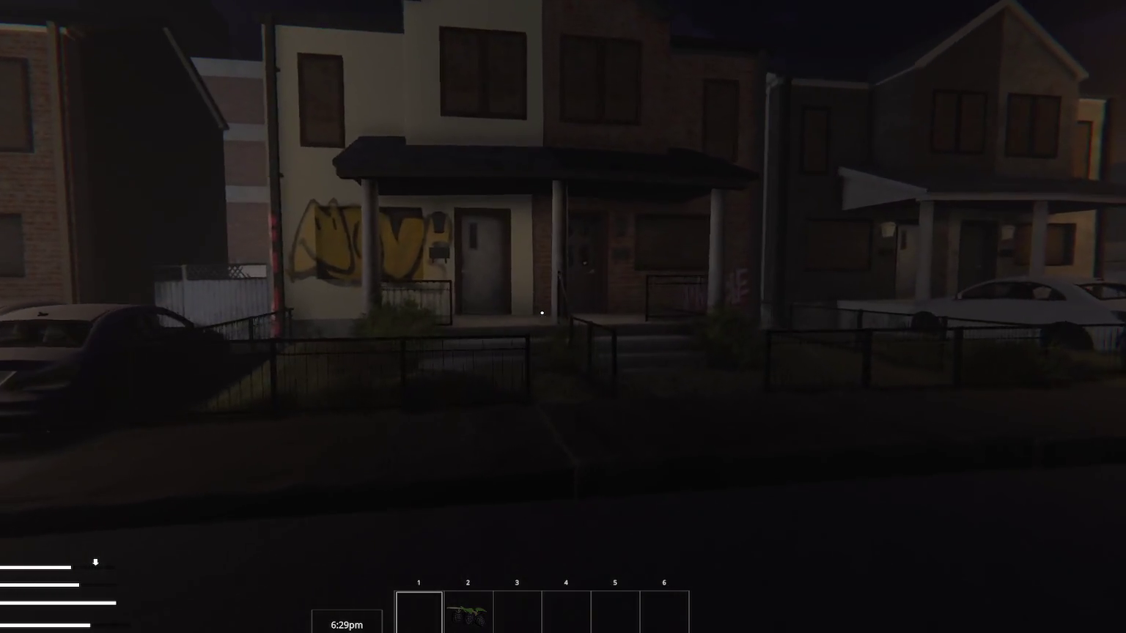
{"action": "key", "text": "w"}
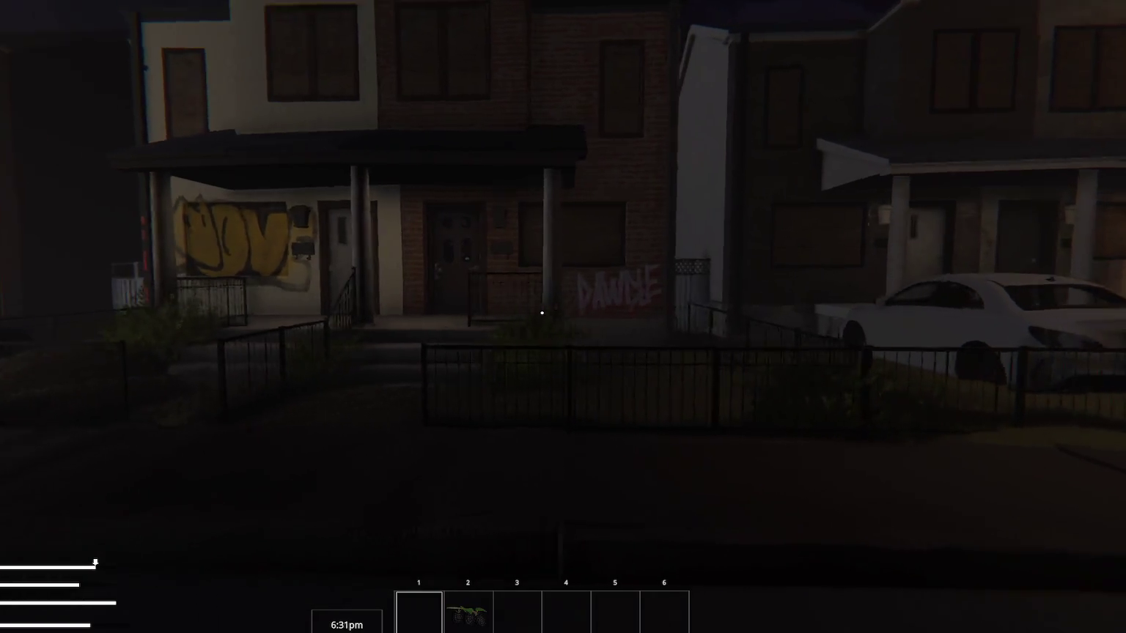
- Walk into the alley by the DAWGE graffiti up to the wooden fence, then back out
{"action": "key", "text": "d"}
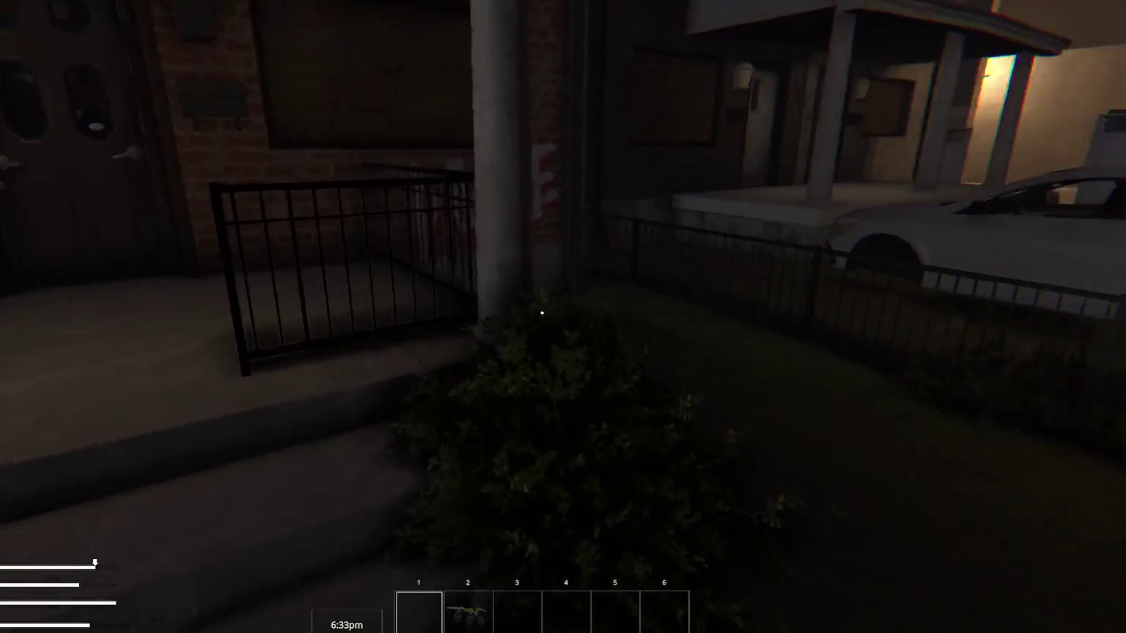
{"action": "key", "text": "w"}
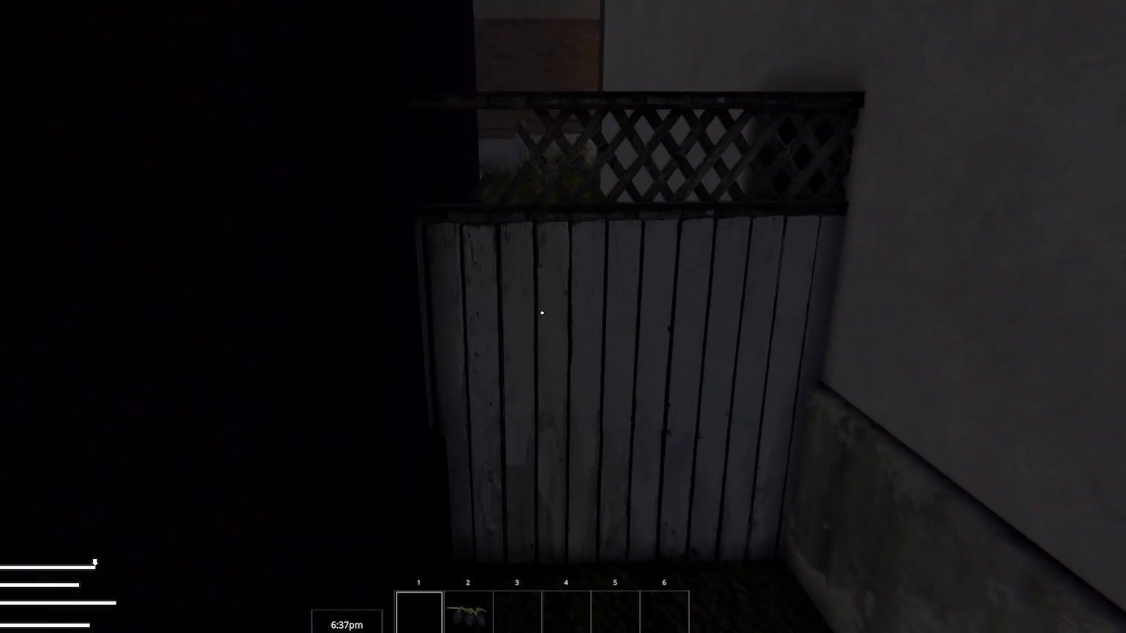
{"action": "key", "text": "s"}
{"action": "key", "text": "s"}
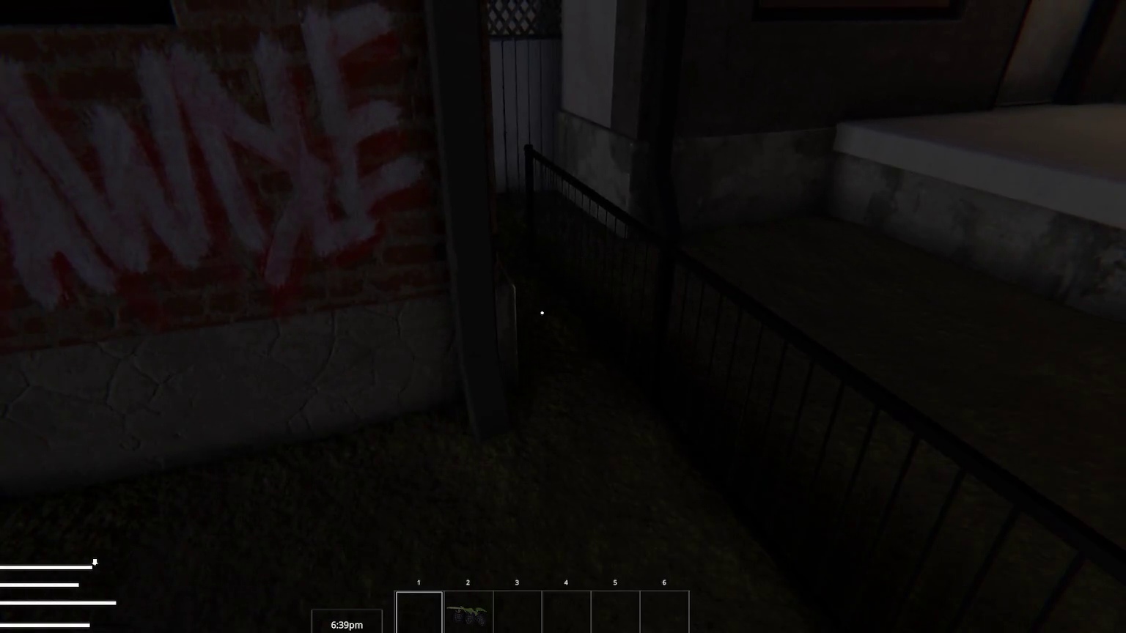
{"action": "key", "text": "s"}
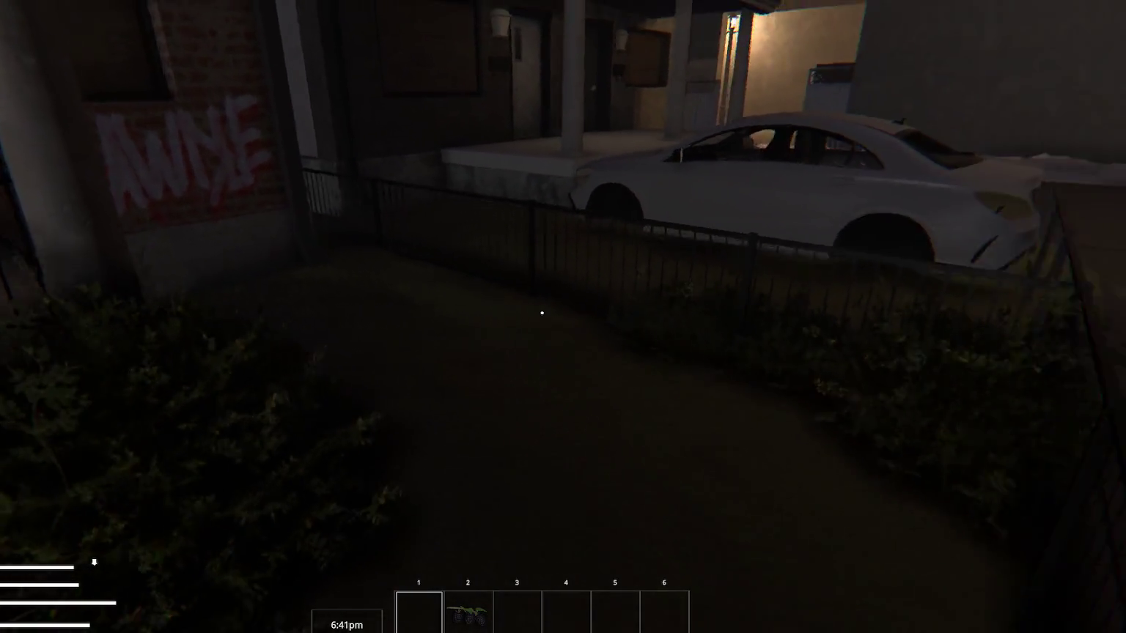
{"action": "key", "text": "w"}
{"action": "key", "text": "w"}
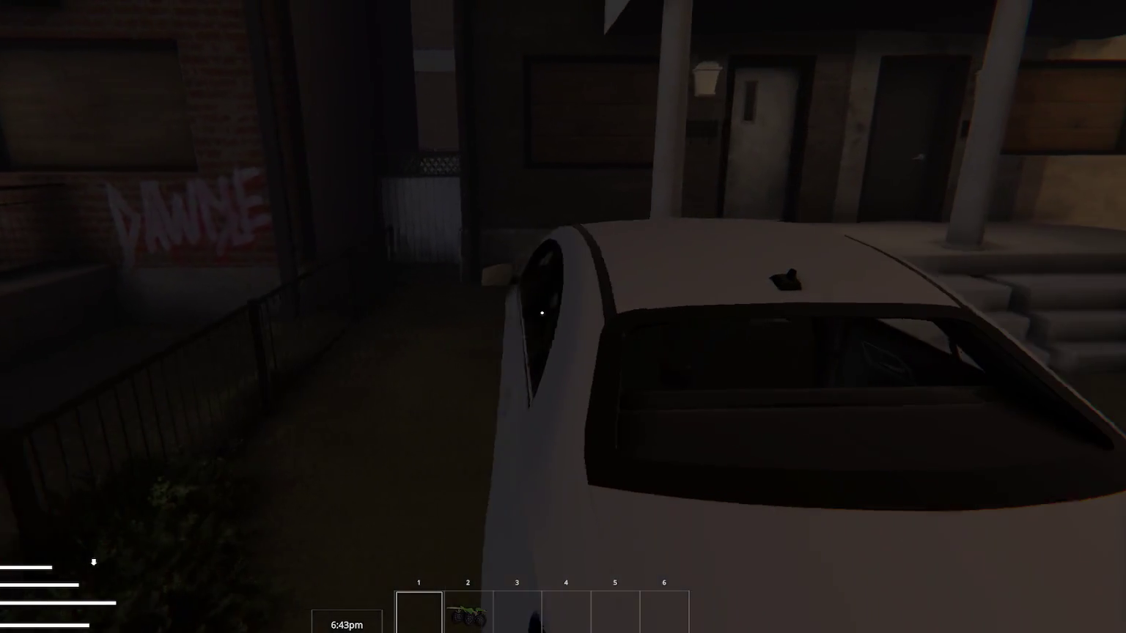
{"action": "key", "text": "s"}
- Sprint between the two parked white cars in the driveway until stamina runs out
{"action": "key", "text": "a"}
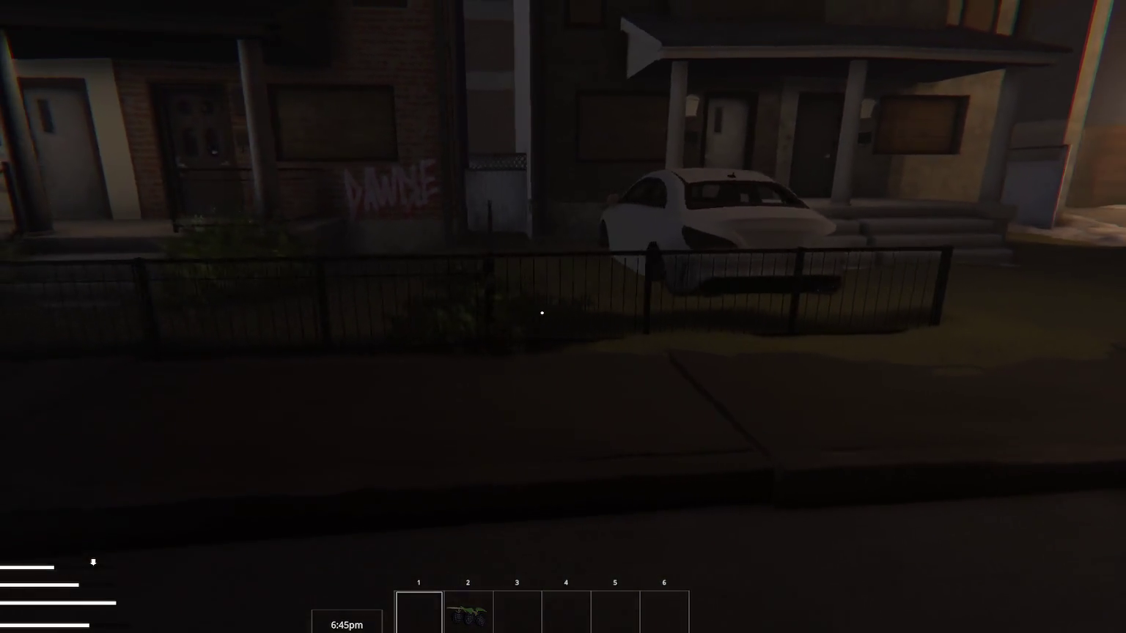
{"action": "key", "text": "a"}
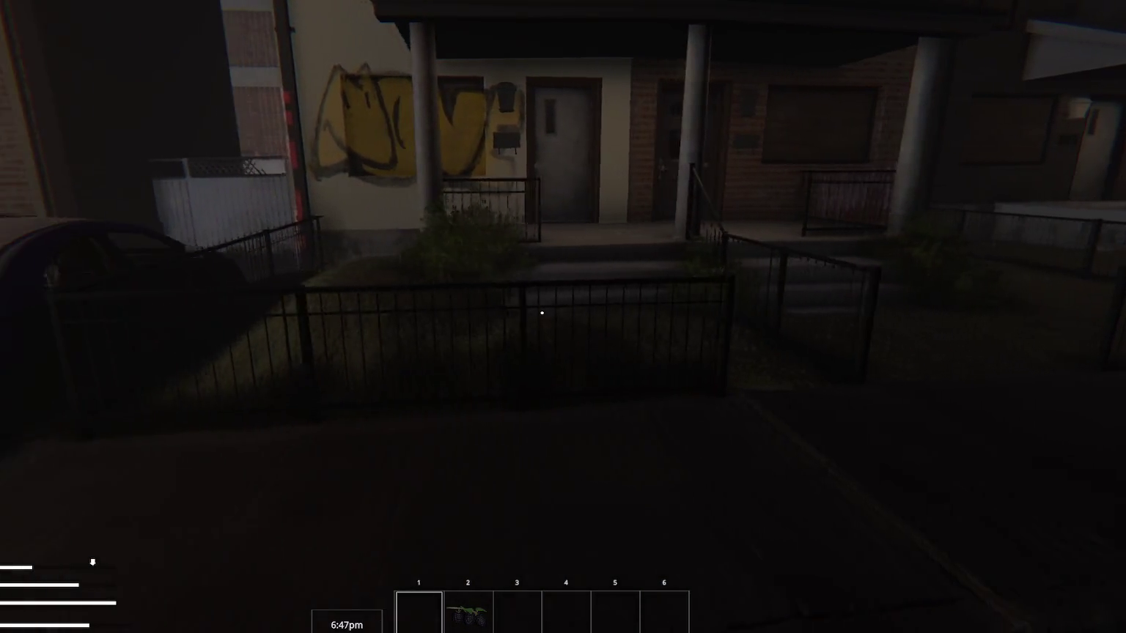
{"action": "key", "text": "w"}
{"action": "key", "text": "shift+w"}
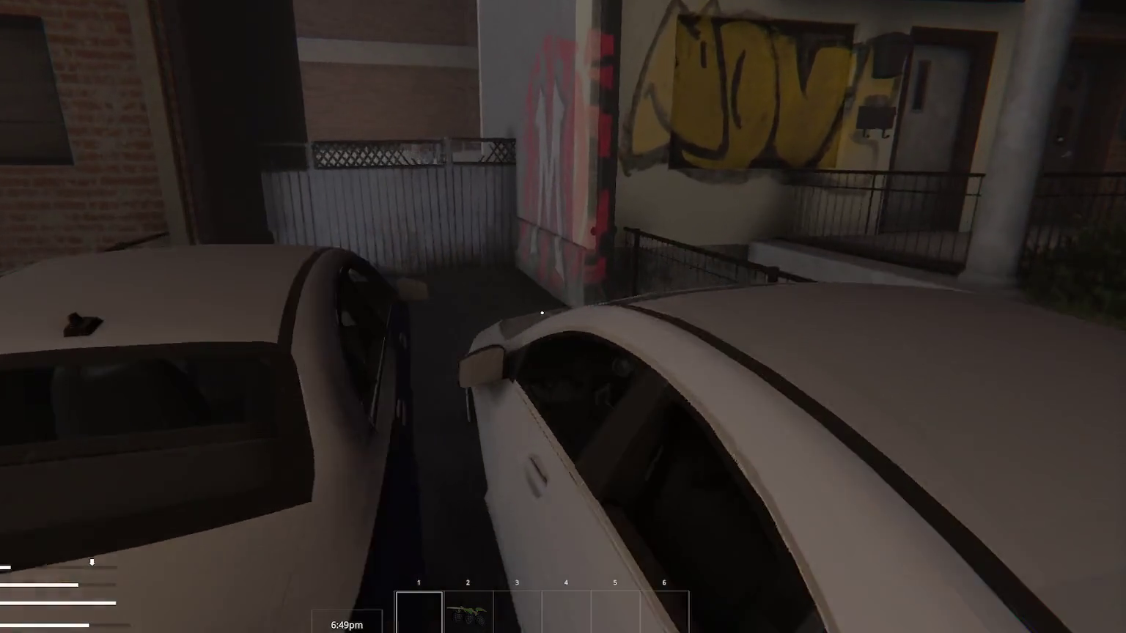
{"action": "key", "text": "a"}
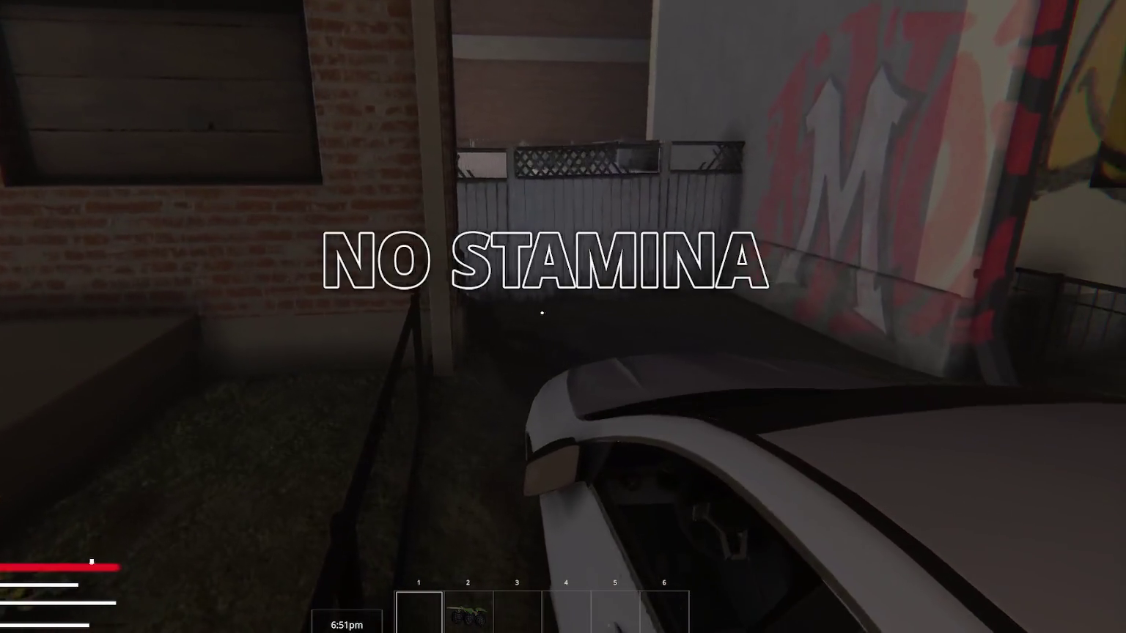
{"action": "key", "text": "w"}
{"action": "key", "text": "w"}
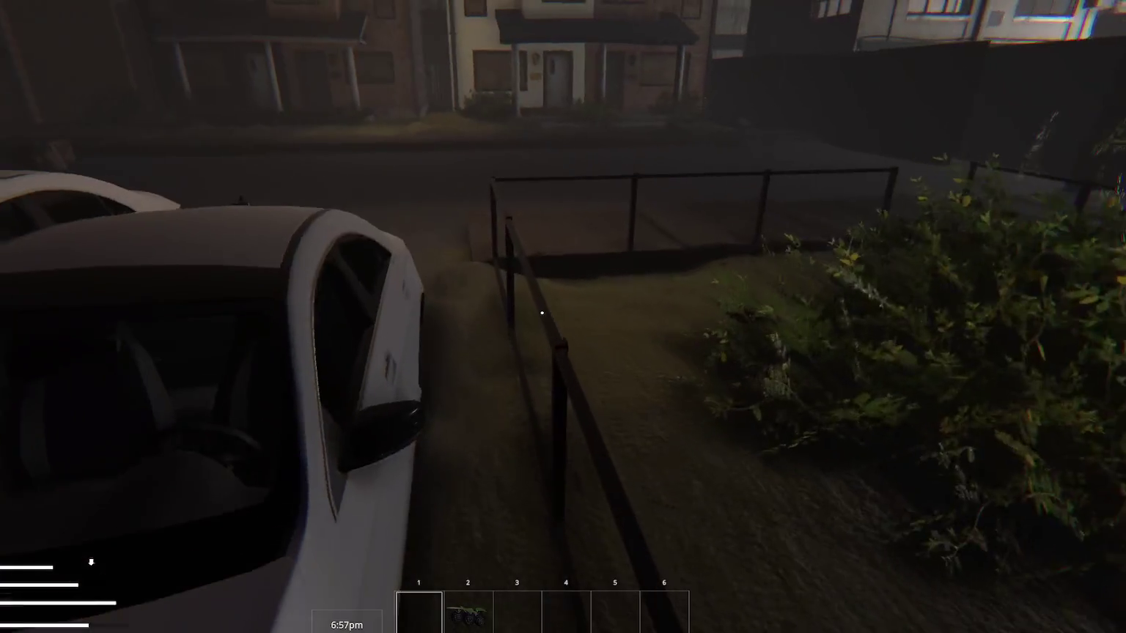
- Cross the street to the porch door of the multicoloured-graffiti house
{"action": "key", "text": "w"}
{"action": "key", "text": "w"}
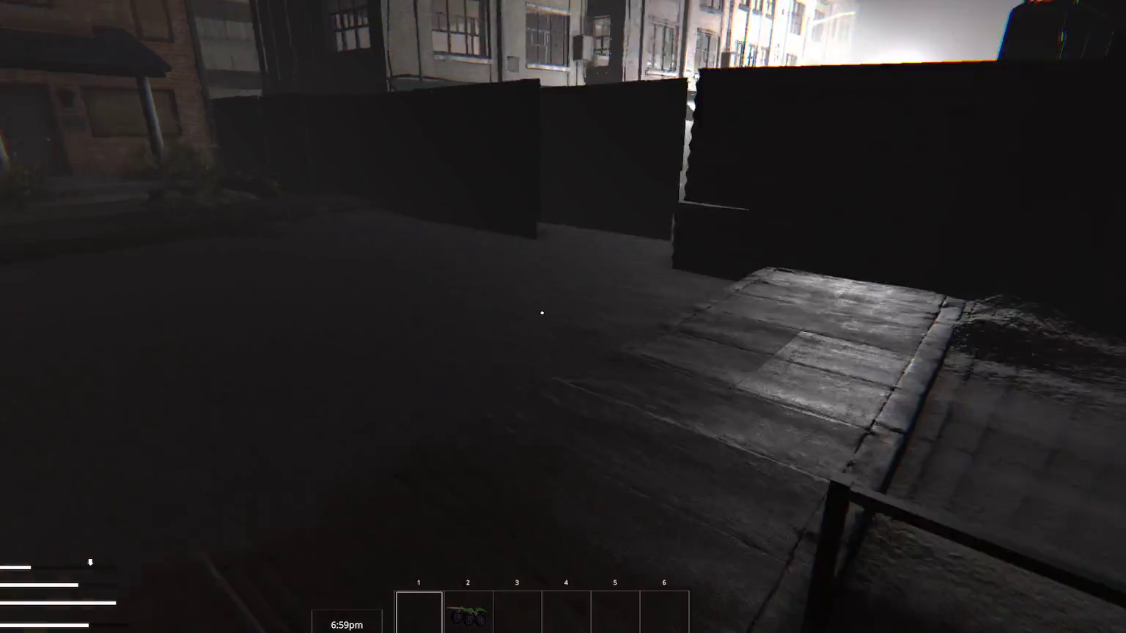
{"action": "key", "text": "w"}
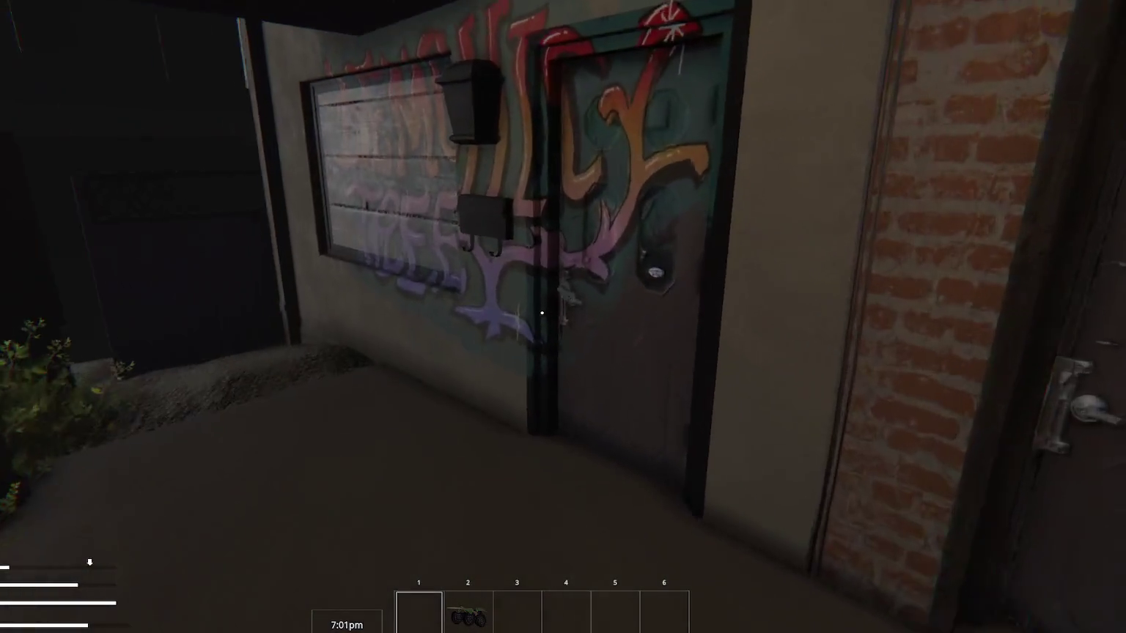
{"action": "key", "text": "s"}
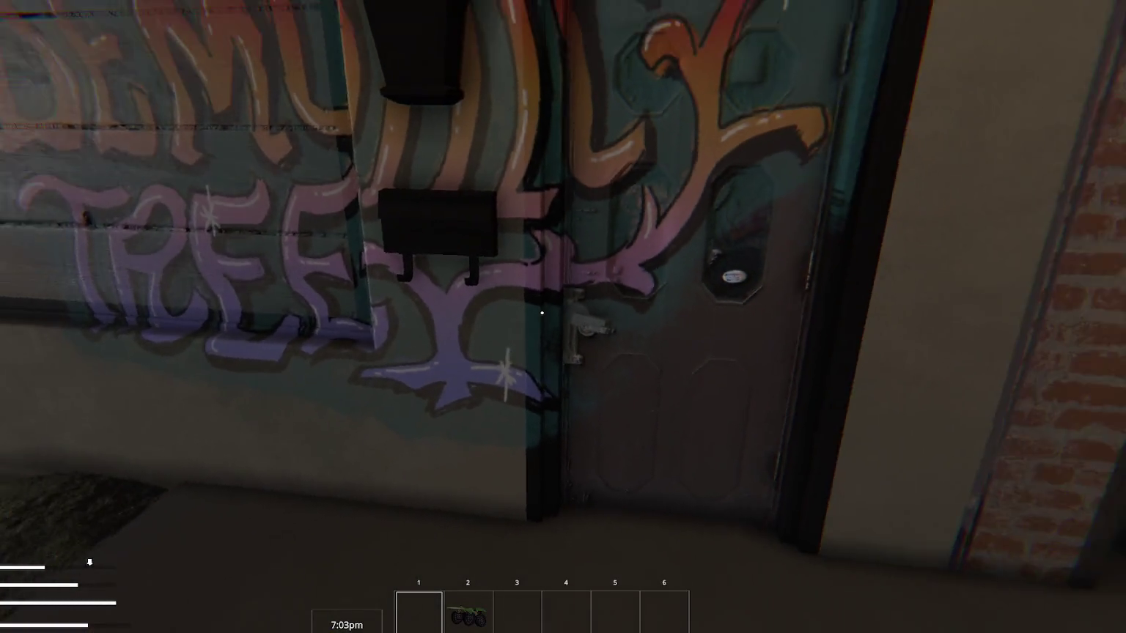
- Back off the porch and across the street to face the whole row of houses
{"action": "key", "text": "s"}
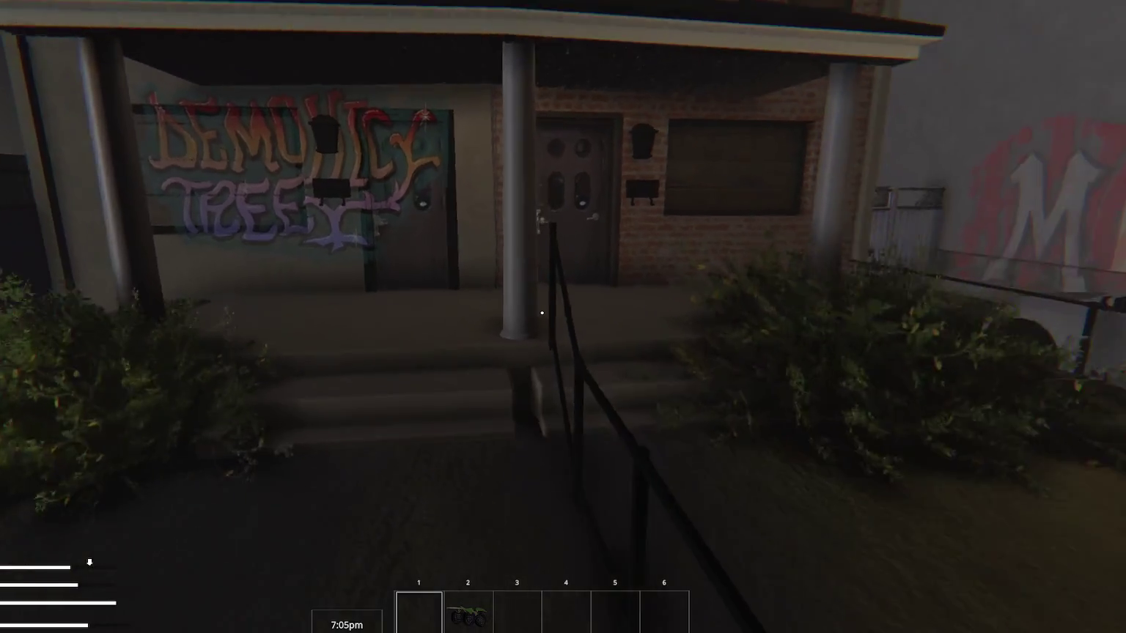
{"action": "key", "text": "s"}
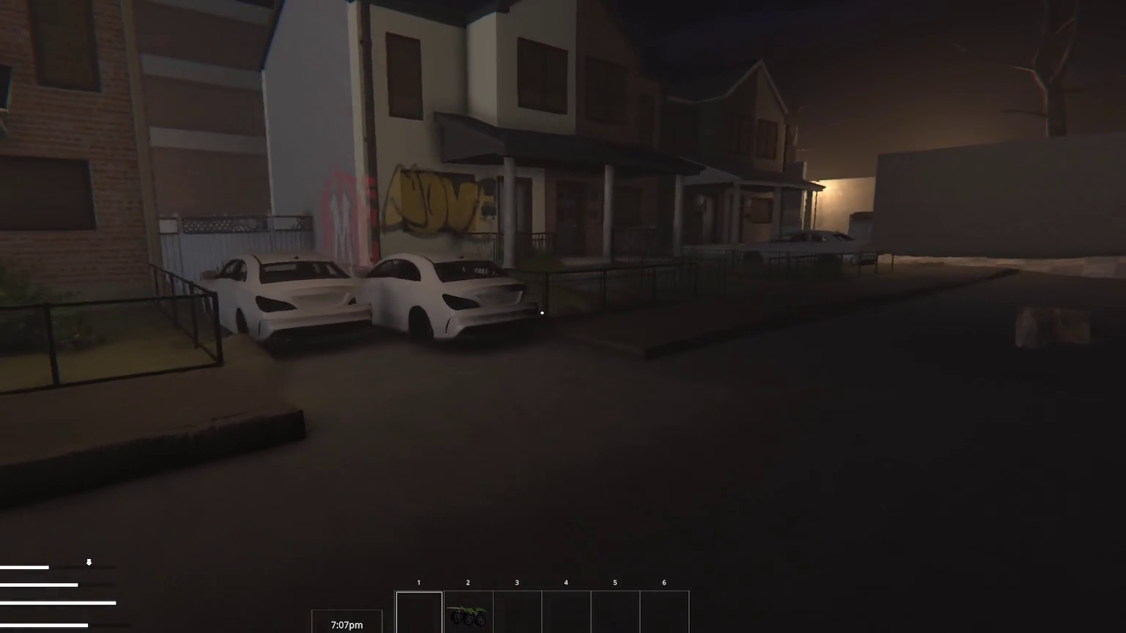
{"action": "key", "text": "s"}
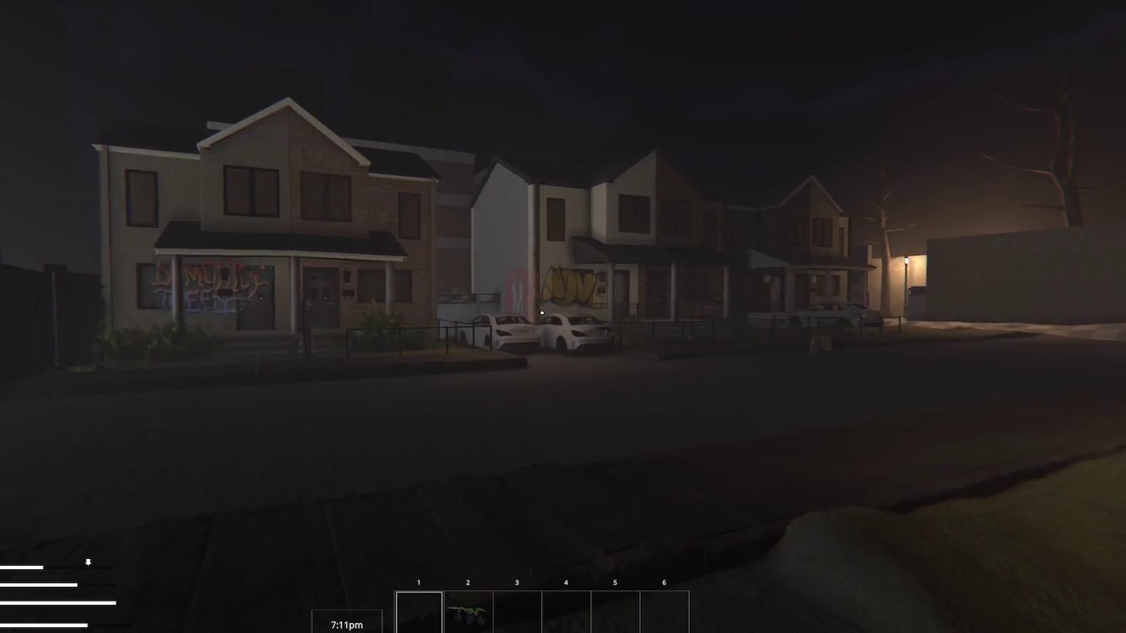
{"action": "key", "text": "s"}
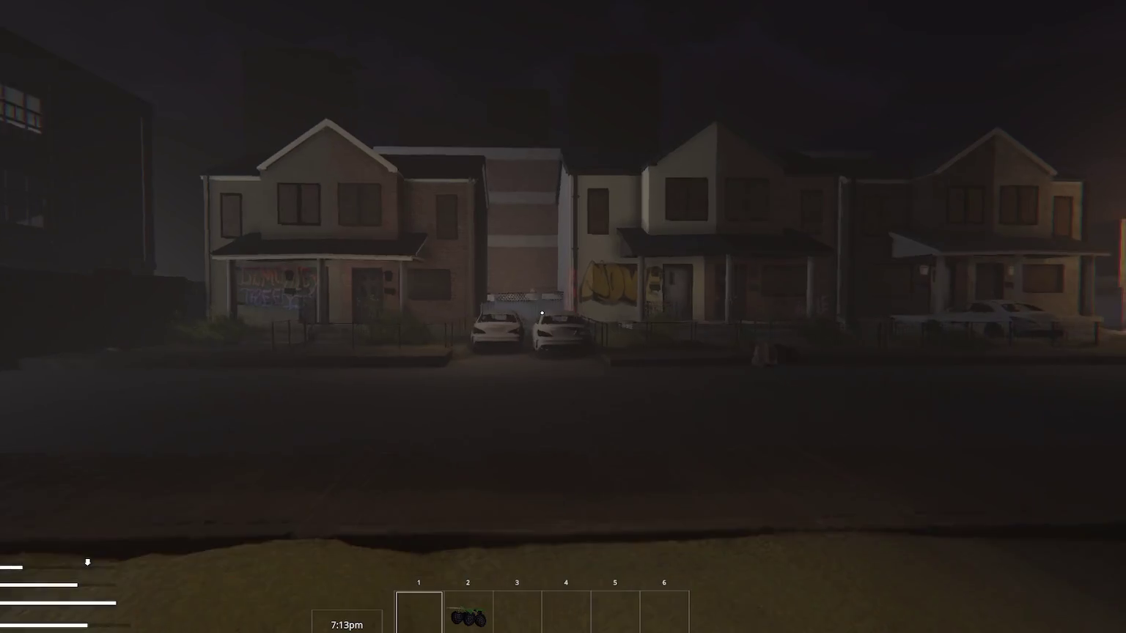
{"action": "key", "text": "w"}
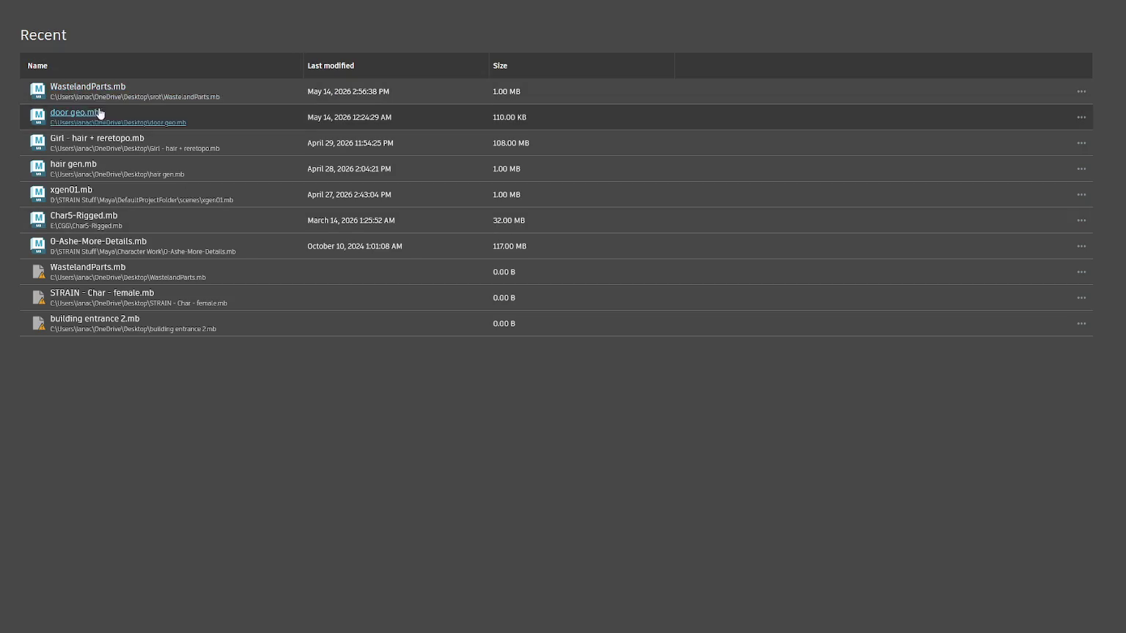
- Open the recent door scene without saving the wasteland parts, and orbit to the door's front
{"action": "left_click", "coordinate": [88, 114]}
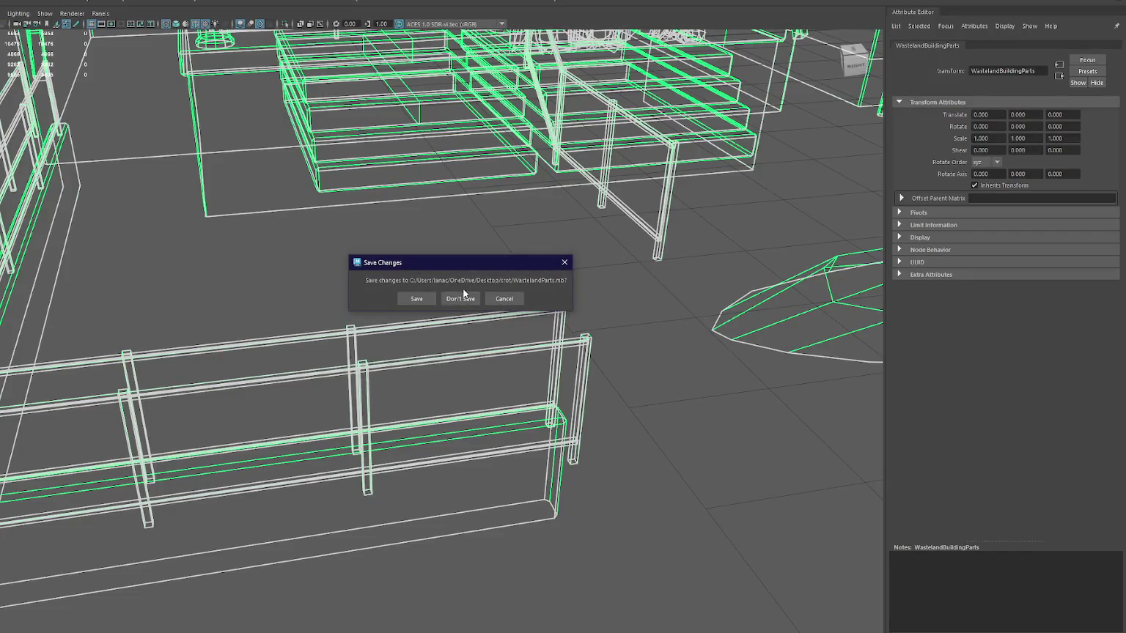
{"action": "left_click", "coordinate": [418, 297]}
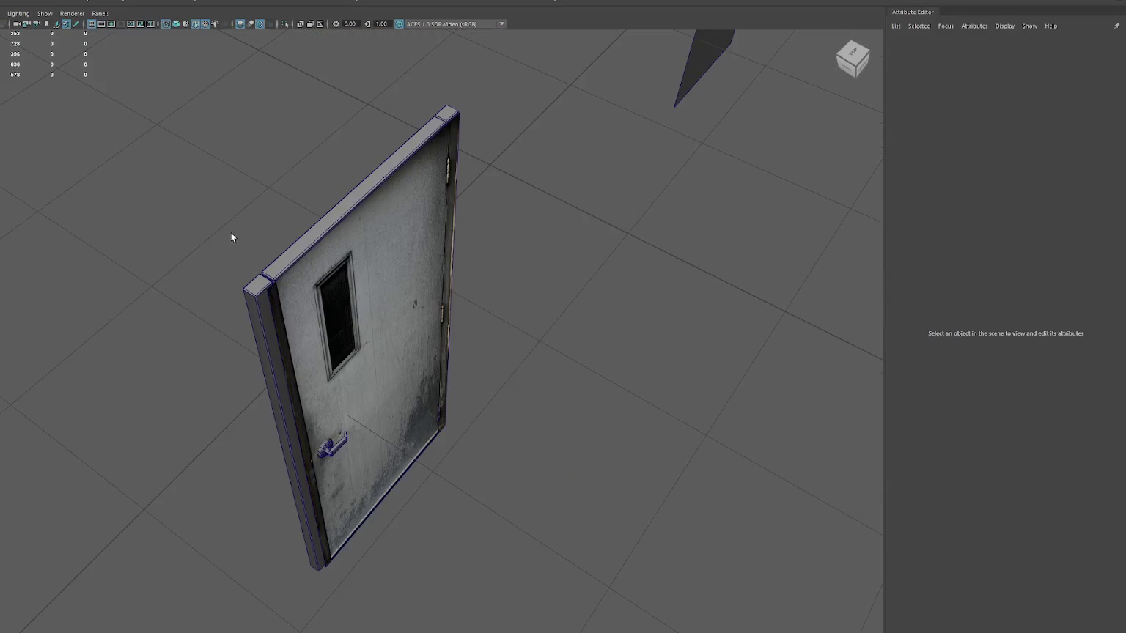
{"action": "left_click_drag", "start_coordinate": [258, 210], "coordinate": [329, 211], "text": "alt"}
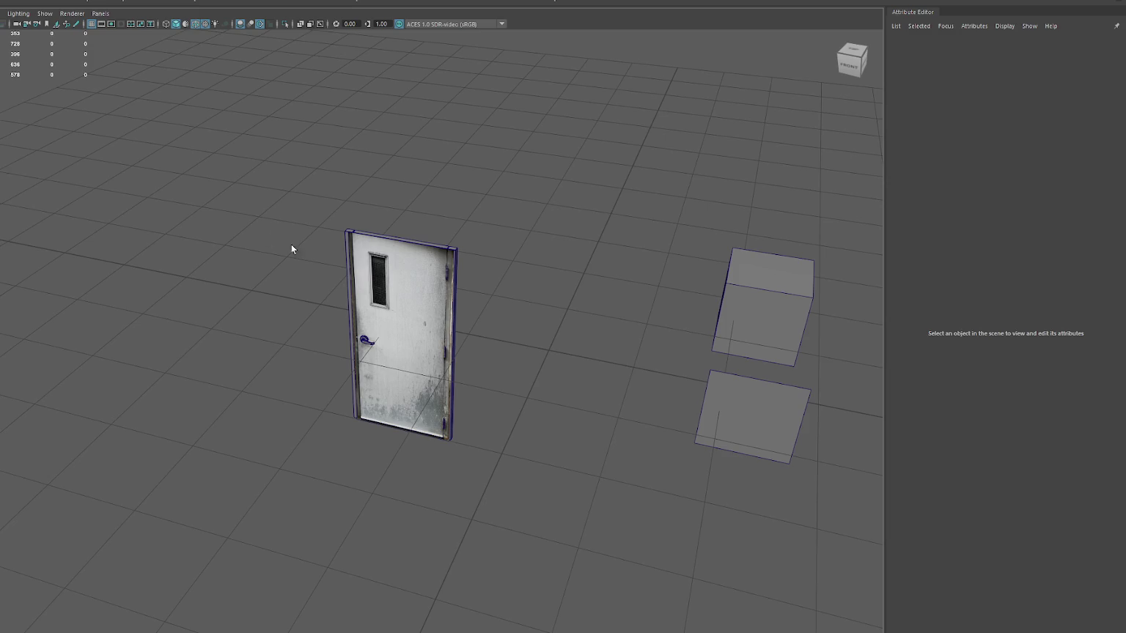
{"action": "left_click", "coordinate": [393, 308]}
{"action": "key", "text": "f"}
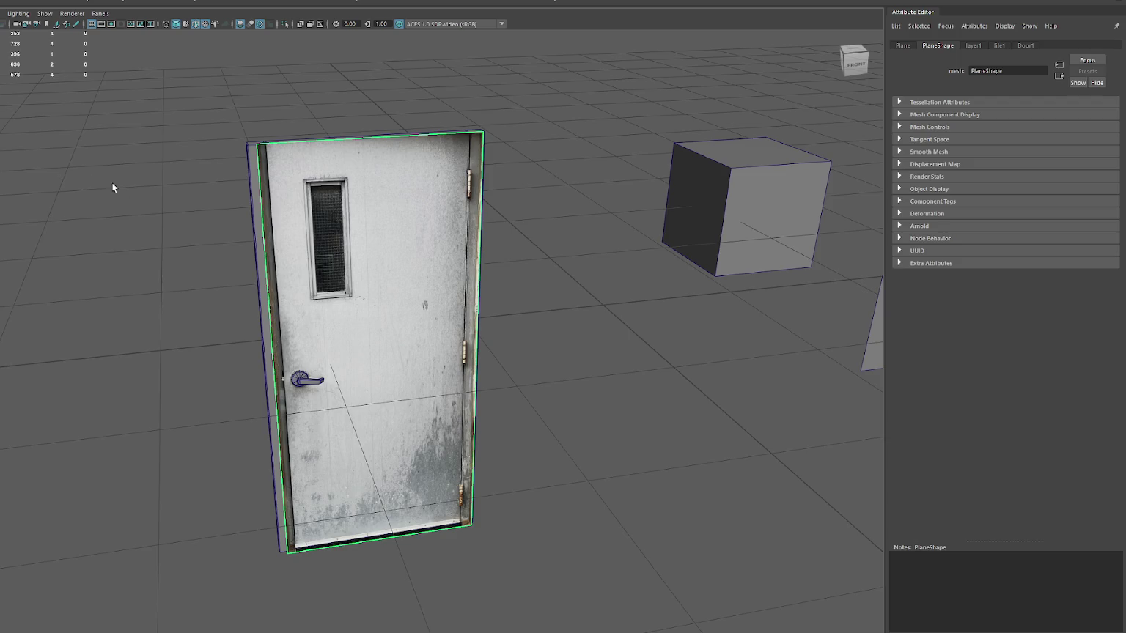
{"action": "mouse_move", "coordinate": [157, 179]}
{"action": "left_mouse_down", "text": "alt"}
{"action": "mouse_move", "coordinate": [241, 211]}
{"action": "mouse_move", "coordinate": [231, 213]}
{"action": "mouse_move", "coordinate": [229, 176]}
{"action": "left_mouse_up", "text": "alt"}
{"action": "left_click", "coordinate": [192, 186]}
{"action": "scroll", "coordinate": [385, 210], "scroll_direction": "up", "scroll_amount": 3}
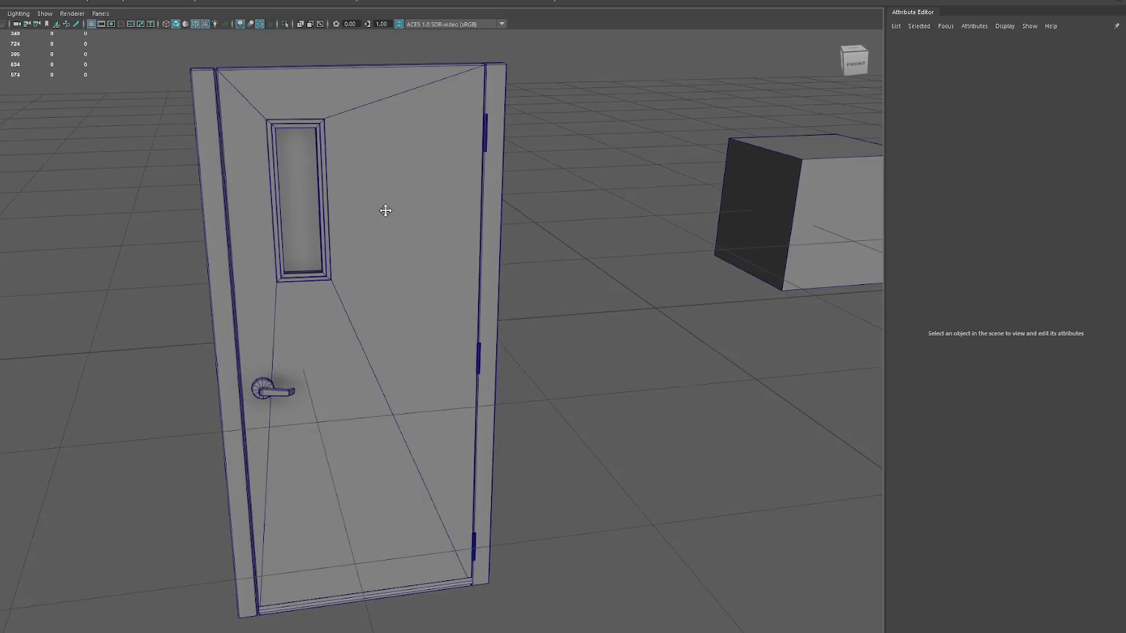
{"action": "left_click_drag", "start_coordinate": [385, 210], "coordinate": [327, 236], "text": "alt"}
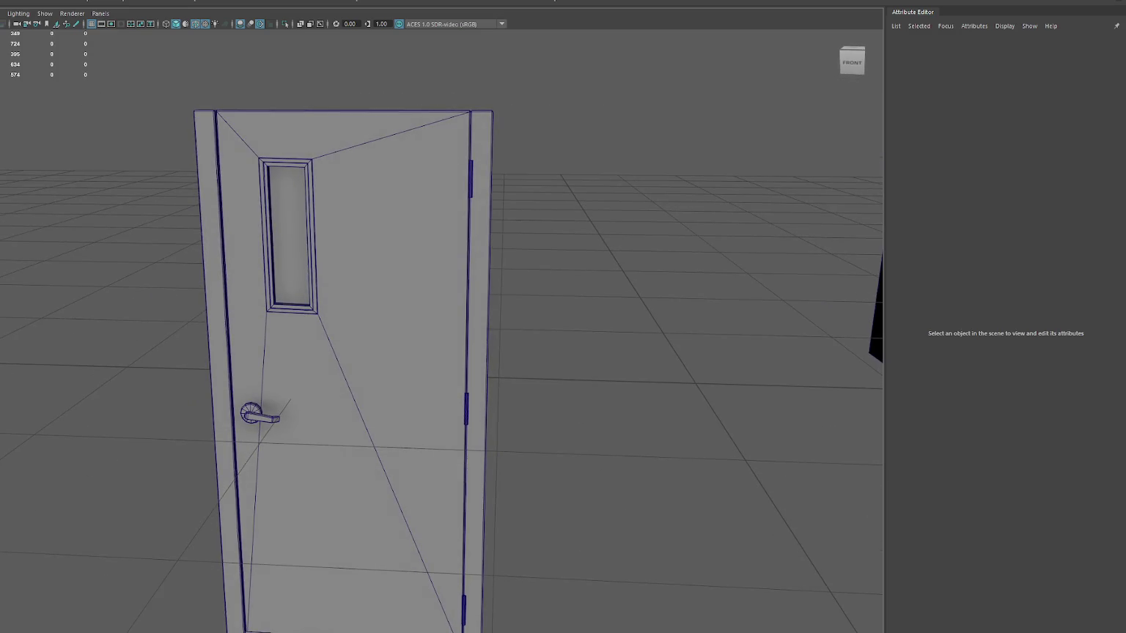
{"action": "left_click", "coordinate": [345, 366]}
{"action": "left_click", "coordinate": [660, 293]}
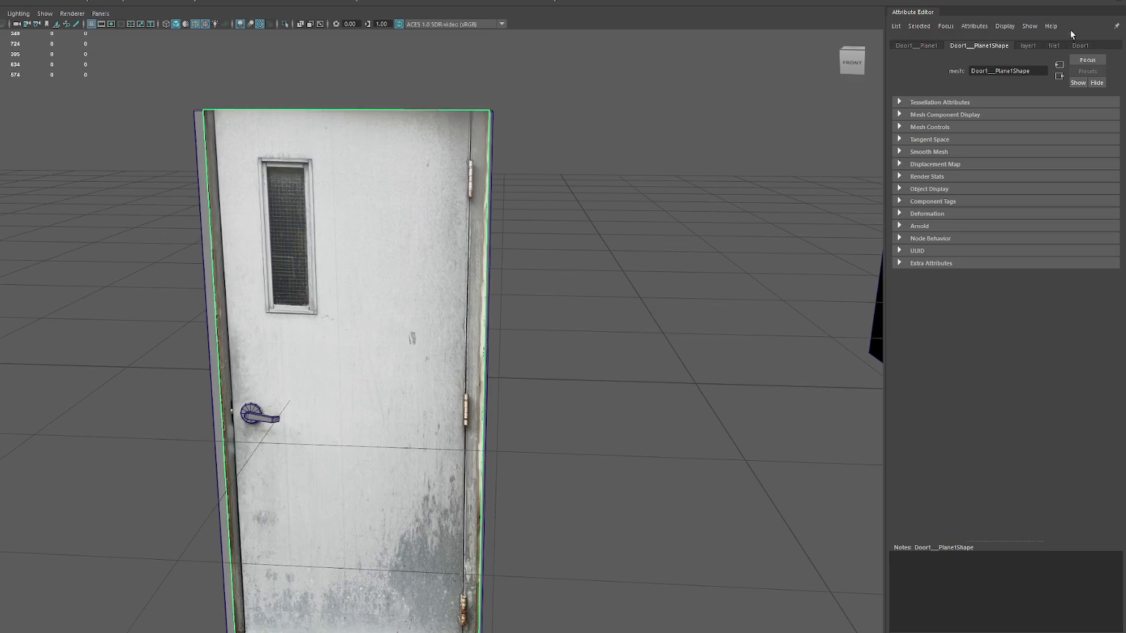
- Give the door a new Blinn material named Door2 with the black panelled door 75 image as its colour texture
{"action": "right_click", "coordinate": [419, 125]}
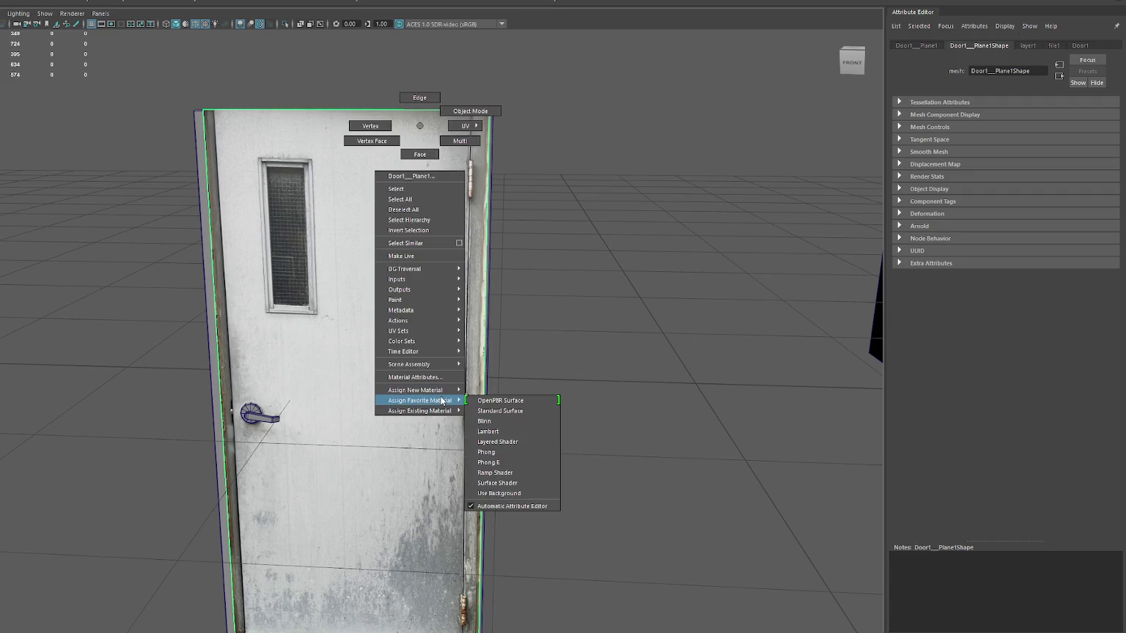
{"action": "left_click", "coordinate": [483, 421]}
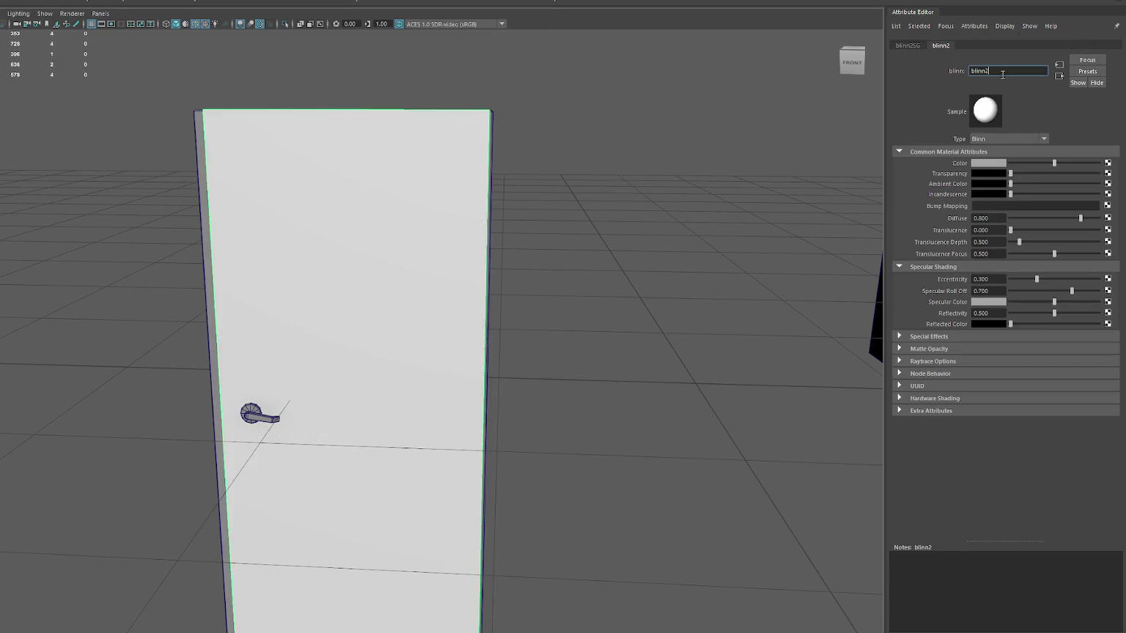
{"action": "type", "text": "Door2"}
{"action": "key", "text": "Return"}
{"action": "left_click", "coordinate": [1107, 163]}
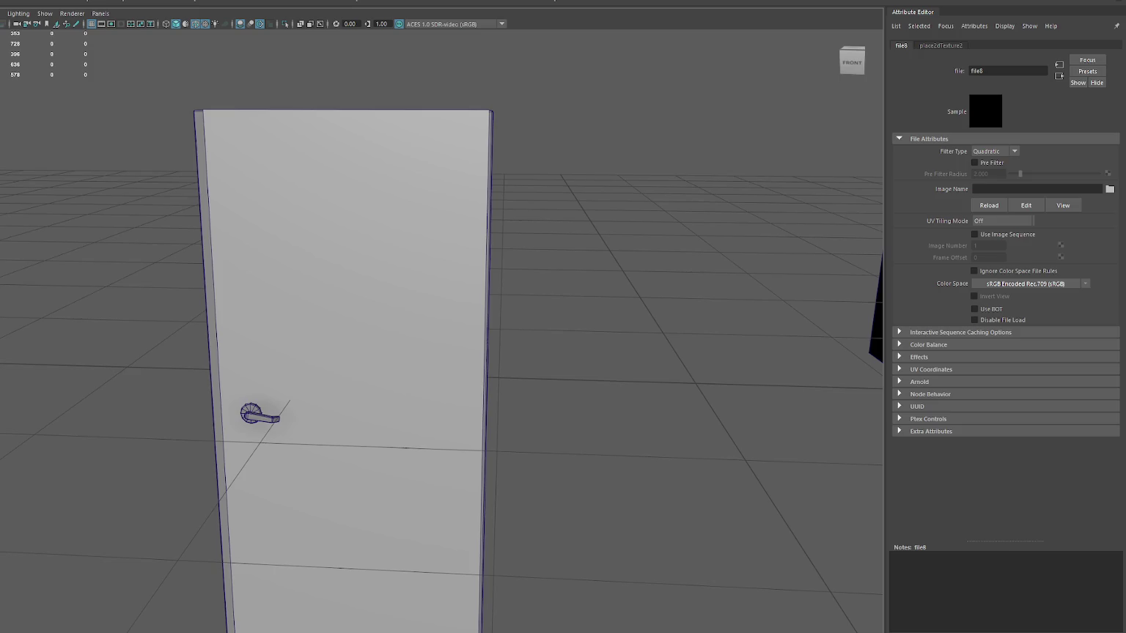
{"action": "left_click", "coordinate": [367, 254]}
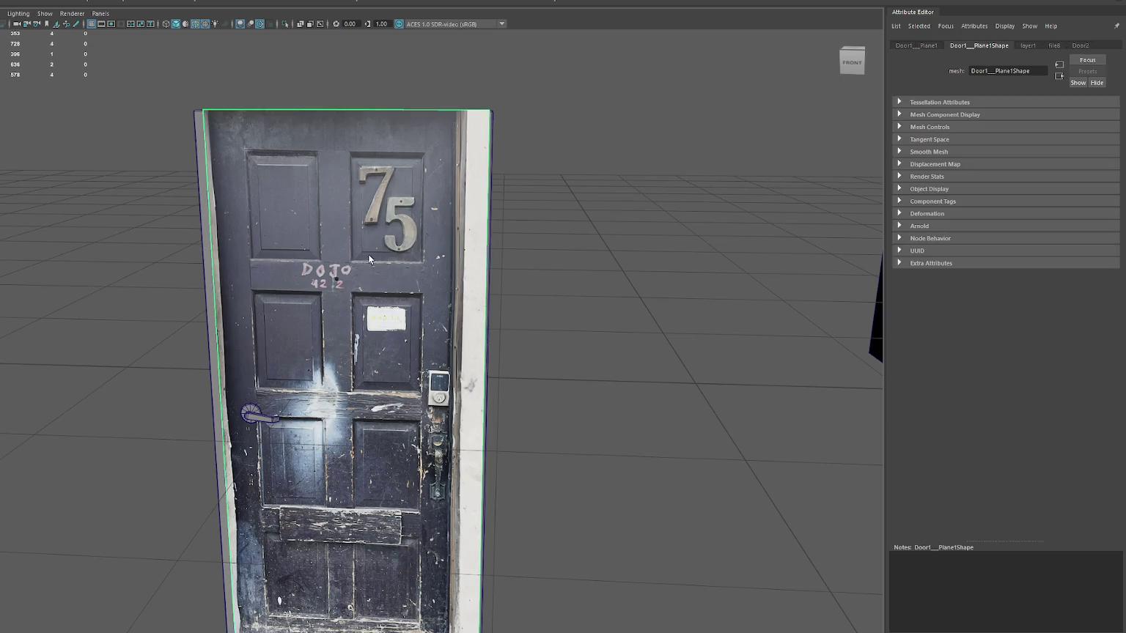
- Show the door textured and create a cube, sliding it in front of the door
{"action": "left_click", "coordinate": [573, 225]}
{"action": "key", "text": "5"}
{"action": "mouse_move", "coordinate": [573, 224]}
{"action": "left_mouse_down", "text": "alt"}
{"action": "mouse_move", "coordinate": [433, 231]}
{"action": "mouse_move", "coordinate": [403, 253]}
{"action": "mouse_move", "coordinate": [547, 271]}
{"action": "mouse_move", "coordinate": [613, 234]}
{"action": "mouse_move", "coordinate": [583, 233]}
{"action": "left_mouse_up", "text": "alt"}
{"action": "key", "text": "6"}
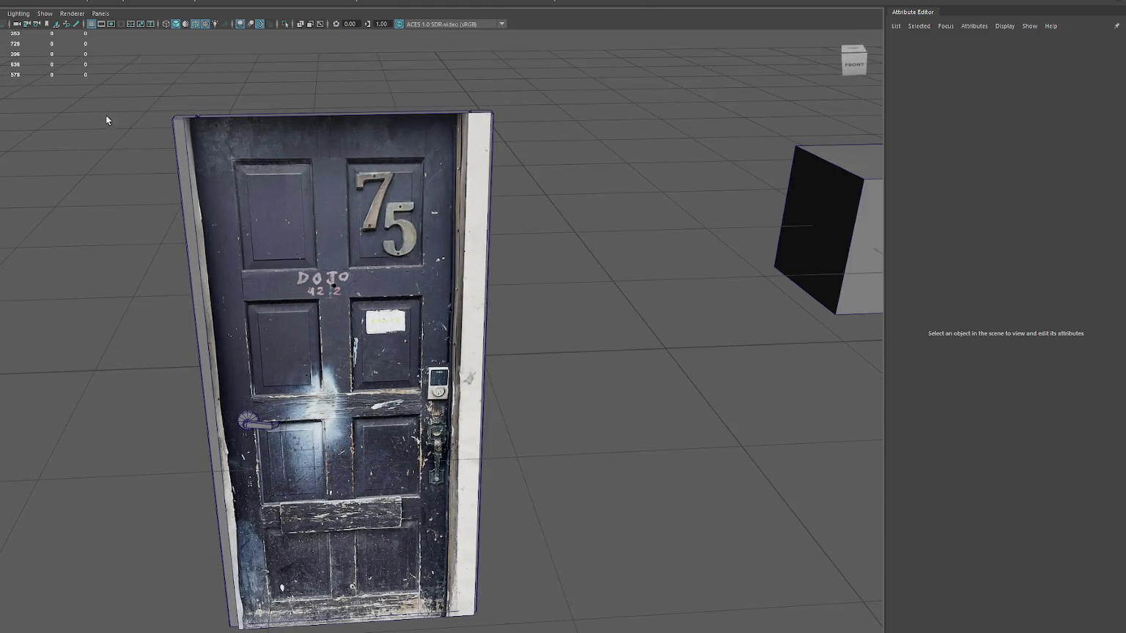
{"action": "right_click_drag", "start_coordinate": [106, 120], "coordinate": [362, 232], "text": "shift"}
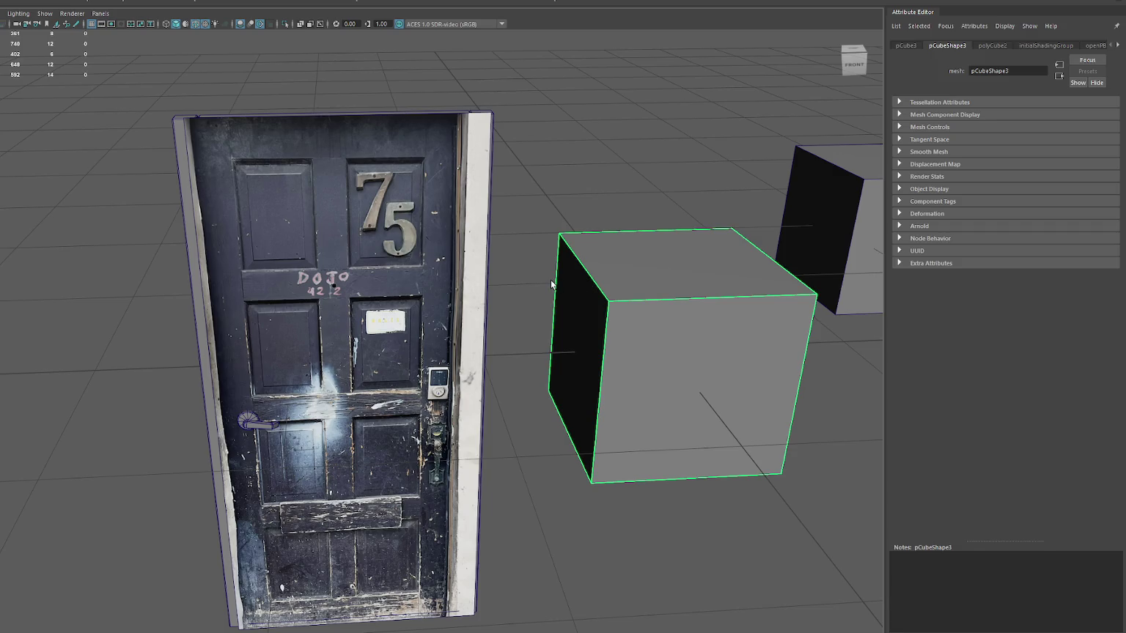
{"action": "key", "text": "w"}
{"action": "left_click_drag", "start_coordinate": [707, 351], "coordinate": [366, 327]}
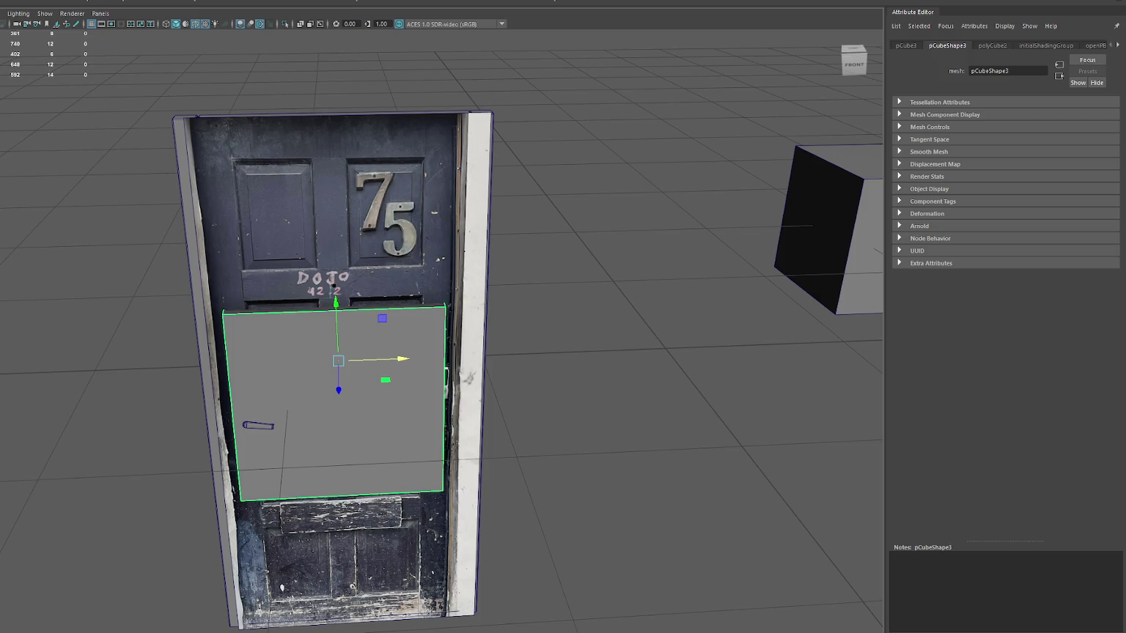
- Scale and move the cube until it covers the whole door
{"action": "left_click", "coordinate": [249, 298]}
{"action": "mouse_move", "coordinate": [328, 307]}
{"action": "left_mouse_down", "text": "alt"}
{"action": "mouse_move", "coordinate": [270, 298]}
{"action": "mouse_move", "coordinate": [329, 301]}
{"action": "mouse_move", "coordinate": [307, 351]}
{"action": "mouse_move", "coordinate": [374, 355]}
{"action": "left_mouse_up", "text": "alt"}
{"action": "left_click", "coordinate": [329, 301]}
{"action": "key", "text": "r"}
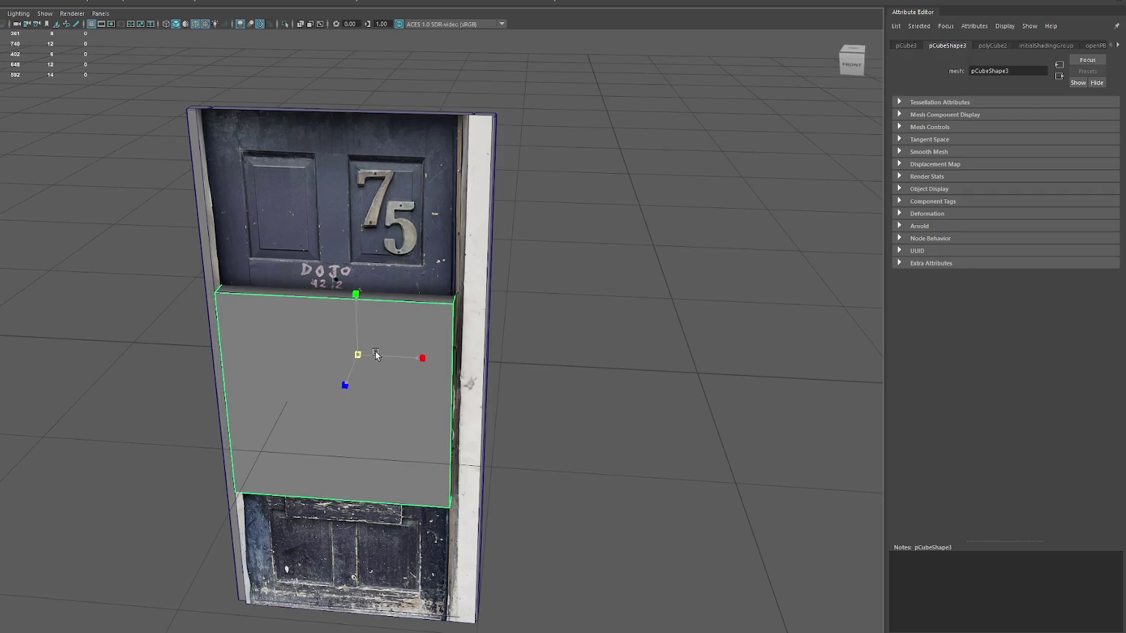
{"action": "key", "text": "w"}
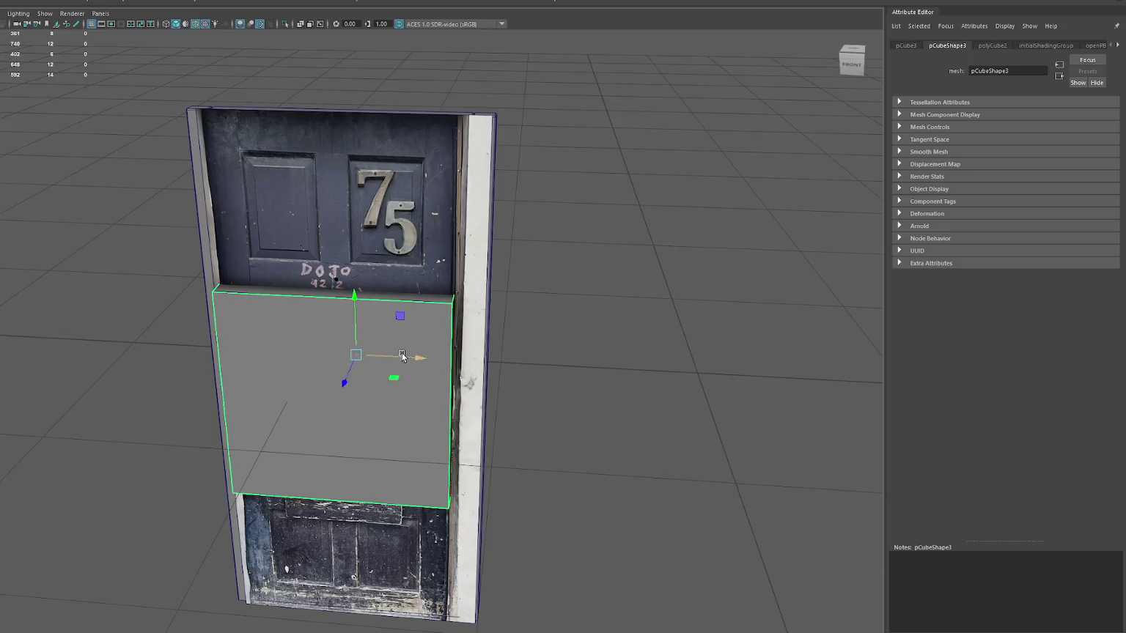
{"action": "scroll", "coordinate": [409, 358], "scroll_direction": "up", "scroll_amount": 5}
{"action": "mouse_move", "coordinate": [410, 351]}
{"action": "left_mouse_down", "text": "alt"}
{"action": "mouse_move", "coordinate": [402, 340]}
{"action": "mouse_move", "coordinate": [380, 357]}
{"action": "left_mouse_up", "text": "alt"}
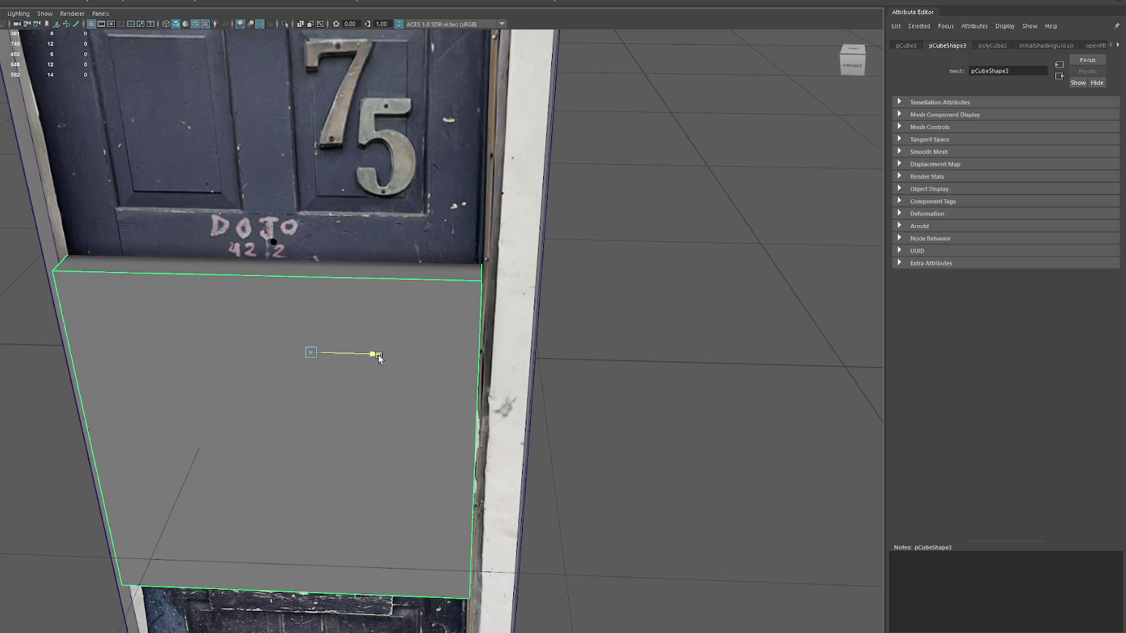
{"action": "scroll", "coordinate": [362, 317], "scroll_direction": "down", "scroll_amount": 5}
{"action": "key", "text": "r"}
{"action": "mouse_move", "coordinate": [362, 356]}
{"action": "left_mouse_down"}
{"action": "mouse_move", "coordinate": [382, 273]}
{"action": "mouse_move", "coordinate": [399, 302]}
{"action": "mouse_move", "coordinate": [439, 306]}
{"action": "mouse_move", "coordinate": [435, 336]}
{"action": "mouse_move", "coordinate": [429, 223]}
{"action": "mouse_move", "coordinate": [382, 206]}
{"action": "mouse_move", "coordinate": [385, 249]}
{"action": "left_mouse_up"}
- Display the door in wireframe across the four-view layout
{"action": "key", "text": "4"}
{"action": "key", "text": "space"}
{"action": "key", "text": "space"}
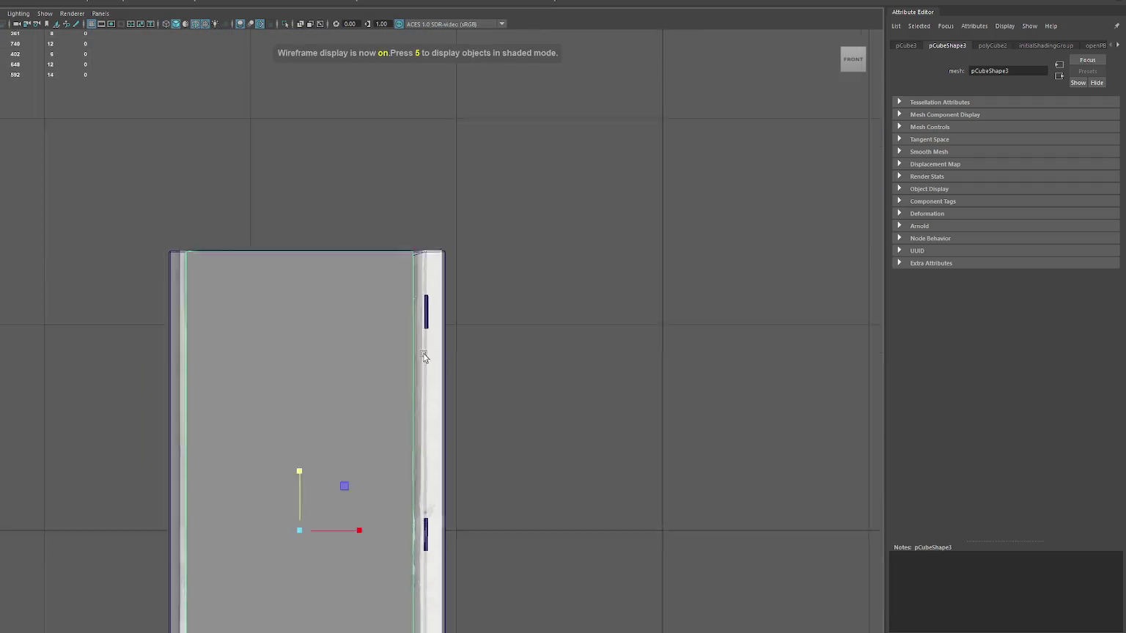
{"action": "scroll", "coordinate": [341, 392], "scroll_direction": "down", "scroll_amount": 3}
{"action": "scroll", "coordinate": [465, 206], "scroll_direction": "up", "scroll_amount": 2}
{"action": "scroll", "coordinate": [460, 312], "scroll_direction": "up", "scroll_amount": 3}
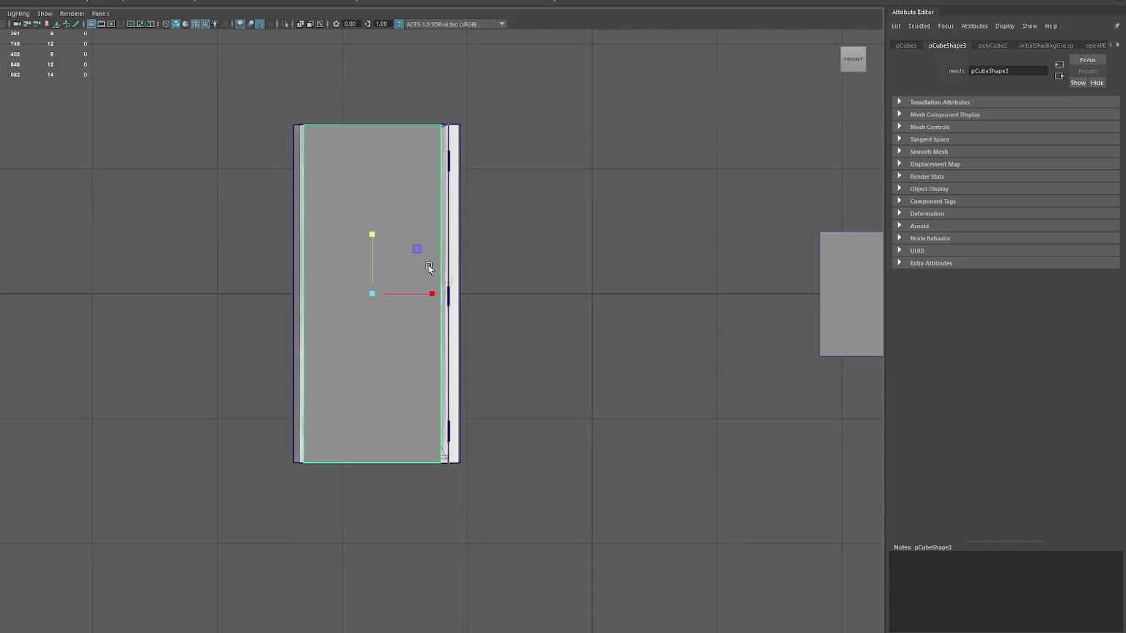
{"action": "scroll", "coordinate": [427, 265], "scroll_direction": "up", "scroll_amount": 2}
{"action": "middle_click_drag", "start_coordinate": [398, 205], "coordinate": [399, 250], "text": "alt"}
{"action": "key", "text": "4"}
{"action": "scroll", "coordinate": [447, 242], "scroll_direction": "up", "scroll_amount": 1}
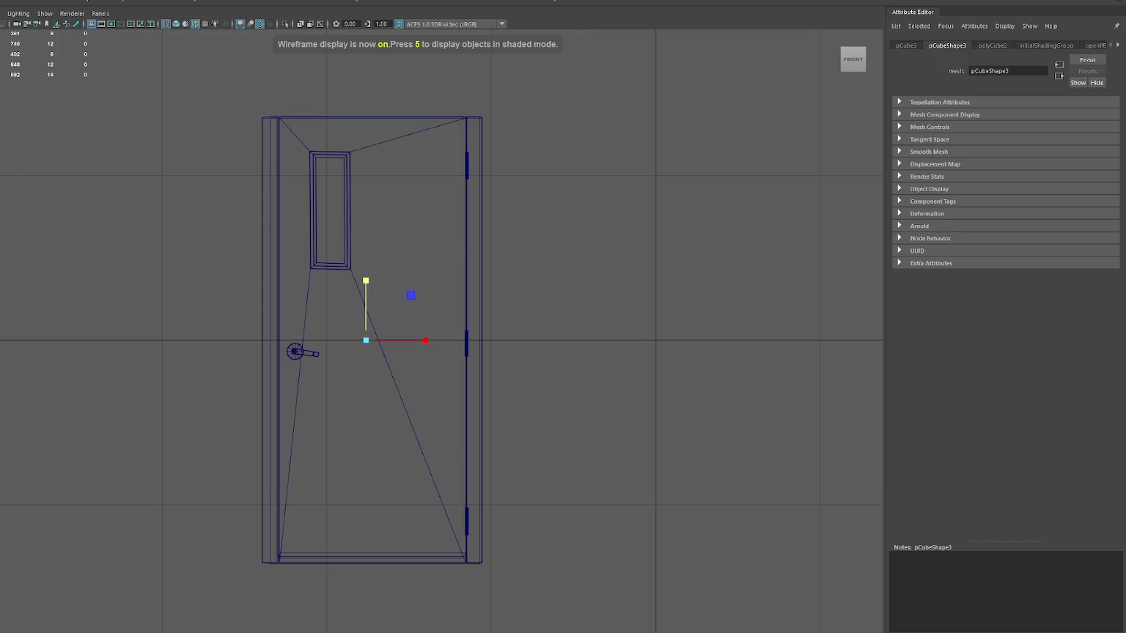
{"action": "left_click", "coordinate": [188, 221]}
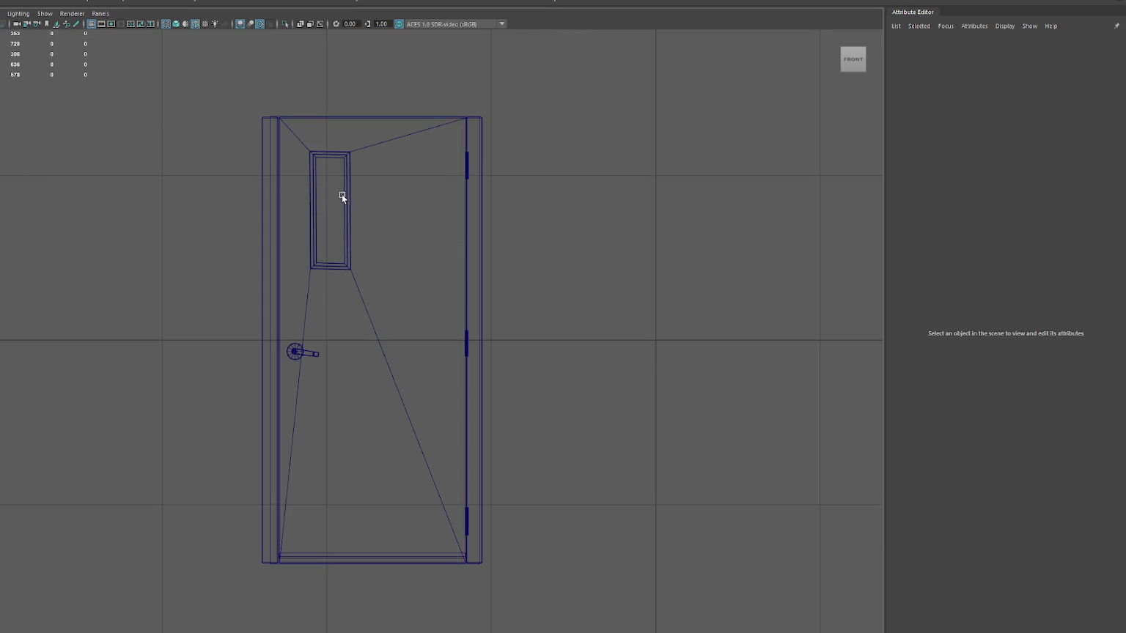
{"action": "key", "text": "space"}
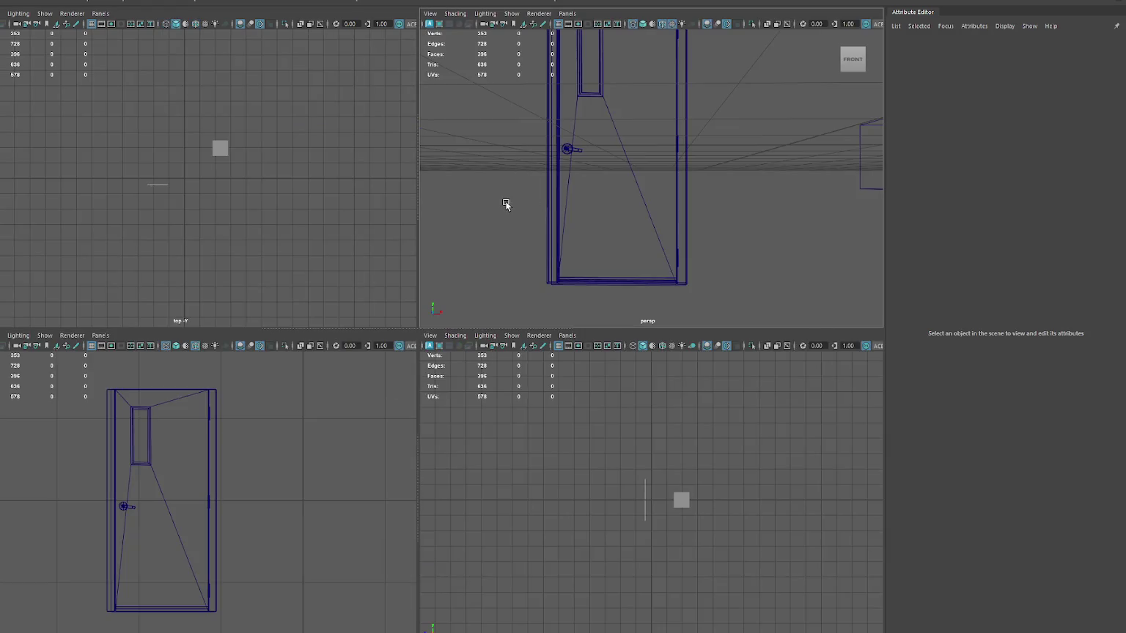
- Show the perspective view textured and bring up the door's Door2 material settings
{"action": "key", "text": "6"}
{"action": "mouse_move", "coordinate": [521, 138]}
{"action": "left_mouse_down", "text": "alt"}
{"action": "mouse_move", "coordinate": [542, 220]}
{"action": "mouse_move", "coordinate": [728, 171]}
{"action": "left_mouse_up", "text": "alt"}
{"action": "left_click", "coordinate": [543, 219]}
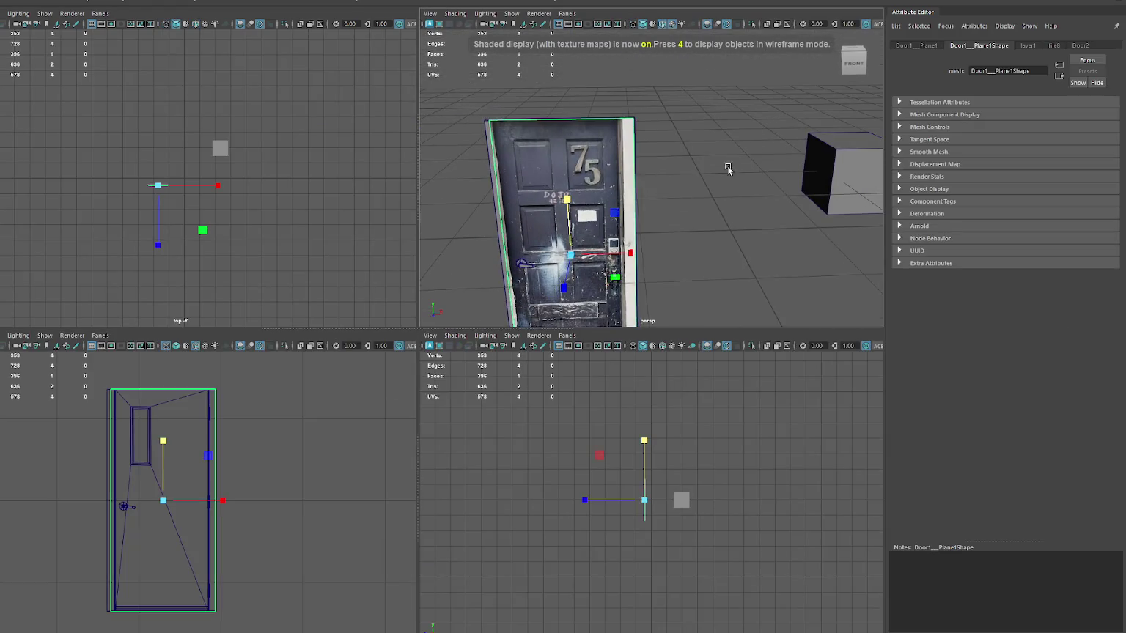
{"action": "left_click", "coordinate": [1078, 46]}
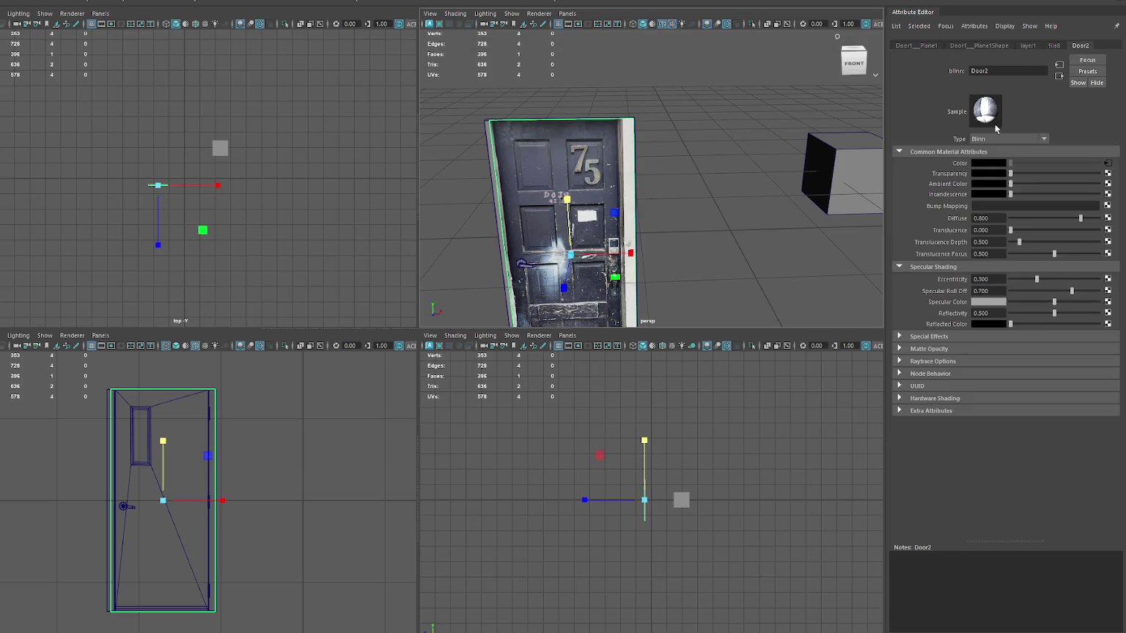
{"action": "left_click_drag", "start_coordinate": [749, 171], "coordinate": [771, 150], "text": "alt"}
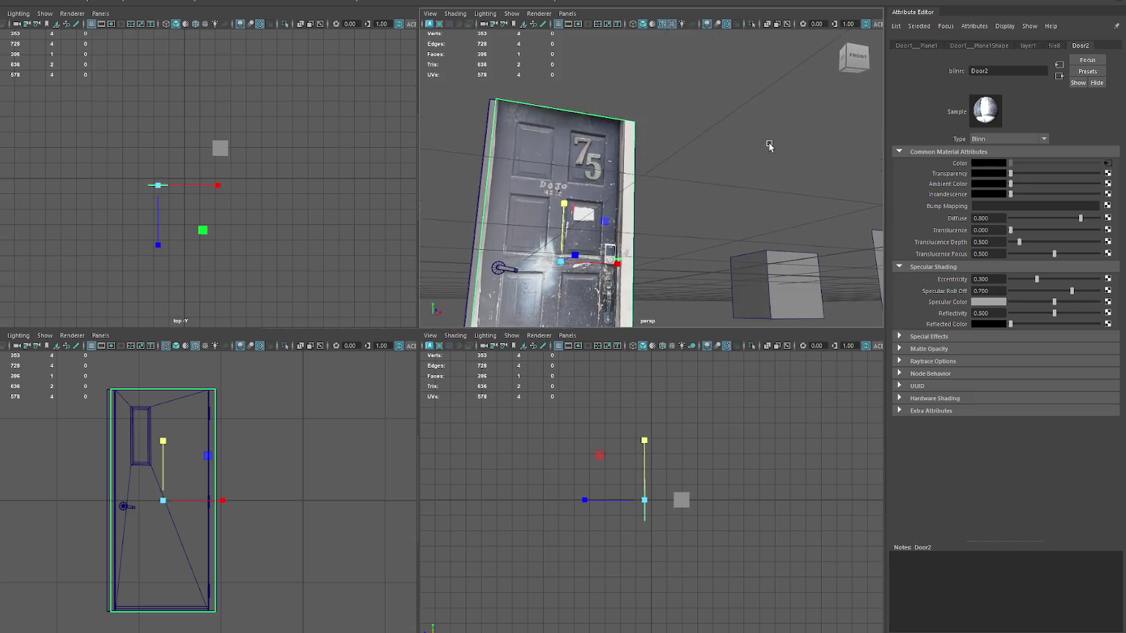
- Set Door2's Specular Roll Off to 0.000 and raise its Transparency
{"action": "left_click_drag", "start_coordinate": [1069, 293], "coordinate": [1010, 291]}
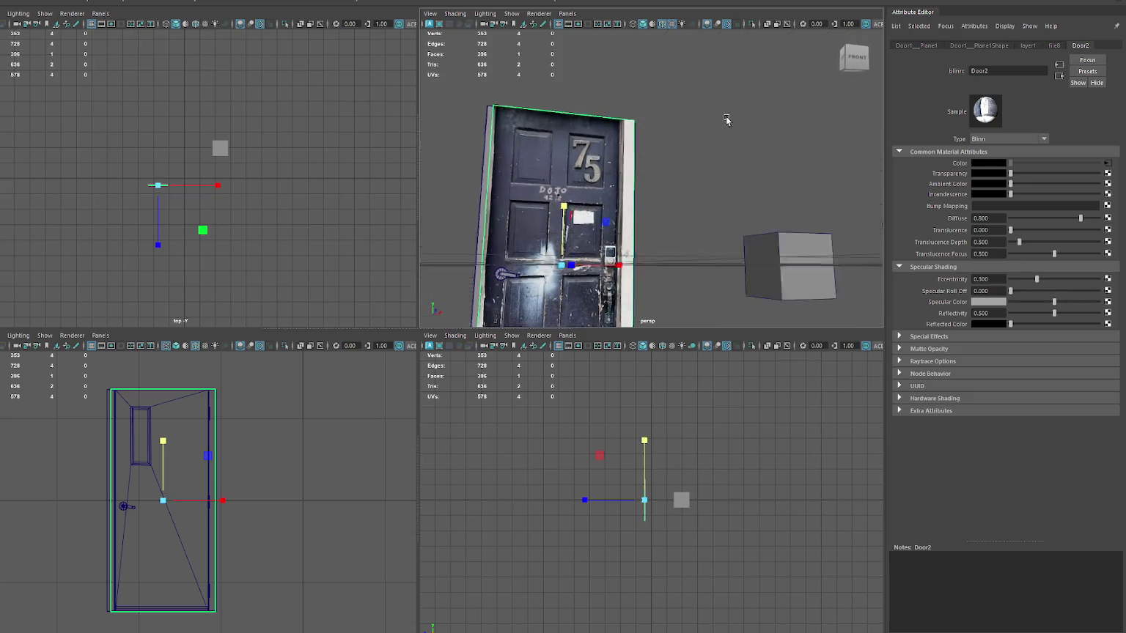
{"action": "left_click_drag", "start_coordinate": [729, 118], "coordinate": [719, 133], "text": "alt"}
{"action": "left_click_drag", "start_coordinate": [1054, 173], "coordinate": [1029, 174]}
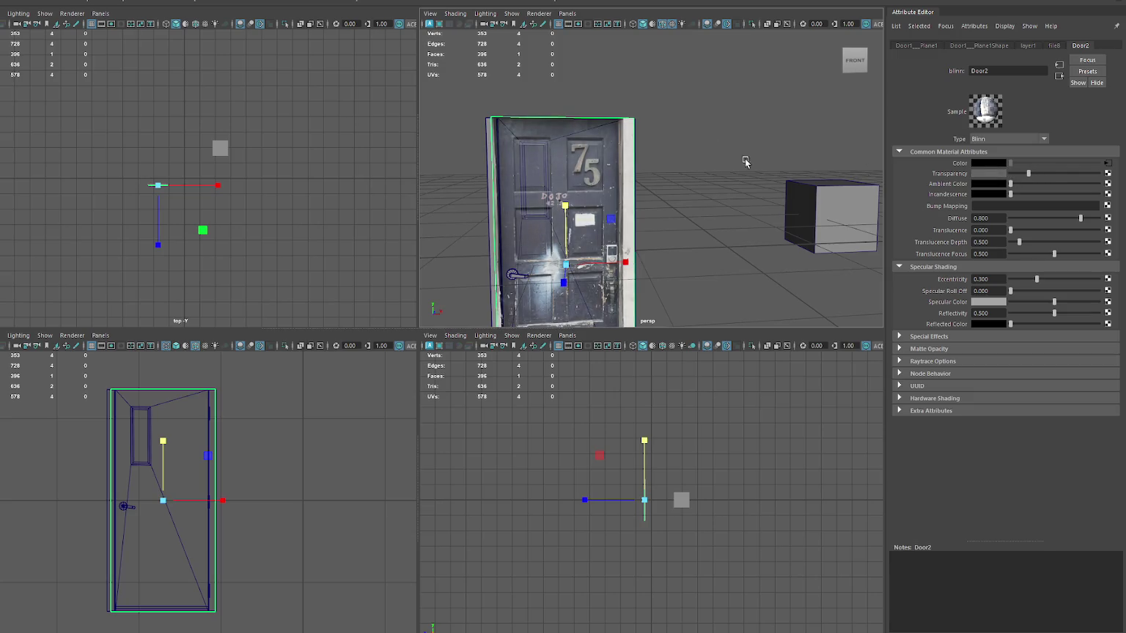
{"action": "left_click_drag", "start_coordinate": [744, 160], "coordinate": [762, 166], "text": "alt"}
{"action": "left_click_drag", "start_coordinate": [557, 261], "coordinate": [560, 262]}
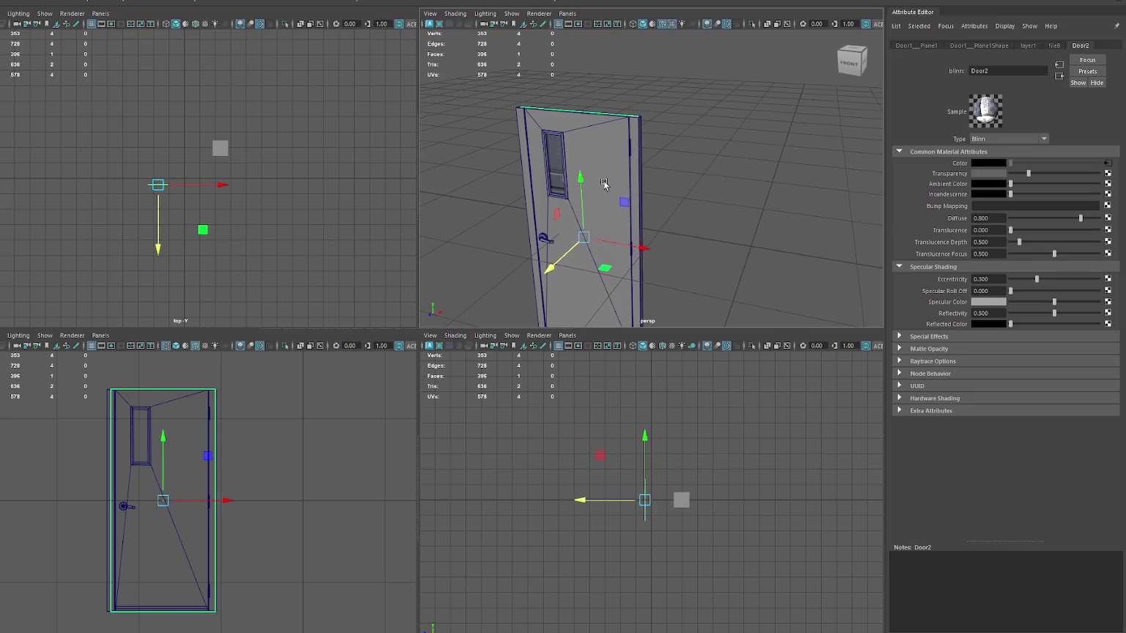
{"action": "key", "text": "ctrl+z"}
{"action": "left_click", "coordinate": [226, 154]}
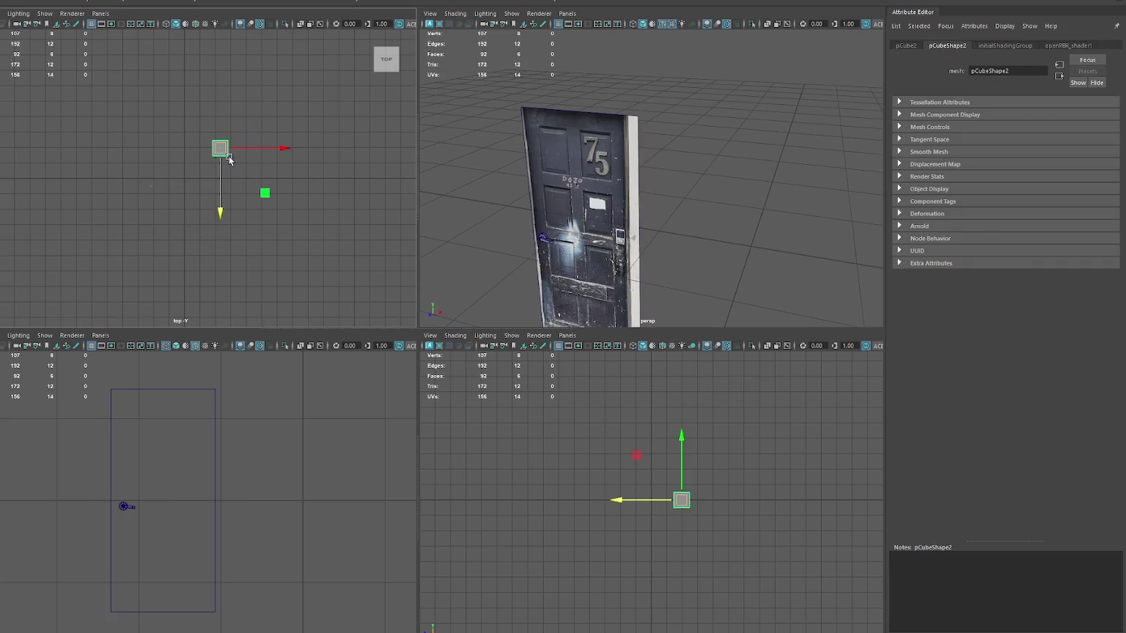
- Move the grey box onto the door and widen it along X in the maximized front view
{"action": "mouse_move", "coordinate": [256, 148]}
{"action": "left_mouse_down"}
{"action": "mouse_move", "coordinate": [190, 152]}
{"action": "mouse_move", "coordinate": [152, 203]}
{"action": "left_mouse_up"}
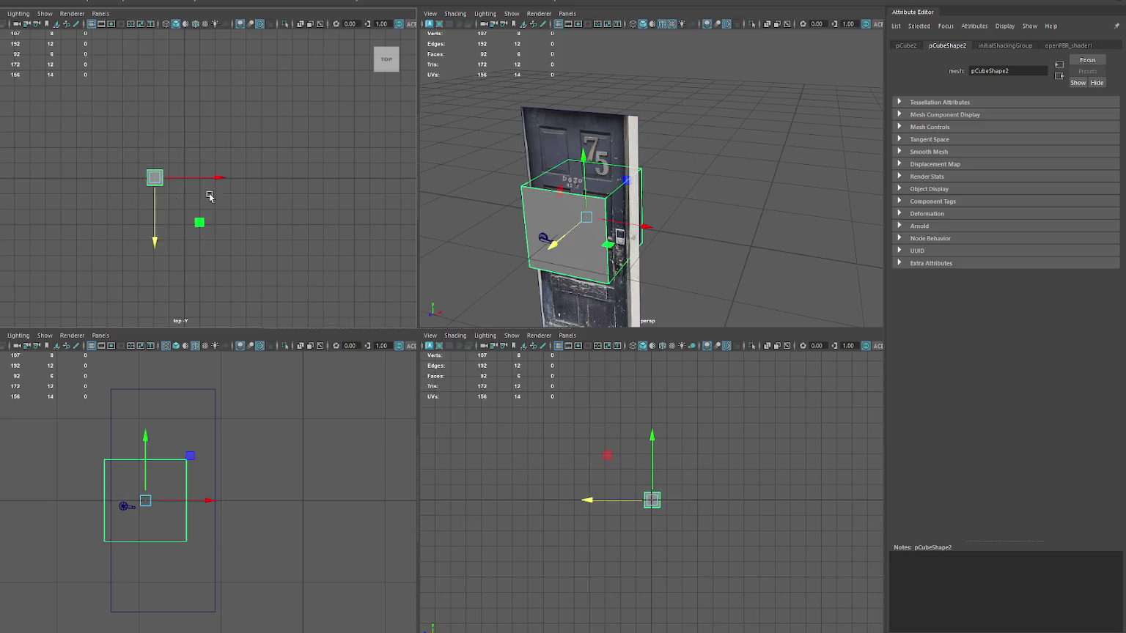
{"action": "left_click_drag", "start_coordinate": [203, 503], "coordinate": [217, 503]}
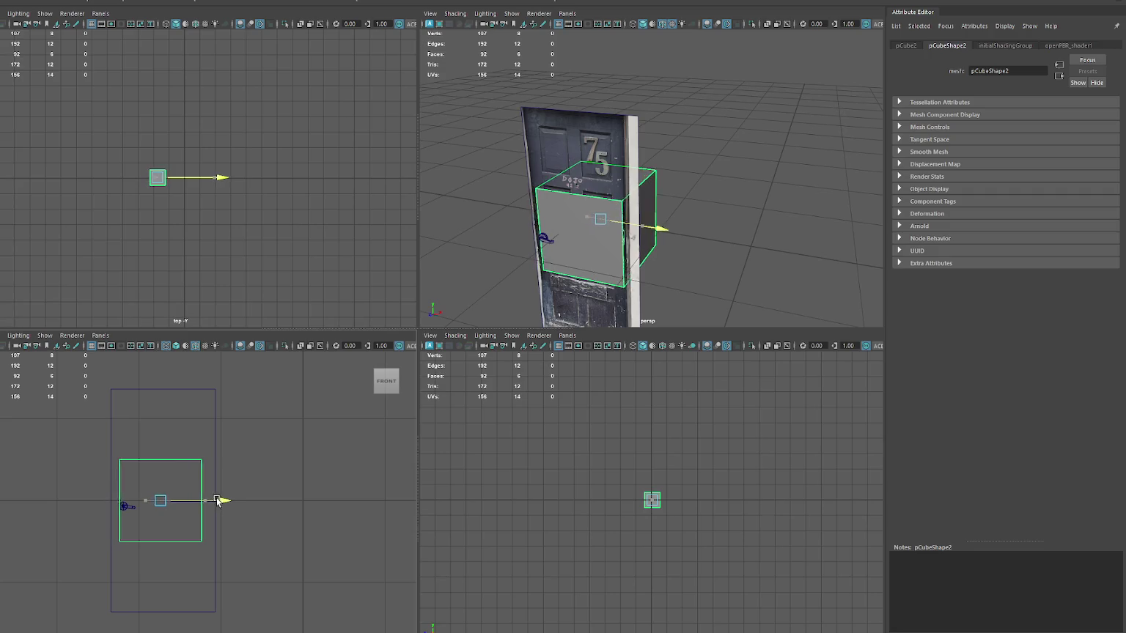
{"action": "key", "text": "space"}
{"action": "key", "text": "r"}
{"action": "left_click_drag", "start_coordinate": [381, 343], "coordinate": [411, 340]}
- Drag the box's top and bottom vertices to match the door's full height
{"action": "right_click_drag", "start_coordinate": [549, 212], "coordinate": [501, 211]}
{"action": "left_click_drag", "start_coordinate": [341, 223], "coordinate": [226, 454]}
{"action": "key", "text": "w"}
{"action": "middle_click_drag", "start_coordinate": [270, 314], "coordinate": [293, 314]}
{"action": "key", "text": "ctrl+z"}
{"action": "left_click_drag", "start_coordinate": [453, 235], "coordinate": [513, 447]}
{"action": "mouse_move", "coordinate": [521, 221]}
{"action": "left_mouse_down"}
{"action": "mouse_move", "coordinate": [280, 265]}
{"action": "mouse_move", "coordinate": [167, 247]}
{"action": "left_mouse_up"}
{"action": "left_click_drag", "start_coordinate": [371, 191], "coordinate": [373, 50]}
{"action": "left_click_drag", "start_coordinate": [512, 395], "coordinate": [89, 449]}
{"action": "left_click_drag", "start_coordinate": [377, 359], "coordinate": [373, 543]}
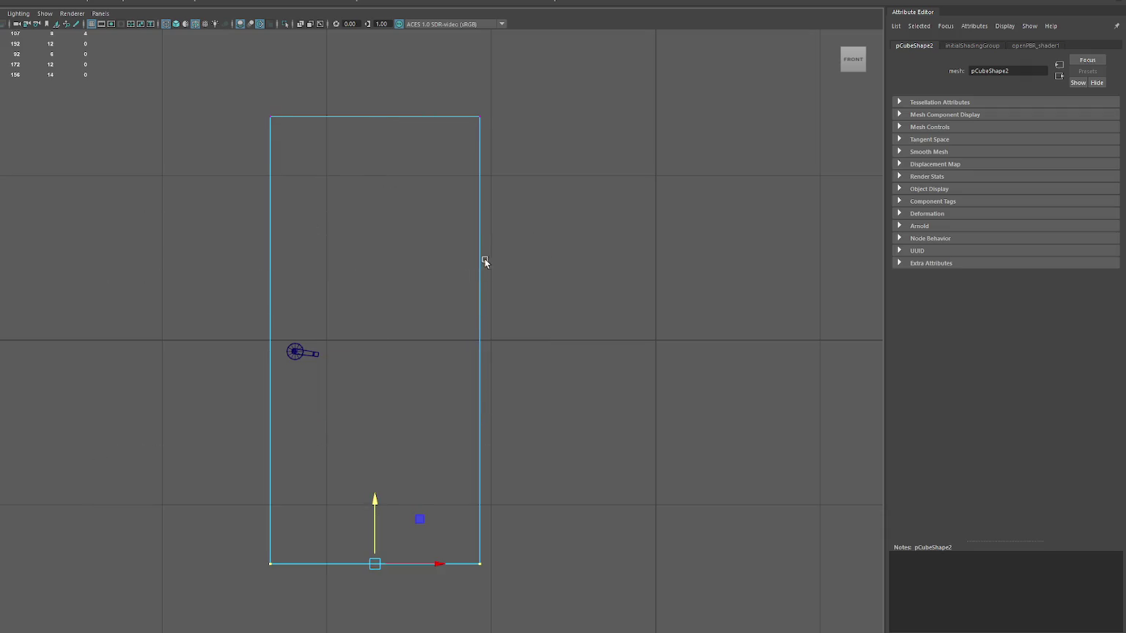
{"action": "right_click_drag", "start_coordinate": [476, 269], "coordinate": [546, 201]}
{"action": "left_click", "coordinate": [558, 192]}
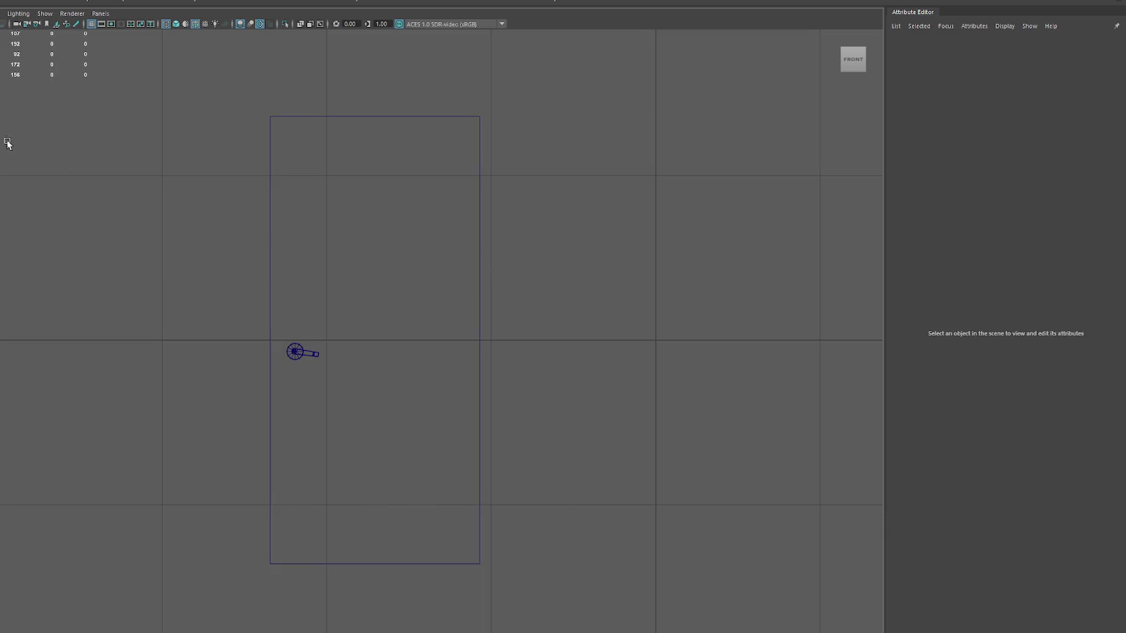
{"action": "key", "text": "ctrl+z"}
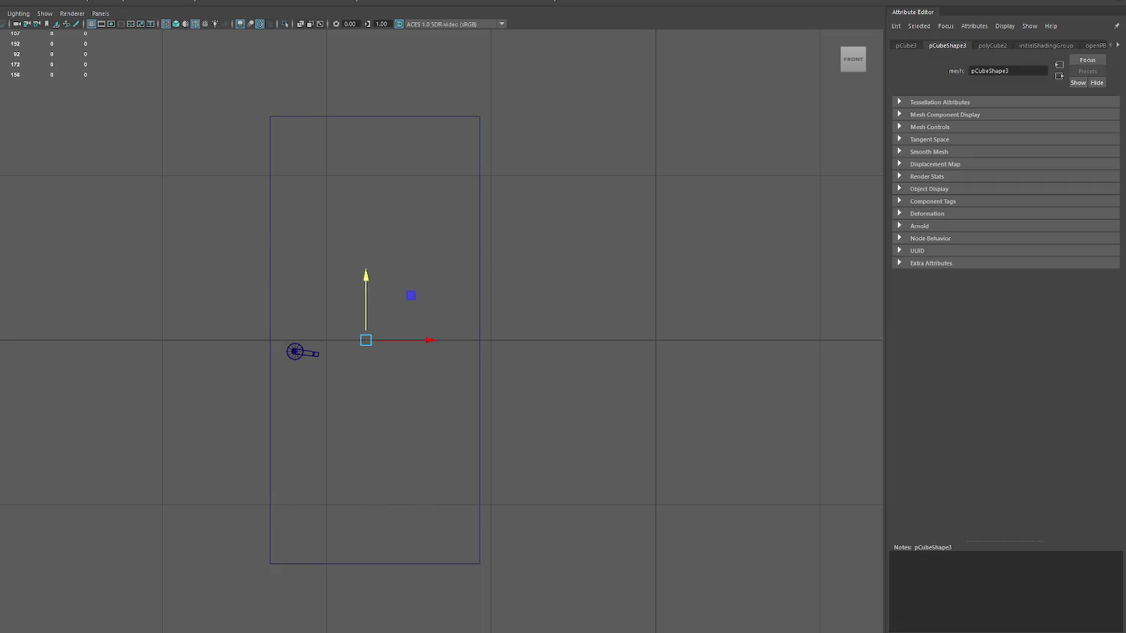
{"action": "left_click", "coordinate": [18, 141]}
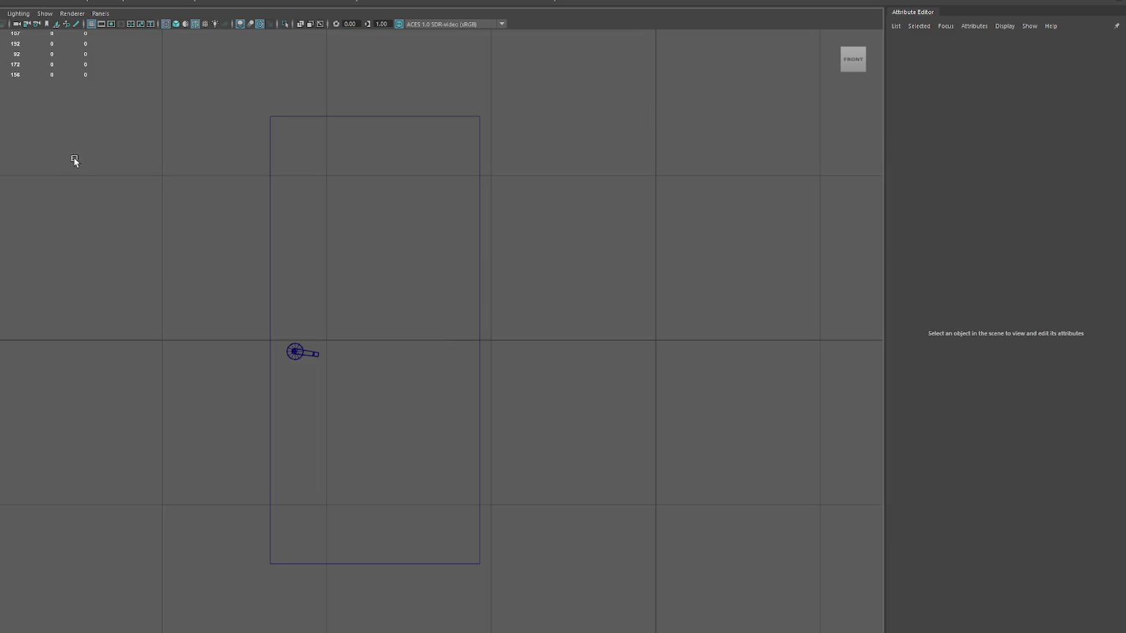
- Shade the box, return to four views, and push it back behind the door plane along Z
{"action": "key", "text": "5"}
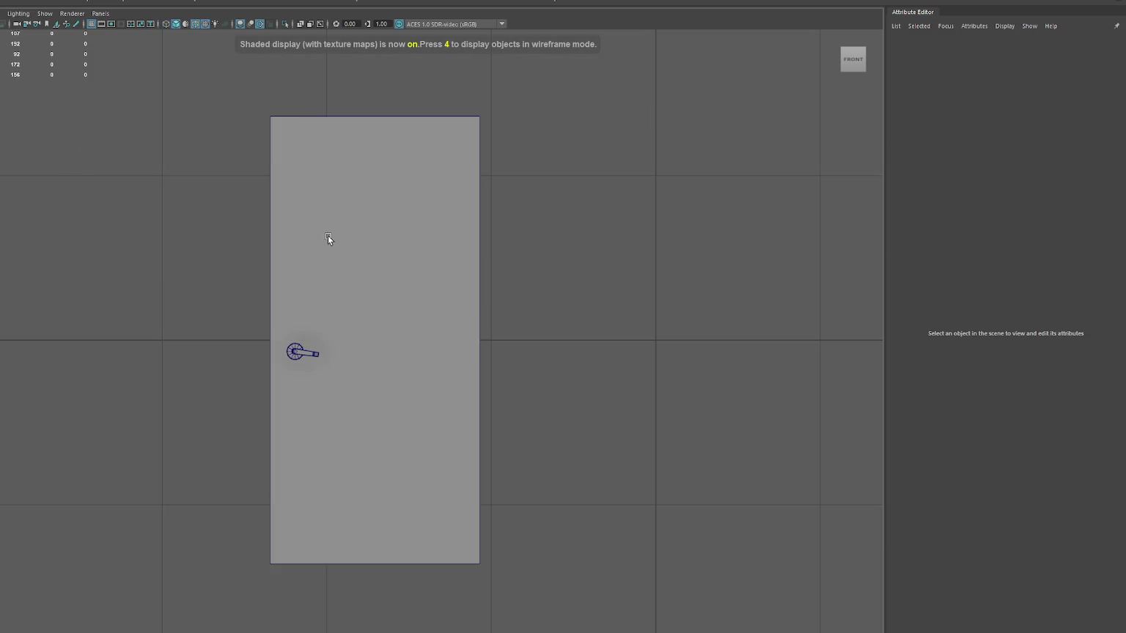
{"action": "key", "text": "7"}
{"action": "key", "text": "6"}
{"action": "key", "text": "space"}
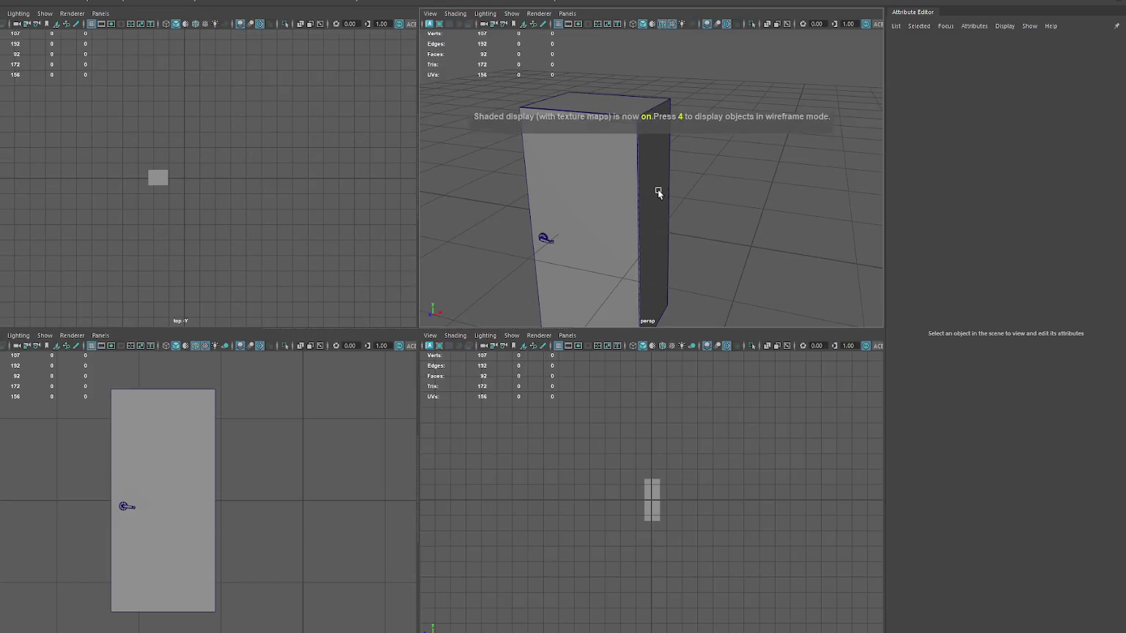
{"action": "key", "text": "5"}
{"action": "left_click", "coordinate": [612, 188]}
{"action": "left_click_drag", "start_coordinate": [573, 246], "coordinate": [579, 251]}
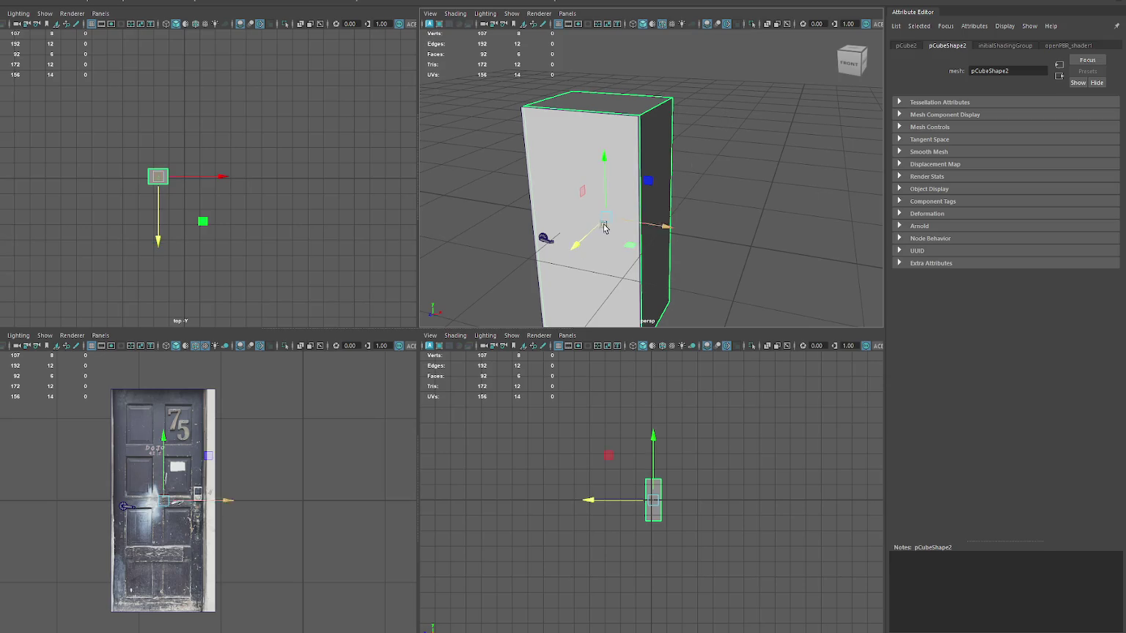
- Raise the Door2 material's Transparency and maximize the front view
{"action": "left_click", "coordinate": [168, 440]}
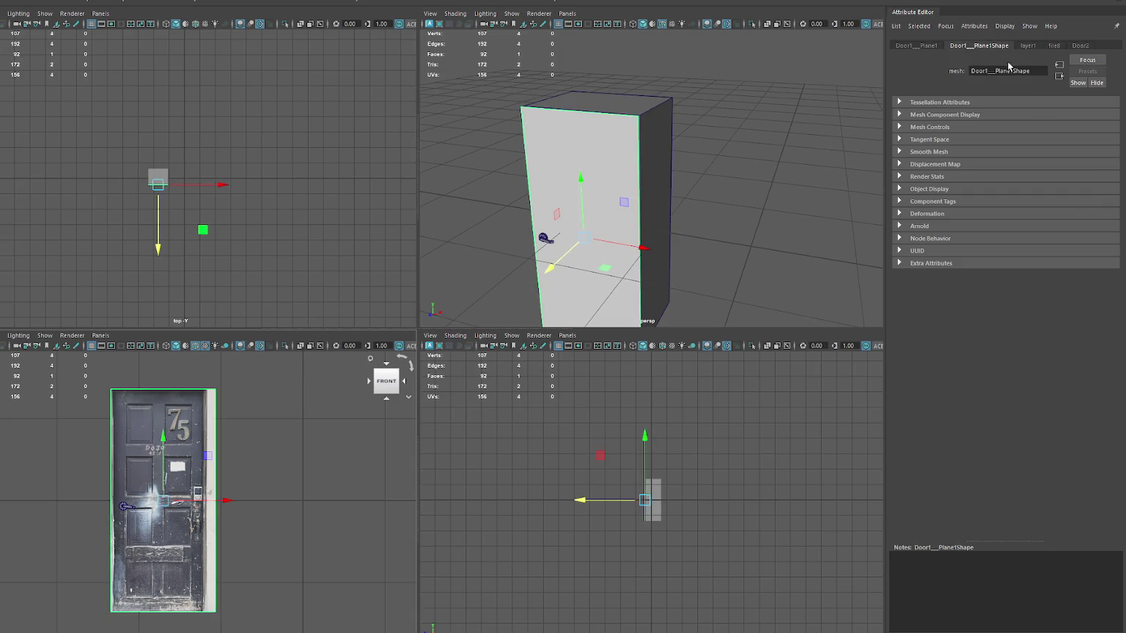
{"action": "left_click", "coordinate": [1080, 45]}
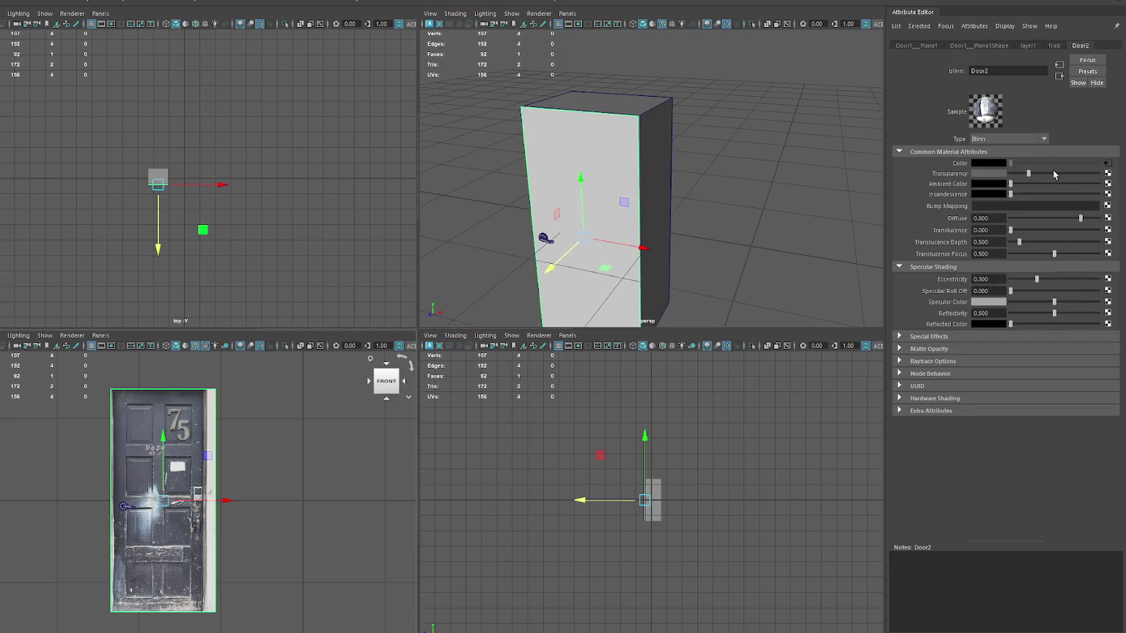
{"action": "left_click_drag", "start_coordinate": [1052, 174], "coordinate": [1074, 174]}
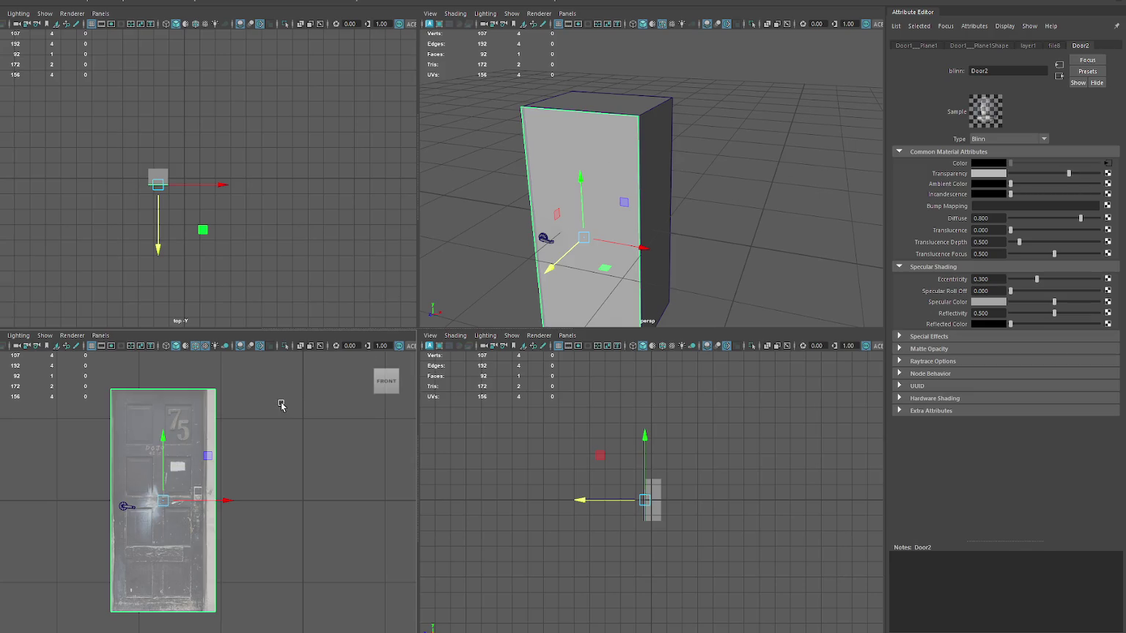
{"action": "key", "text": "space"}
- Shift the door plane's right-edge components along X to line up with the box
{"action": "right_click", "coordinate": [536, 188]}
{"action": "left_click_drag", "start_coordinate": [520, 98], "coordinate": [476, 540]}
{"action": "scroll", "coordinate": [551, 342], "scroll_direction": "up", "scroll_amount": 2}
{"action": "left_click_drag", "start_coordinate": [551, 342], "coordinate": [511, 299]}
{"action": "left_click", "coordinate": [525, 178]}
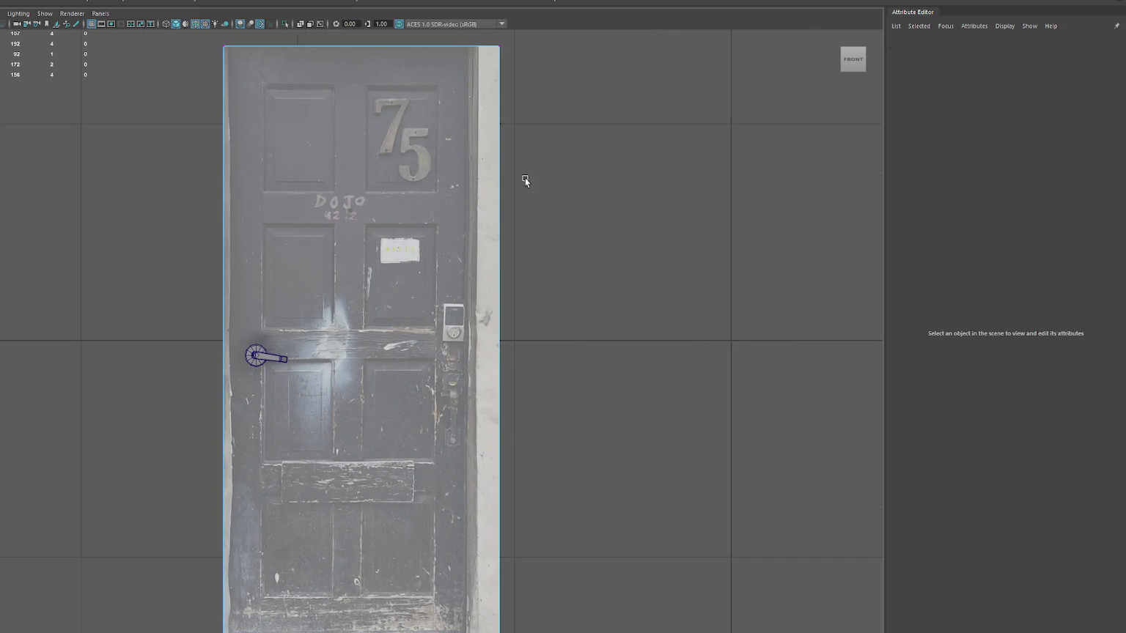
{"action": "left_click", "coordinate": [476, 184]}
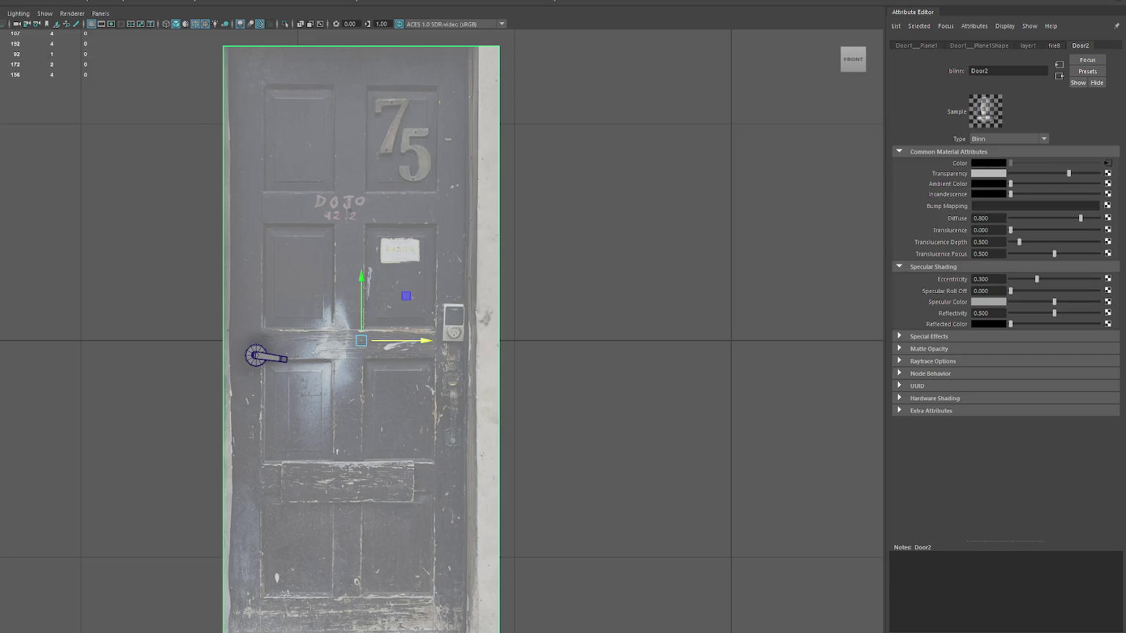
- Create then delete display layer layer2 in the channel box, and select the grey box
{"action": "key", "text": "ctrl+a"}
{"action": "left_click_drag", "start_coordinate": [732, 90], "coordinate": [674, 91]}
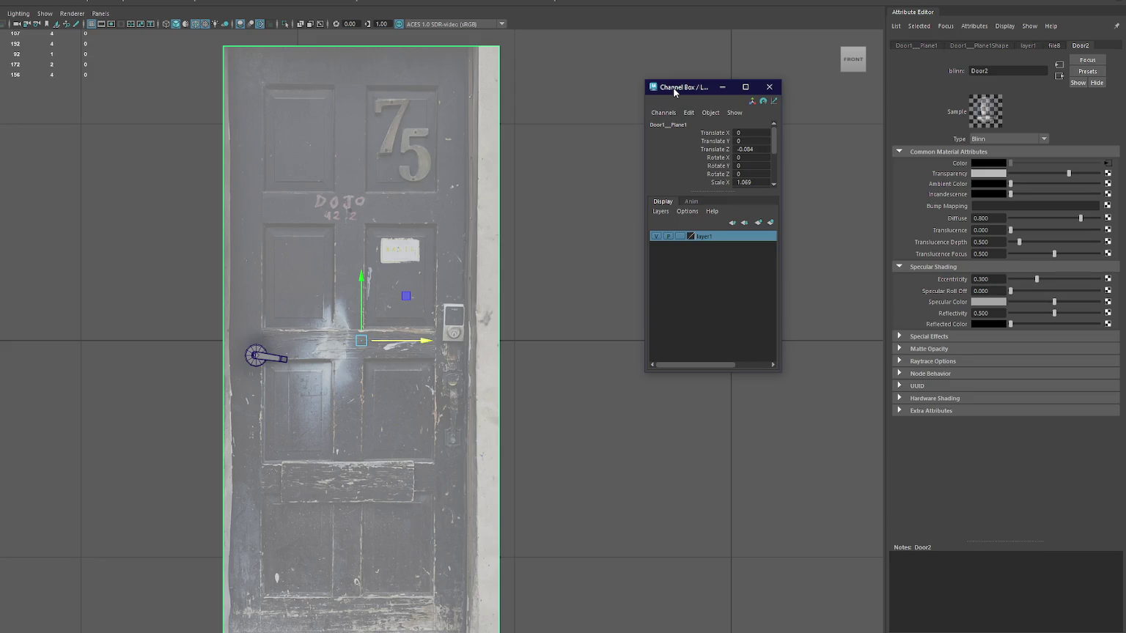
{"action": "left_click", "coordinate": [759, 224]}
{"action": "right_click", "coordinate": [751, 246]}
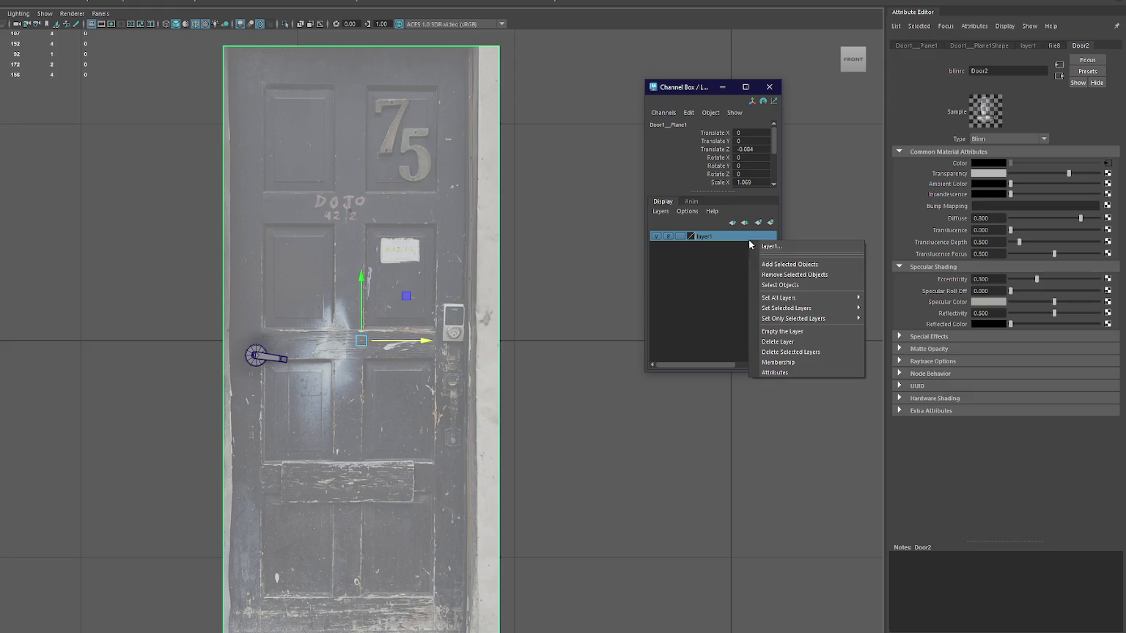
{"action": "left_click", "coordinate": [770, 262]}
{"action": "left_click", "coordinate": [768, 87]}
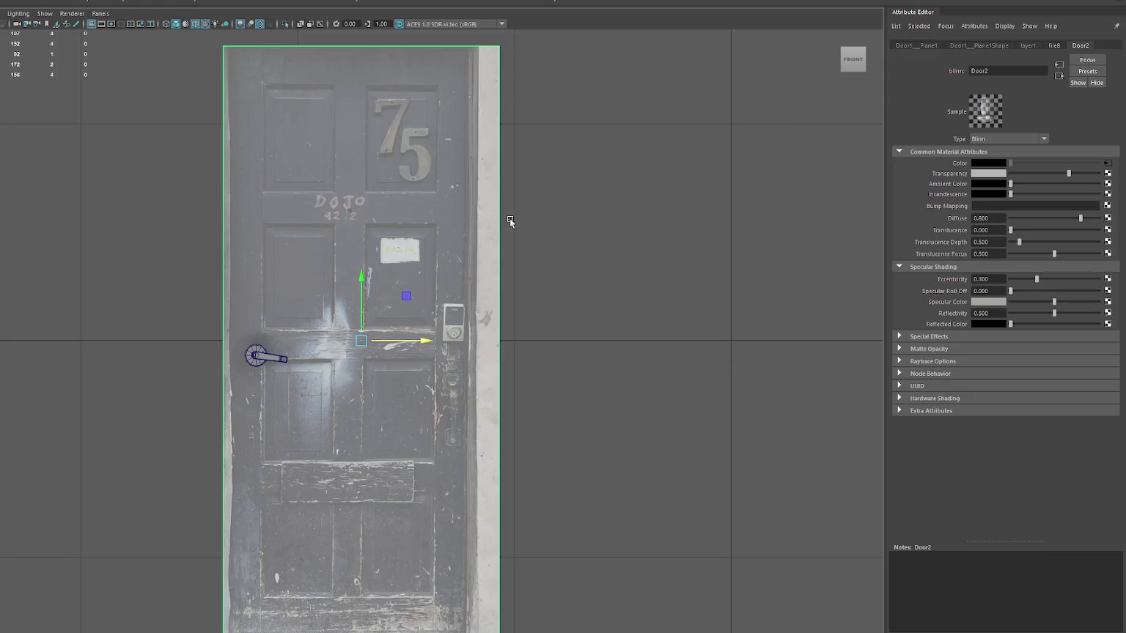
{"action": "left_click", "coordinate": [509, 218]}
{"action": "left_click", "coordinate": [473, 279]}
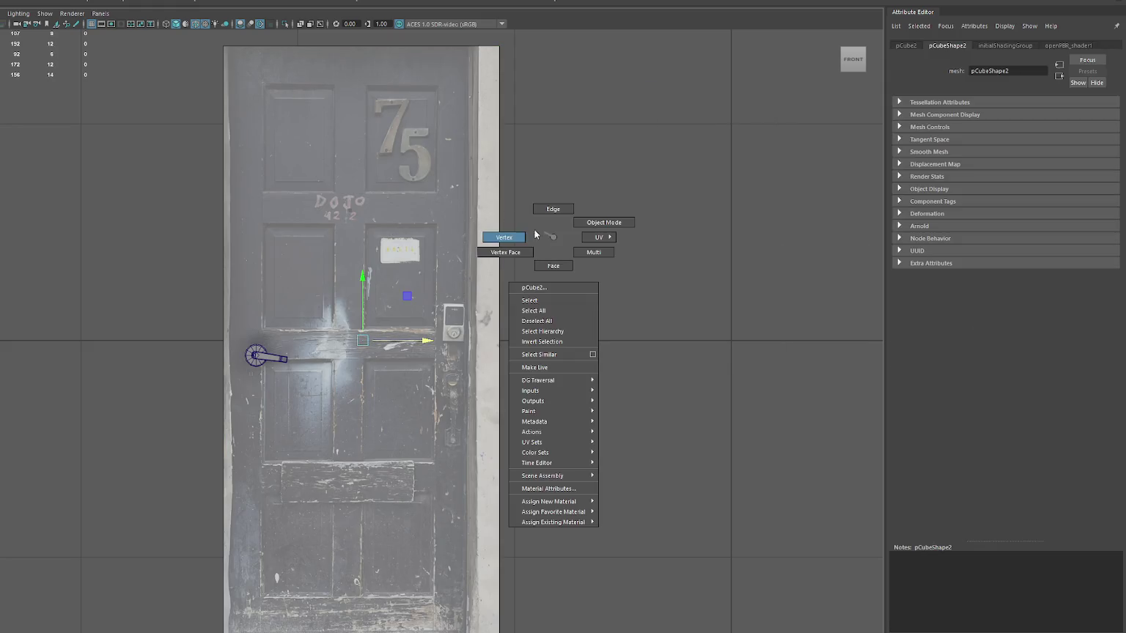
- Move the box's right-side vertices onto the door image's right edge
{"action": "right_click_drag", "start_coordinate": [473, 278], "coordinate": [502, 239]}
{"action": "key", "text": "f"}
{"action": "left_click_drag", "start_coordinate": [486, 337], "coordinate": [453, 344]}
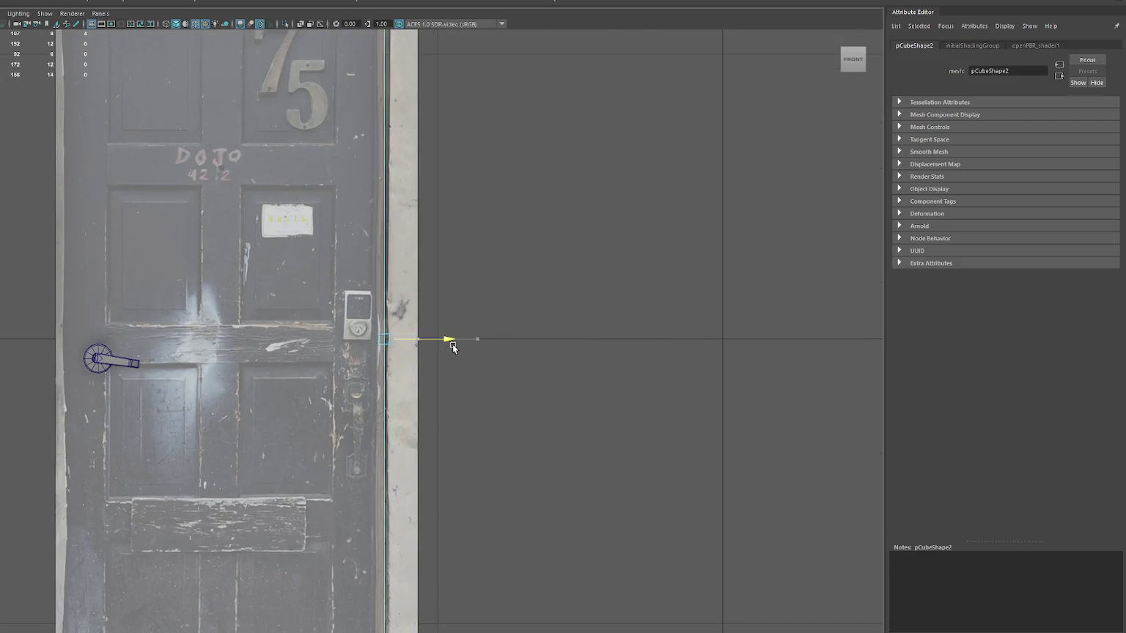
{"action": "middle_click_drag", "start_coordinate": [399, 352], "coordinate": [412, 369], "text": "alt"}
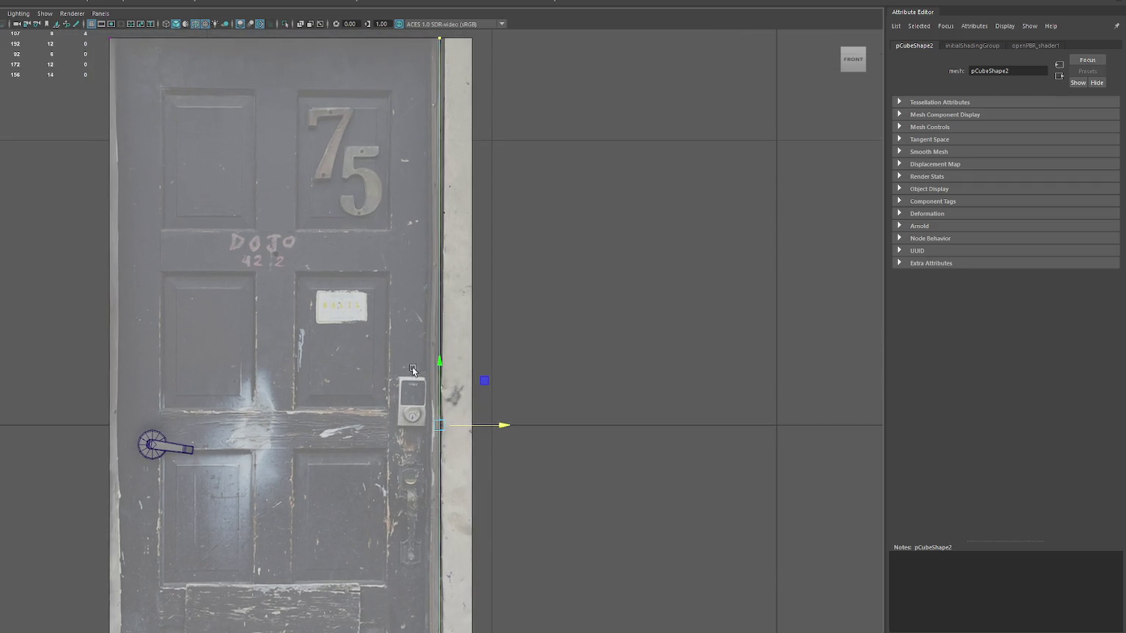
{"action": "left_click_drag", "start_coordinate": [502, 430], "coordinate": [502, 431]}
{"action": "middle_click_drag", "start_coordinate": [420, 405], "coordinate": [484, 223], "text": "alt"}
- Move the box's left-edge vertices onto the door image's left side
{"action": "scroll", "coordinate": [484, 224], "scroll_direction": "down", "scroll_amount": 5}
{"action": "left_click_drag", "start_coordinate": [391, 204], "coordinate": [339, 375]}
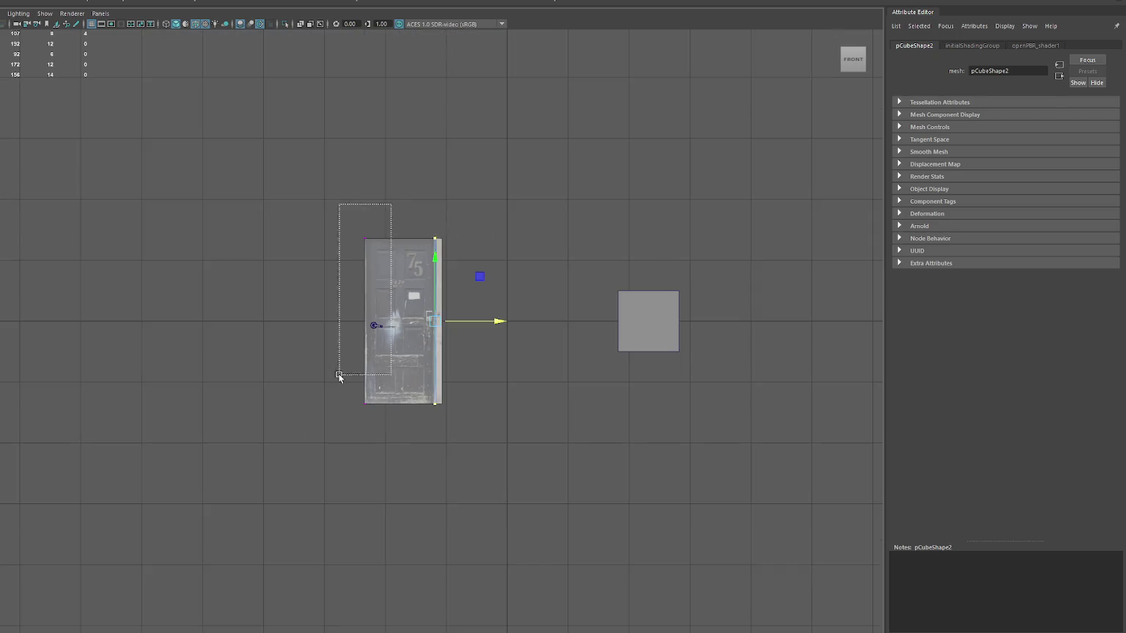
{"action": "scroll", "coordinate": [354, 323], "scroll_direction": "up", "scroll_amount": 2}
{"action": "scroll", "coordinate": [353, 324], "scroll_direction": "up", "scroll_amount": 2}
{"action": "scroll", "coordinate": [321, 307], "scroll_direction": "up", "scroll_amount": 2}
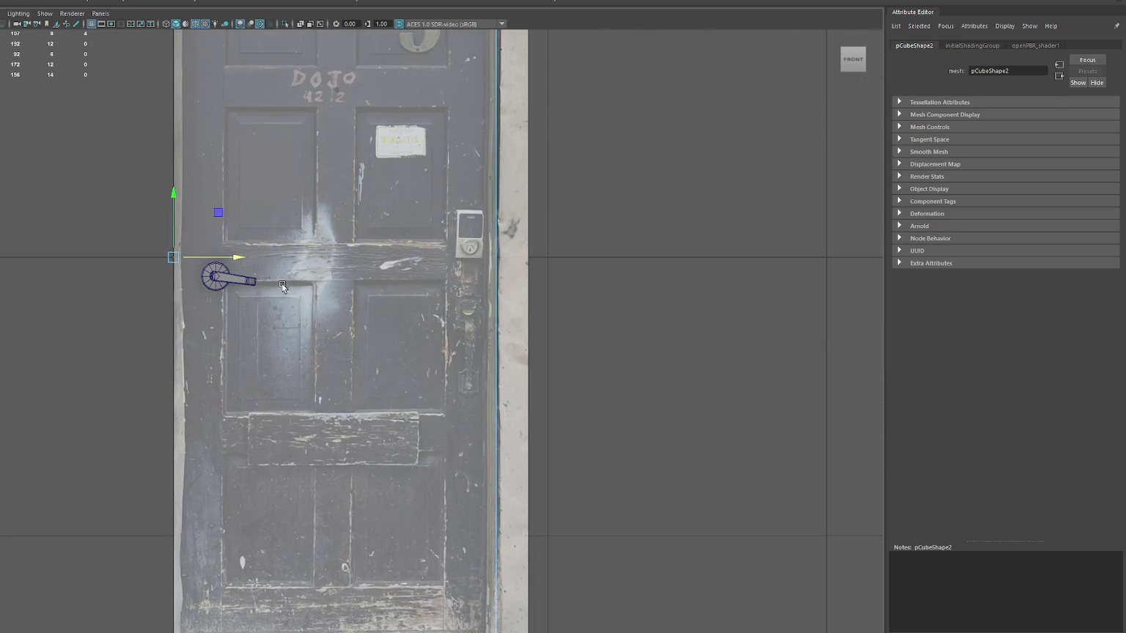
{"action": "left_click_drag", "start_coordinate": [237, 257], "coordinate": [247, 258]}
- Fine-tune the box's right edge so it lines up exactly with the door
{"action": "scroll", "coordinate": [248, 260], "scroll_direction": "down", "scroll_amount": 2}
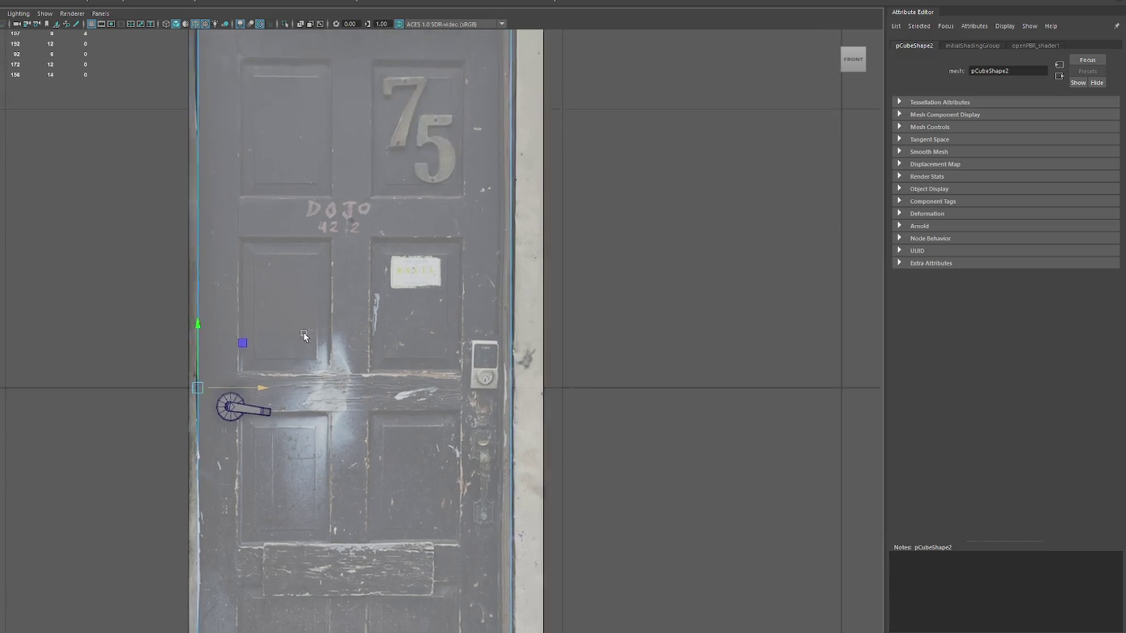
{"action": "scroll", "coordinate": [478, 375], "scroll_direction": "down", "scroll_amount": 5}
{"action": "key", "text": "f"}
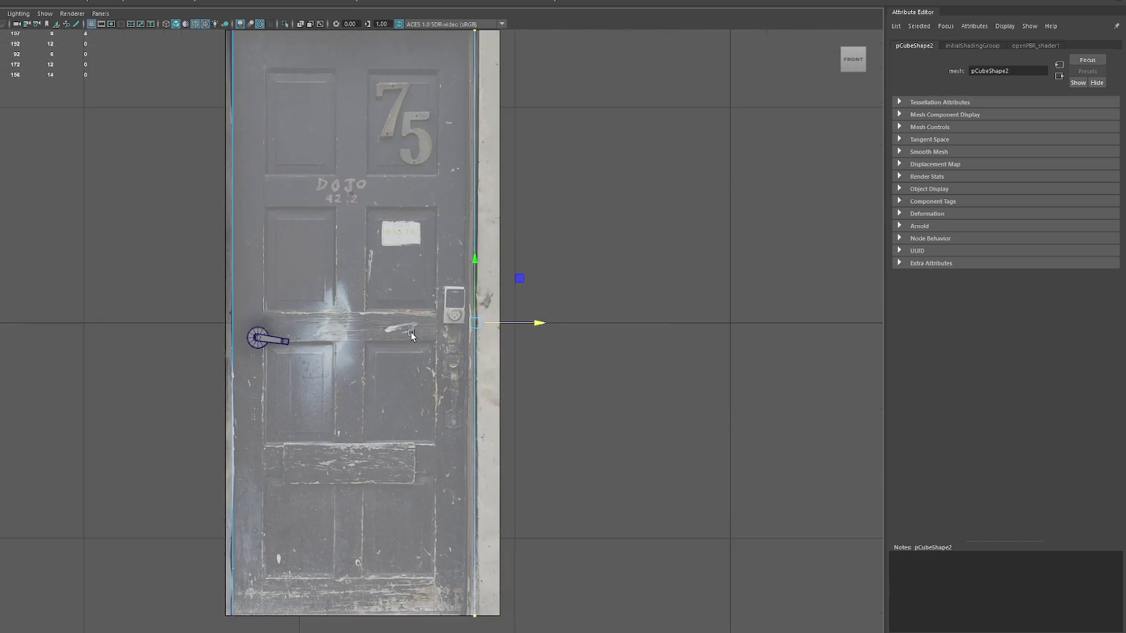
{"action": "left_click_drag", "start_coordinate": [535, 324], "coordinate": [538, 322]}
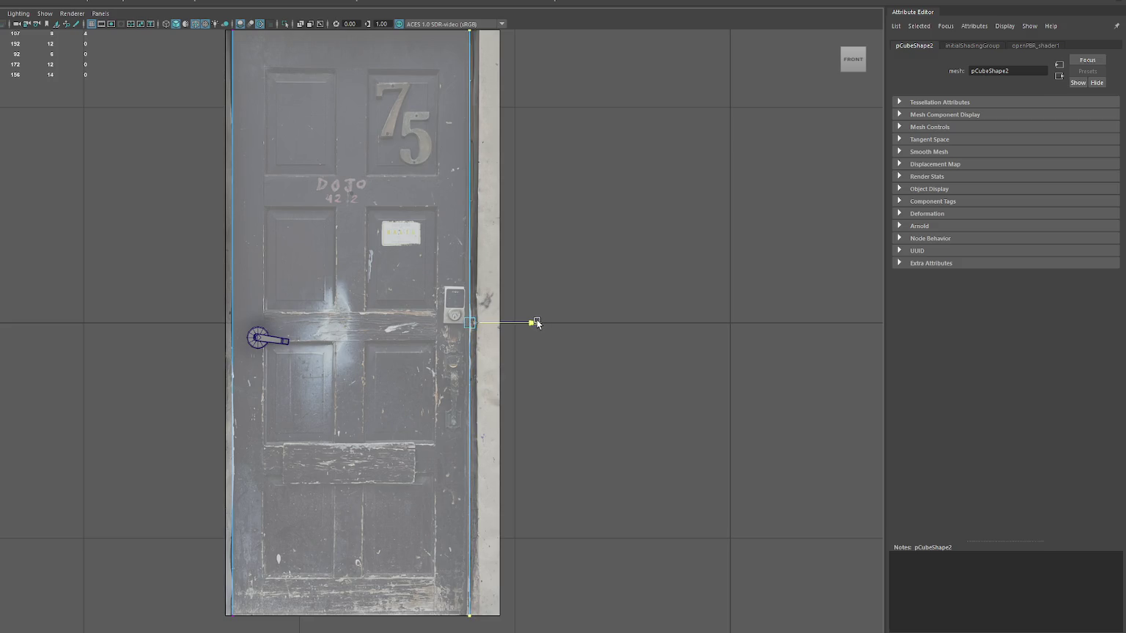
{"action": "middle_click_drag", "start_coordinate": [451, 256], "coordinate": [454, 314], "text": "alt"}
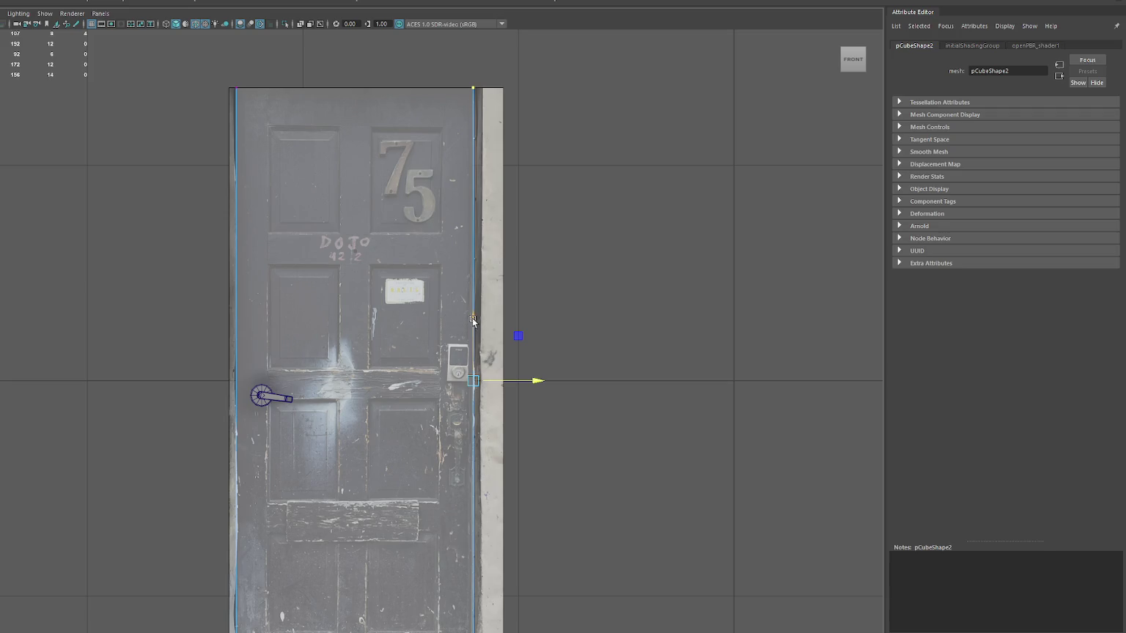
- Select the box's front face and invert the selection to pick all other faces
{"action": "left_click", "coordinate": [440, 179]}
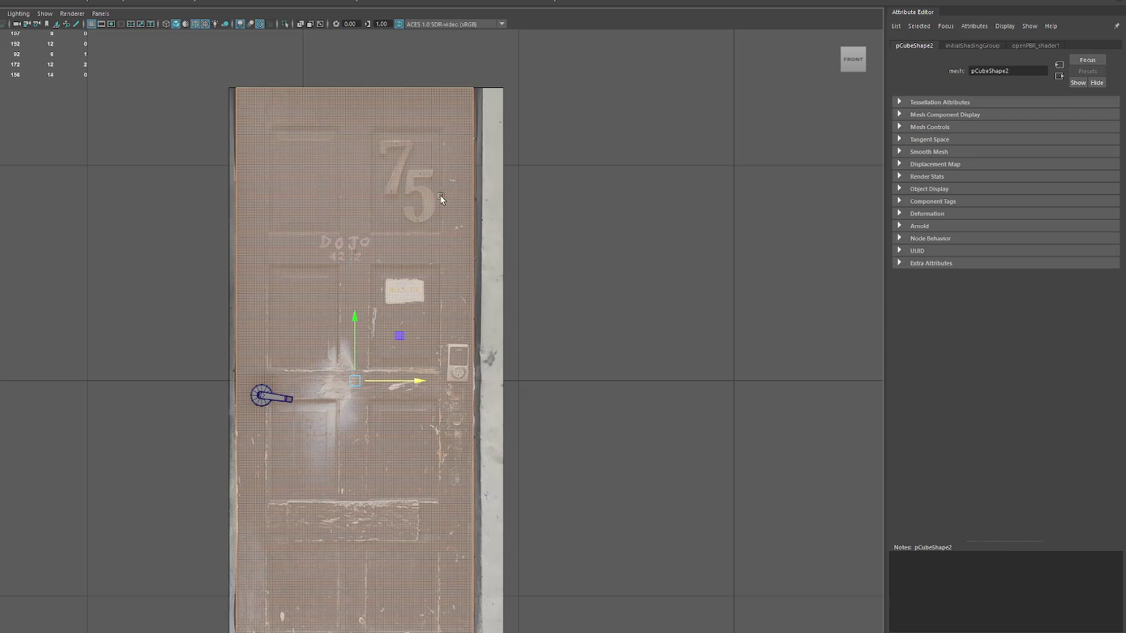
{"action": "key", "text": "space"}
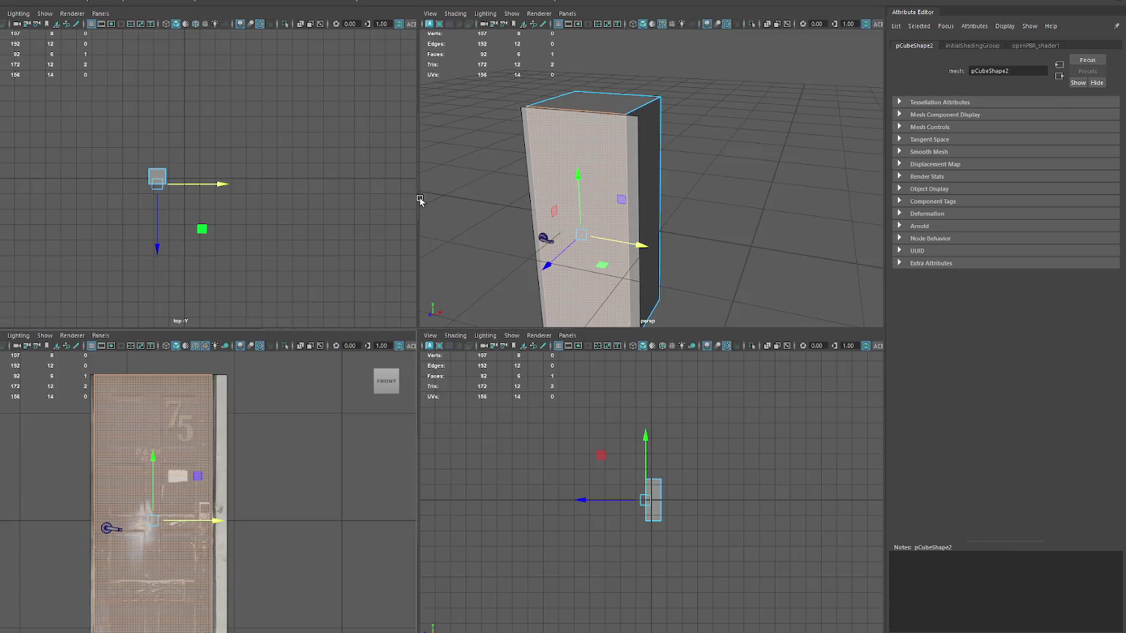
{"action": "key", "text": "ctrl+shift+i"}
{"action": "left_click_drag", "start_coordinate": [722, 126], "coordinate": [837, 384], "text": "alt"}
{"action": "key", "text": "Delete"}
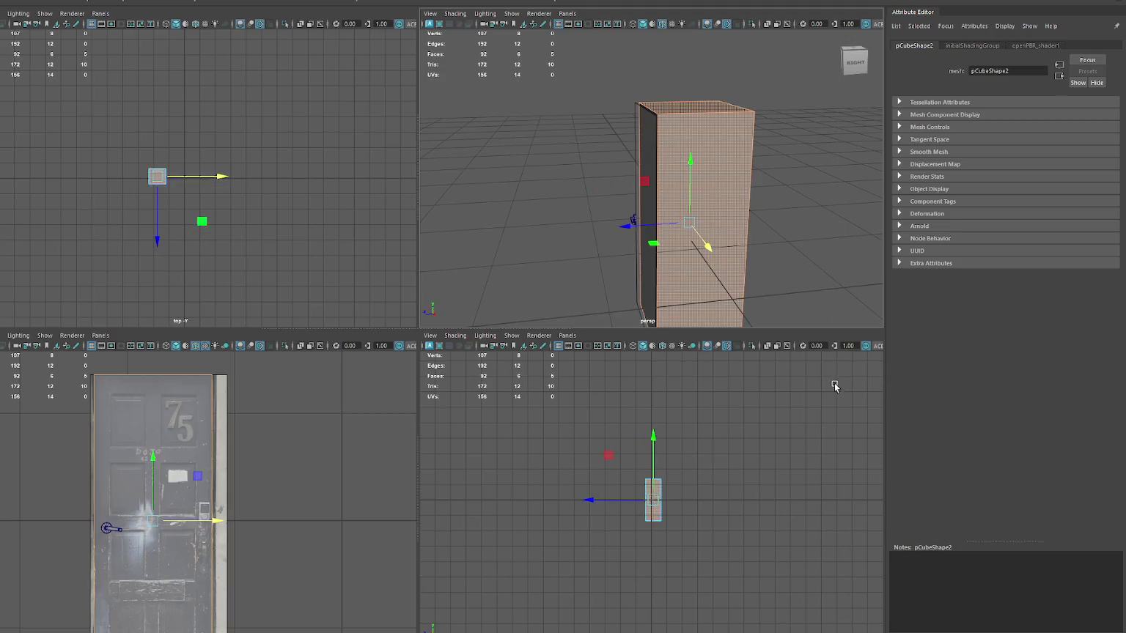
{"action": "key", "text": "space"}
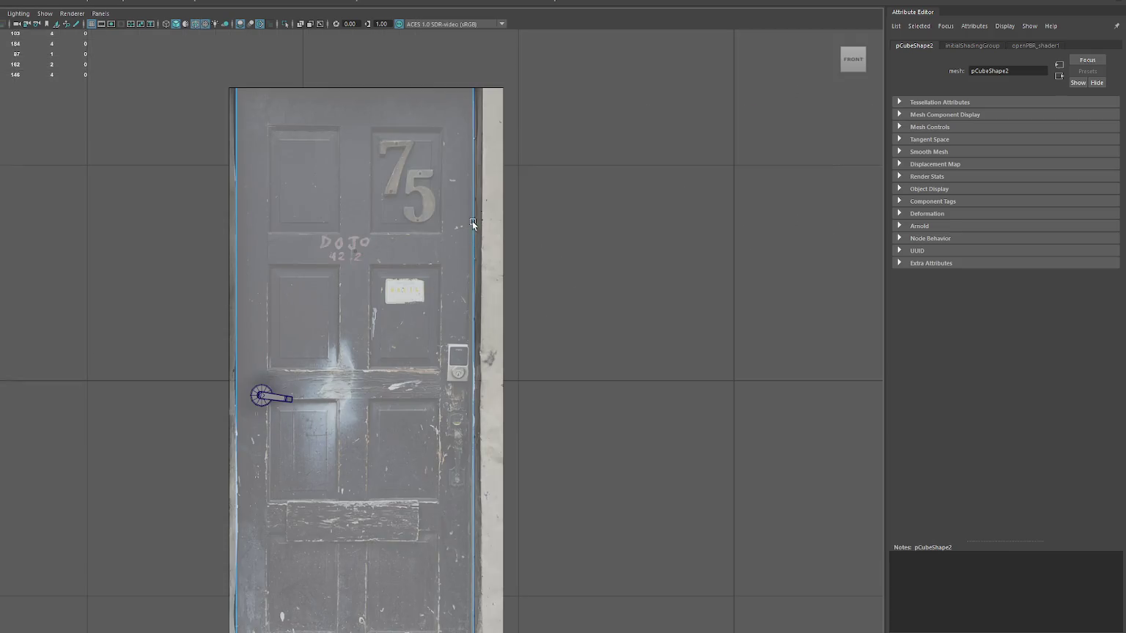
- Insert one vertical edge loop down the door's centre and three horizontal loops across it
{"action": "left_click", "coordinate": [472, 221]}
{"action": "left_click", "coordinate": [550, 72]}
{"action": "left_click", "coordinate": [628, 3]}
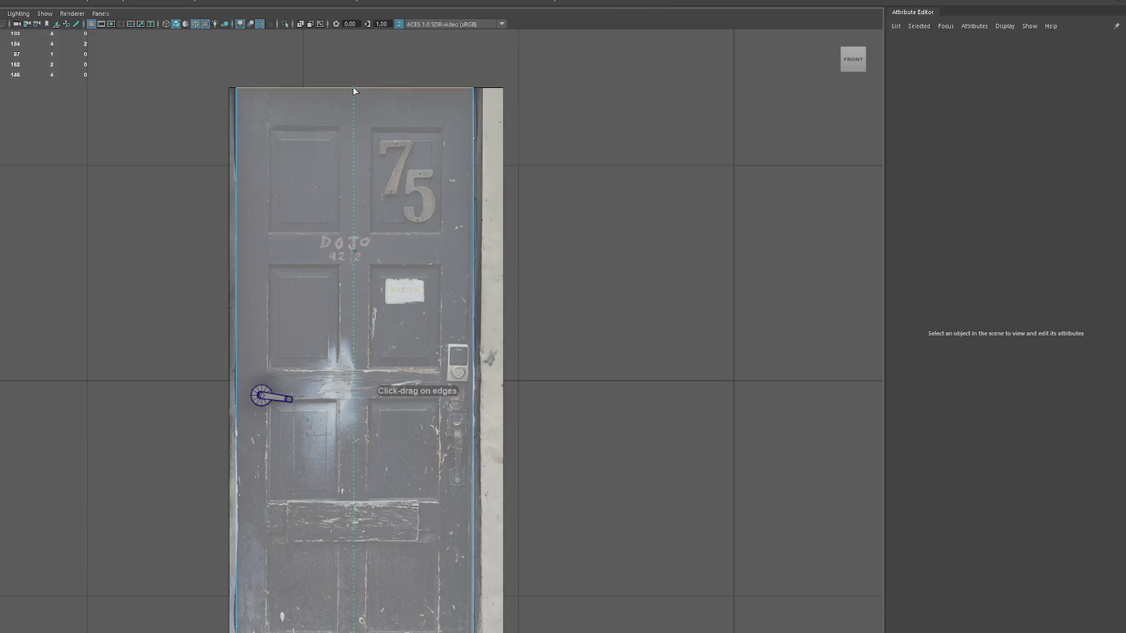
{"action": "left_click", "coordinate": [353, 91]}
{"action": "left_click", "coordinate": [356, 250]}
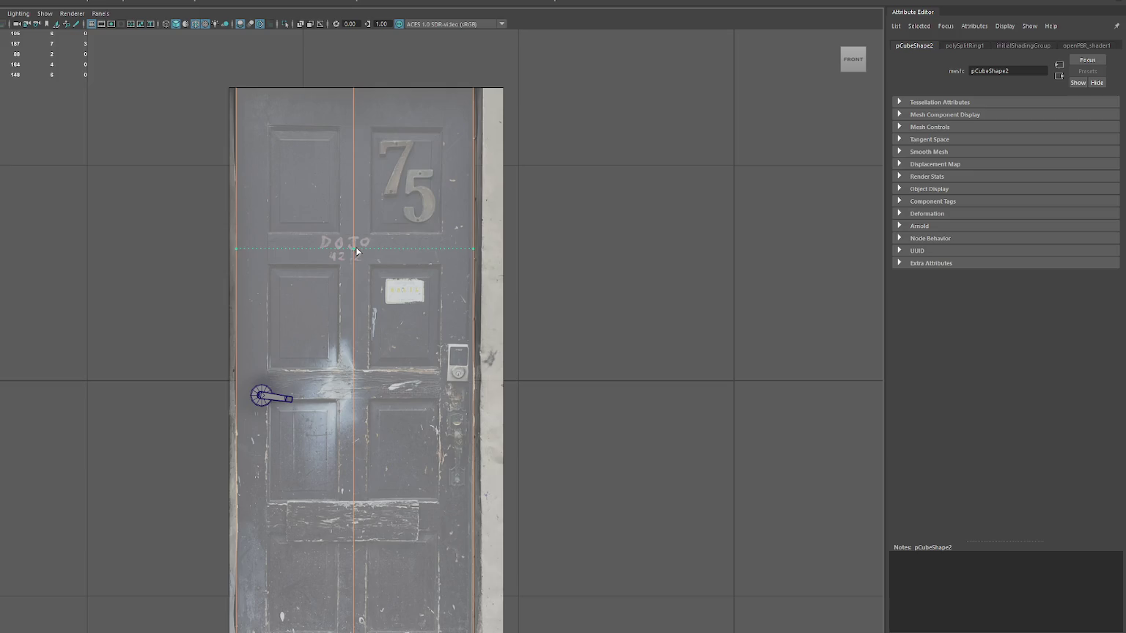
{"action": "left_click", "coordinate": [367, 516]}
{"action": "middle_click_drag", "start_coordinate": [532, 308], "coordinate": [543, 247], "text": "alt"}
{"action": "left_click", "coordinate": [547, 316]}
{"action": "left_click", "coordinate": [424, 517]}
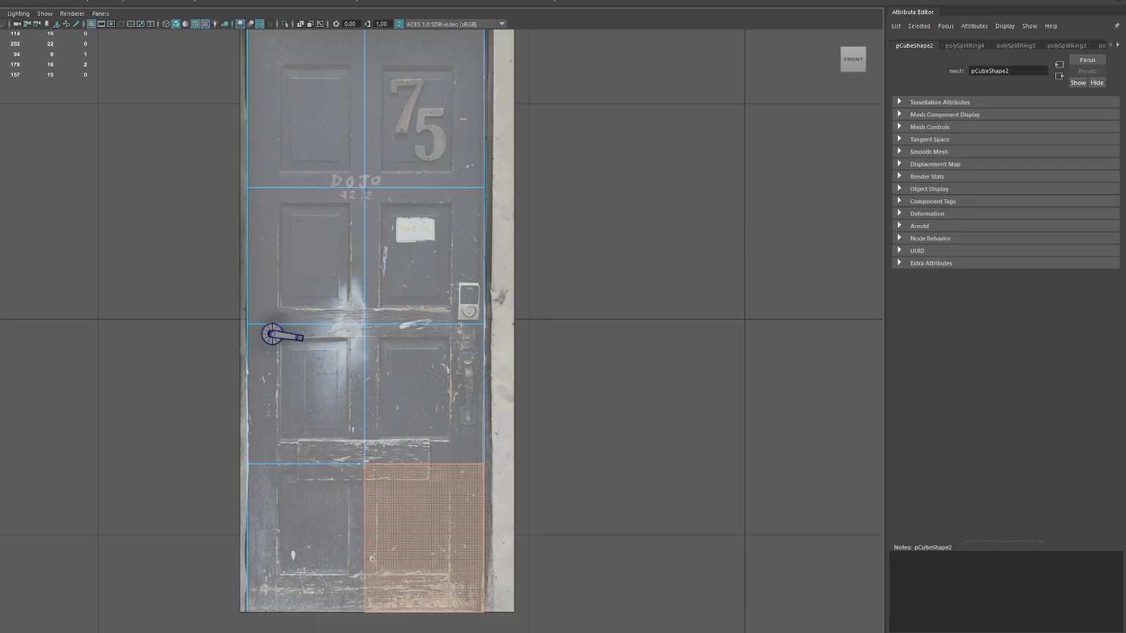
- Extrude and inset the bottom-right face, then raise the inner panel's bottom edge
{"action": "key", "text": "ctrl+e"}
{"action": "left_click_drag", "start_coordinate": [433, 537], "coordinate": [405, 539]}
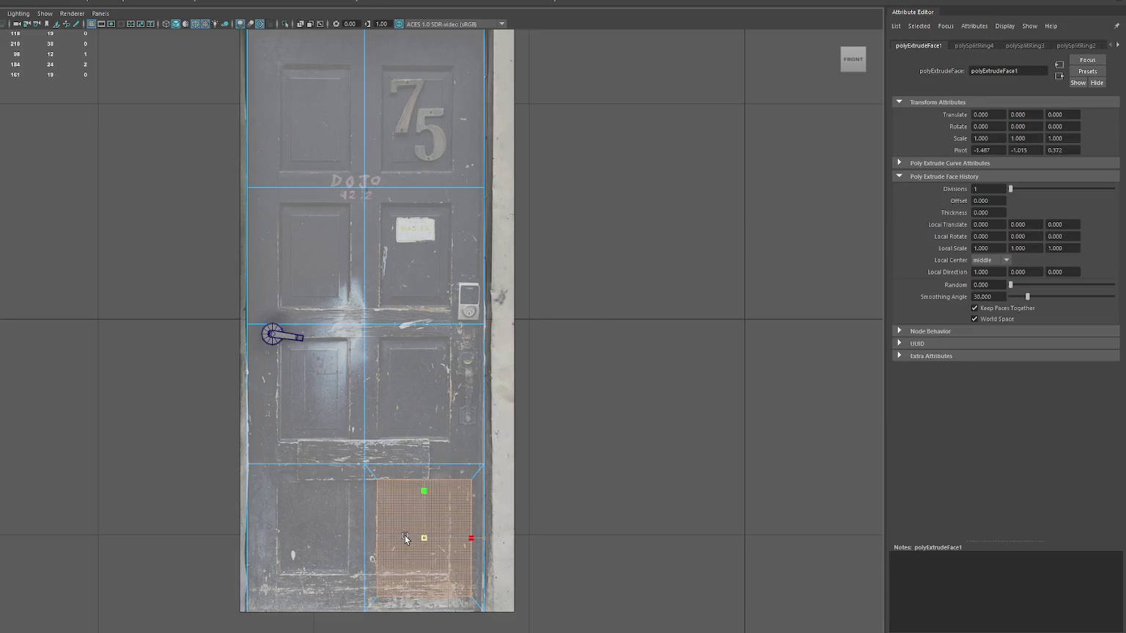
{"action": "key", "text": "w"}
{"action": "right_click_drag", "start_coordinate": [579, 366], "coordinate": [542, 359]}
{"action": "mouse_move", "coordinate": [460, 473]}
{"action": "left_mouse_down"}
{"action": "mouse_move", "coordinate": [476, 570]}
{"action": "mouse_move", "coordinate": [484, 543]}
{"action": "left_mouse_up"}
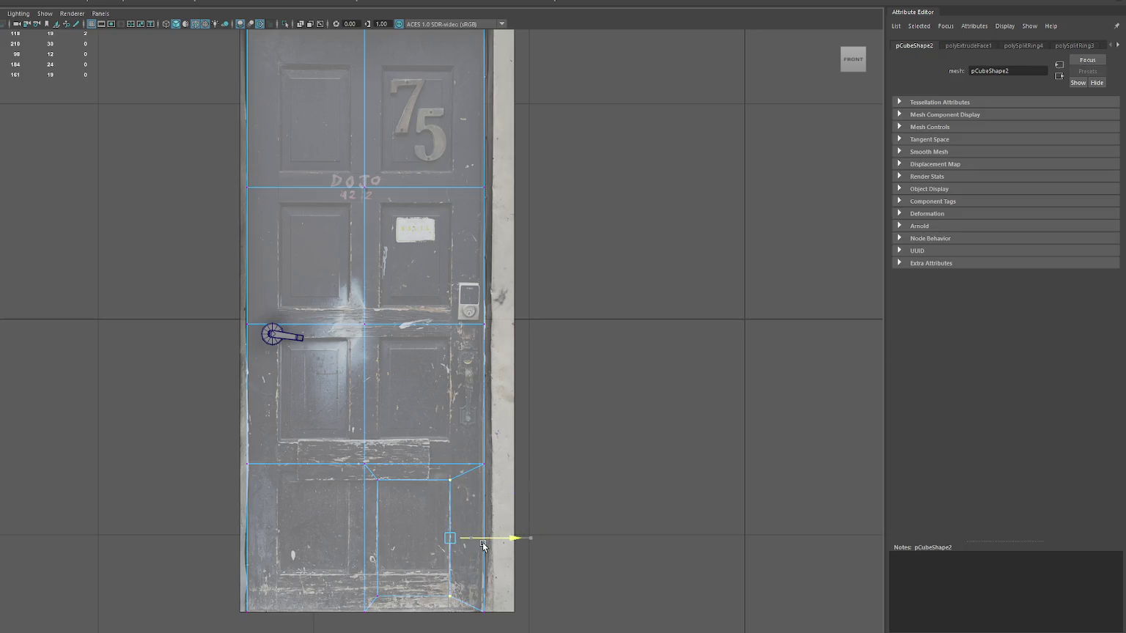
{"action": "mouse_move", "coordinate": [374, 612]}
{"action": "left_mouse_down"}
{"action": "mouse_move", "coordinate": [469, 586]}
{"action": "mouse_move", "coordinate": [423, 557]}
{"action": "left_mouse_up"}
{"action": "right_click_drag", "start_coordinate": [317, 359], "coordinate": [317, 387]}
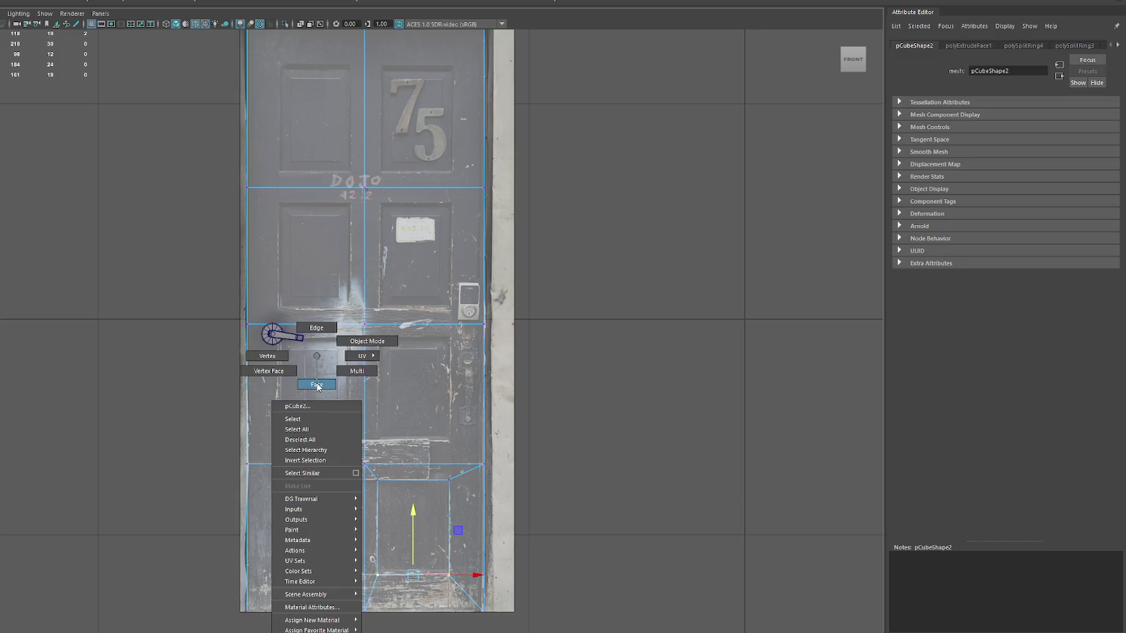
- Extrude and inset the bottom-left face, shifting its left inner edge to the right
{"action": "left_click", "coordinate": [319, 495]}
{"action": "key", "text": "ctrl+e"}
{"action": "left_click_drag", "start_coordinate": [305, 538], "coordinate": [283, 540]}
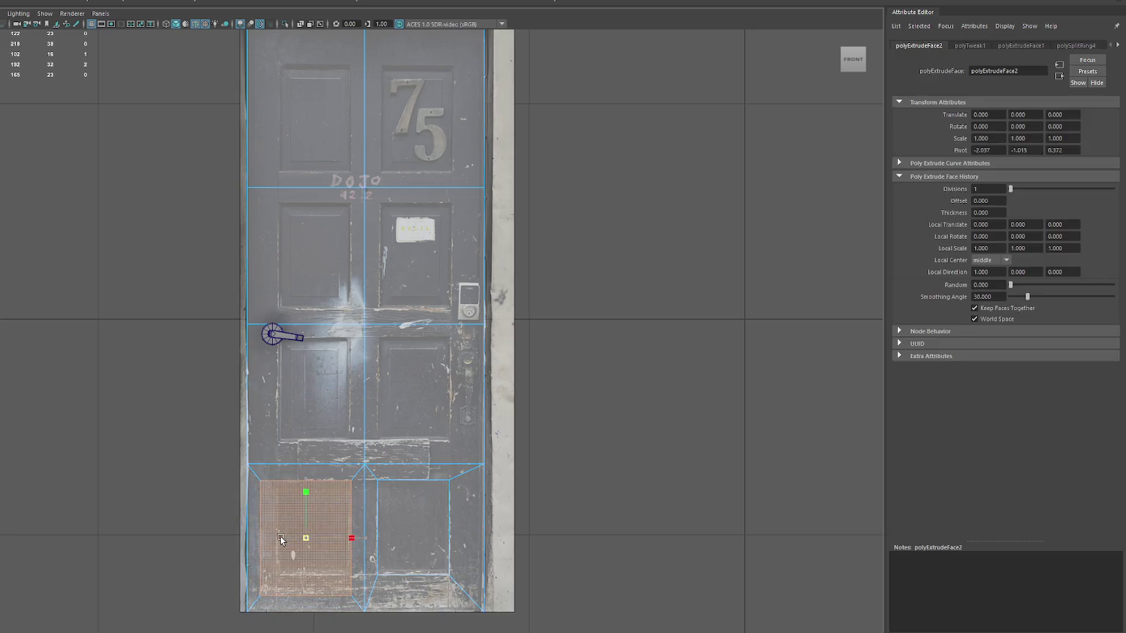
{"action": "left_click", "coordinate": [351, 541]}
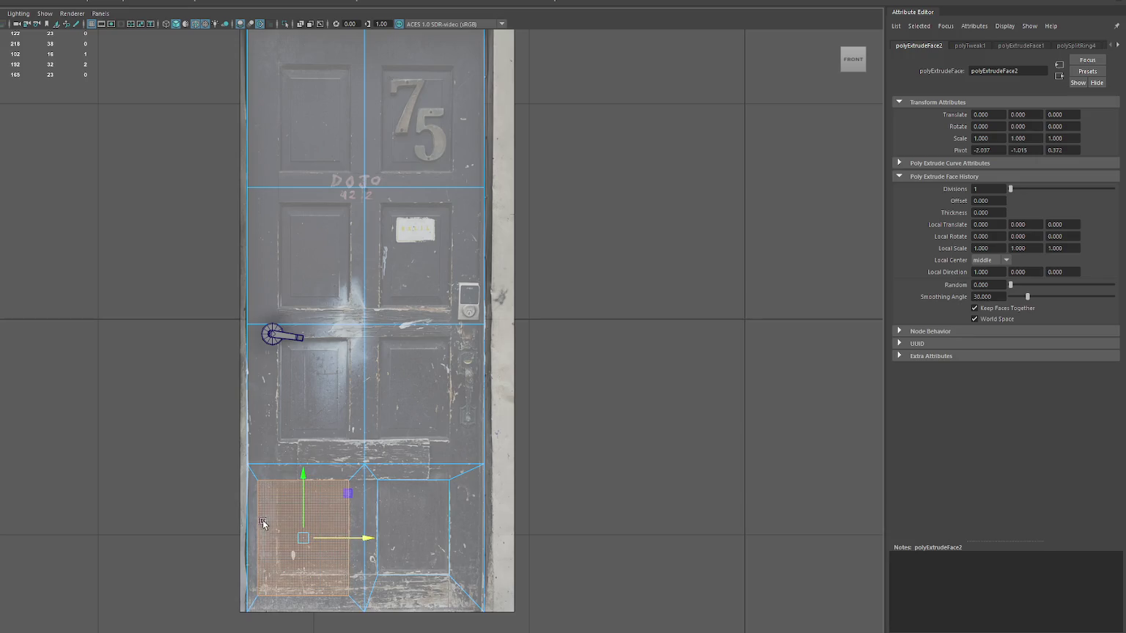
{"action": "right_click_drag", "start_coordinate": [176, 338], "coordinate": [140, 354]}
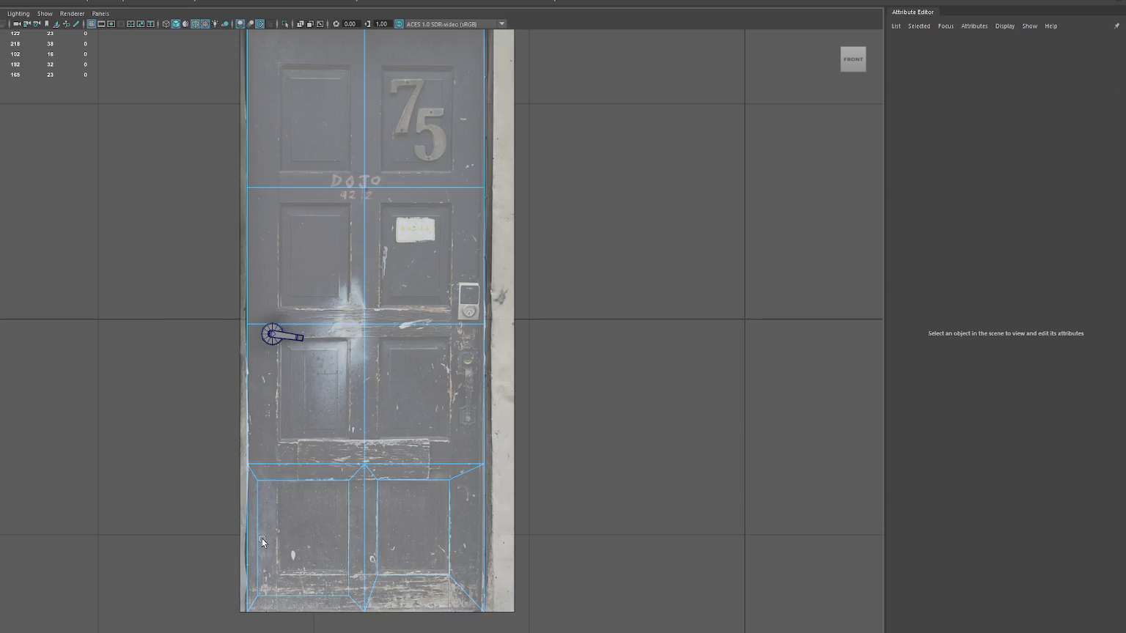
{"action": "left_click", "coordinate": [265, 539]}
{"action": "left_click_drag", "start_coordinate": [265, 539], "coordinate": [289, 538]}
{"action": "left_click", "coordinate": [313, 595]}
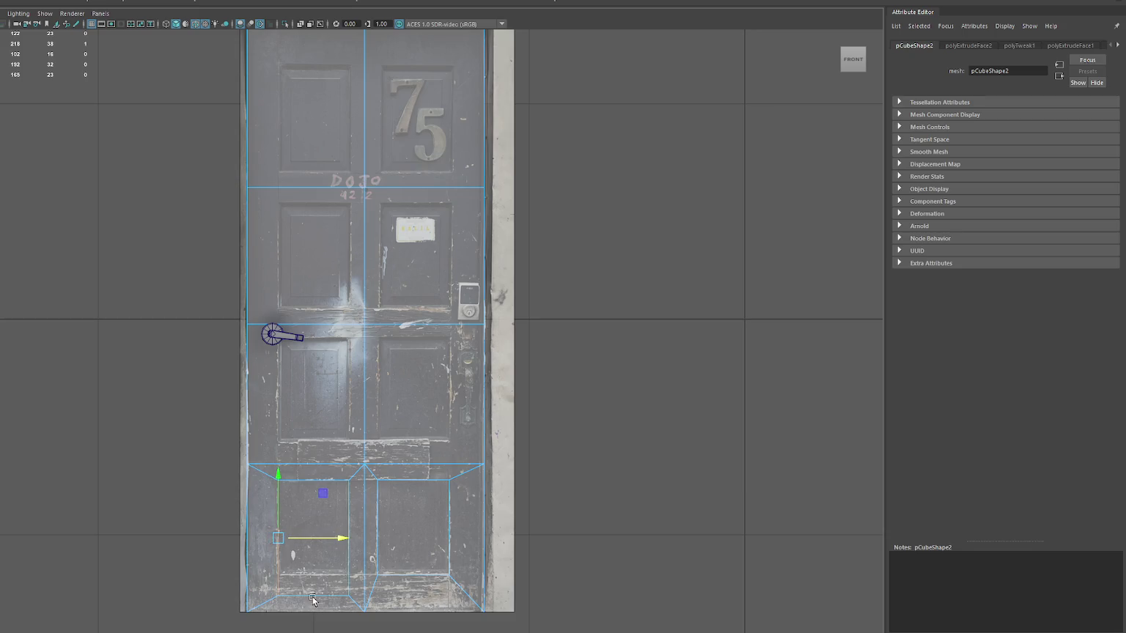
- Raise the lower-left panel's bottom edge, then extrude and inset the right face below the handle
{"action": "left_click_drag", "start_coordinate": [313, 575], "coordinate": [315, 554]}
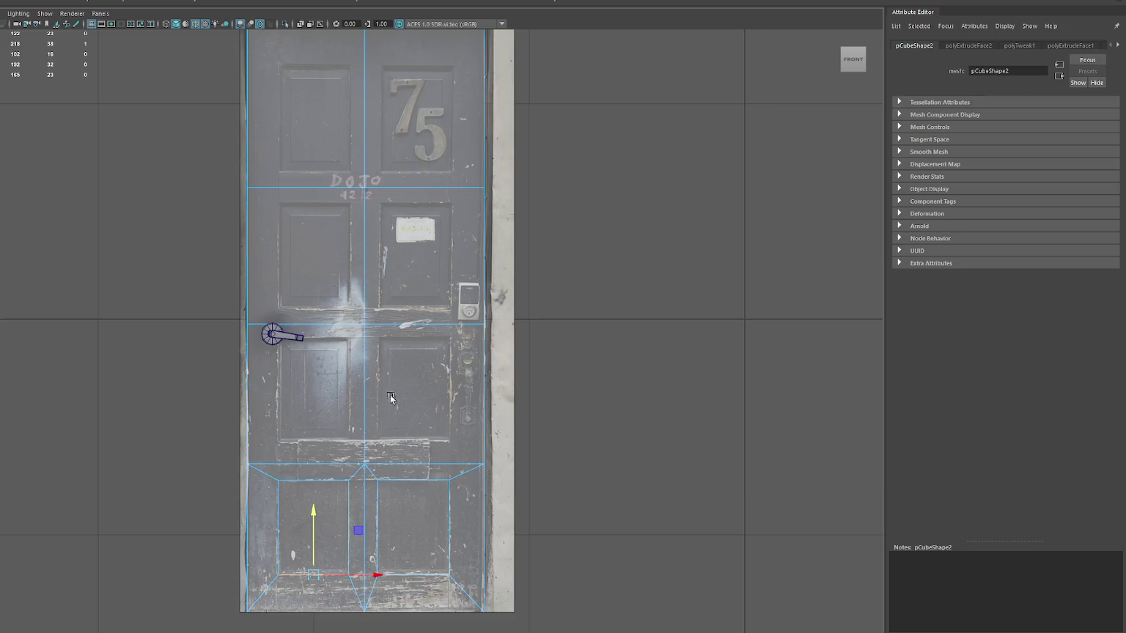
{"action": "left_click", "coordinate": [396, 392]}
{"action": "left_click", "coordinate": [431, 359]}
{"action": "right_click_drag", "start_coordinate": [430, 360], "coordinate": [396, 394], "text": "shift"}
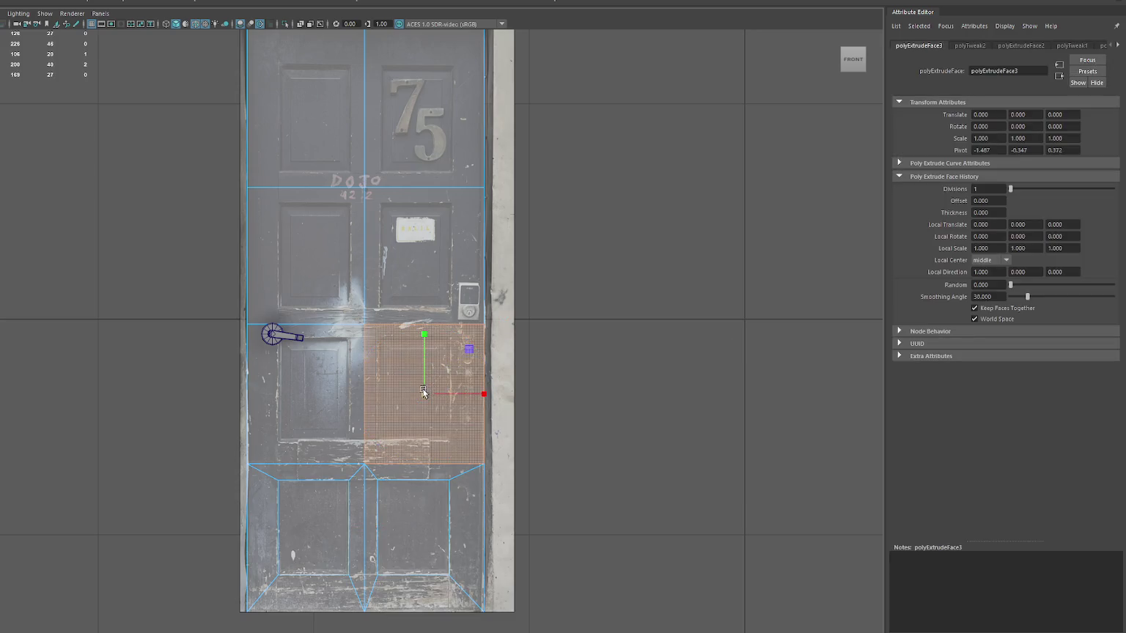
{"action": "left_click_drag", "start_coordinate": [395, 396], "coordinate": [431, 369]}
{"action": "left_click", "coordinate": [429, 371]}
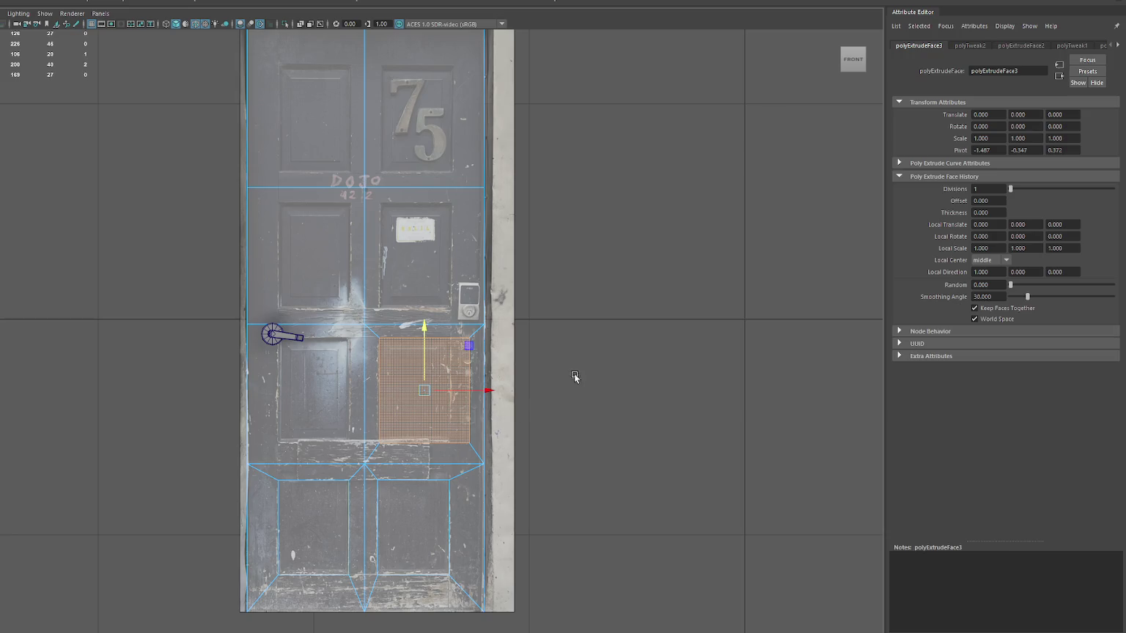
{"action": "key", "text": "ctrl+F10"}
{"action": "left_click", "coordinate": [438, 439]}
{"action": "left_click", "coordinate": [425, 419]}
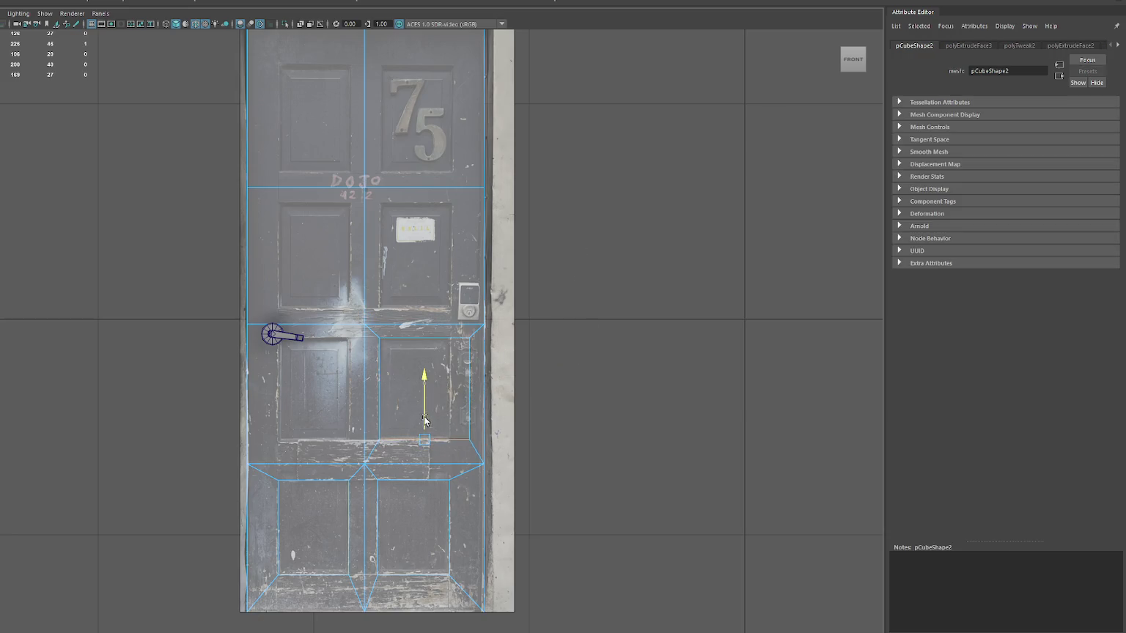
{"action": "left_click", "coordinate": [449, 388]}
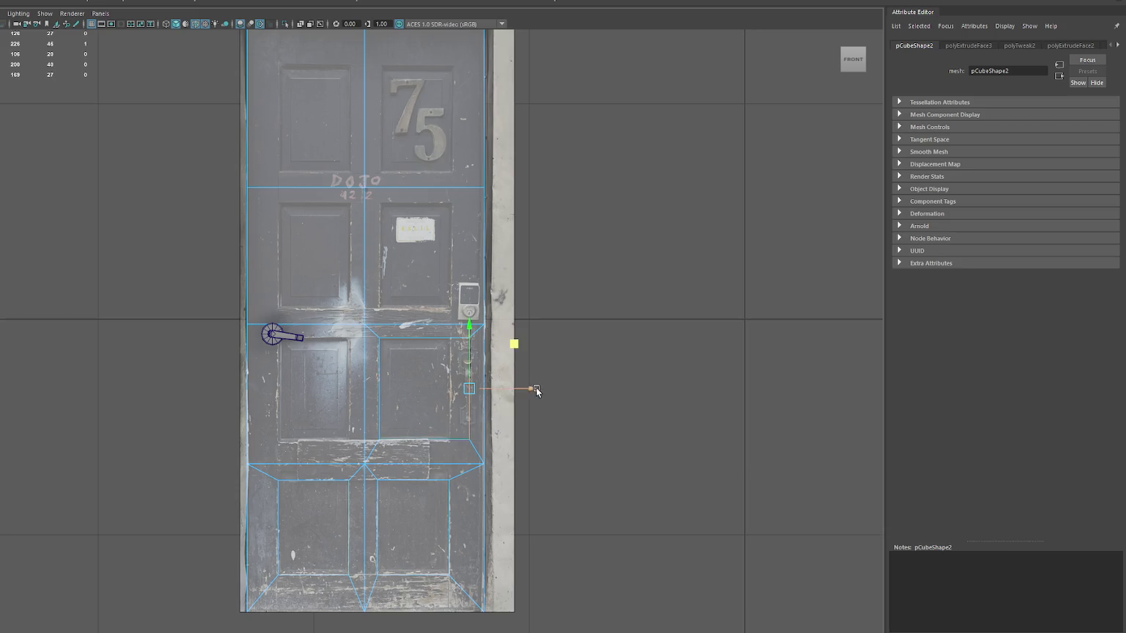
- Extrude and inset the left face below the handle, adjusting its vertices and edges
{"action": "right_click_drag", "start_coordinate": [335, 354], "coordinate": [337, 381]}
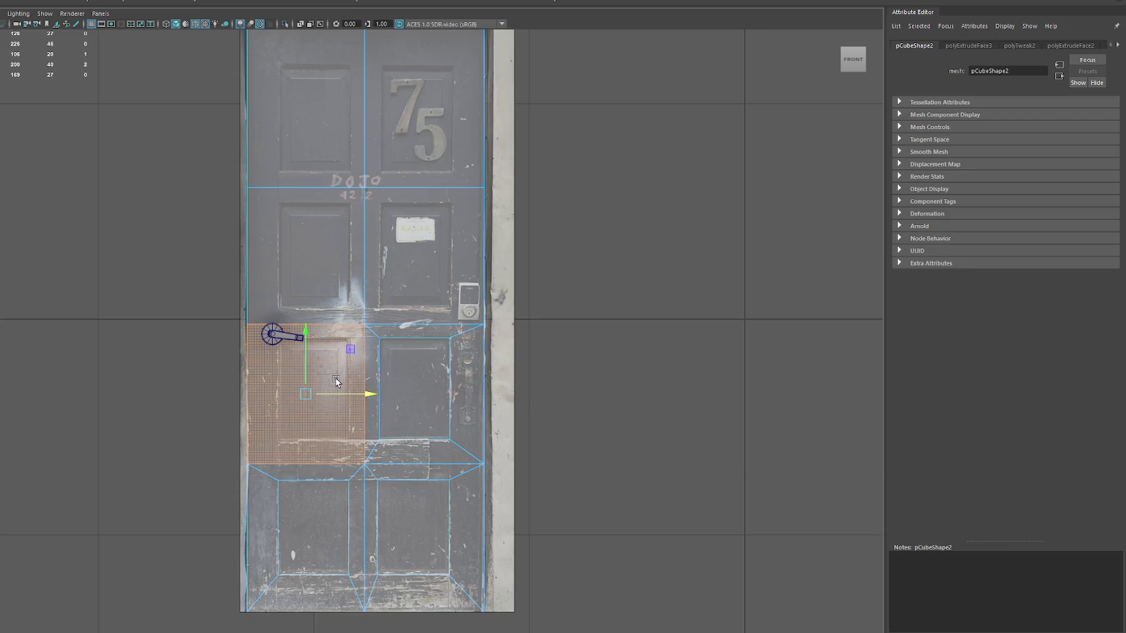
{"action": "key", "text": "ctrl+e"}
{"action": "left_click_drag", "start_coordinate": [316, 395], "coordinate": [297, 394]}
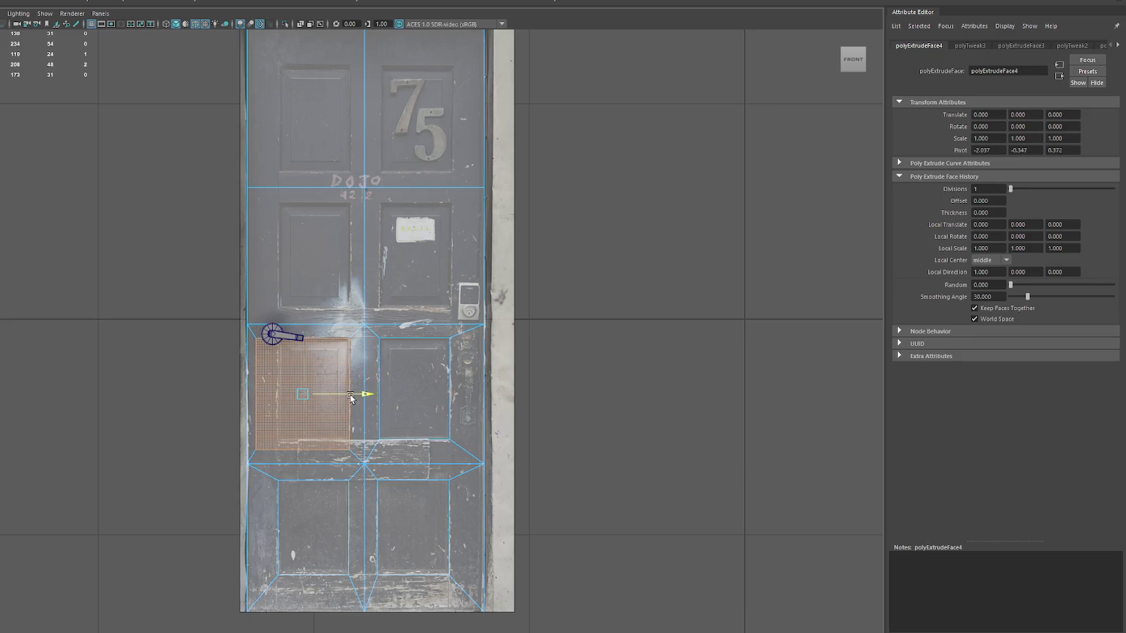
{"action": "right_click_drag", "start_coordinate": [183, 348], "coordinate": [163, 342]}
{"action": "left_click_drag", "start_coordinate": [236, 308], "coordinate": [248, 375]}
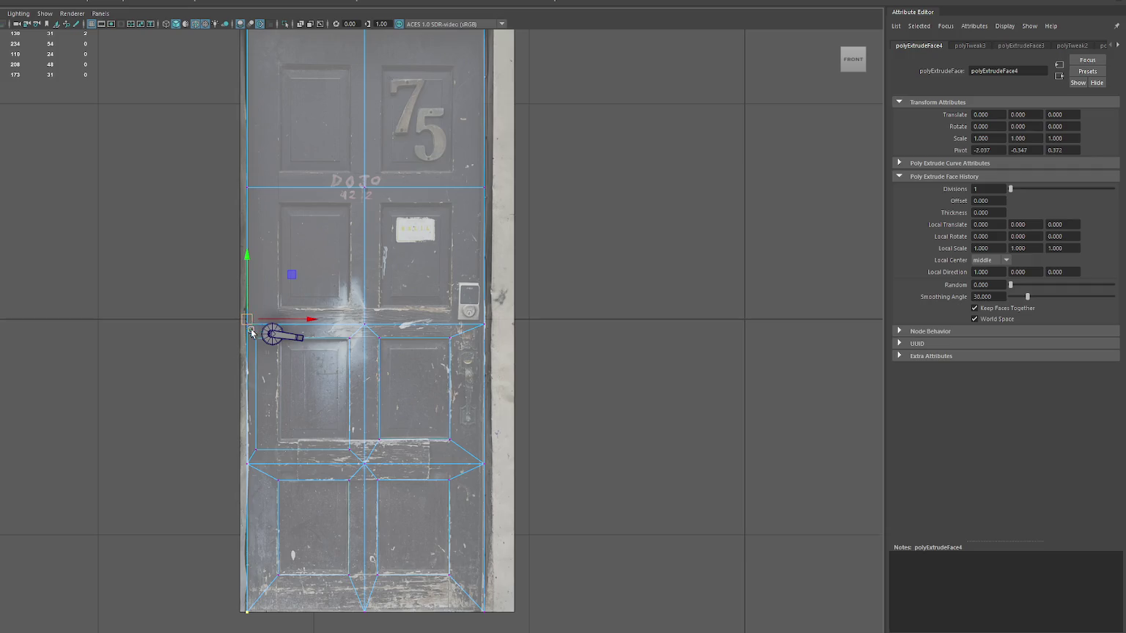
{"action": "double_click", "coordinate": [239, 363]}
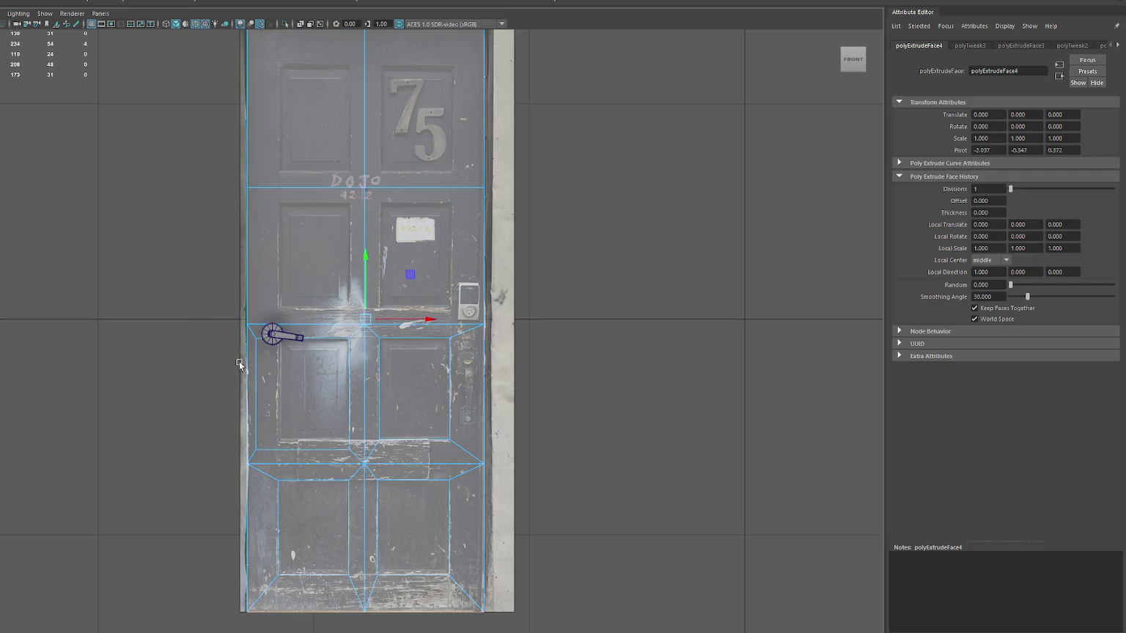
{"action": "left_click", "coordinate": [279, 388]}
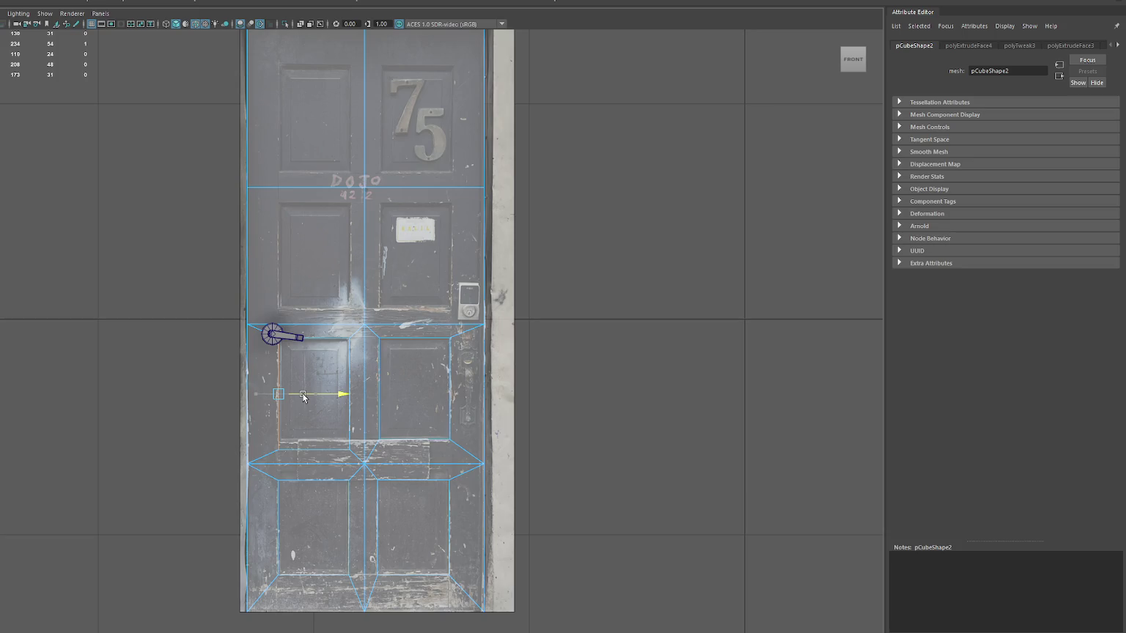
{"action": "left_click", "coordinate": [315, 437]}
- Extrude and inset the face holding the white label, moving its side edge left
{"action": "scroll", "coordinate": [368, 409], "scroll_direction": "up", "scroll_amount": 1}
{"action": "left_click", "coordinate": [415, 312]}
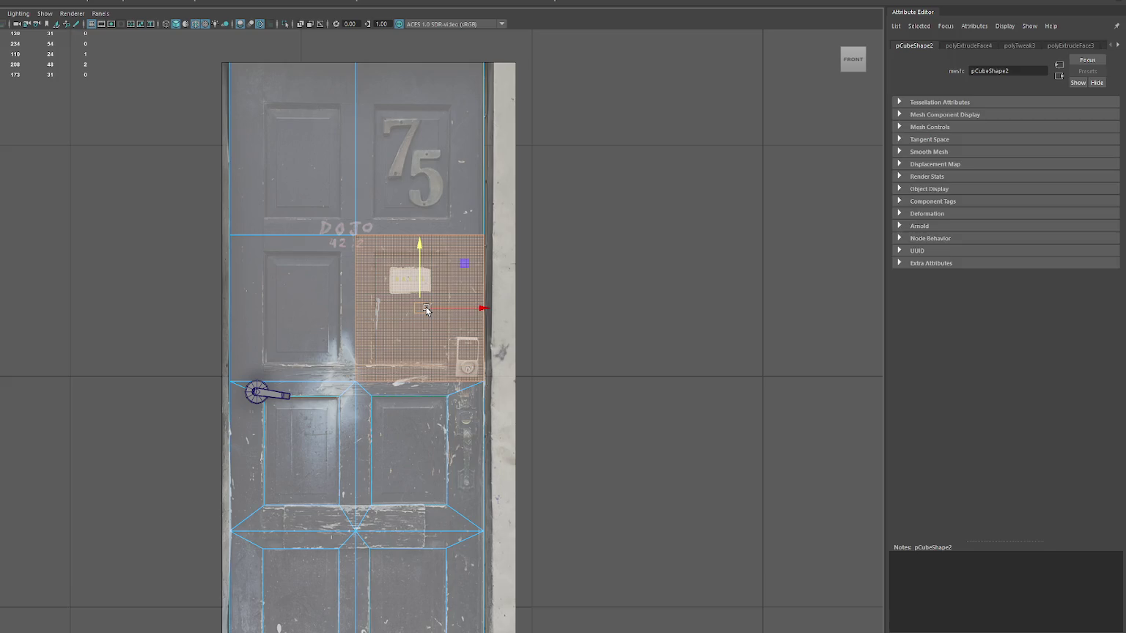
{"action": "key", "text": "ctrl+e"}
{"action": "left_click_drag", "start_coordinate": [425, 308], "coordinate": [399, 311]}
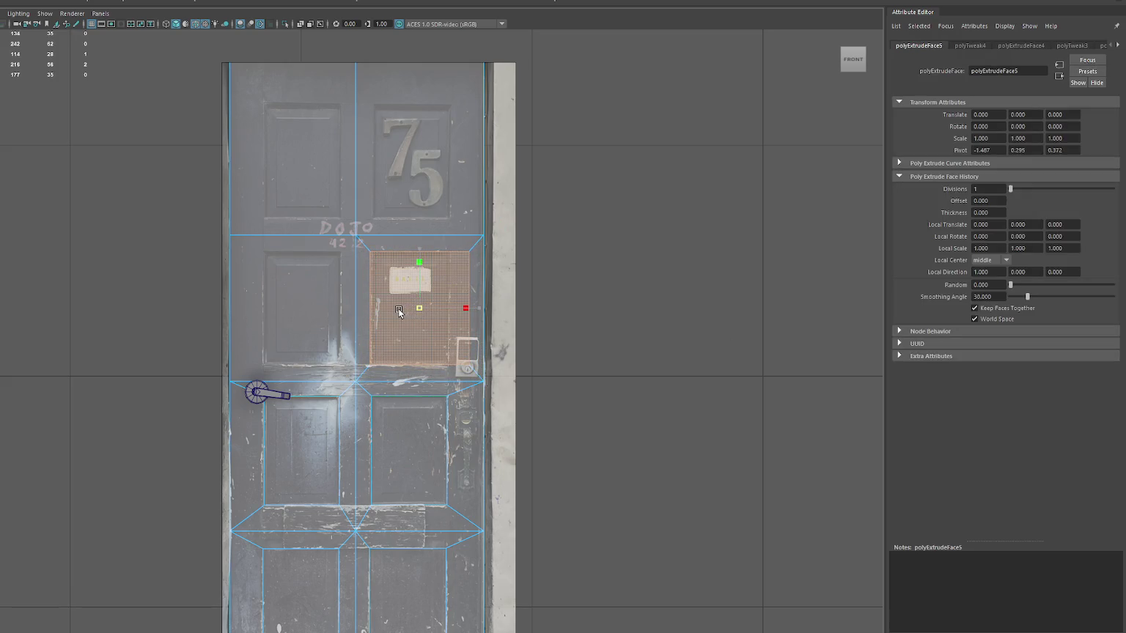
{"action": "key", "text": "w"}
{"action": "right_click_drag", "start_coordinate": [554, 262], "coordinate": [553, 233]}
{"action": "left_click", "coordinate": [471, 290]}
{"action": "left_click_drag", "start_coordinate": [499, 307], "coordinate": [475, 312]}
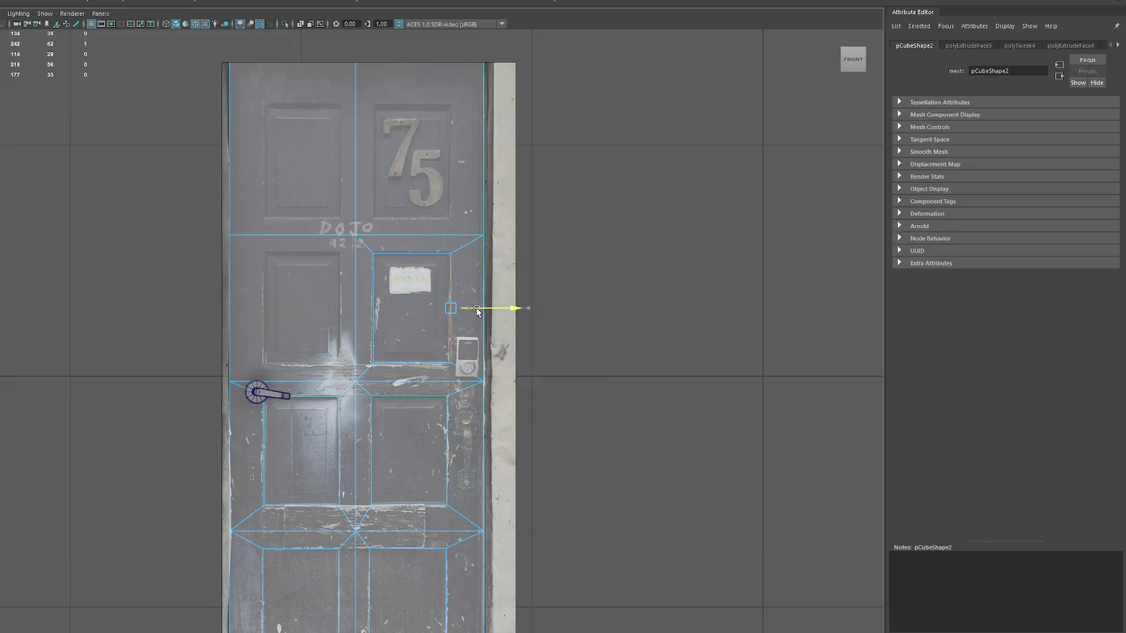
- Extrude and inset the face left of the white label into a panel
{"action": "left_click", "coordinate": [284, 295]}
{"action": "key", "text": "ctrl+e"}
{"action": "mouse_move", "coordinate": [291, 306]}
{"action": "left_mouse_down"}
{"action": "mouse_move", "coordinate": [270, 315]}
{"action": "mouse_move", "coordinate": [332, 311]}
{"action": "left_mouse_up"}
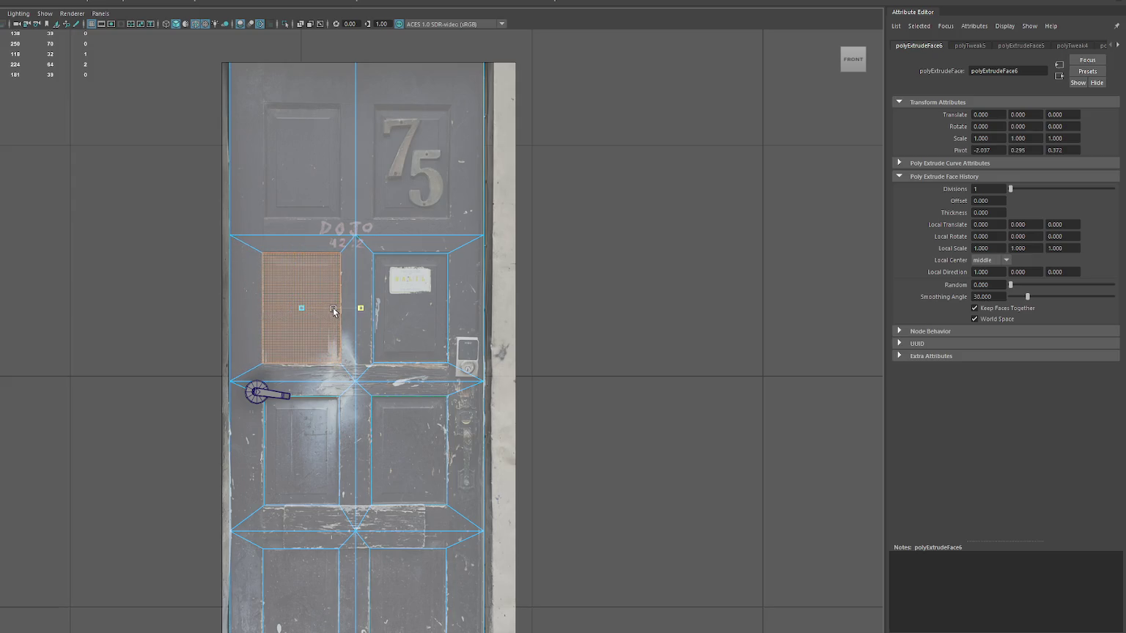
{"action": "middle_click_drag", "start_coordinate": [333, 311], "coordinate": [333, 400], "text": "alt"}
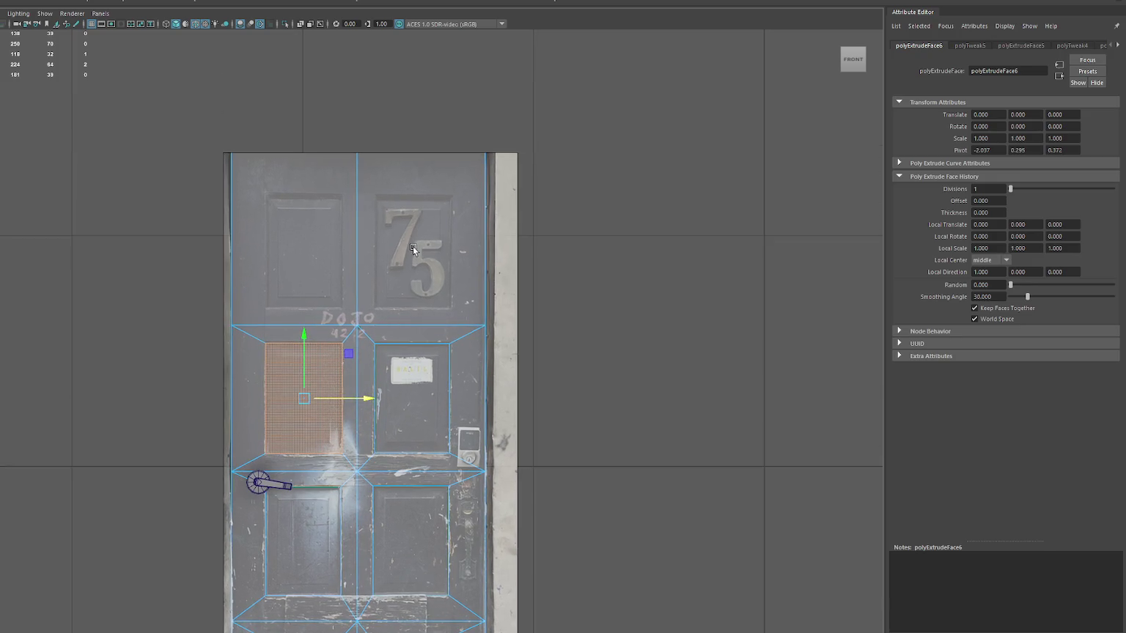
- Extrude and inset the top-right '75' face, moving it down and narrowing it
{"action": "left_click", "coordinate": [420, 240]}
{"action": "key", "text": "ctrl+e"}
{"action": "left_click_drag", "start_coordinate": [420, 241], "coordinate": [390, 250]}
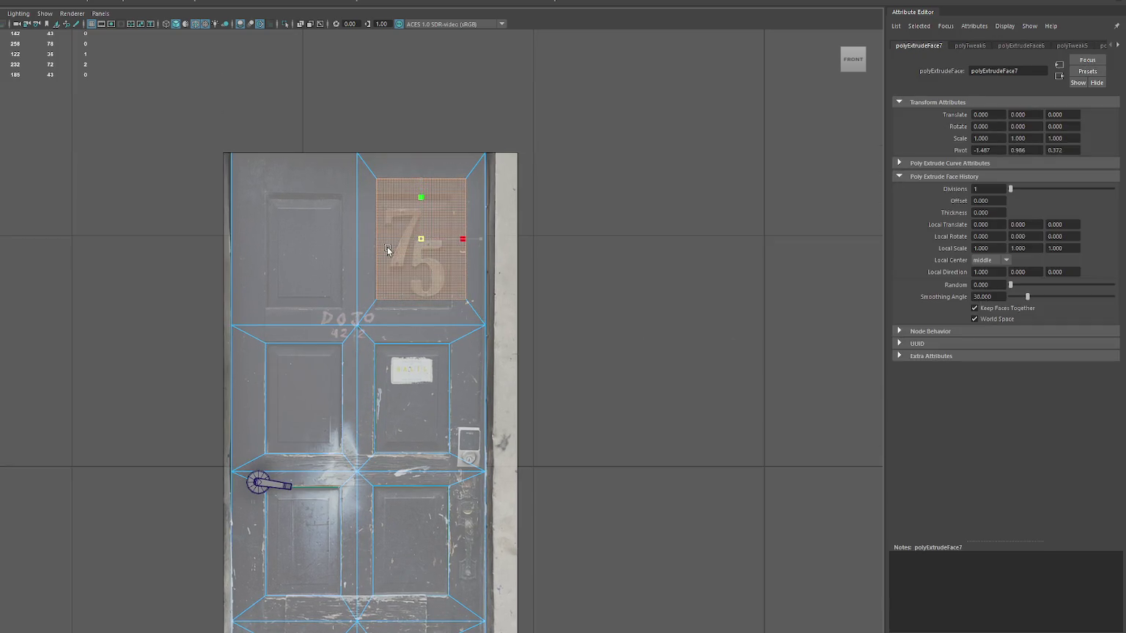
{"action": "left_click_drag", "start_coordinate": [419, 215], "coordinate": [419, 228]}
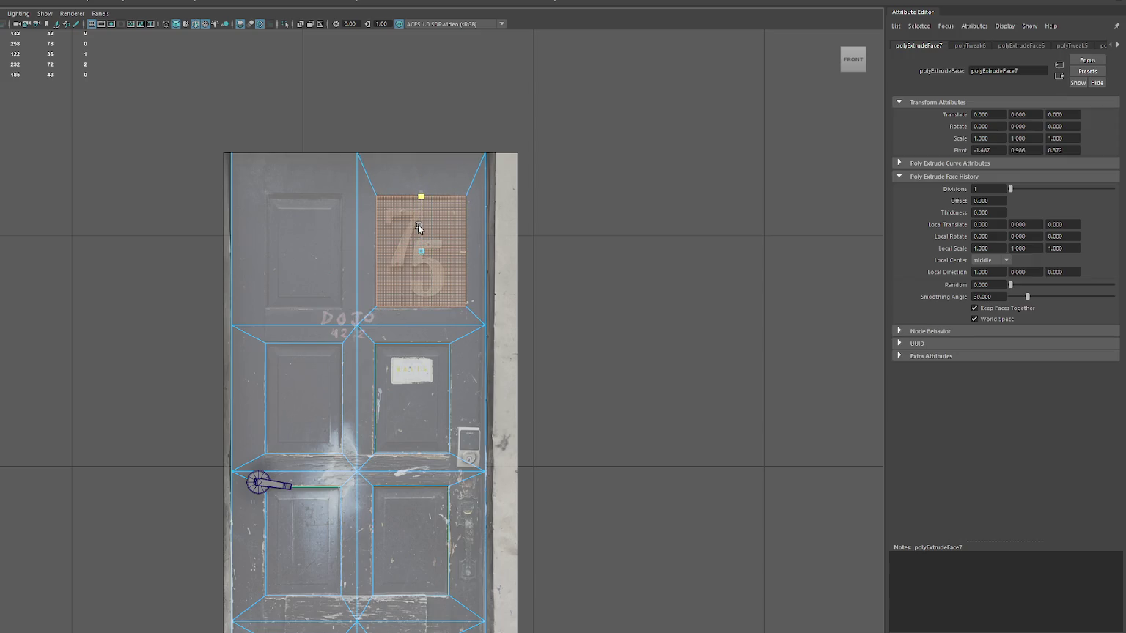
{"action": "left_click_drag", "start_coordinate": [474, 251], "coordinate": [450, 256]}
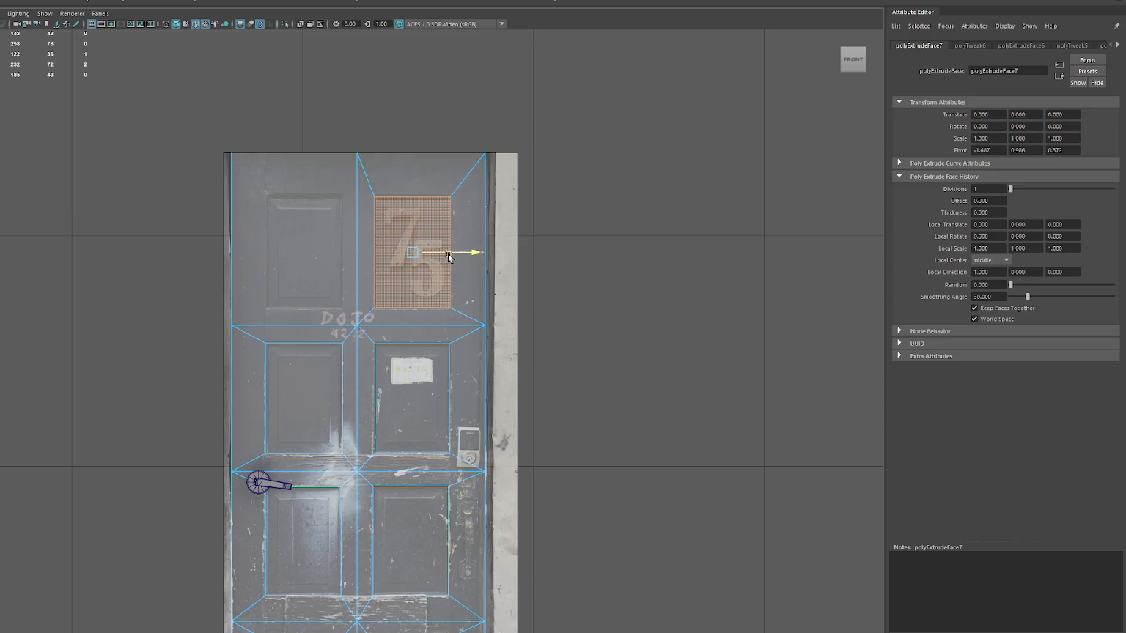
- Extrude and inset the top-left face, shifting the panel down and right
{"action": "left_click", "coordinate": [286, 252]}
{"action": "key", "text": "ctrl+e"}
{"action": "left_click_drag", "start_coordinate": [296, 246], "coordinate": [262, 253]}
{"action": "mouse_move", "coordinate": [292, 219]}
{"action": "left_mouse_down"}
{"action": "mouse_move", "coordinate": [293, 230]}
{"action": "mouse_move", "coordinate": [342, 252]}
{"action": "left_mouse_up"}
{"action": "left_click", "coordinate": [306, 227]}
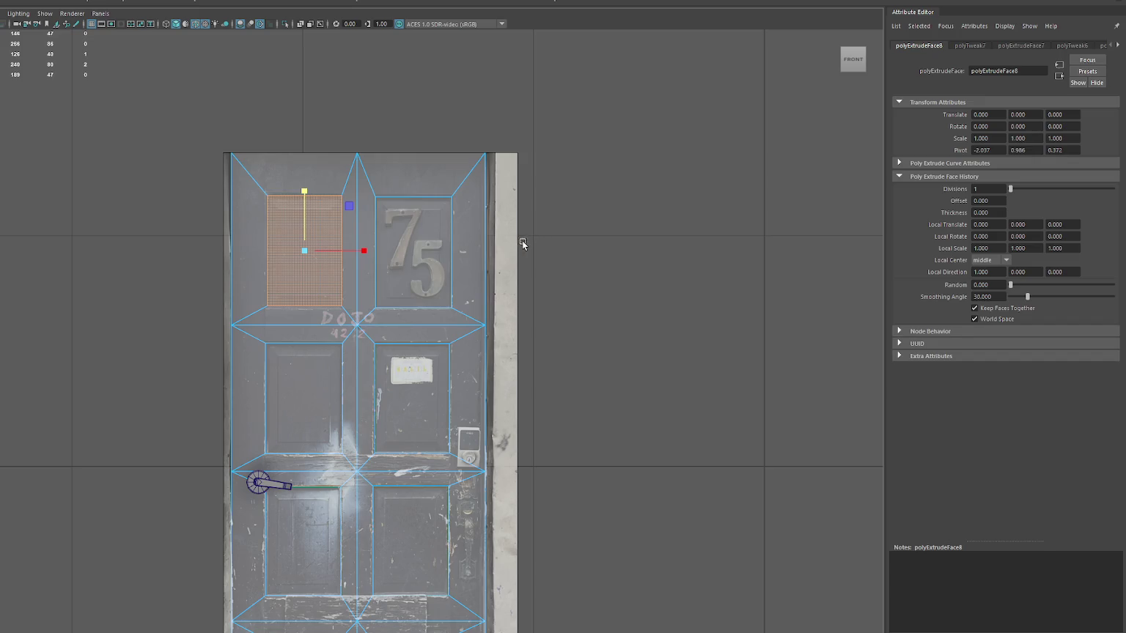
{"action": "left_click", "coordinate": [592, 204]}
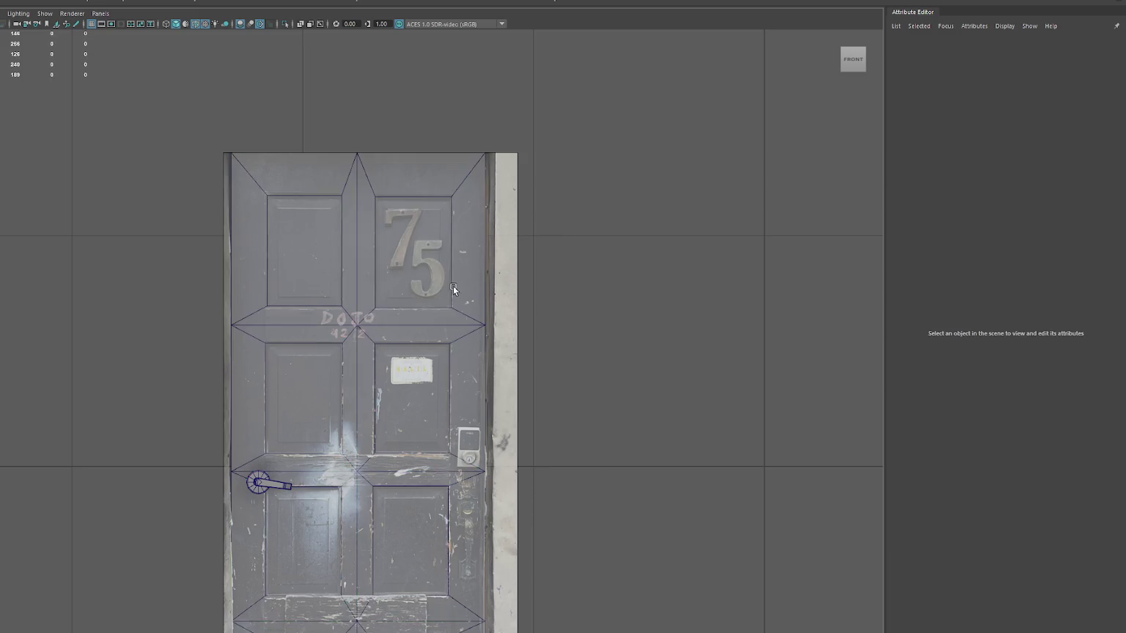
- Switch to the perspective view facing the door in face selection mode
{"action": "left_click", "coordinate": [452, 286]}
{"action": "key", "text": "space"}
{"action": "key", "text": "space"}
{"action": "key", "text": "space"}
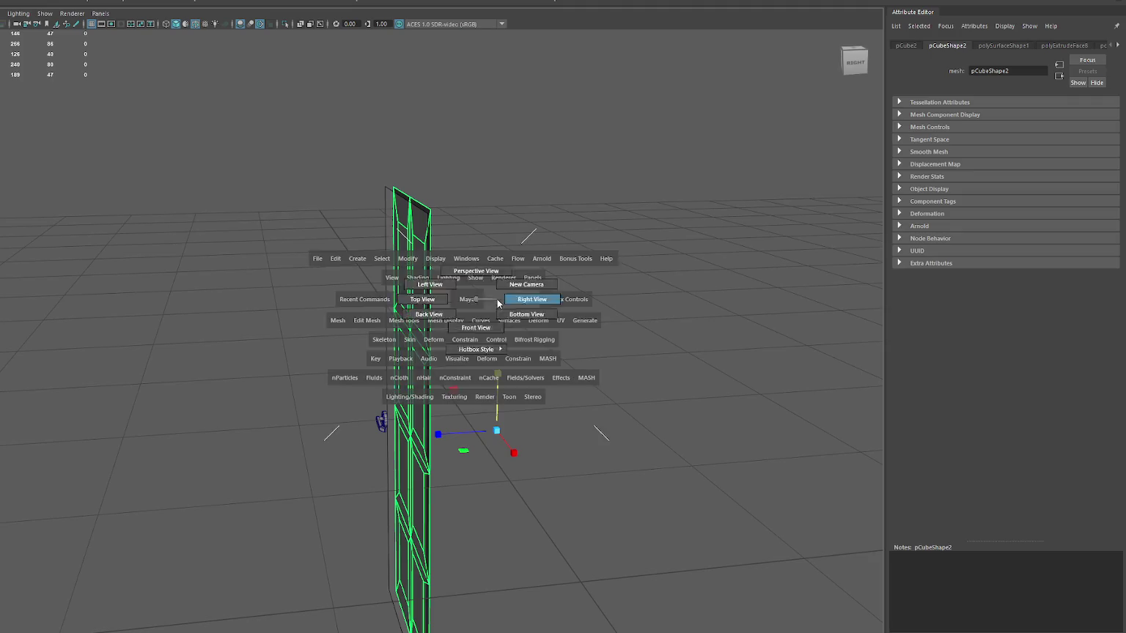
{"action": "left_click", "coordinate": [497, 303]}
{"action": "key", "text": "space"}
{"action": "key", "text": "space"}
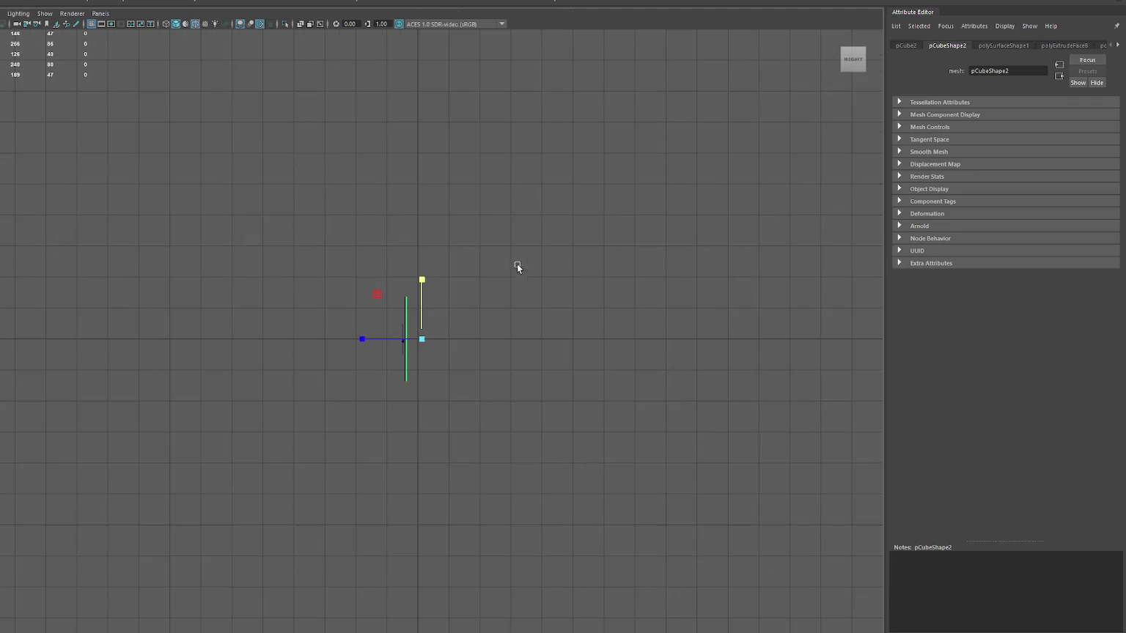
{"action": "key", "text": "space"}
{"action": "left_click_drag", "start_coordinate": [483, 278], "coordinate": [478, 270]}
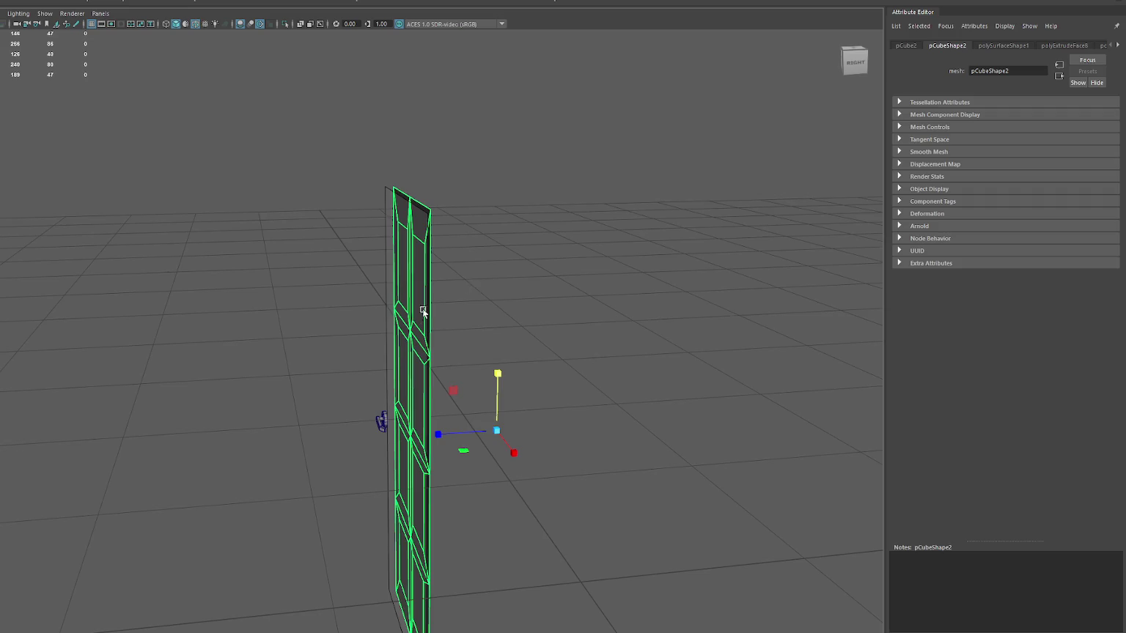
{"action": "left_click_drag", "start_coordinate": [424, 311], "coordinate": [487, 280], "text": "alt"}
{"action": "right_click_drag", "start_coordinate": [490, 278], "coordinate": [485, 291]}
- Select all six inner panel faces and extrude them together
{"action": "left_click", "coordinate": [380, 300]}
{"action": "left_click", "coordinate": [343, 293], "text": "shift"}
{"action": "left_click", "coordinate": [342, 382], "text": "shift"}
{"action": "left_click", "coordinate": [382, 406], "text": "shift"}
{"action": "left_click", "coordinate": [382, 513], "text": "shift"}
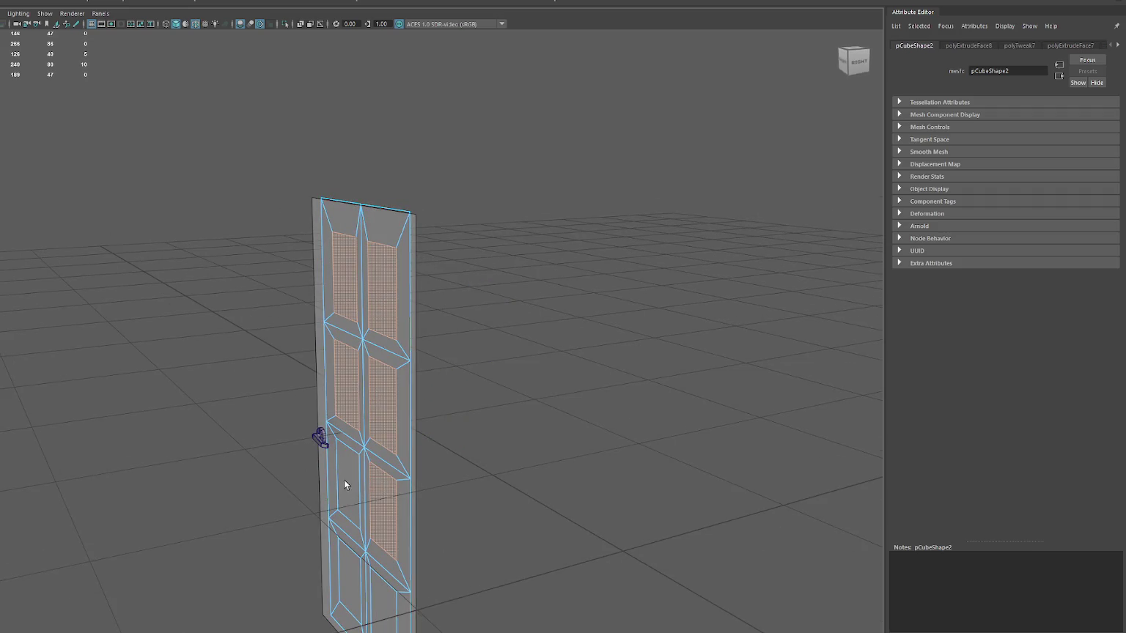
{"action": "left_click", "coordinate": [375, 581], "text": "shift"}
{"action": "key", "text": "ctrl+e"}
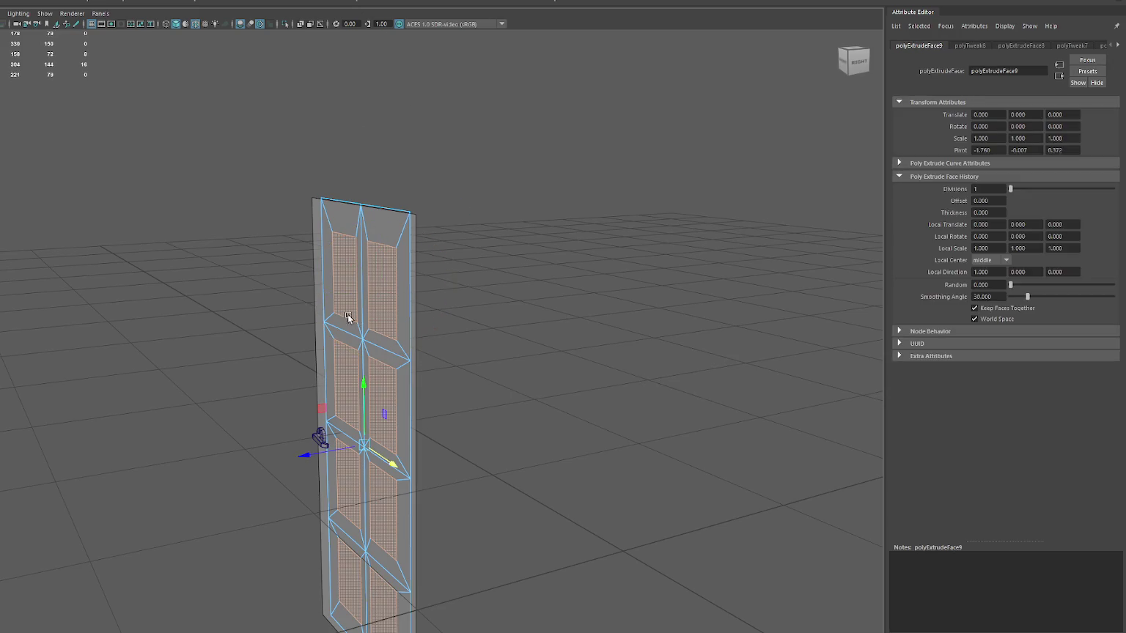
- In the maximized front view, inset the '75' panel and the upper-left panel faces
{"action": "mouse_move", "coordinate": [370, 445]}
{"action": "left_mouse_down", "text": "alt"}
{"action": "mouse_move", "coordinate": [475, 408]}
{"action": "mouse_move", "coordinate": [496, 414]}
{"action": "left_mouse_up", "text": "alt"}
{"action": "key", "text": "space"}
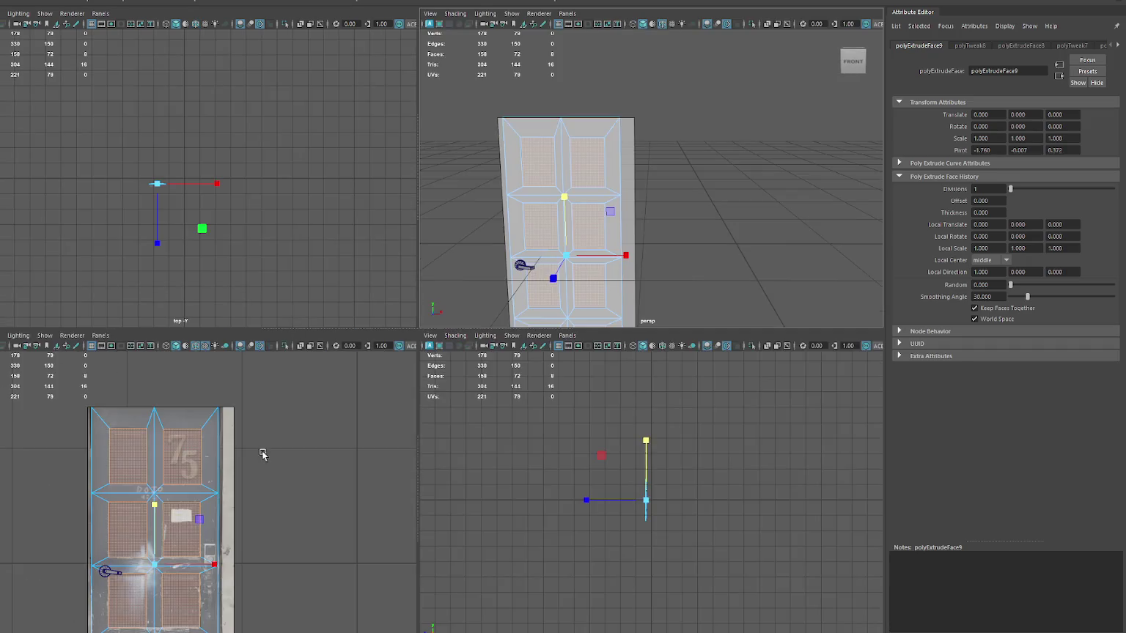
{"action": "key", "text": "space"}
{"action": "left_click", "coordinate": [433, 251]}
{"action": "mouse_move", "coordinate": [410, 250]}
{"action": "left_mouse_down"}
{"action": "mouse_move", "coordinate": [399, 255]}
{"action": "mouse_move", "coordinate": [438, 257]}
{"action": "mouse_move", "coordinate": [412, 240]}
{"action": "left_mouse_up"}
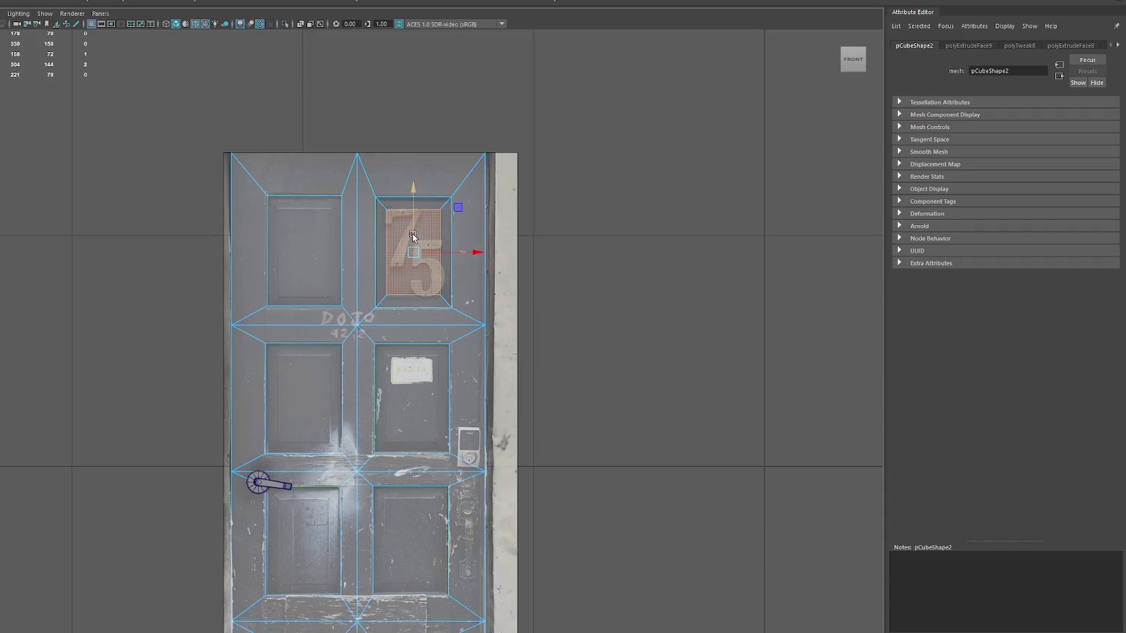
{"action": "left_click", "coordinate": [303, 253]}
{"action": "key", "text": "ctrl+e"}
{"action": "mouse_move", "coordinate": [303, 253]}
{"action": "left_mouse_down"}
{"action": "mouse_move", "coordinate": [289, 256]}
{"action": "mouse_move", "coordinate": [306, 233]}
{"action": "left_mouse_up"}
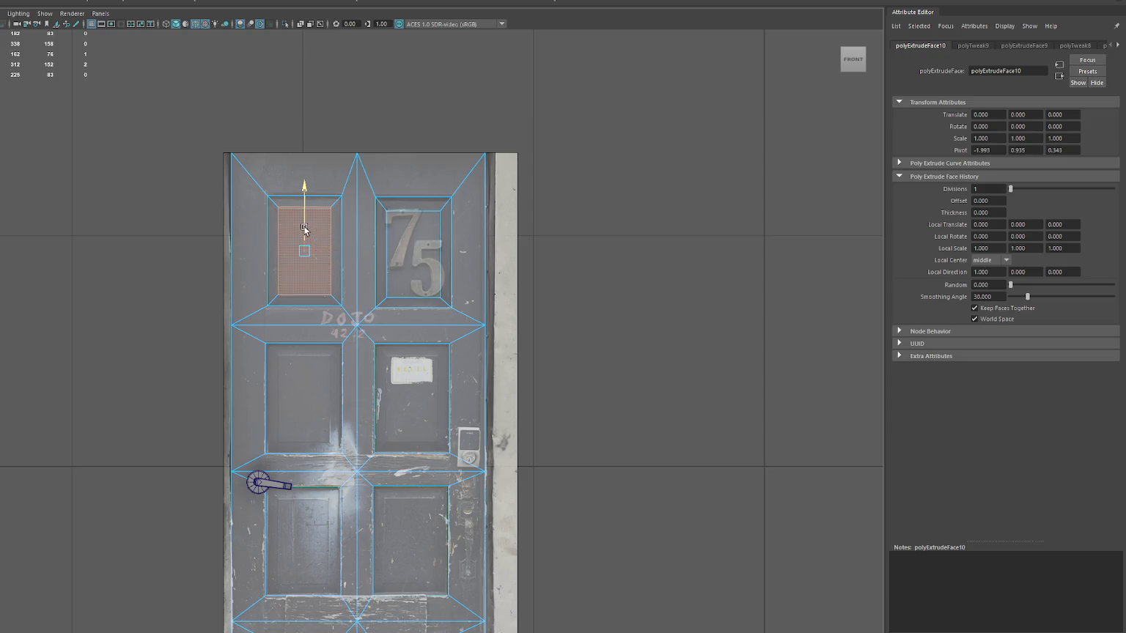
- Extrude and shrink inward the middle-right and middle-left panel faces
{"action": "middle_click_drag", "start_coordinate": [377, 352], "coordinate": [379, 258], "text": "alt"}
{"action": "left_click", "coordinate": [417, 304]}
{"action": "key", "text": "ctrl+e"}
{"action": "left_click_drag", "start_coordinate": [418, 303], "coordinate": [433, 310]}
{"action": "left_click", "coordinate": [316, 307]}
{"action": "key", "text": "ctrl+e"}
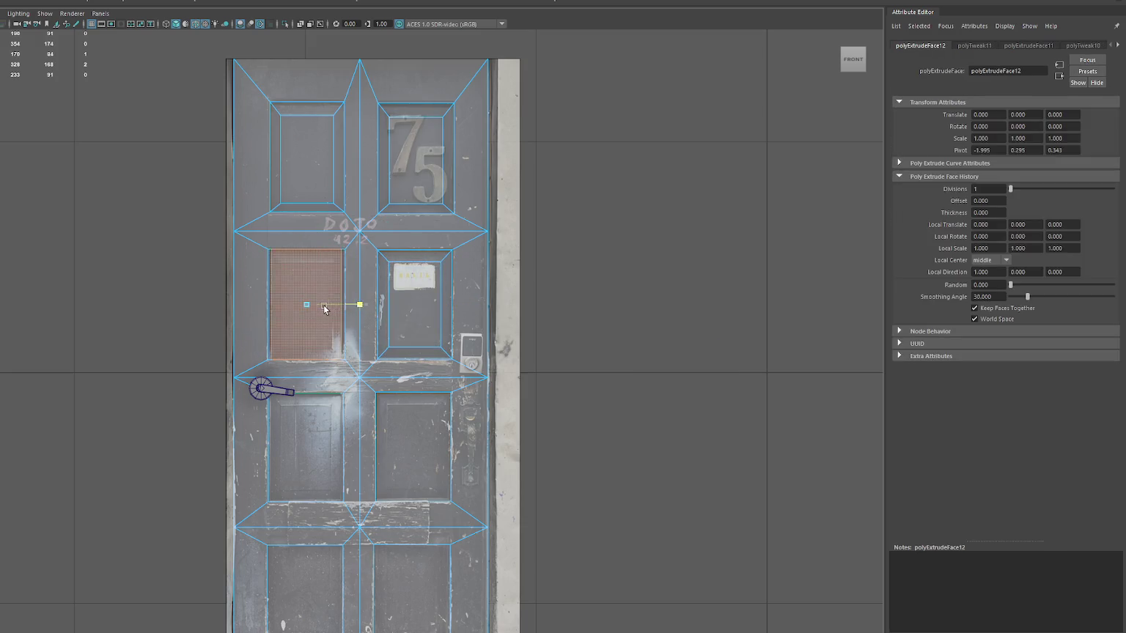
{"action": "left_click_drag", "start_coordinate": [325, 308], "coordinate": [303, 293]}
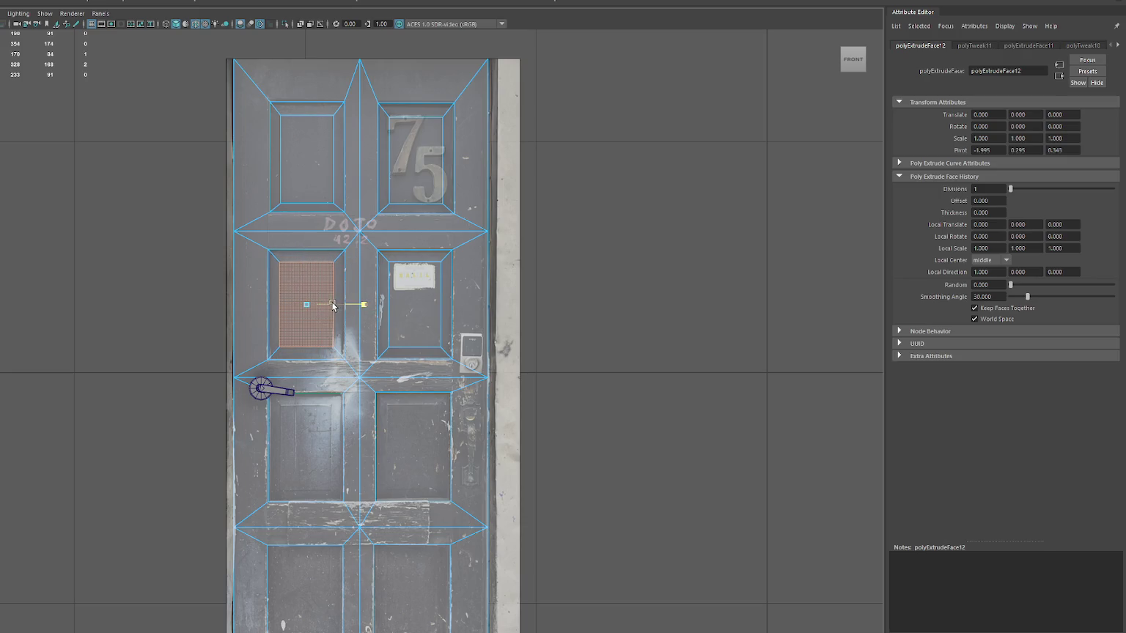
- Extrude and narrow the lower-left panel face and the panel face to its right
{"action": "middle_click_drag", "start_coordinate": [305, 454], "coordinate": [306, 314], "text": "alt"}
{"action": "left_click", "coordinate": [305, 314]}
{"action": "key", "text": "ctrl+e"}
{"action": "left_click_drag", "start_coordinate": [309, 303], "coordinate": [307, 287]}
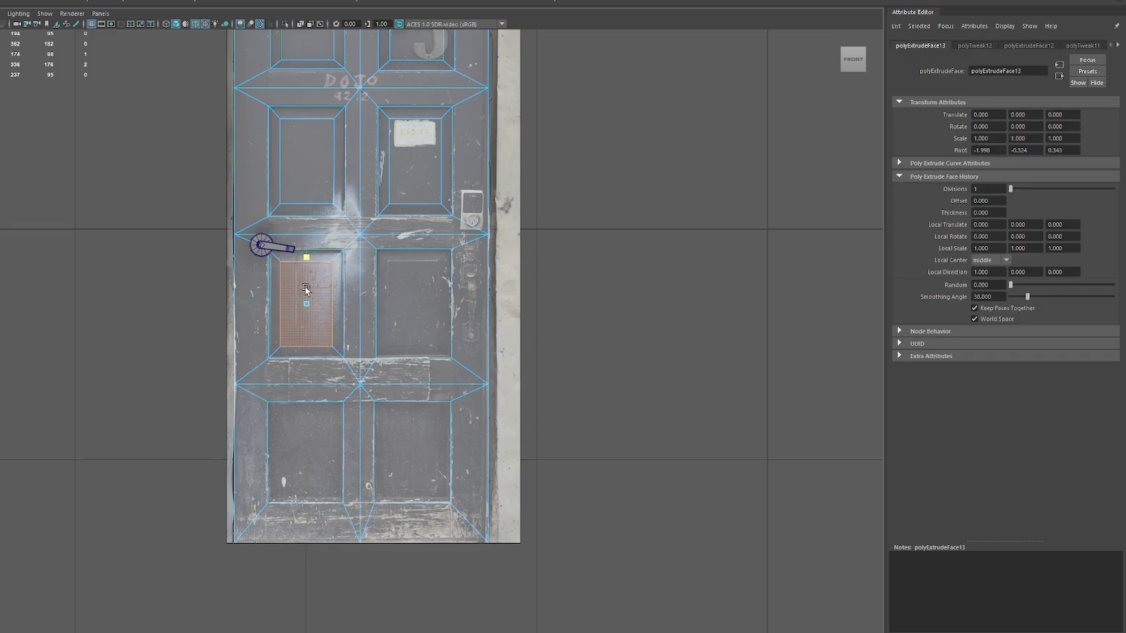
{"action": "left_click", "coordinate": [425, 297]}
{"action": "key", "text": "ctrl+e"}
{"action": "left_click_drag", "start_coordinate": [437, 303], "coordinate": [428, 303]}
{"action": "left_click_drag", "start_coordinate": [413, 243], "coordinate": [411, 292]}
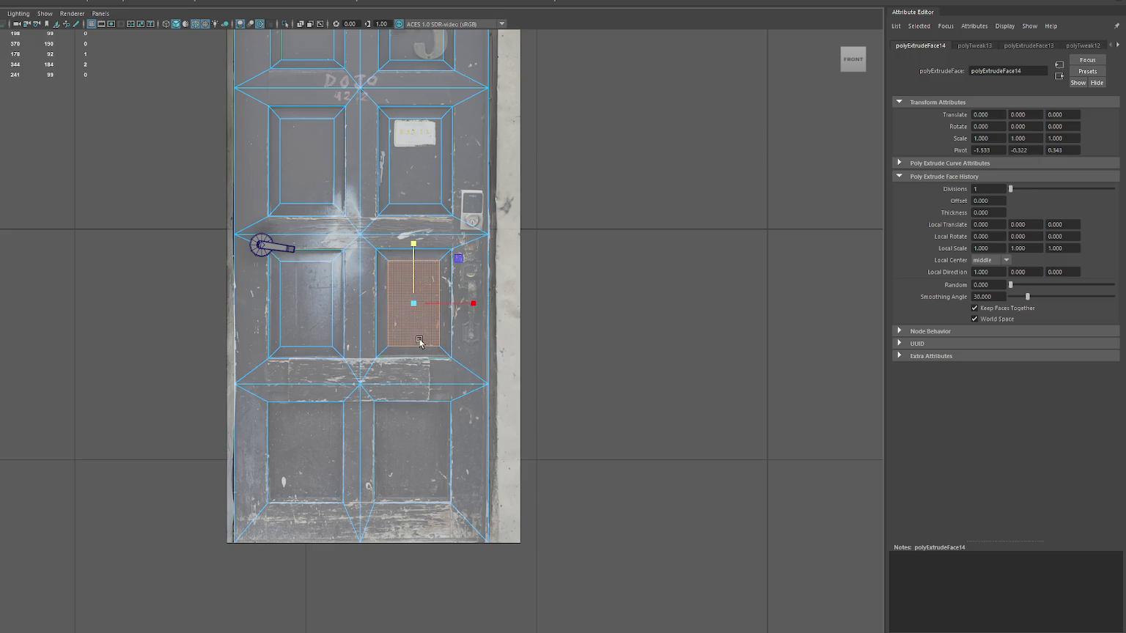
- Extrude and narrow the bottom-right panel face, then return to the four-view layout
{"action": "middle_click_drag", "start_coordinate": [419, 342], "coordinate": [419, 215], "text": "alt"}
{"action": "left_click", "coordinate": [414, 323]}
{"action": "key", "text": "ctrl+e"}
{"action": "left_click_drag", "start_coordinate": [439, 325], "coordinate": [423, 326]}
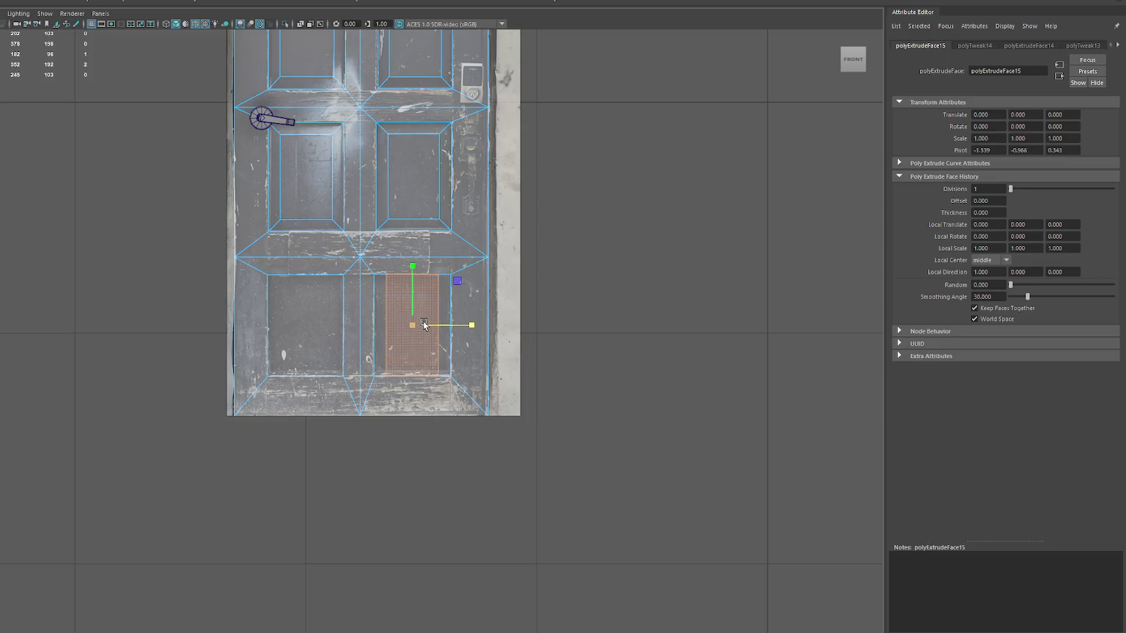
{"action": "middle_click_drag", "start_coordinate": [444, 176], "coordinate": [443, 315], "text": "alt"}
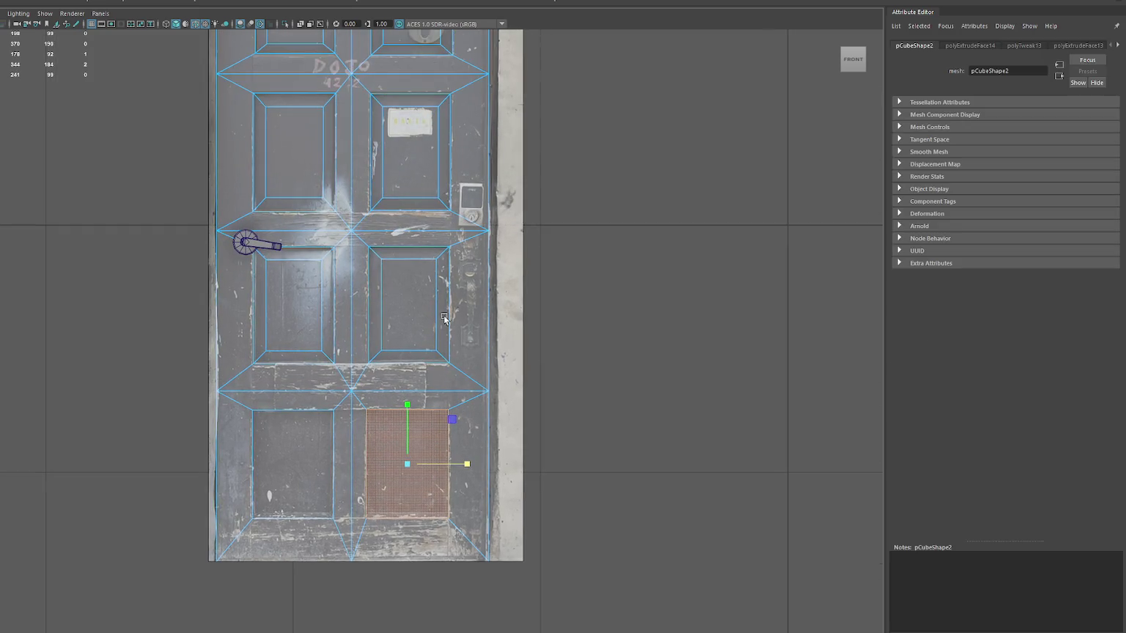
{"action": "left_click", "coordinate": [567, 181]}
{"action": "key", "text": "space"}
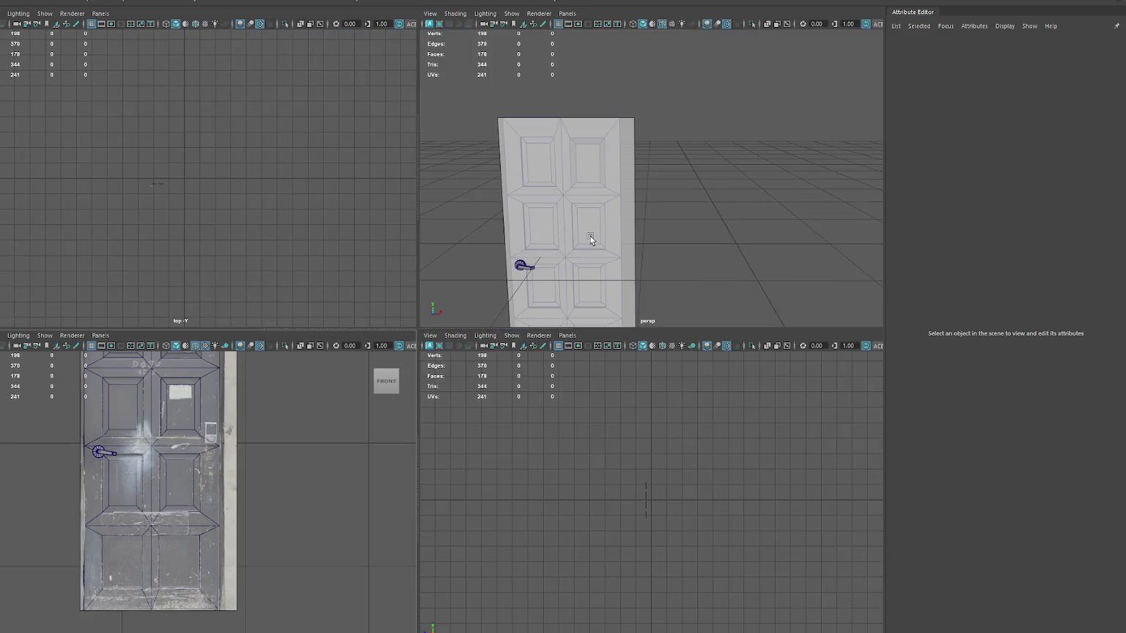
- Select the door's six inner panel faces in face mode
{"action": "left_click", "coordinate": [595, 222]}
{"action": "right_click_drag", "start_coordinate": [699, 133], "coordinate": [698, 176]}
{"action": "left_click", "coordinate": [596, 221]}
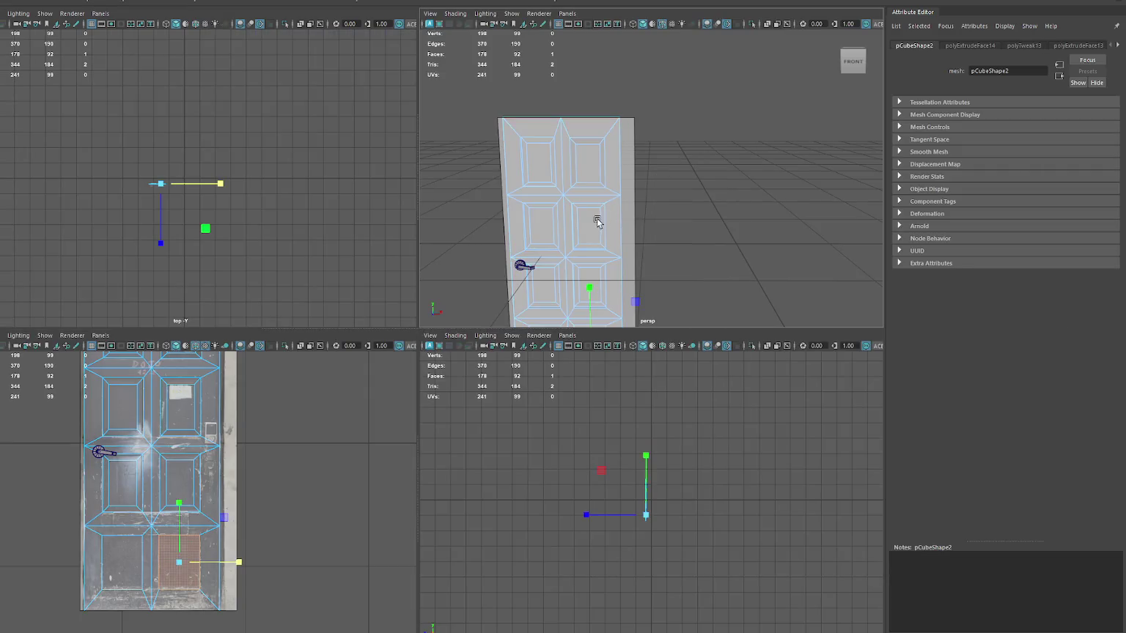
{"action": "left_click", "coordinate": [541, 164], "text": "shift"}
{"action": "left_click", "coordinate": [592, 167], "text": "shift"}
{"action": "left_click", "coordinate": [543, 225], "text": "shift"}
{"action": "left_click", "coordinate": [546, 285], "text": "shift"}
{"action": "left_click", "coordinate": [584, 283], "text": "shift"}
- Extrude the six panel faces and push them into the door
{"action": "scroll", "coordinate": [584, 279], "scroll_direction": "up", "scroll_amount": 3}
{"action": "left_click_drag", "start_coordinate": [584, 280], "coordinate": [638, 88], "text": "alt"}
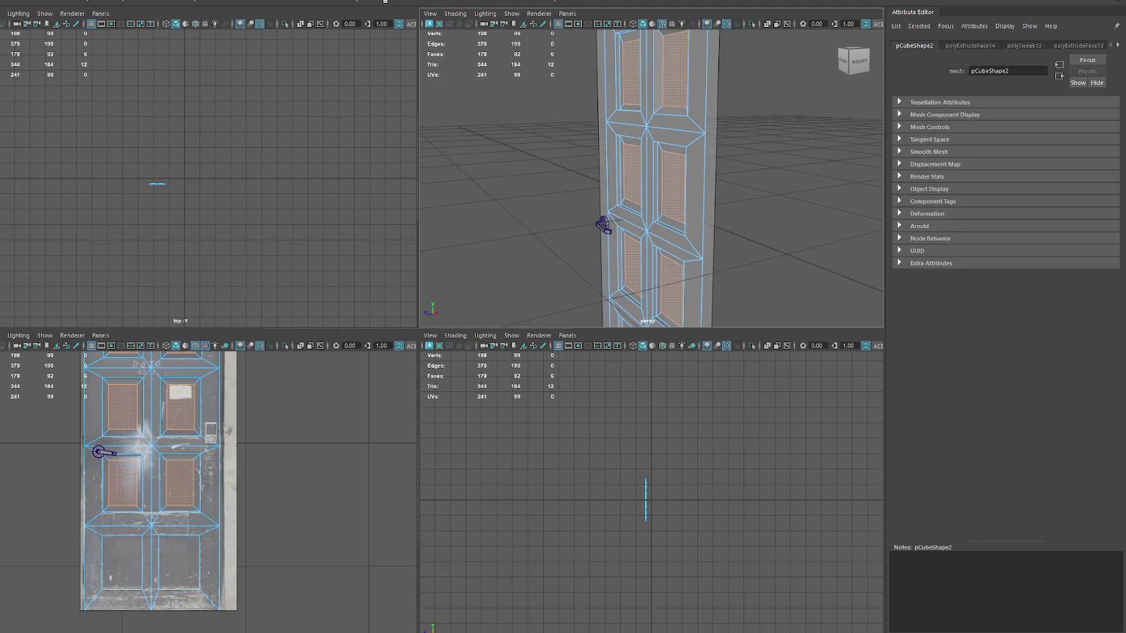
{"action": "key", "text": "ctrl+e"}
{"action": "left_click_drag", "start_coordinate": [608, 185], "coordinate": [613, 186]}
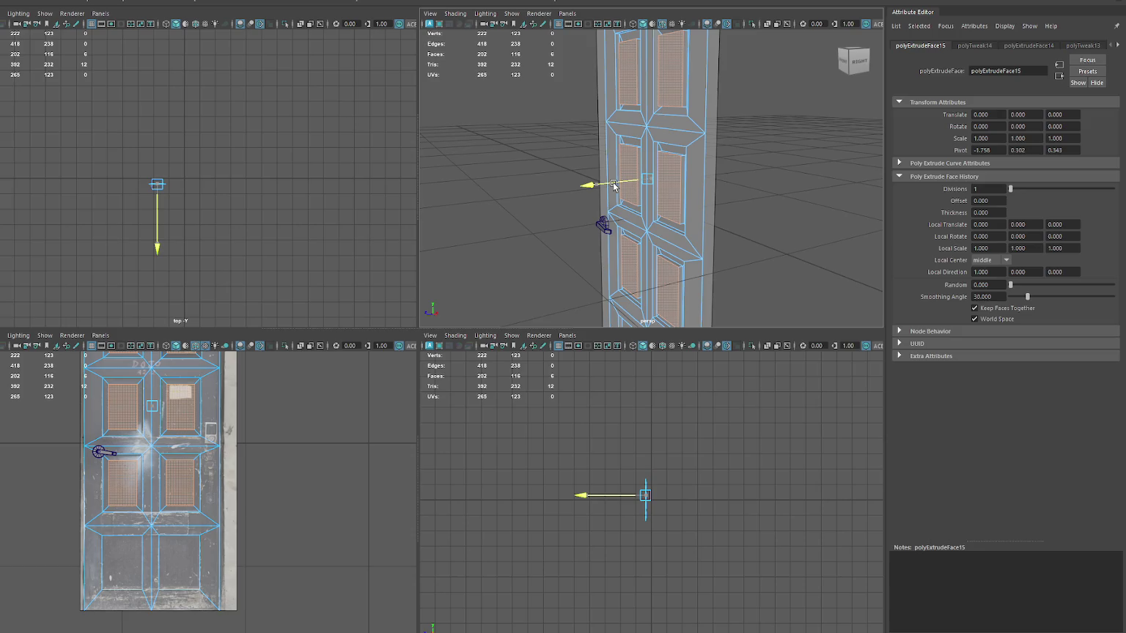
{"action": "left_click_drag", "start_coordinate": [613, 185], "coordinate": [733, 139], "text": "alt"}
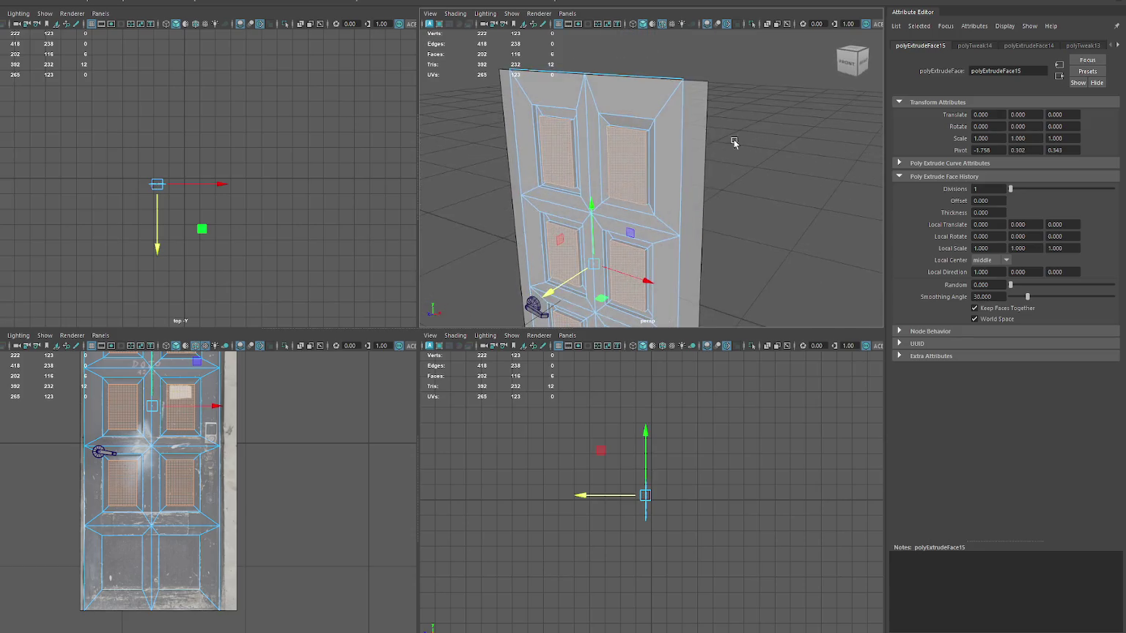
{"action": "scroll", "coordinate": [733, 139], "scroll_direction": "up", "scroll_amount": 5}
{"action": "mouse_move", "coordinate": [684, 183]}
{"action": "left_mouse_down", "text": "alt"}
{"action": "mouse_move", "coordinate": [612, 189]}
{"action": "mouse_move", "coordinate": [499, 292]}
{"action": "left_mouse_up", "text": "alt"}
- Select a panel's inner edge for scaling
{"action": "key", "text": "w"}
{"action": "right_click_drag", "start_coordinate": [754, 110], "coordinate": [718, 120]}
{"action": "left_click_drag", "start_coordinate": [718, 120], "coordinate": [584, 125], "text": "alt"}
{"action": "left_click", "coordinate": [583, 128]}
{"action": "key", "text": "r"}
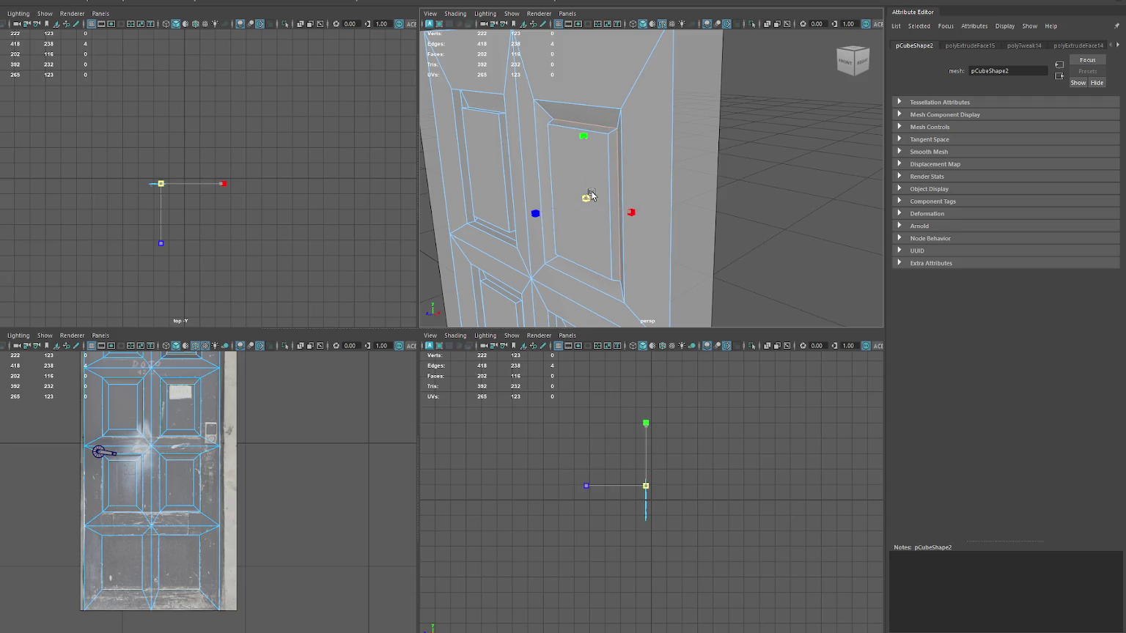
- Slide the selected panel edges and the left panel's edges along the depth axis
{"action": "left_click_drag", "start_coordinate": [590, 194], "coordinate": [557, 206]}
{"action": "left_click", "coordinate": [484, 108]}
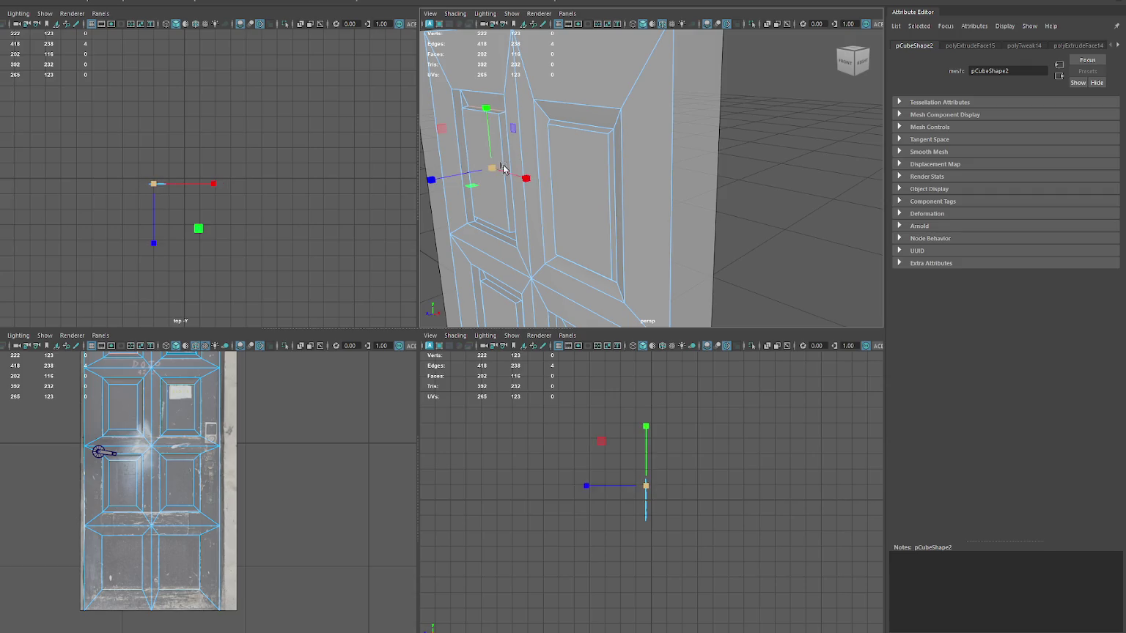
{"action": "mouse_move", "coordinate": [480, 171]}
{"action": "left_mouse_down"}
{"action": "mouse_move", "coordinate": [466, 175]}
{"action": "mouse_move", "coordinate": [519, 158]}
{"action": "left_mouse_up"}
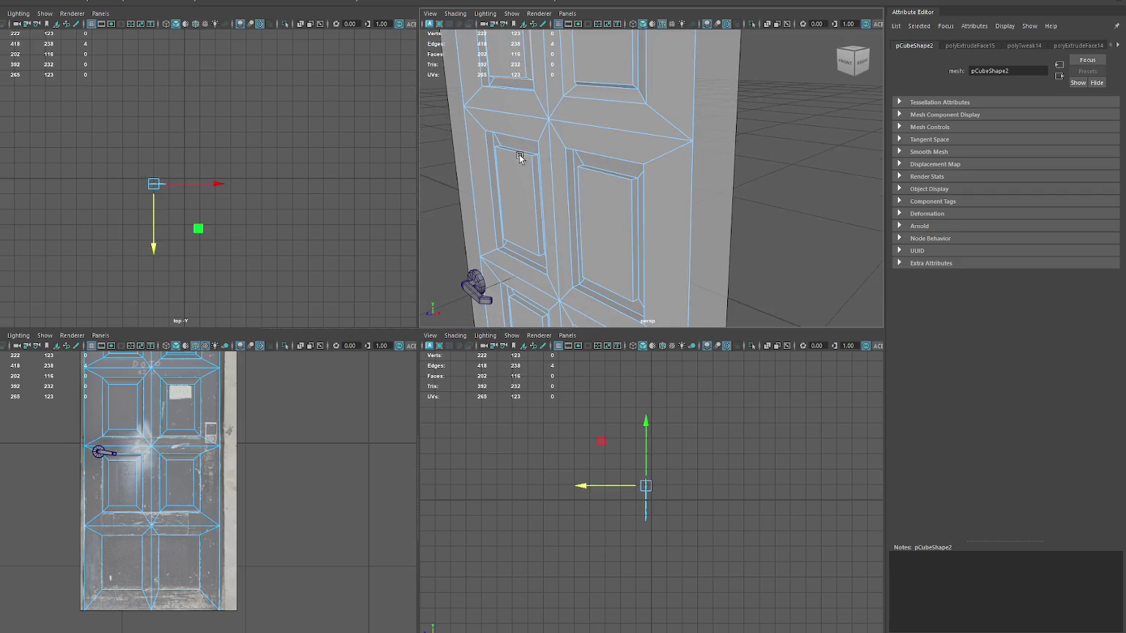
{"action": "left_click", "coordinate": [528, 151]}
{"action": "key", "text": "w"}
{"action": "left_click_drag", "start_coordinate": [528, 199], "coordinate": [537, 208]}
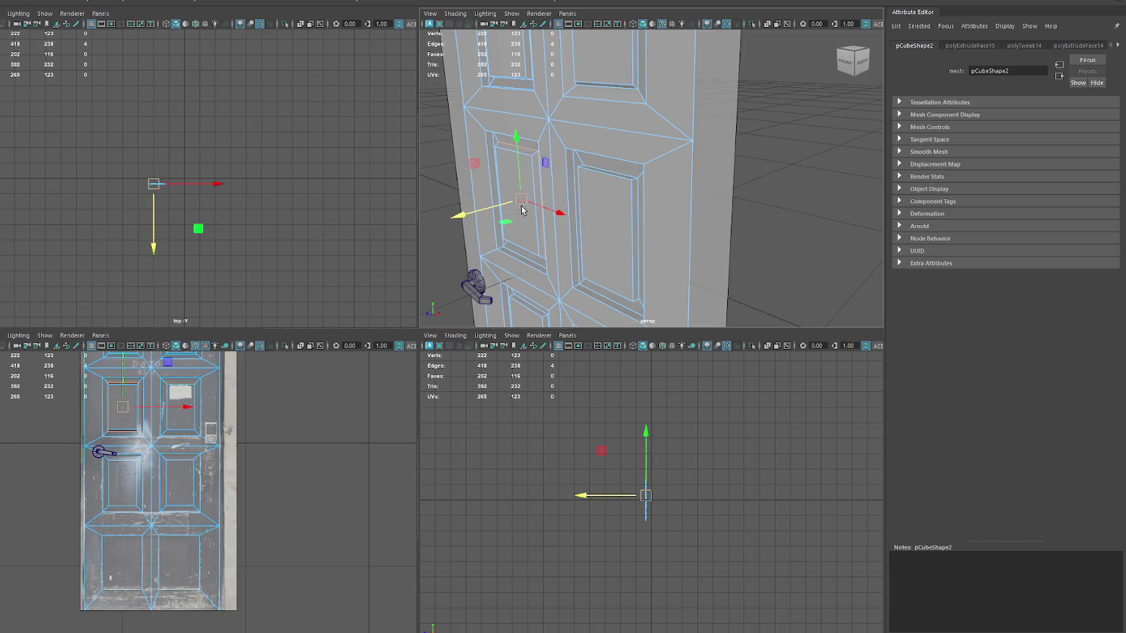
- Move the right panel's top inner edge and the left panel's inner edge loop in depth
{"action": "left_click", "coordinate": [604, 171]}
{"action": "key", "text": "w"}
{"action": "left_click_drag", "start_coordinate": [596, 234], "coordinate": [591, 238]}
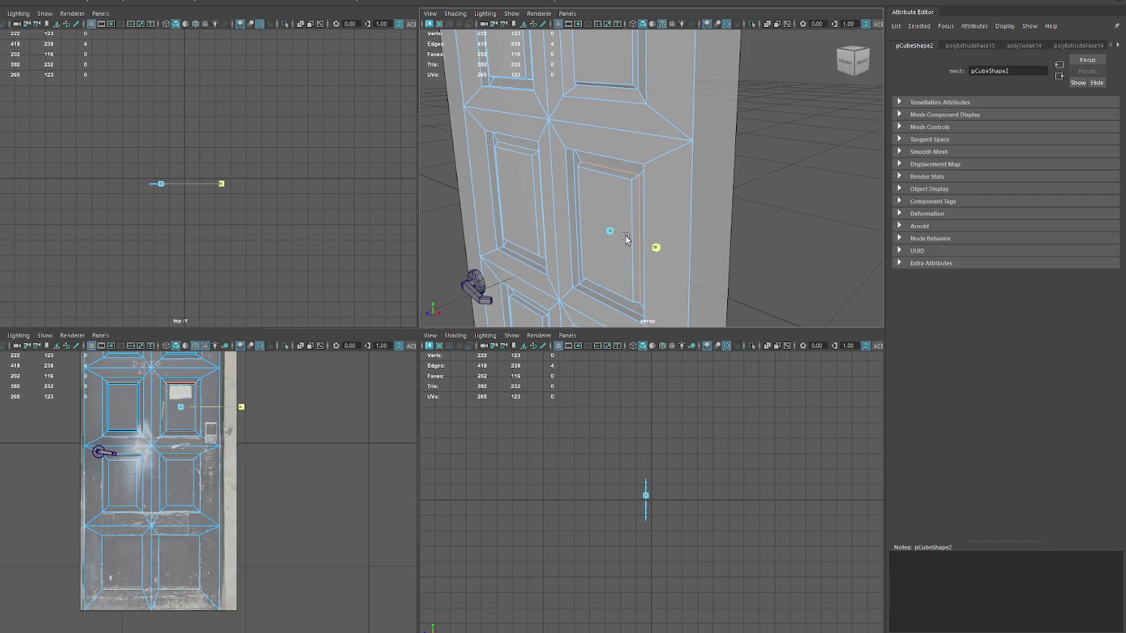
{"action": "left_click", "coordinate": [501, 196]}
{"action": "left_click_drag", "start_coordinate": [501, 197], "coordinate": [501, 93], "text": "alt"}
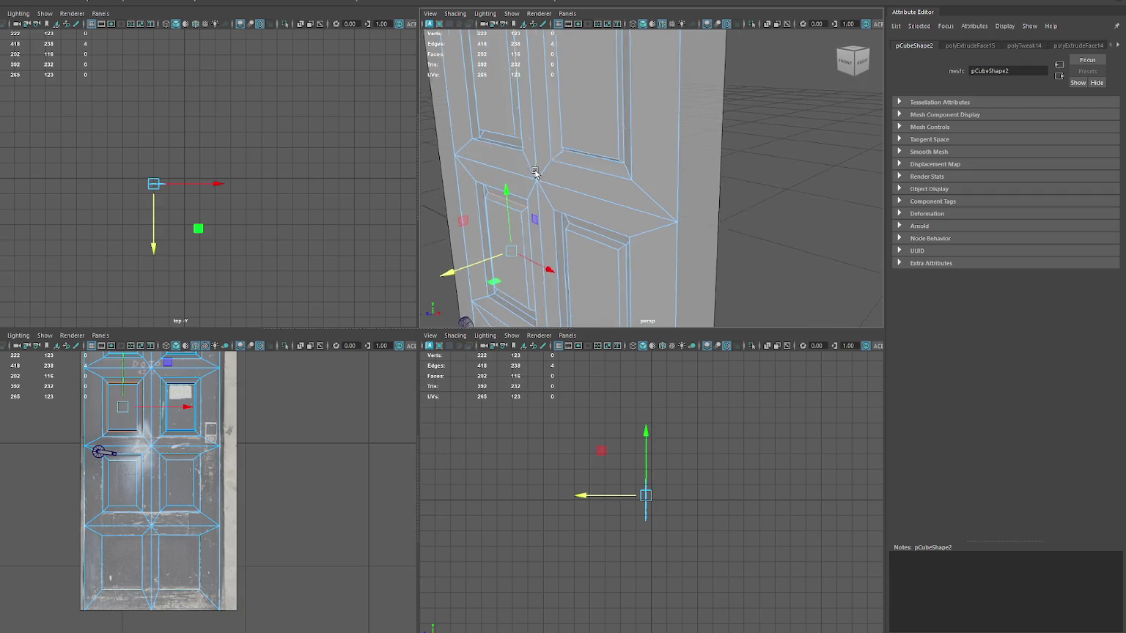
{"action": "double_click", "coordinate": [500, 93]}
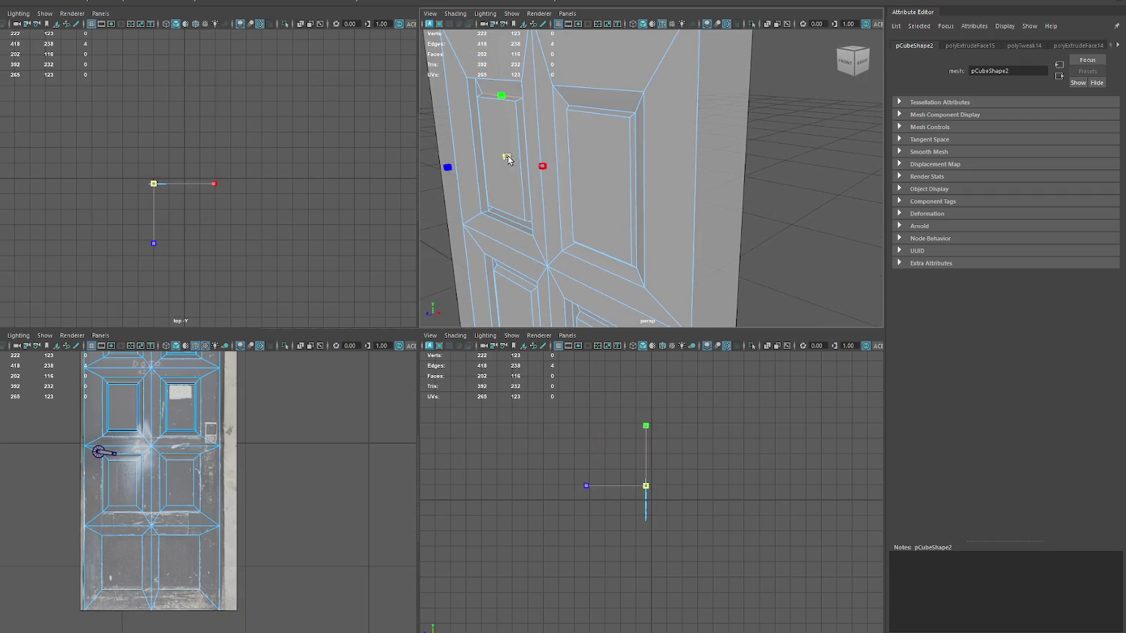
{"action": "left_click_drag", "start_coordinate": [487, 162], "coordinate": [485, 163]}
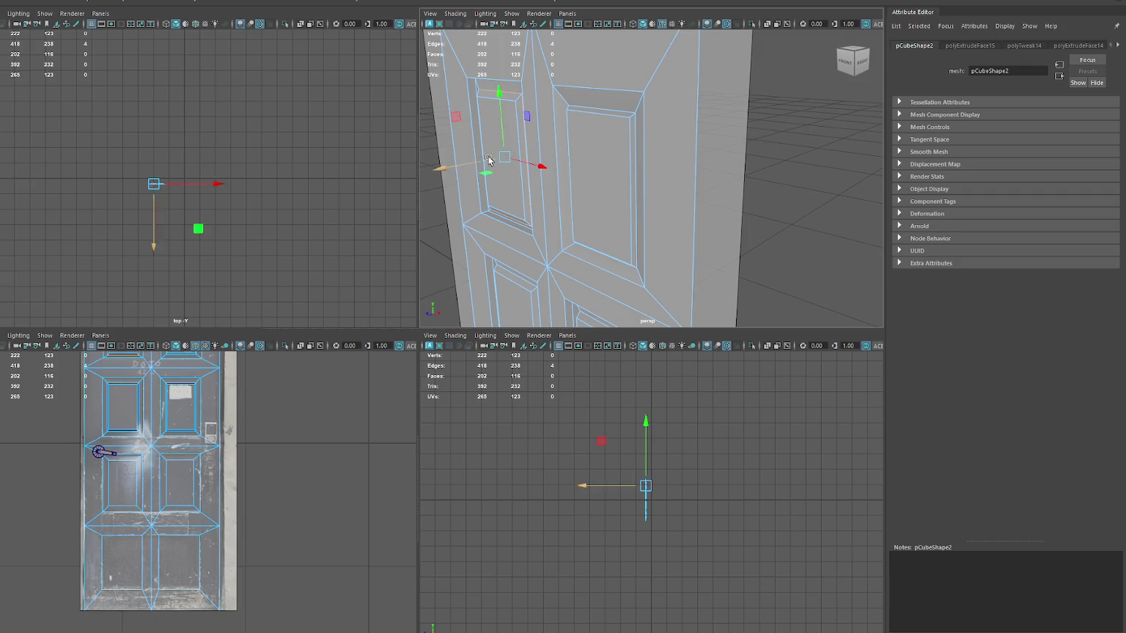
{"action": "key", "text": "f"}
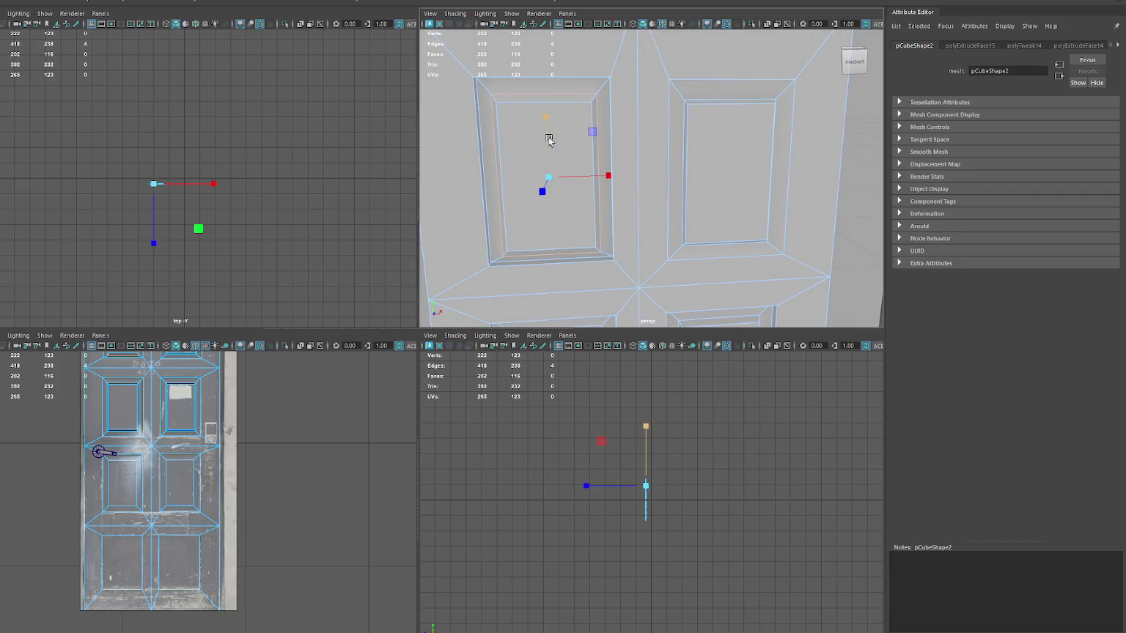
- Push the upper-right panel's inner face slightly along Z with the Move tool
{"action": "left_click_drag", "start_coordinate": [548, 143], "coordinate": [555, 137], "text": "alt"}
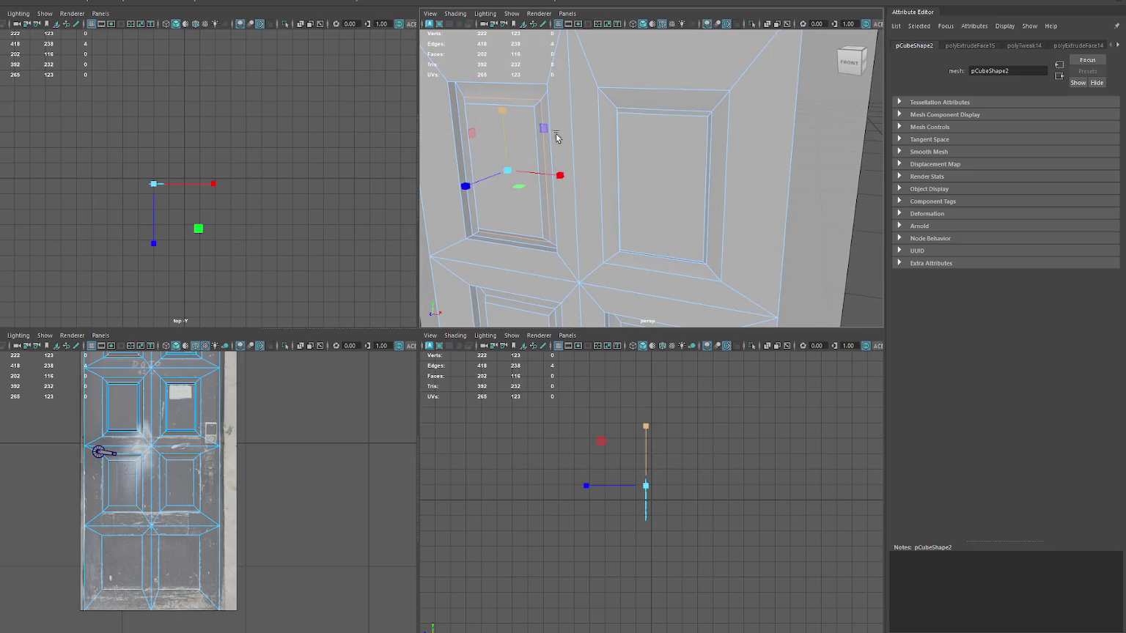
{"action": "left_click", "coordinate": [656, 109]}
{"action": "mouse_move", "coordinate": [656, 109]}
{"action": "left_mouse_down", "text": "alt"}
{"action": "mouse_move", "coordinate": [716, 151]}
{"action": "mouse_move", "coordinate": [688, 176]}
{"action": "mouse_move", "coordinate": [696, 160]}
{"action": "left_mouse_up", "text": "alt"}
{"action": "left_click", "coordinate": [741, 170]}
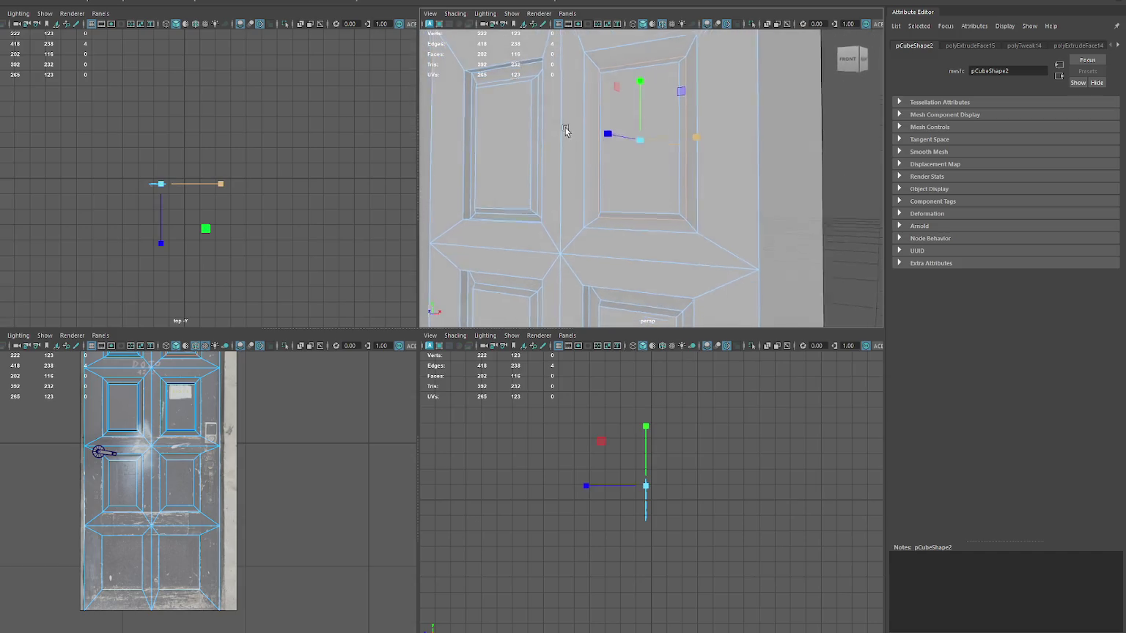
{"action": "scroll", "coordinate": [598, 130], "scroll_direction": "up", "scroll_amount": 3}
{"action": "left_click_drag", "start_coordinate": [598, 129], "coordinate": [607, 137], "text": "alt"}
{"action": "scroll", "coordinate": [579, 107], "scroll_direction": "down", "scroll_amount": 3}
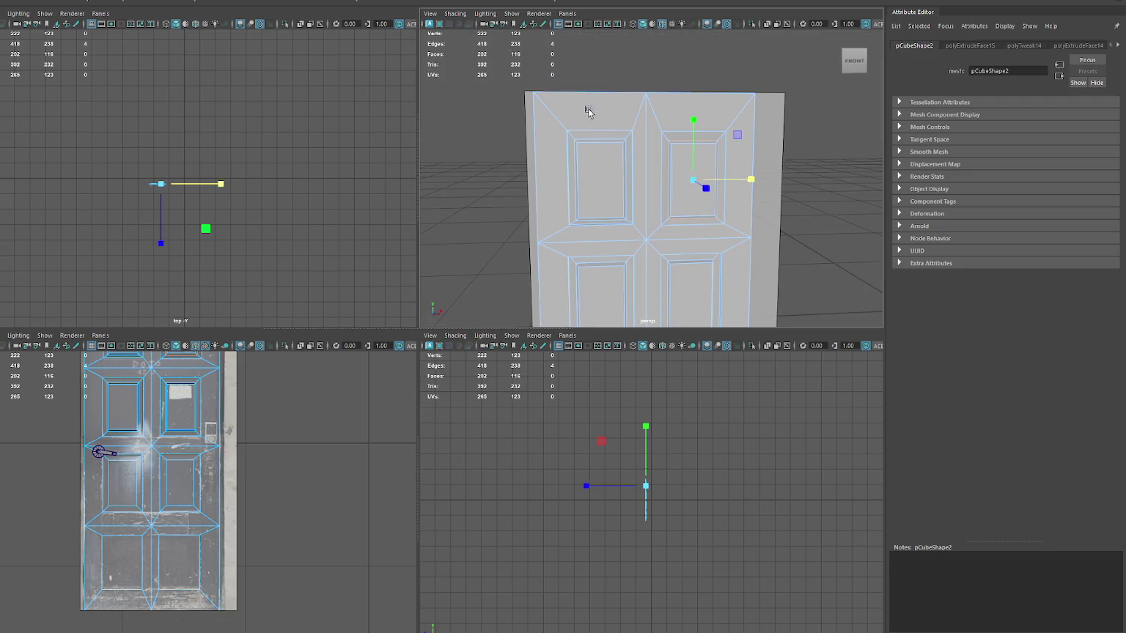
{"action": "scroll", "coordinate": [608, 124], "scroll_direction": "up", "scroll_amount": 3}
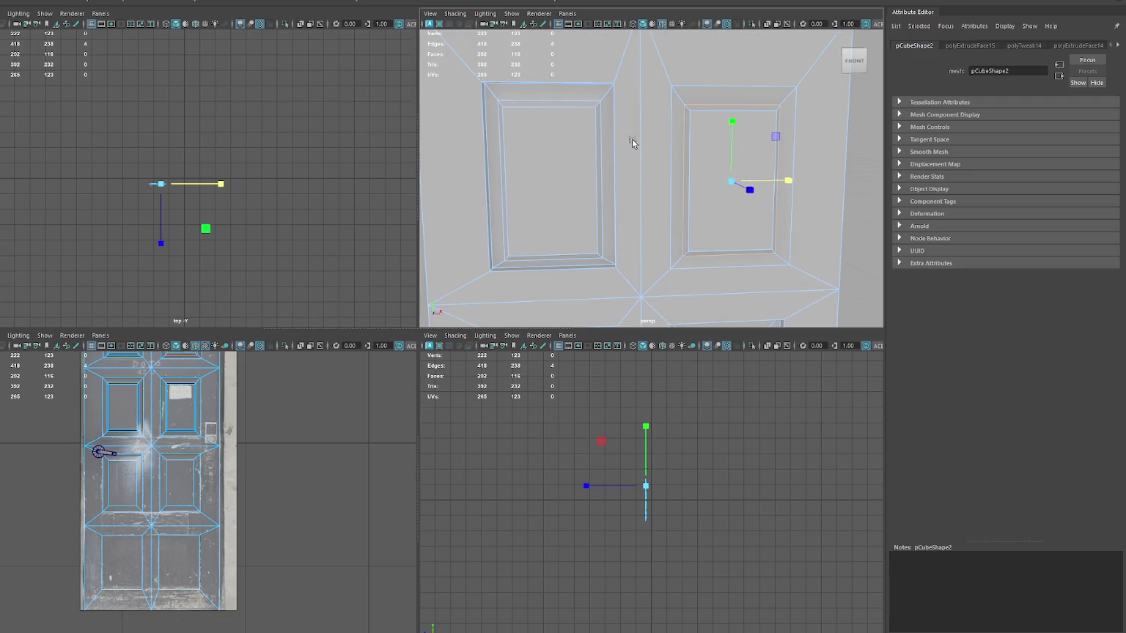
{"action": "scroll", "coordinate": [619, 110], "scroll_direction": "down", "scroll_amount": 3}
{"action": "scroll", "coordinate": [616, 117], "scroll_direction": "up", "scroll_amount": 3}
{"action": "key", "text": "ctrl+z"}
{"action": "left_click_drag", "start_coordinate": [632, 146], "coordinate": [623, 151], "text": "alt"}
{"action": "left_click", "coordinate": [653, 158]}
{"action": "key", "text": "w"}
{"action": "left_click_drag", "start_coordinate": [670, 201], "coordinate": [683, 188]}
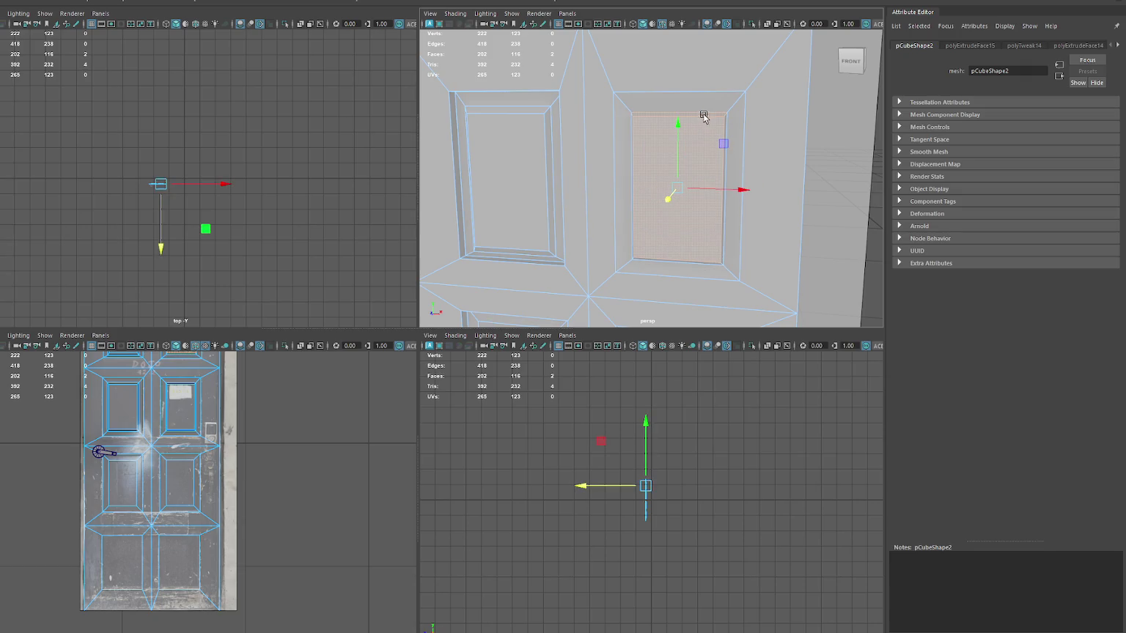
- Grow the upper-right panel's selection over its bevel faces and extrude it in depth
{"action": "key", "text": "4"}
{"action": "key", "text": "shift+period"}
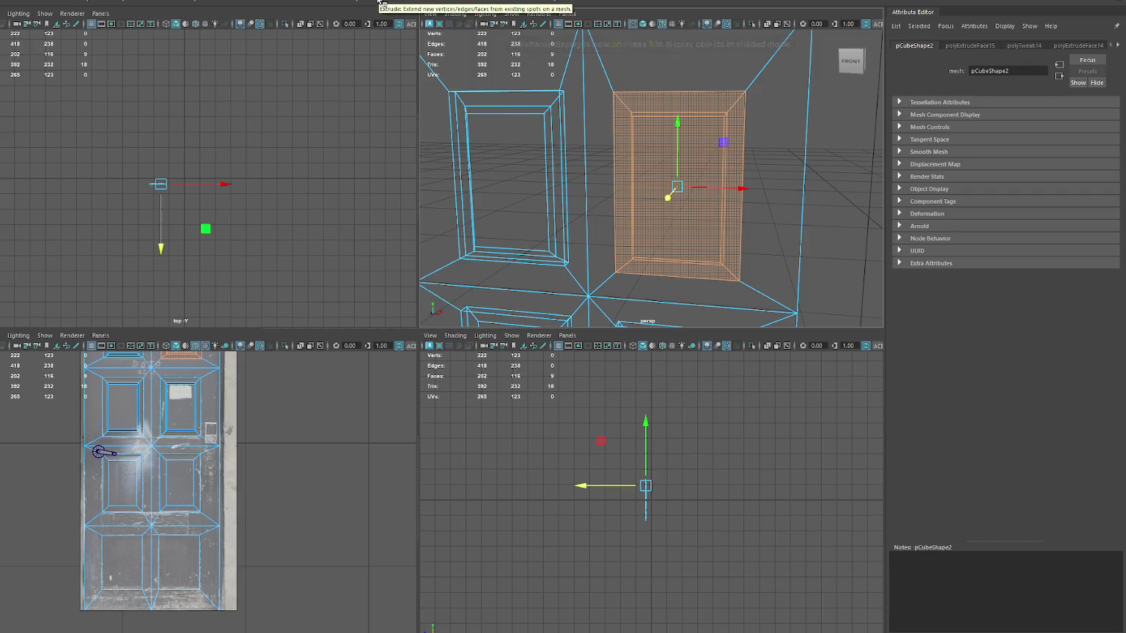
{"action": "key", "text": "ctrl+e"}
{"action": "left_click_drag", "start_coordinate": [666, 204], "coordinate": [673, 182]}
- Return to object mode and isolate the door in the perspective view
{"action": "key", "text": "6"}
{"action": "left_click_drag", "start_coordinate": [656, 121], "coordinate": [688, 138], "text": "alt"}
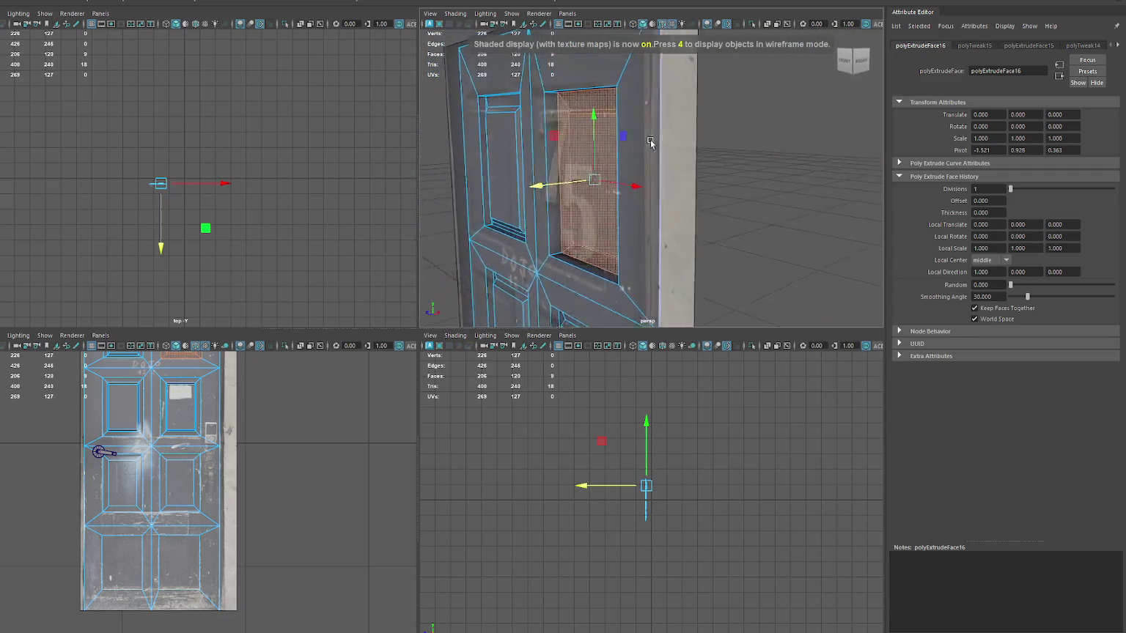
{"action": "right_click_drag", "start_coordinate": [687, 138], "coordinate": [671, 160]}
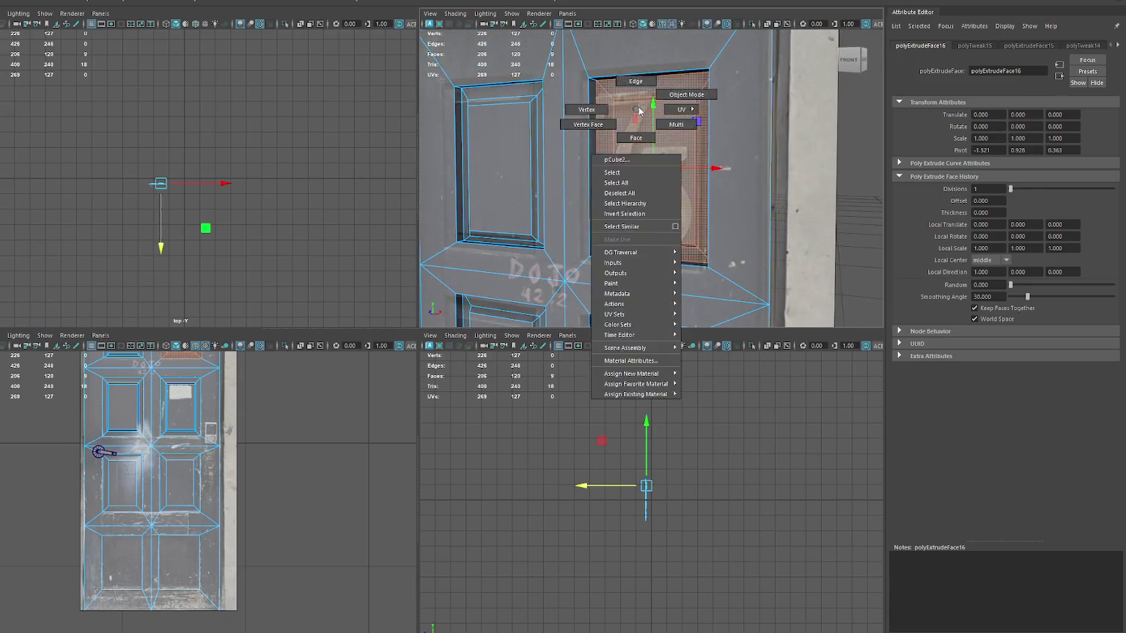
{"action": "key", "text": "5"}
{"action": "key", "text": "ctrl+1"}
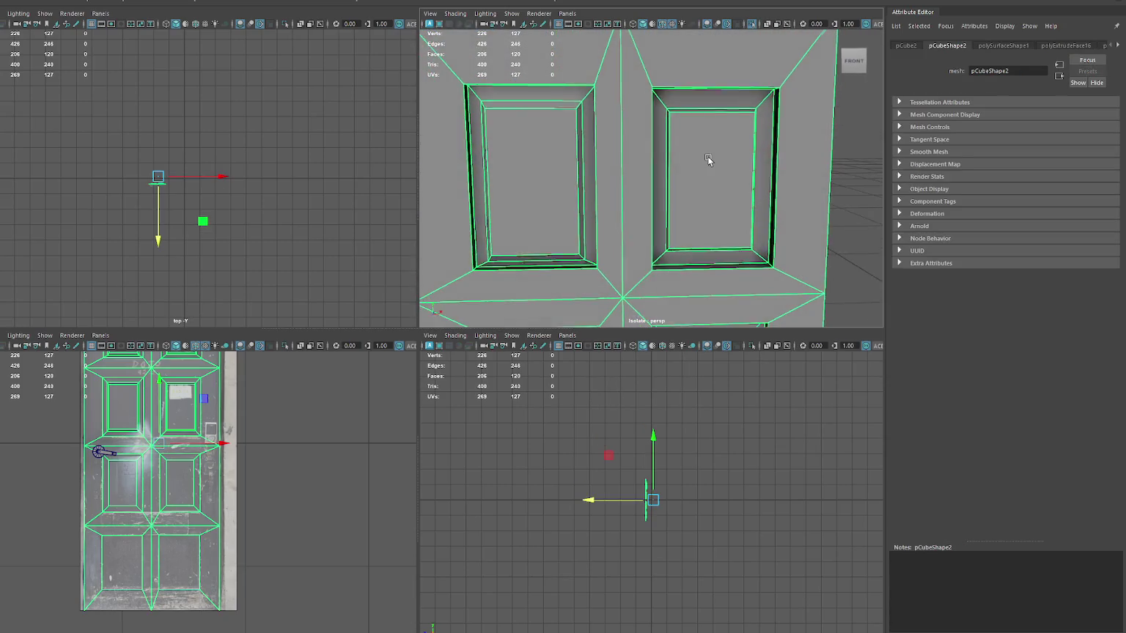
- Bevel the panel edges to create inset frames around the panels
{"action": "right_click_drag", "start_coordinate": [710, 142], "coordinate": [708, 125]}
{"action": "mouse_move", "coordinate": [710, 105]}
{"action": "left_mouse_down", "text": "alt"}
{"action": "mouse_move", "coordinate": [718, 101]}
{"action": "mouse_move", "coordinate": [671, 112]}
{"action": "mouse_move", "coordinate": [681, 115]}
{"action": "left_mouse_up", "text": "alt"}
{"action": "key", "text": "ctrl+b"}
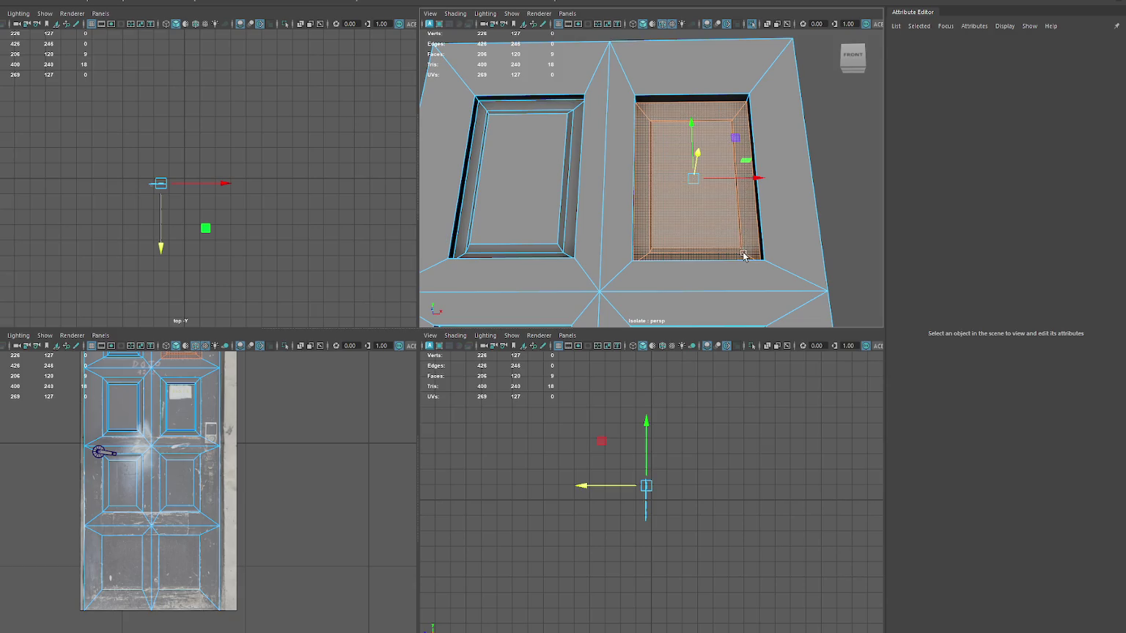
{"action": "left_click_drag", "start_coordinate": [700, 157], "coordinate": [704, 154]}
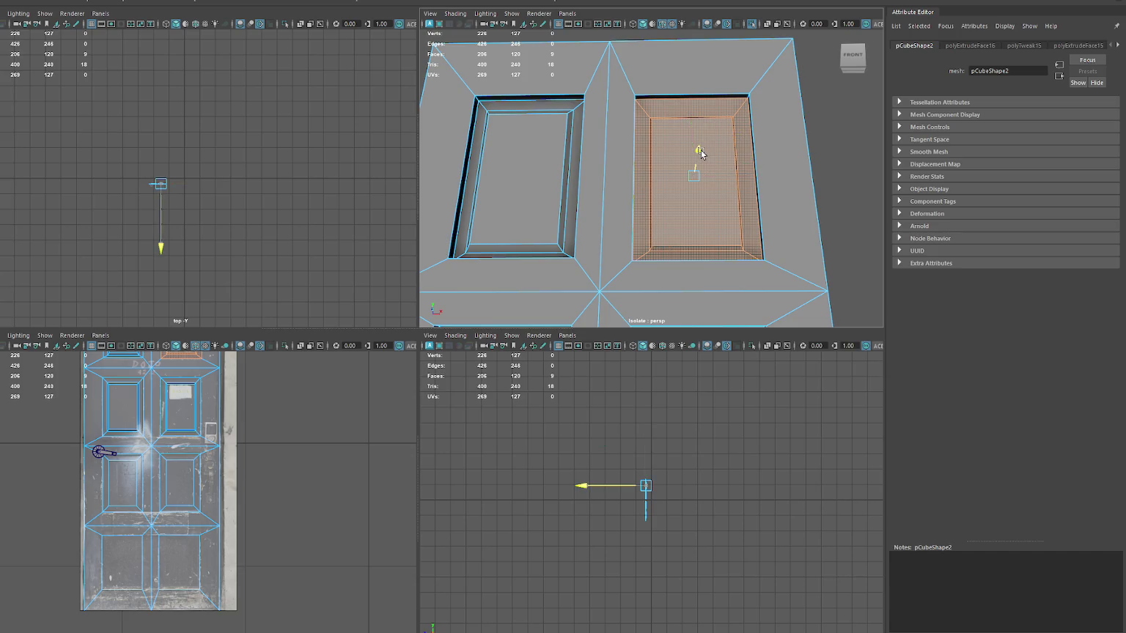
{"action": "left_click_drag", "start_coordinate": [700, 152], "coordinate": [708, 154], "text": "alt"}
- Widen the inner window's edge loop and raise the top-left panel's edge loop
{"action": "double_click", "coordinate": [710, 161]}
{"action": "left_click_drag", "start_coordinate": [696, 230], "coordinate": [719, 230]}
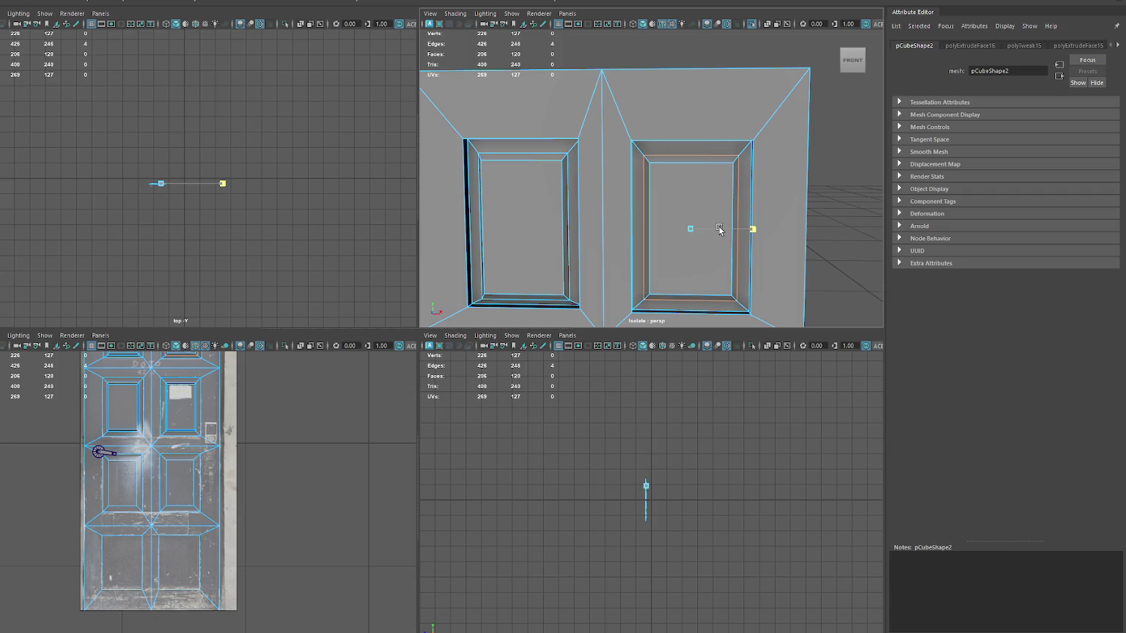
{"action": "scroll", "coordinate": [643, 145], "scroll_direction": "up", "scroll_amount": 2}
{"action": "scroll", "coordinate": [681, 138], "scroll_direction": "up", "scroll_amount": 2}
{"action": "scroll", "coordinate": [682, 138], "scroll_direction": "down", "scroll_amount": 3}
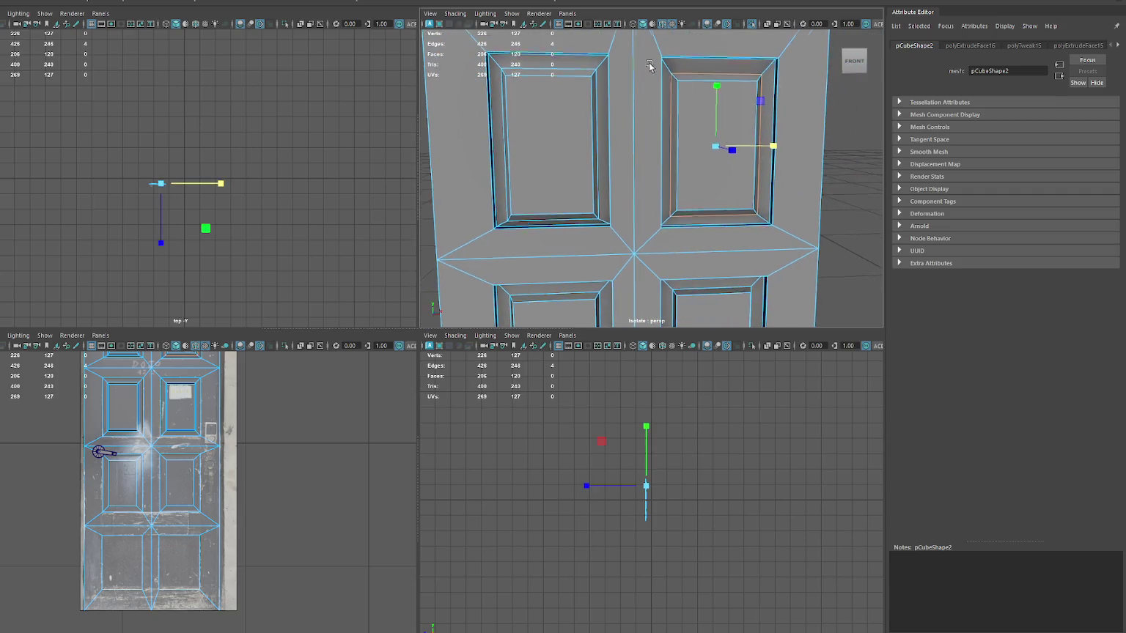
{"action": "left_click_drag", "start_coordinate": [713, 169], "coordinate": [697, 55], "text": "alt"}
{"action": "key", "text": "w"}
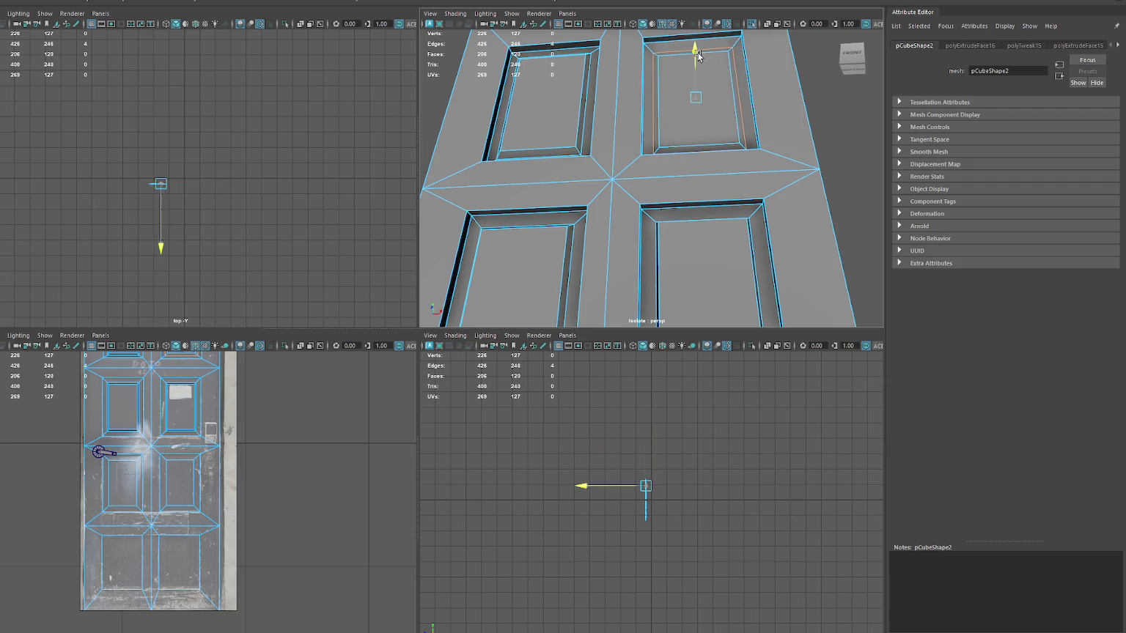
{"action": "double_click", "coordinate": [584, 124]}
{"action": "left_click_drag", "start_coordinate": [599, 99], "coordinate": [601, 100]}
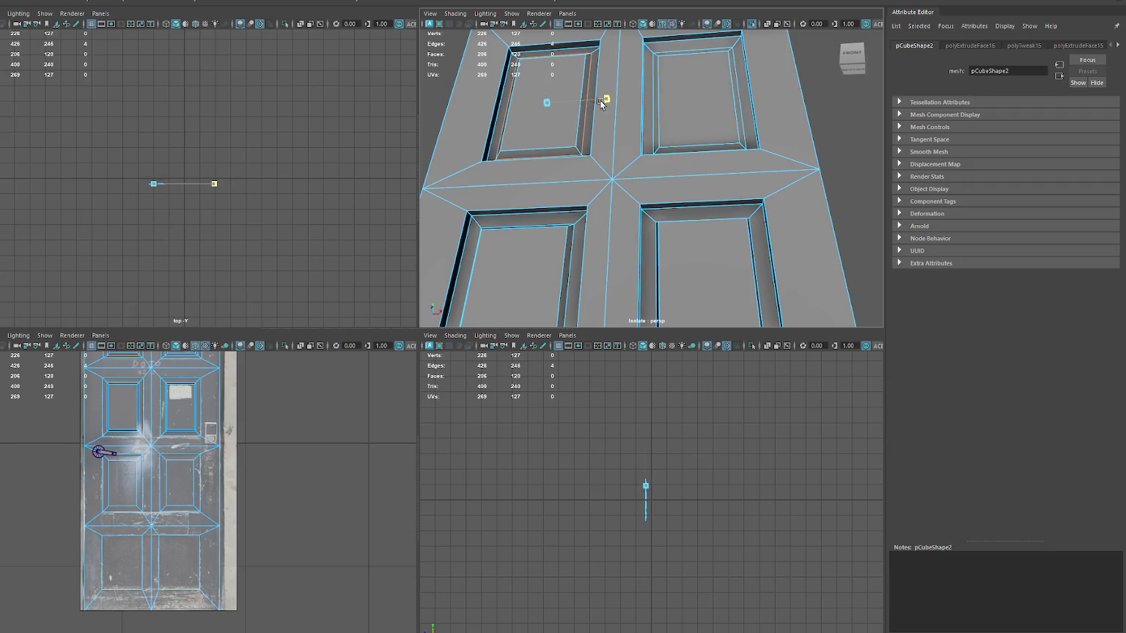
{"action": "left_click_drag", "start_coordinate": [527, 75], "coordinate": [535, 76]}
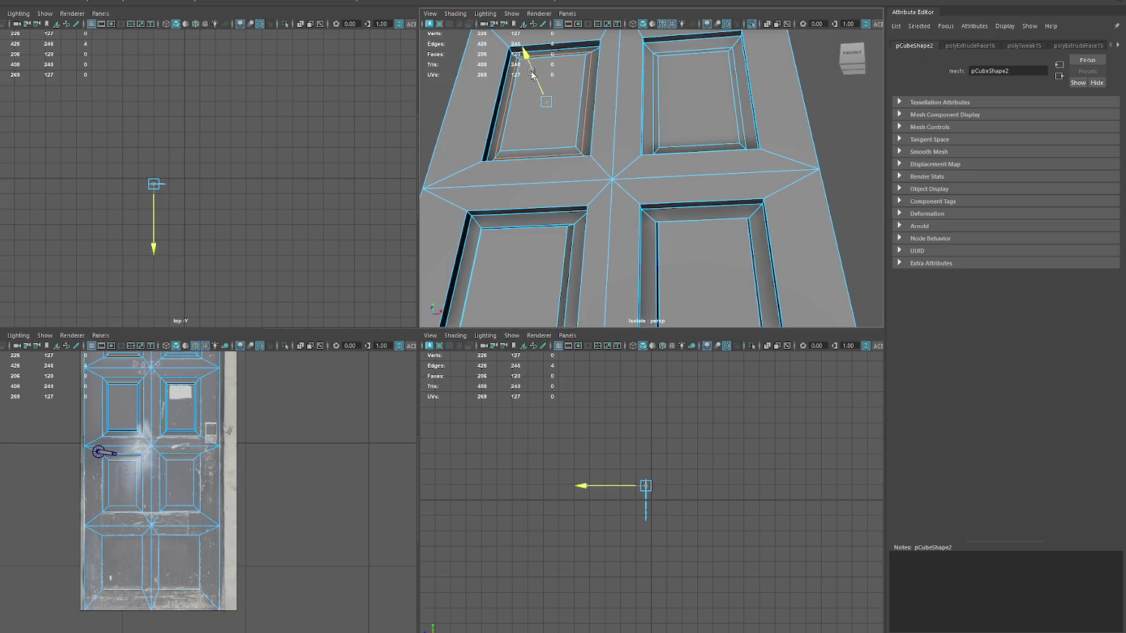
- Select a lower inner panel's edge loop and stretch the left panel's inner face
{"action": "scroll", "coordinate": [623, 151], "scroll_direction": "up", "scroll_amount": 3}
{"action": "left_click_drag", "start_coordinate": [623, 151], "coordinate": [664, 232], "text": "alt"}
{"action": "left_click", "coordinate": [666, 242]}
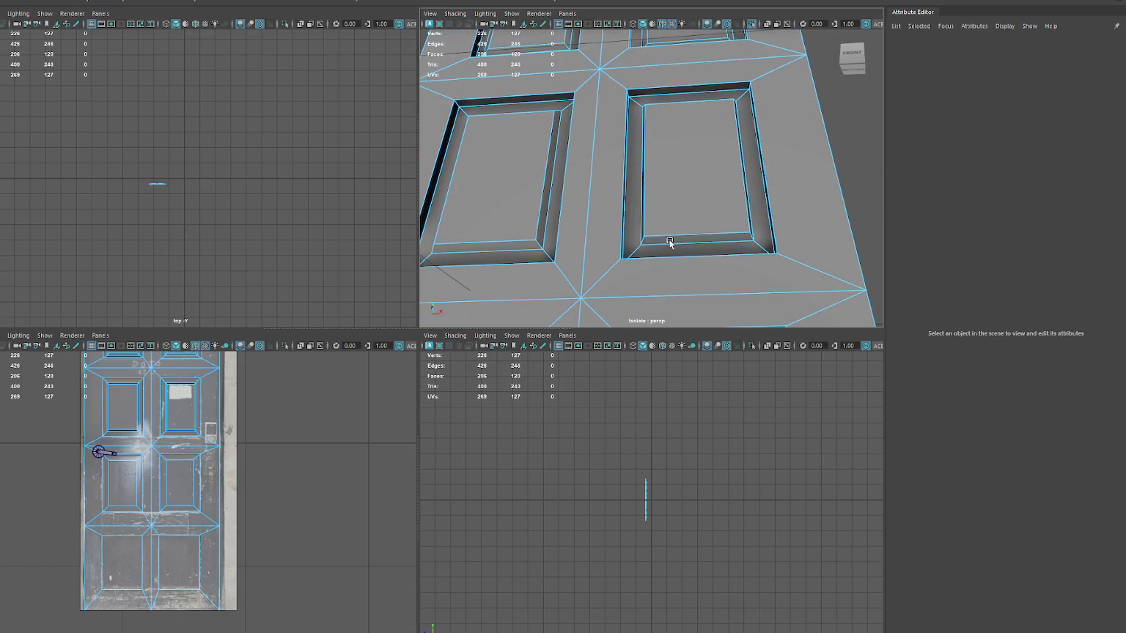
{"action": "double_click", "coordinate": [671, 245]}
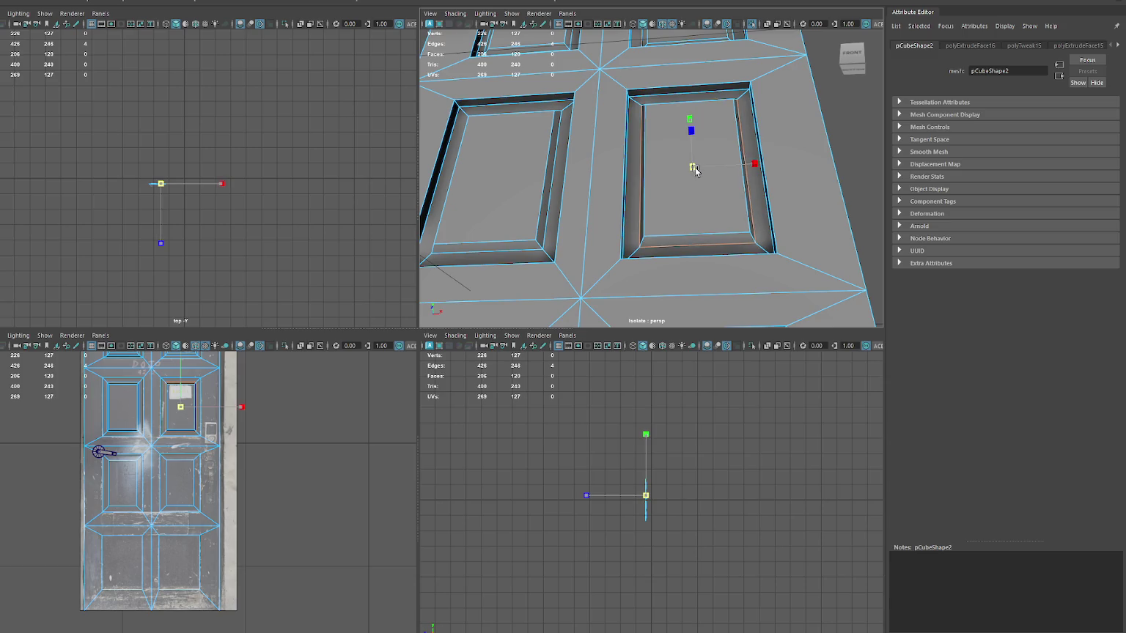
{"action": "left_click_drag", "start_coordinate": [690, 123], "coordinate": [691, 118]}
{"action": "left_click", "coordinate": [716, 165]}
{"action": "left_click_drag", "start_coordinate": [716, 164], "coordinate": [722, 193], "text": "alt"}
{"action": "mouse_move", "coordinate": [694, 264]}
{"action": "left_mouse_down", "text": "alt"}
{"action": "mouse_move", "coordinate": [688, 196]}
{"action": "mouse_move", "coordinate": [628, 170]}
{"action": "left_mouse_up", "text": "alt"}
{"action": "left_click", "coordinate": [628, 170]}
{"action": "left_click", "coordinate": [586, 170]}
{"action": "mouse_move", "coordinate": [583, 155]}
{"action": "left_mouse_down"}
{"action": "mouse_move", "coordinate": [602, 158]}
{"action": "mouse_move", "coordinate": [570, 46]}
{"action": "left_mouse_up"}
- Scale and reposition the left and right inner panel faces to match the photo
{"action": "key", "text": "w"}
{"action": "left_click", "coordinate": [566, 293]}
{"action": "key", "text": "r"}
{"action": "left_click_drag", "start_coordinate": [562, 217], "coordinate": [522, 192]}
{"action": "key", "text": "w"}
{"action": "left_click", "coordinate": [791, 235]}
{"action": "key", "text": "r"}
{"action": "left_click_drag", "start_coordinate": [789, 193], "coordinate": [802, 192]}
- Slide the lower-left panel's edge loop to the left
{"action": "scroll", "coordinate": [801, 192], "scroll_direction": "down", "scroll_amount": 5}
{"action": "mouse_move", "coordinate": [718, 220]}
{"action": "left_mouse_down", "text": "alt"}
{"action": "mouse_move", "coordinate": [716, 249]}
{"action": "mouse_move", "coordinate": [643, 280]}
{"action": "left_mouse_up", "text": "alt"}
{"action": "scroll", "coordinate": [716, 259], "scroll_direction": "up", "scroll_amount": 5}
{"action": "key", "text": "w"}
{"action": "left_click", "coordinate": [553, 225]}
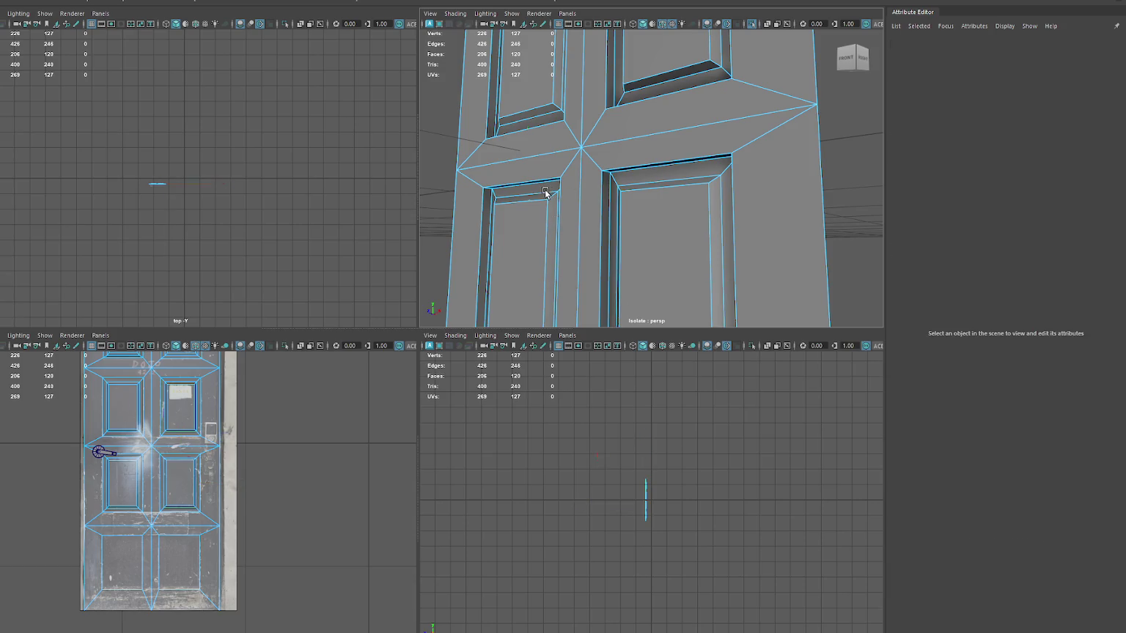
{"action": "double_click", "coordinate": [545, 193]}
{"action": "left_click_drag", "start_coordinate": [501, 270], "coordinate": [490, 275]}
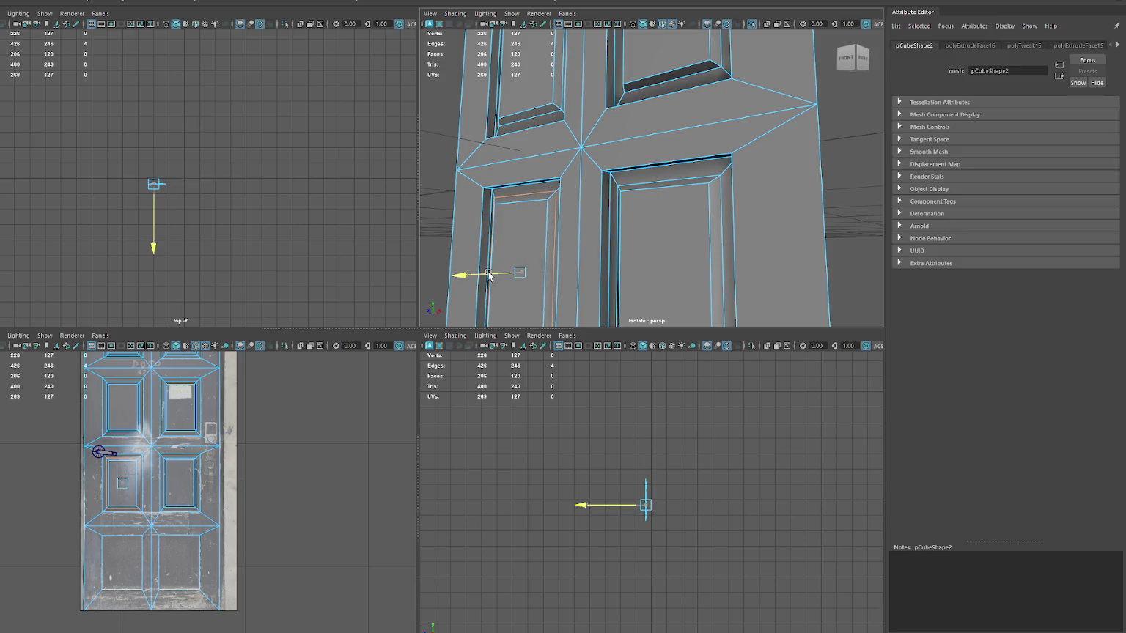
- Return to object mode and show the front view full size
{"action": "right_click_drag", "start_coordinate": [675, 170], "coordinate": [701, 156]}
{"action": "key", "text": "space"}
{"action": "left_click", "coordinate": [507, 413]}
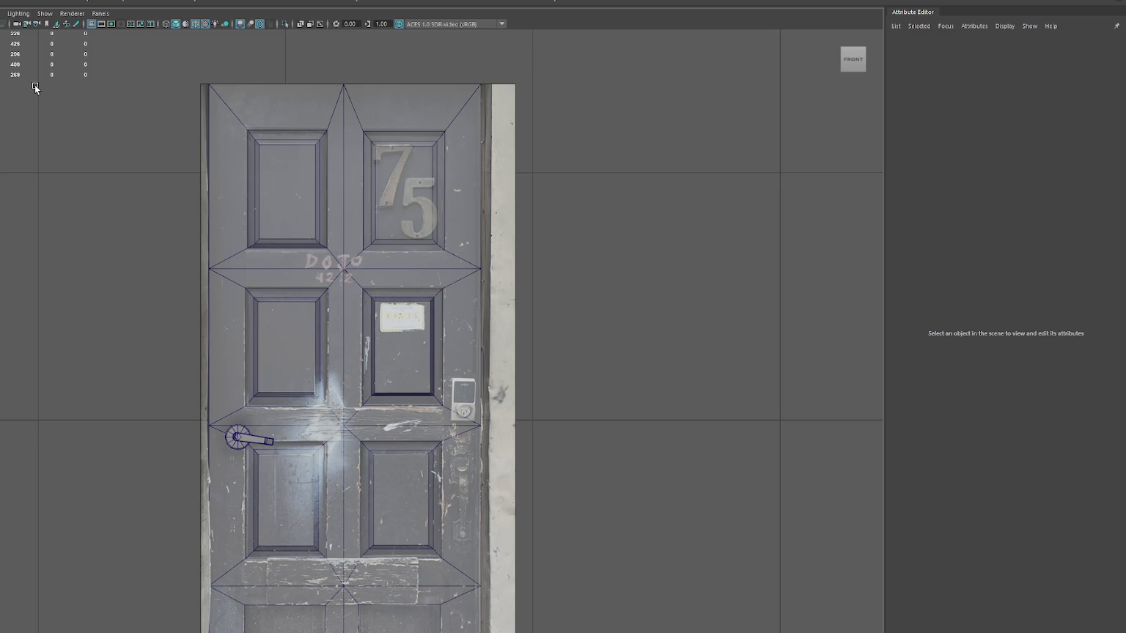
{"action": "key", "text": "space"}
{"action": "key", "text": "space"}
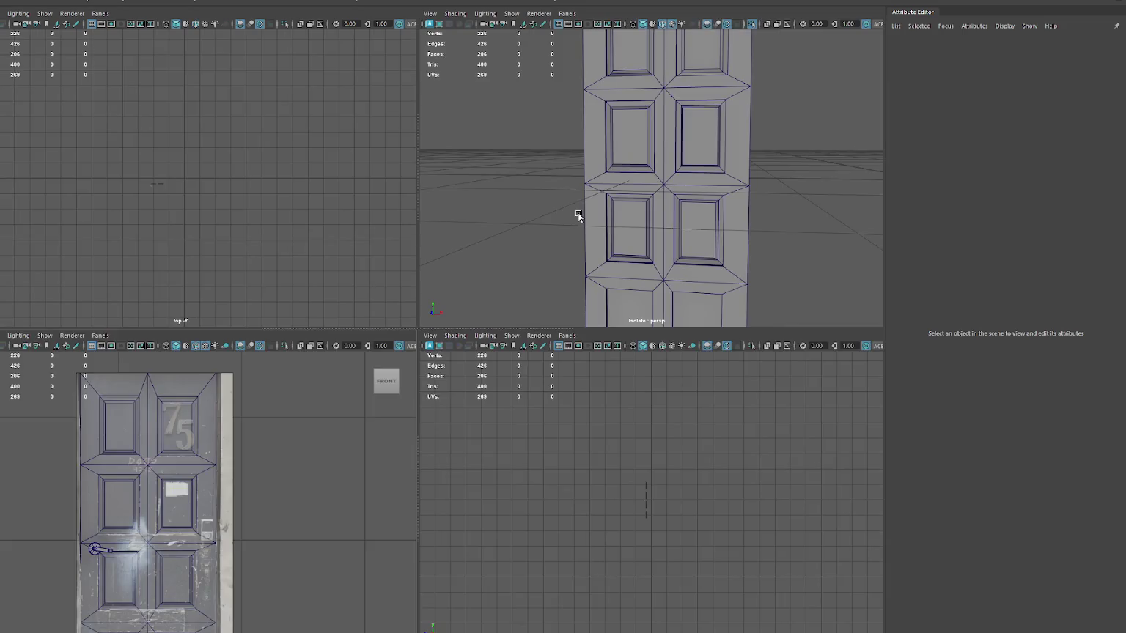
{"action": "scroll", "coordinate": [614, 214], "scroll_direction": "up", "scroll_amount": 5}
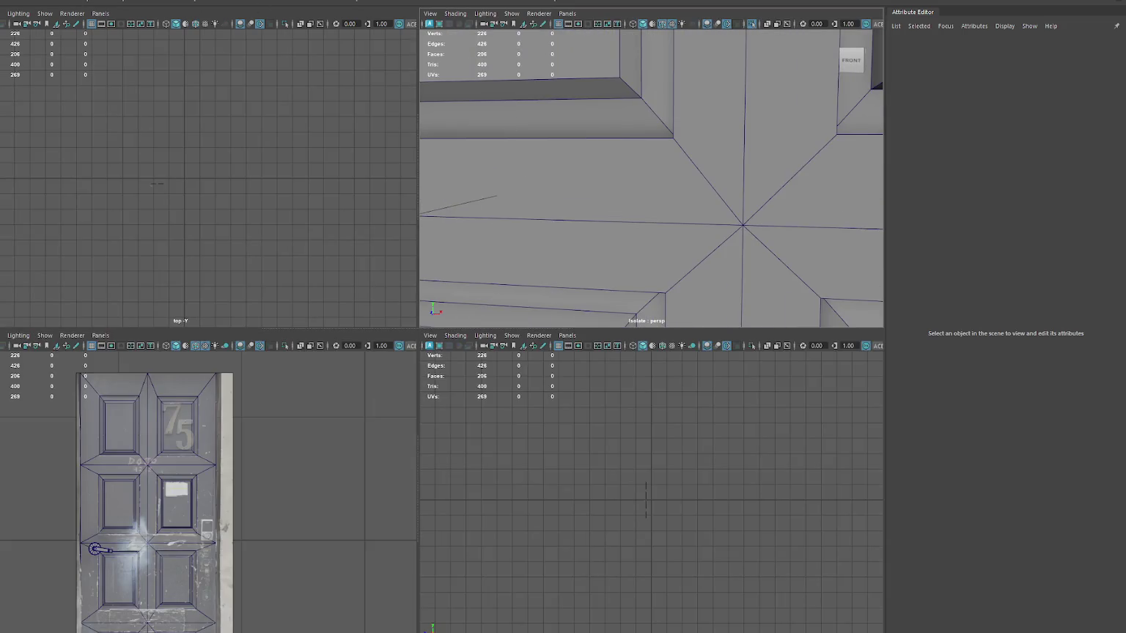
- Create a new cube and move it onto the door's right edge
{"action": "key", "text": "ctrl+shift+c"}
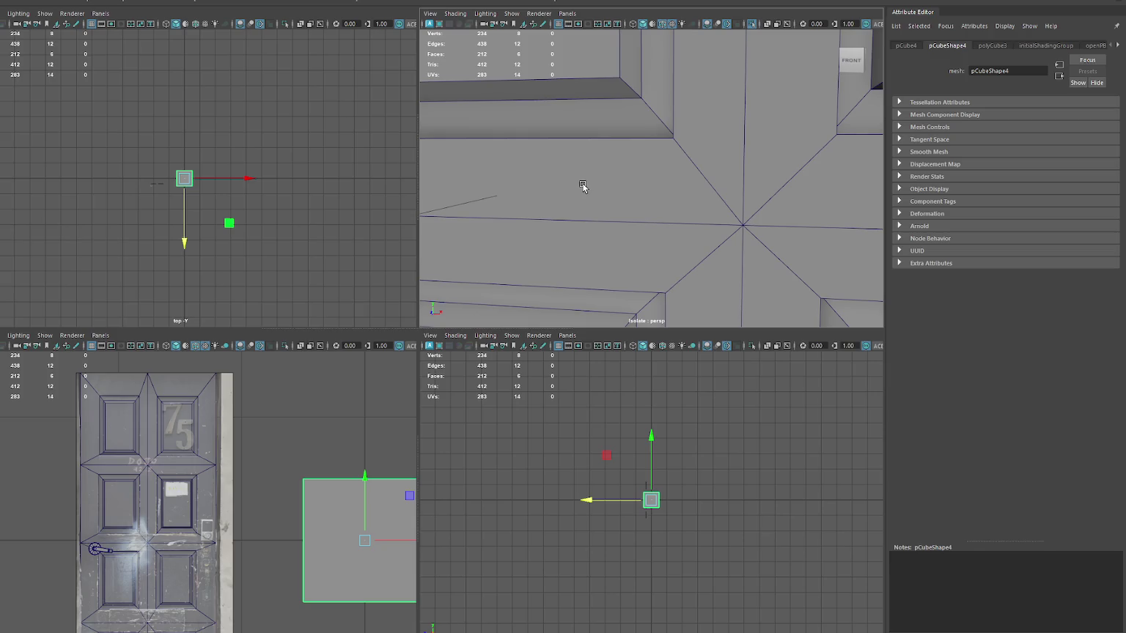
{"action": "scroll", "coordinate": [581, 187], "scroll_direction": "down", "scroll_amount": 3}
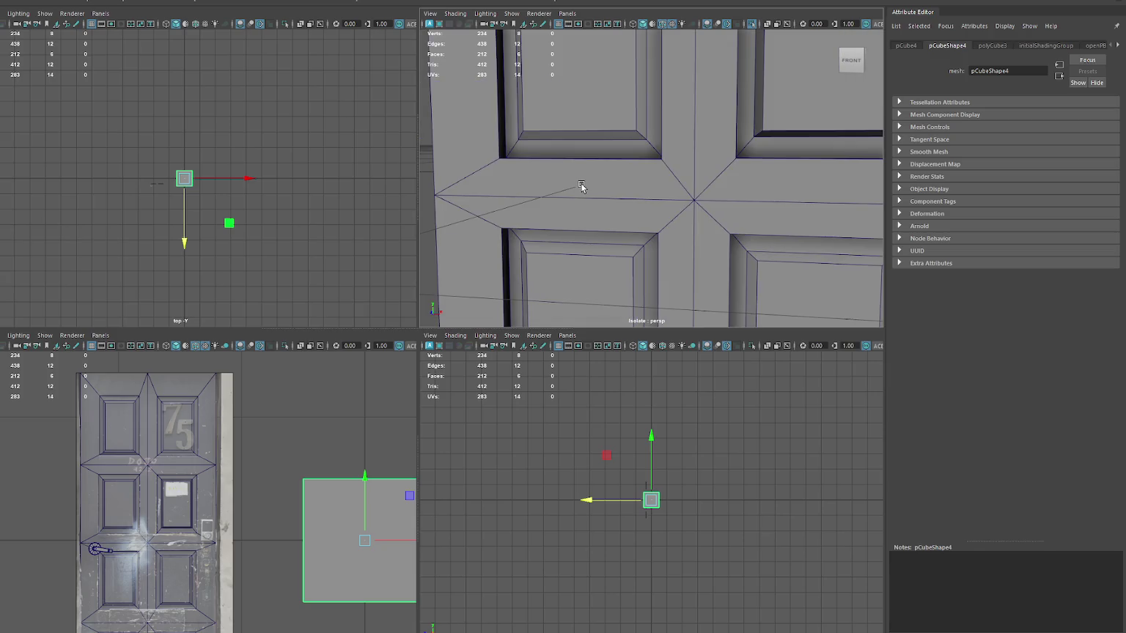
{"action": "scroll", "coordinate": [581, 186], "scroll_direction": "down", "scroll_amount": 2}
{"action": "scroll", "coordinate": [557, 194], "scroll_direction": "down", "scroll_amount": 5}
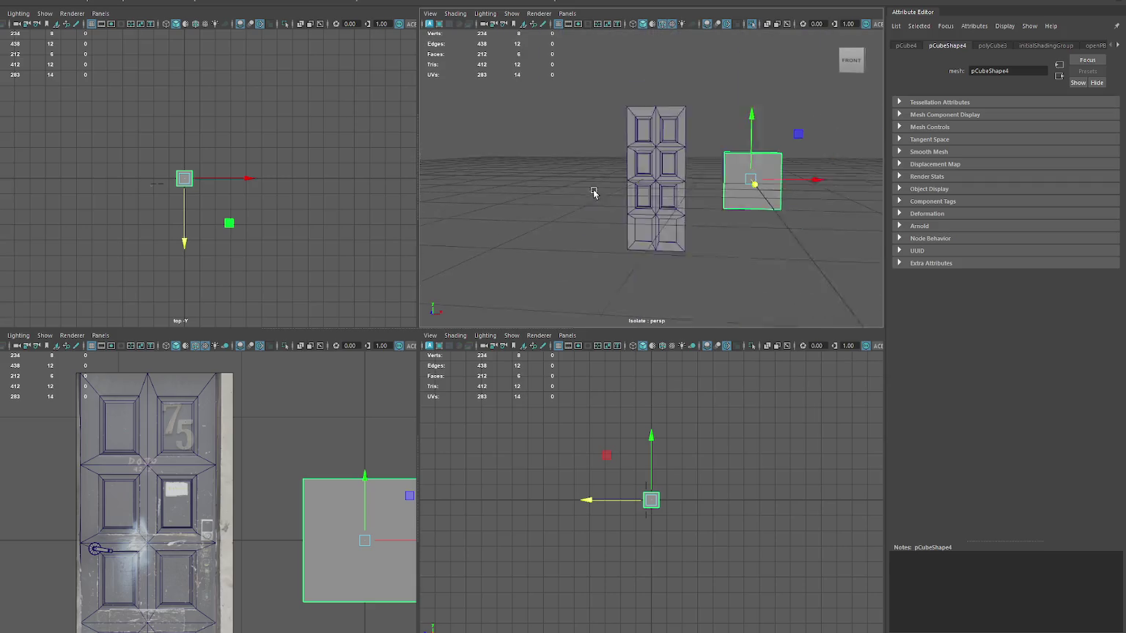
{"action": "mouse_move", "coordinate": [777, 180]}
{"action": "left_mouse_down"}
{"action": "mouse_move", "coordinate": [583, 190]}
{"action": "mouse_move", "coordinate": [482, 233]}
{"action": "left_mouse_up"}
{"action": "key", "text": "f"}
{"action": "key", "text": "r"}
{"action": "key", "text": "w"}
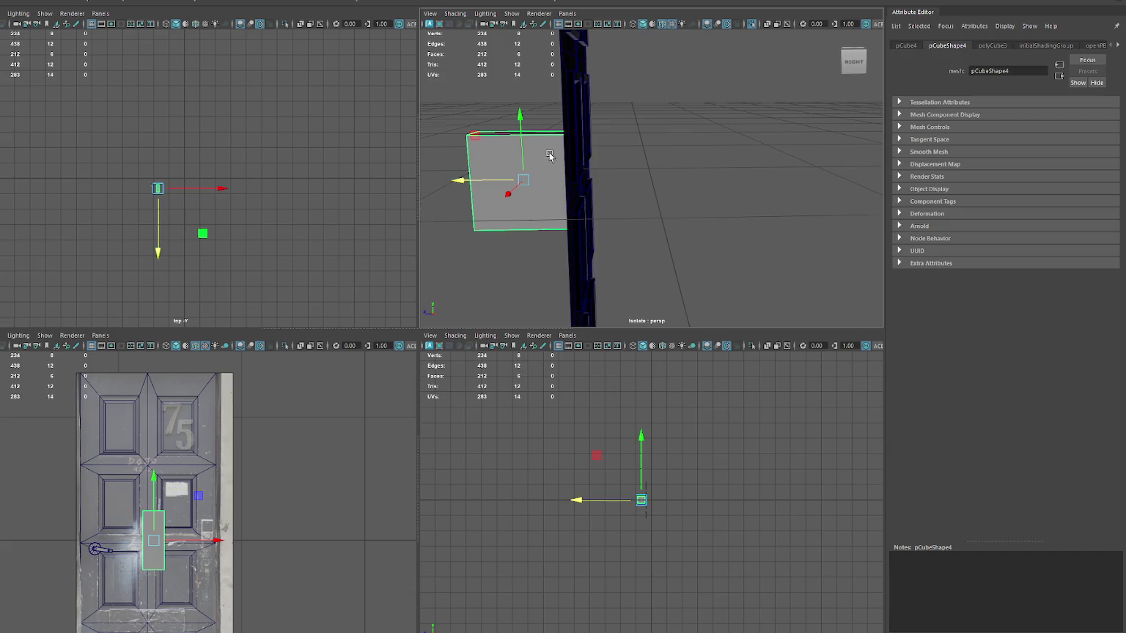
- Squash the cube's width and height and raise it slightly on the door
{"action": "key", "text": "r"}
{"action": "left_click_drag", "start_coordinate": [457, 180], "coordinate": [509, 180]}
{"action": "mouse_move", "coordinate": [520, 116]}
{"action": "left_mouse_down"}
{"action": "mouse_move", "coordinate": [520, 189]}
{"action": "mouse_move", "coordinate": [571, 204]}
{"action": "mouse_move", "coordinate": [689, 189]}
{"action": "mouse_move", "coordinate": [619, 176]}
{"action": "left_mouse_up"}
{"action": "key", "text": "w"}
{"action": "scroll", "coordinate": [631, 179], "scroll_direction": "up", "scroll_amount": 2}
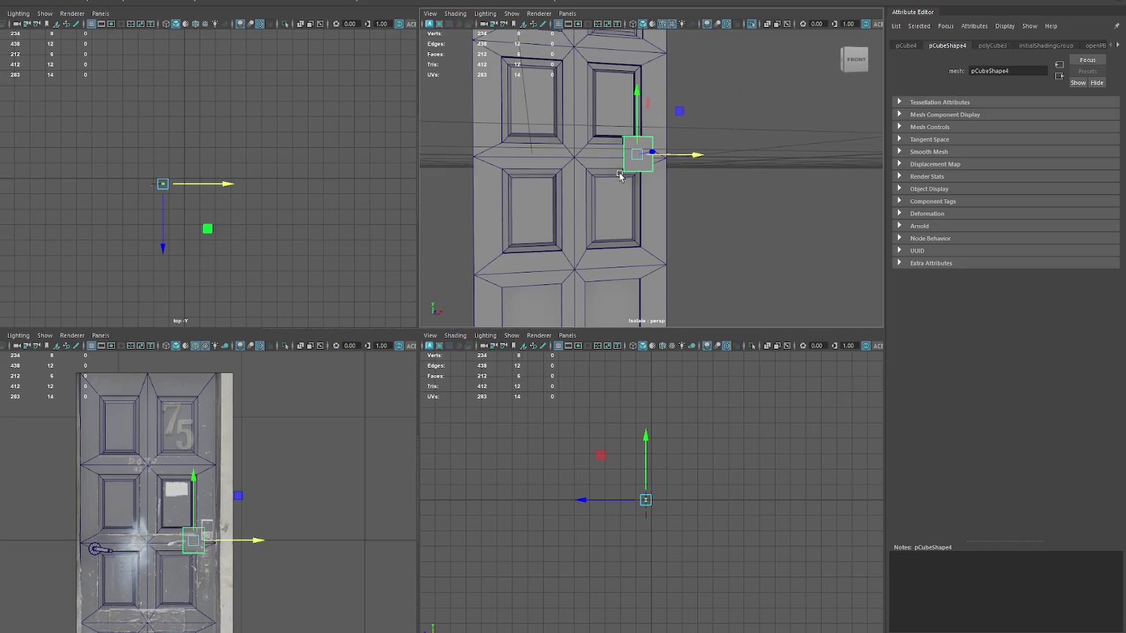
{"action": "left_click_drag", "start_coordinate": [635, 116], "coordinate": [654, 99]}
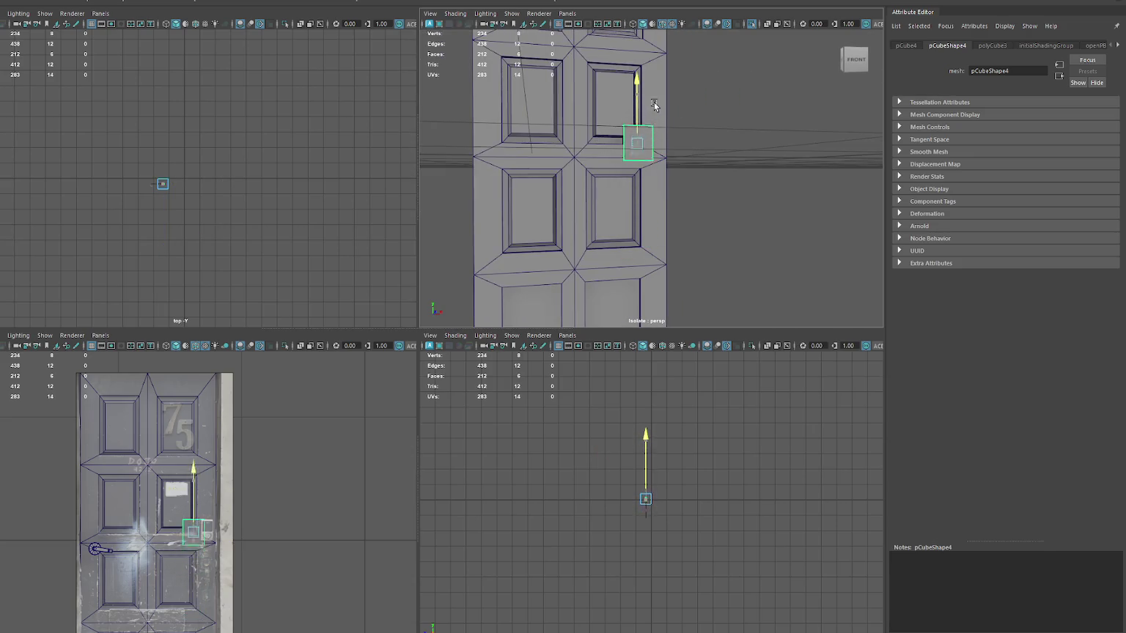
- In the maximized front view, slide the box onto the lock plate and shrink it vertically
{"action": "key", "text": "space"}
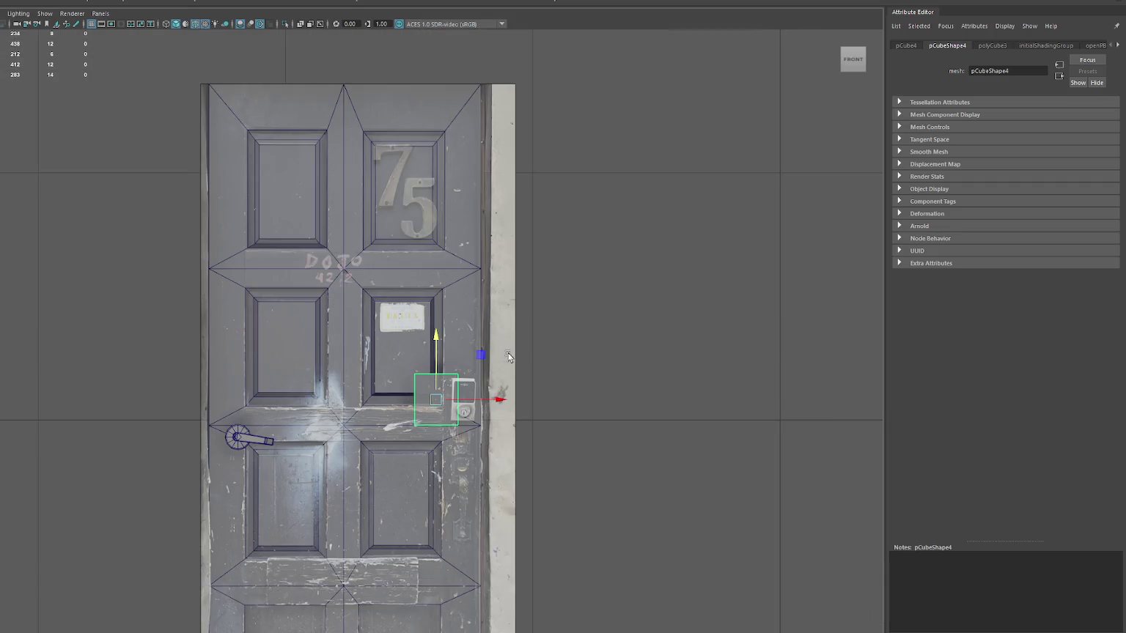
{"action": "left_click_drag", "start_coordinate": [492, 403], "coordinate": [521, 407]}
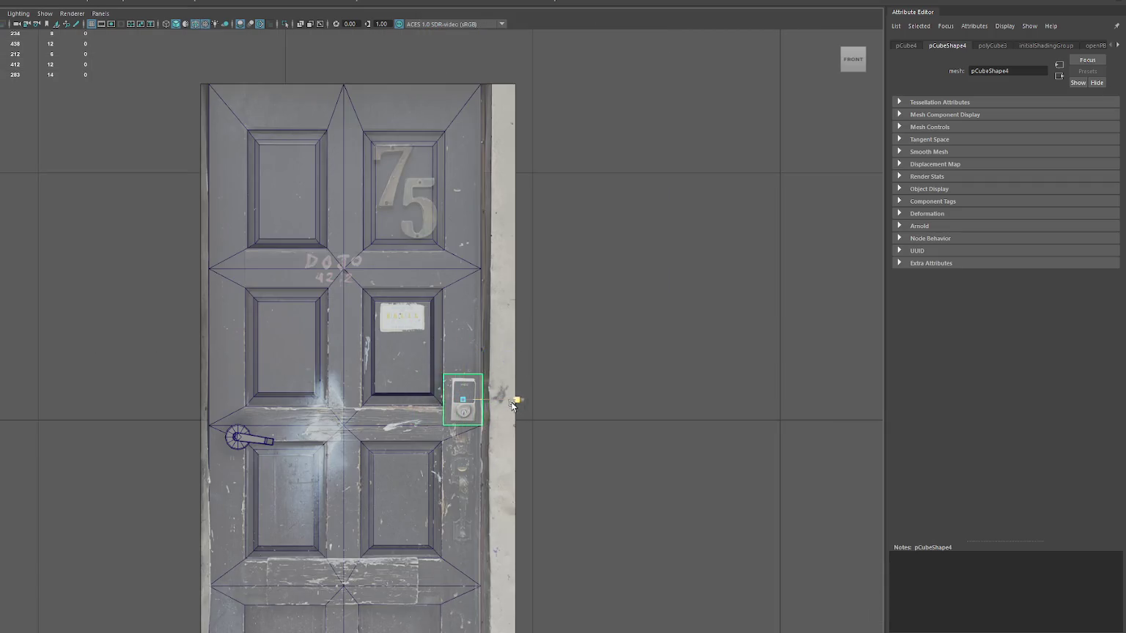
{"action": "left_click_drag", "start_coordinate": [463, 370], "coordinate": [464, 338]}
{"action": "scroll", "coordinate": [469, 380], "scroll_direction": "up", "scroll_amount": 5}
{"action": "scroll", "coordinate": [466, 339], "scroll_direction": "down", "scroll_amount": 10}
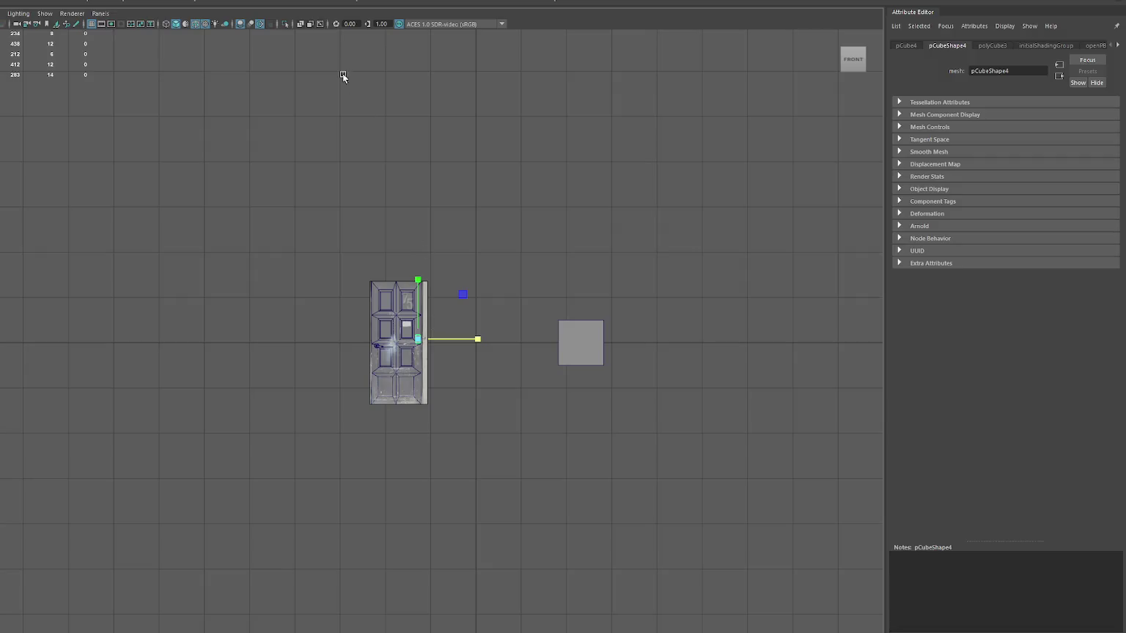
- Bevel the edges of lock box pCube4 with Fraction 0.2 and 2 Segments
{"action": "key", "text": "space"}
{"action": "key", "text": "f"}
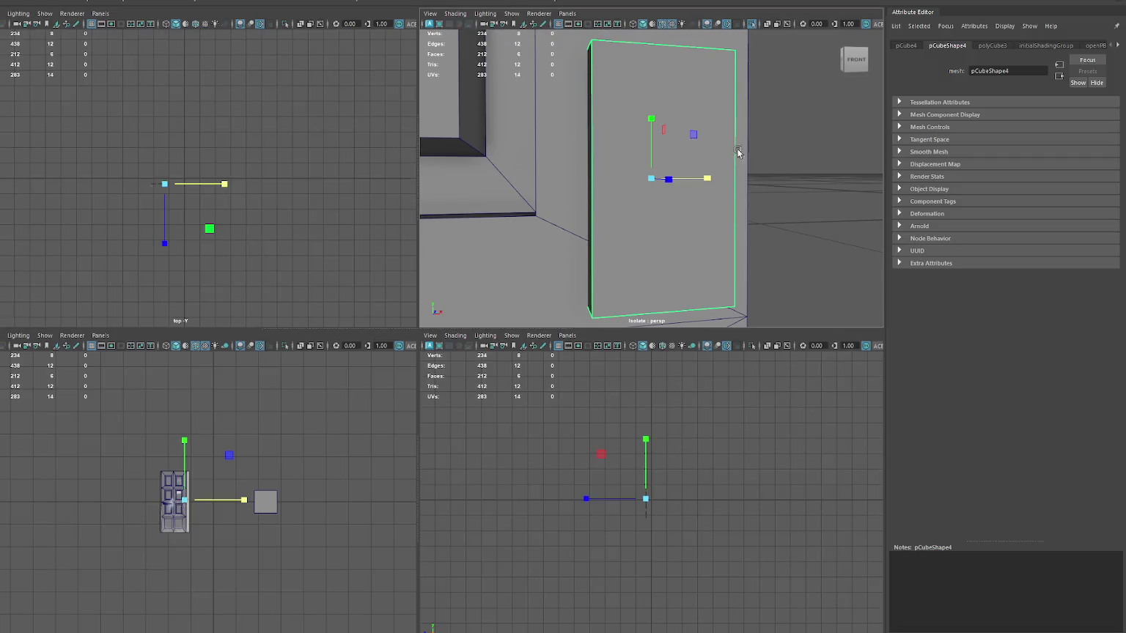
{"action": "left_click_drag", "start_coordinate": [737, 152], "coordinate": [679, 150], "text": "alt"}
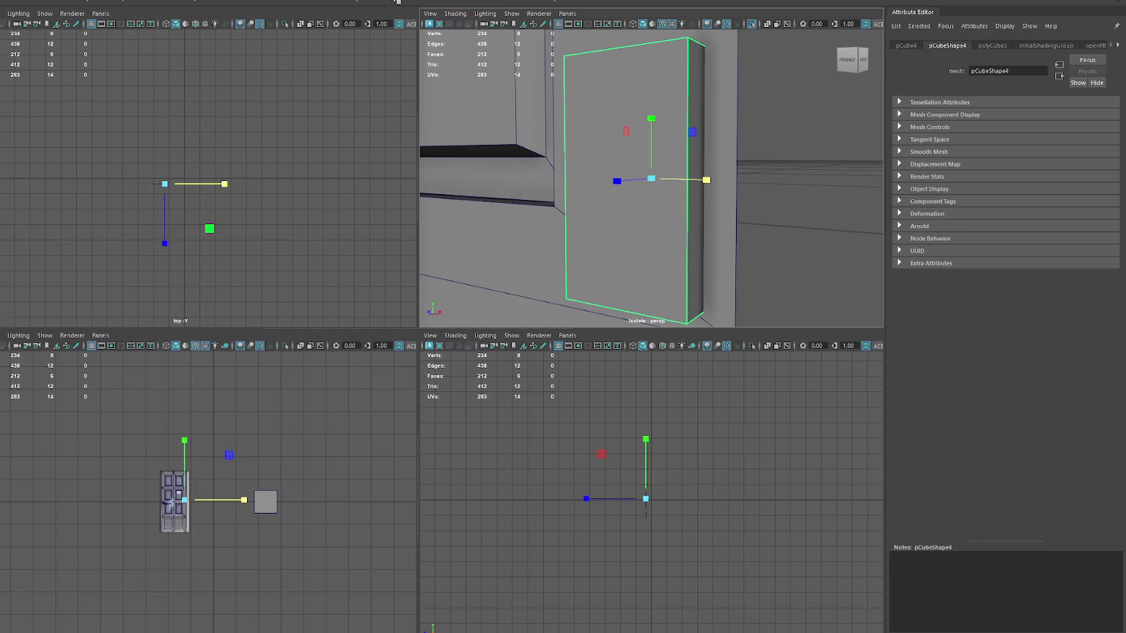
{"action": "key", "text": "ctrl+b"}
{"action": "left_click_drag", "start_coordinate": [765, 177], "coordinate": [775, 185]}
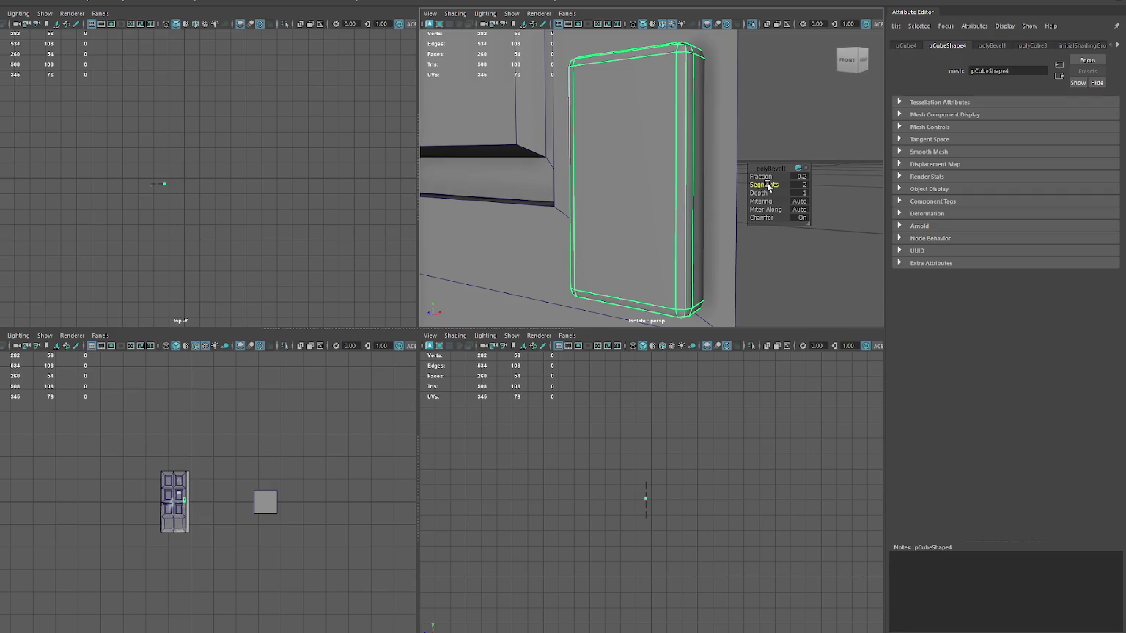
{"action": "key", "text": "space"}
{"action": "scroll", "coordinate": [417, 340], "scroll_direction": "up", "scroll_amount": 10}
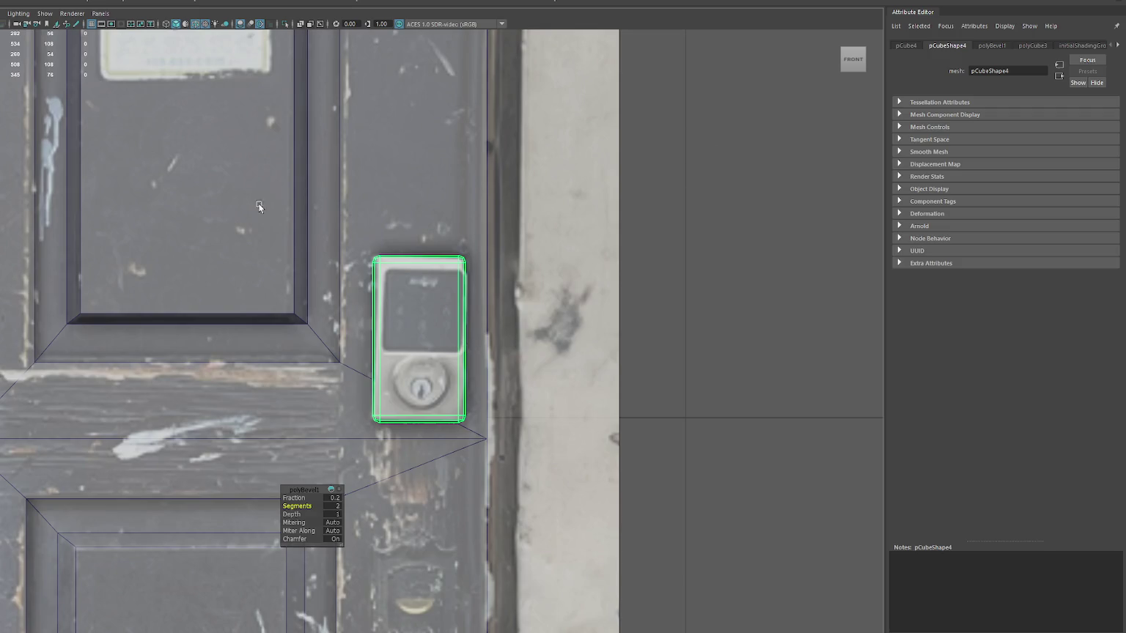
{"action": "scroll", "coordinate": [541, 281], "scroll_direction": "down", "scroll_amount": 10}
- Rotate the cylinder 90° to face front, scale it down, and move it over the lock plate
{"action": "mouse_move", "coordinate": [450, 372]}
{"action": "left_mouse_down"}
{"action": "mouse_move", "coordinate": [450, 385]}
{"action": "mouse_move", "coordinate": [406, 350]}
{"action": "left_mouse_up"}
{"action": "key", "text": "w"}
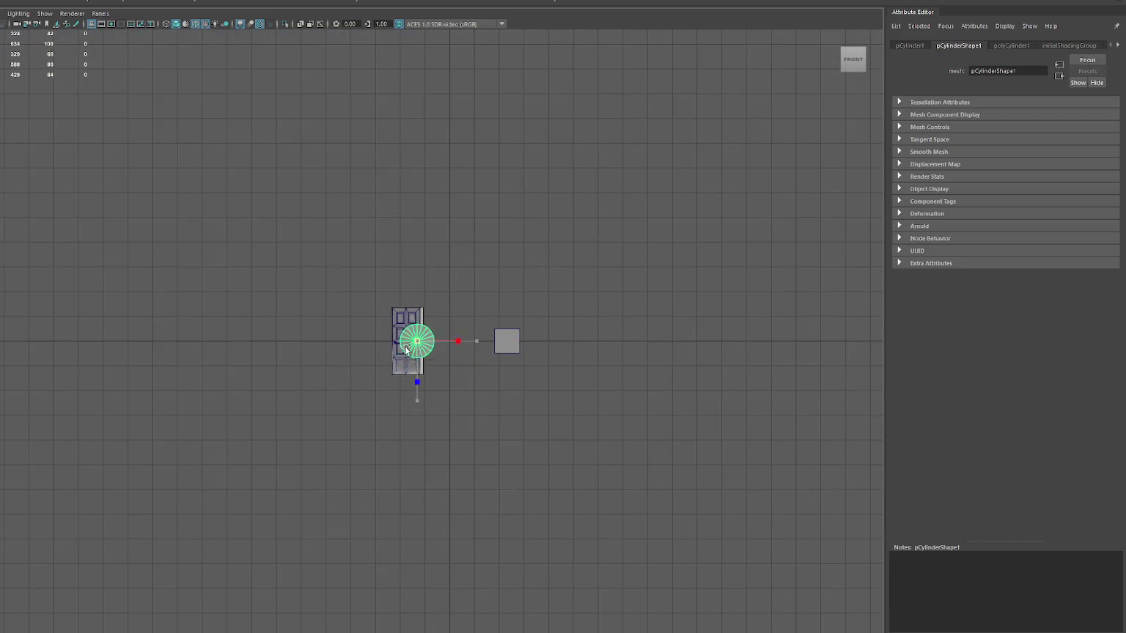
{"action": "key", "text": "f"}
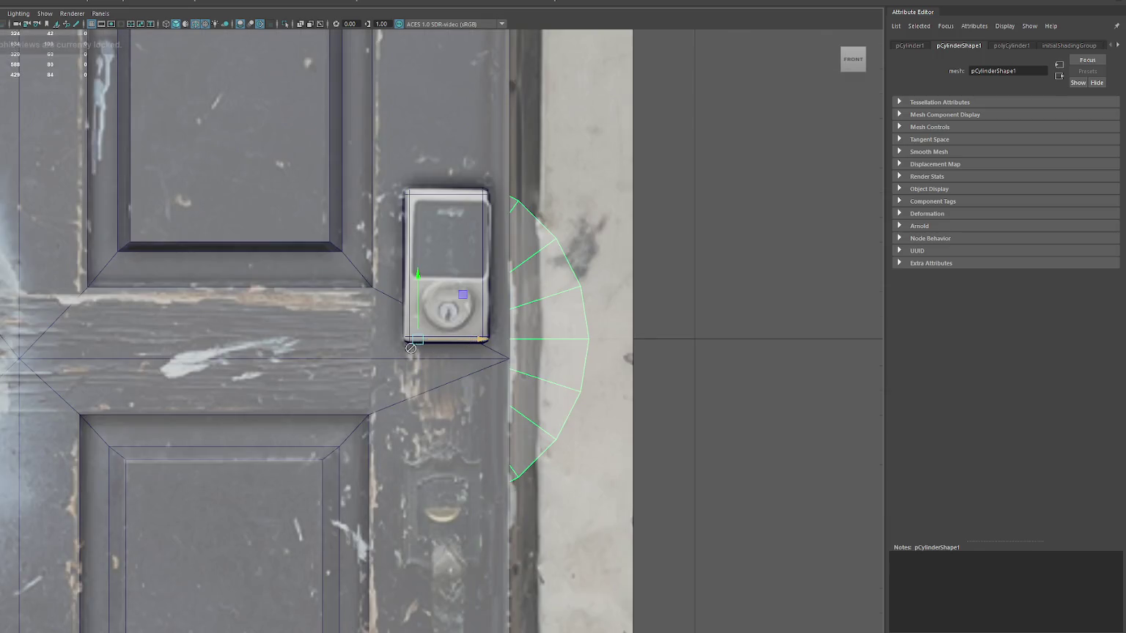
{"action": "key", "text": "4"}
{"action": "left_click_drag", "start_coordinate": [477, 339], "coordinate": [176, 352]}
{"action": "key", "text": "w"}
{"action": "left_click_drag", "start_coordinate": [458, 341], "coordinate": [474, 341]}
{"action": "left_click_drag", "start_coordinate": [443, 293], "coordinate": [443, 255]}
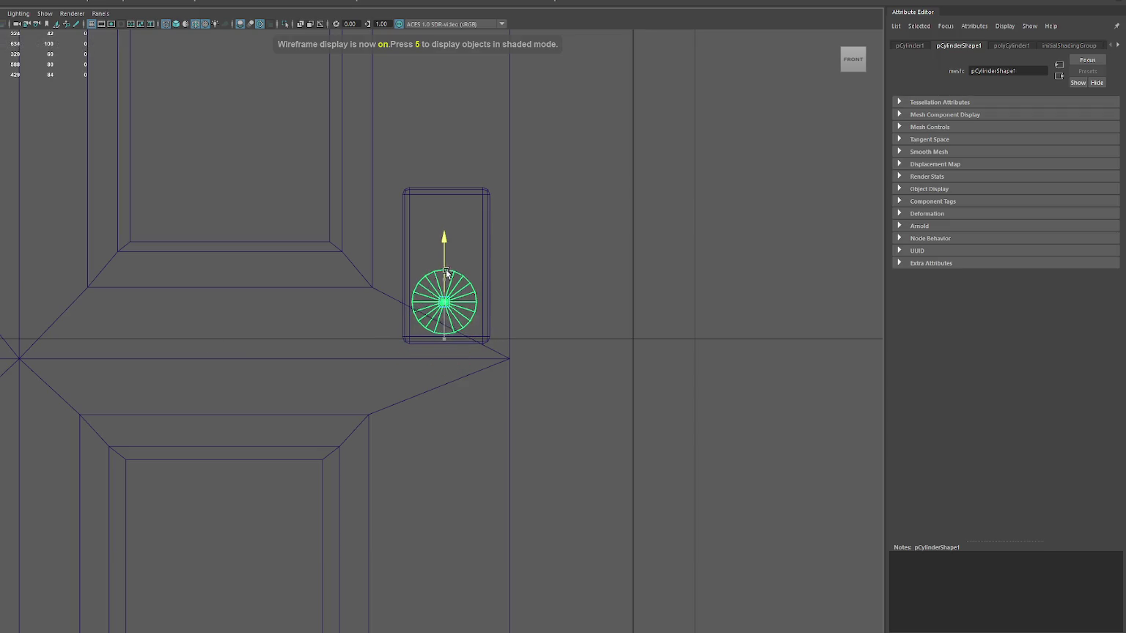
- Check the cylinder's depth in textured view and nudge it onto the round keyhole, then enter face selection mode
{"action": "key", "text": "space"}
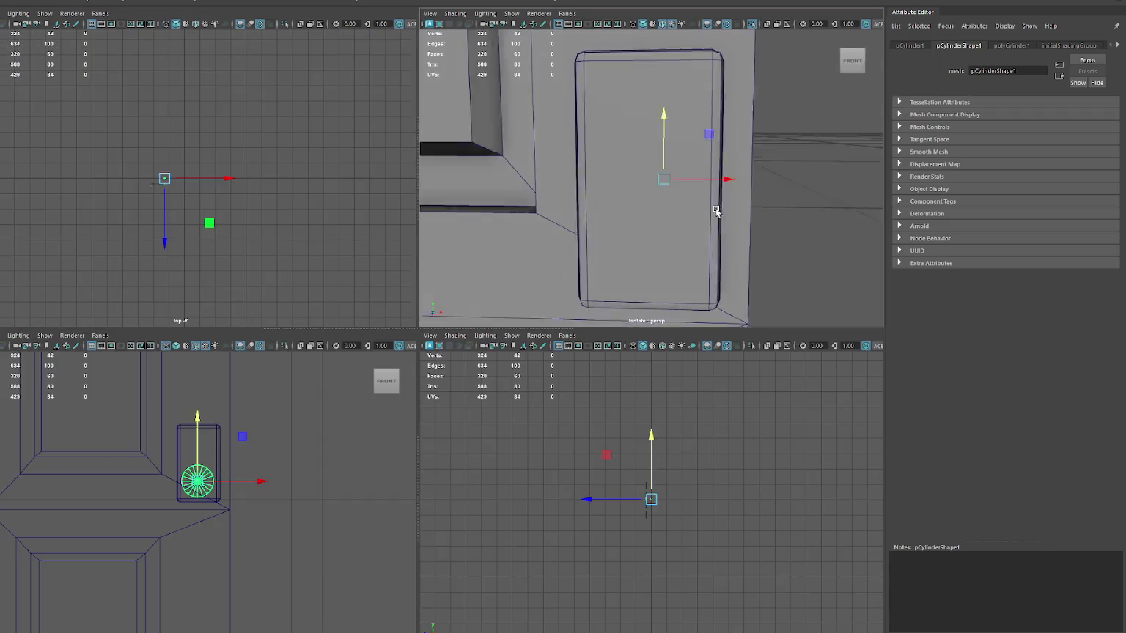
{"action": "left_click_drag", "start_coordinate": [728, 179], "coordinate": [772, 210], "text": "alt"}
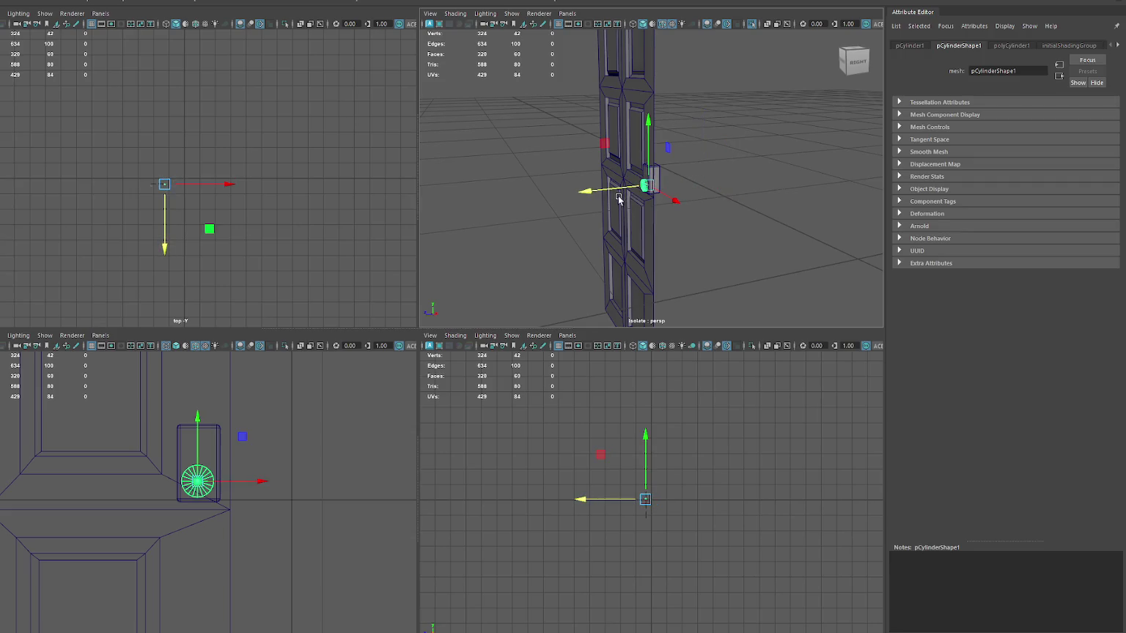
{"action": "key", "text": "space"}
{"action": "key", "text": "5"}
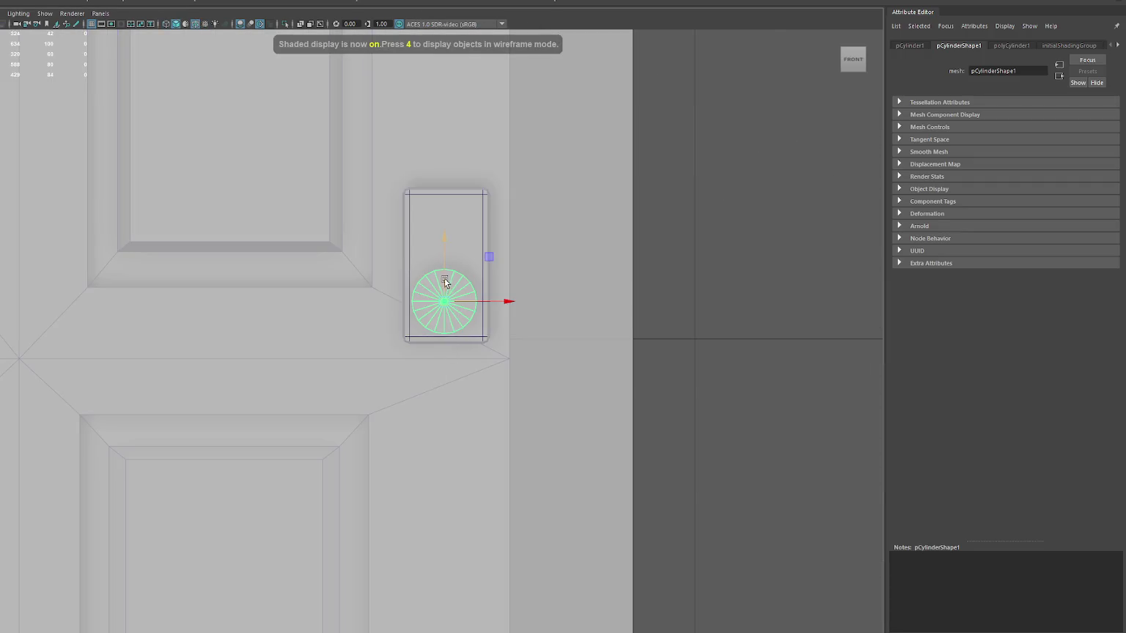
{"action": "key", "text": "6"}
{"action": "left_click_drag", "start_coordinate": [438, 305], "coordinate": [441, 308]}
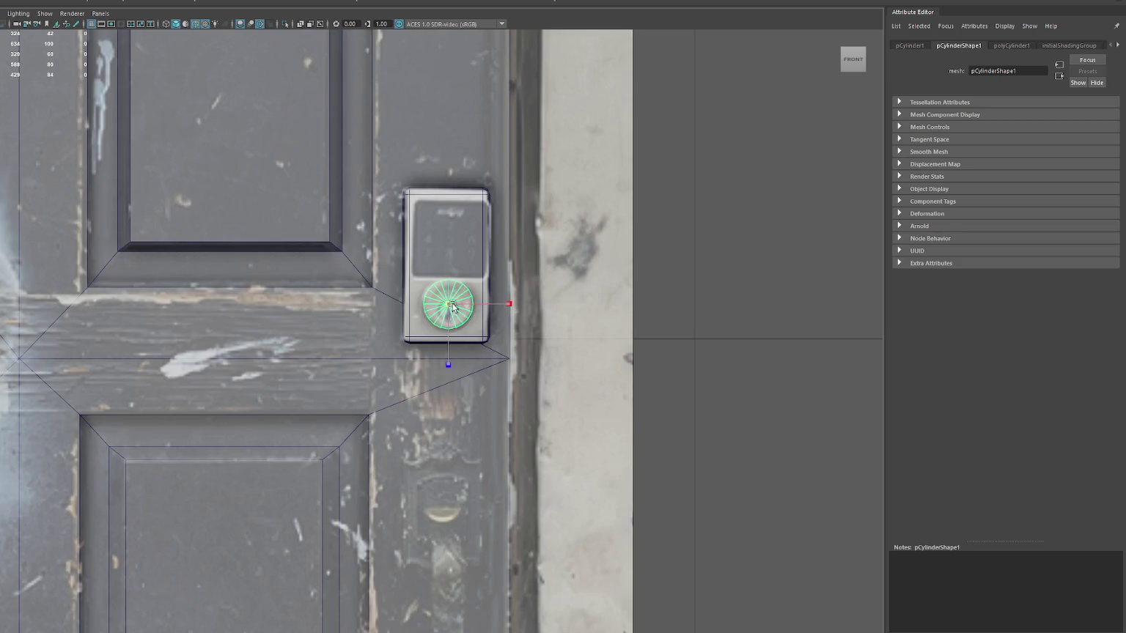
{"action": "right_click", "coordinate": [696, 241]}
{"action": "left_click", "coordinate": [696, 267]}
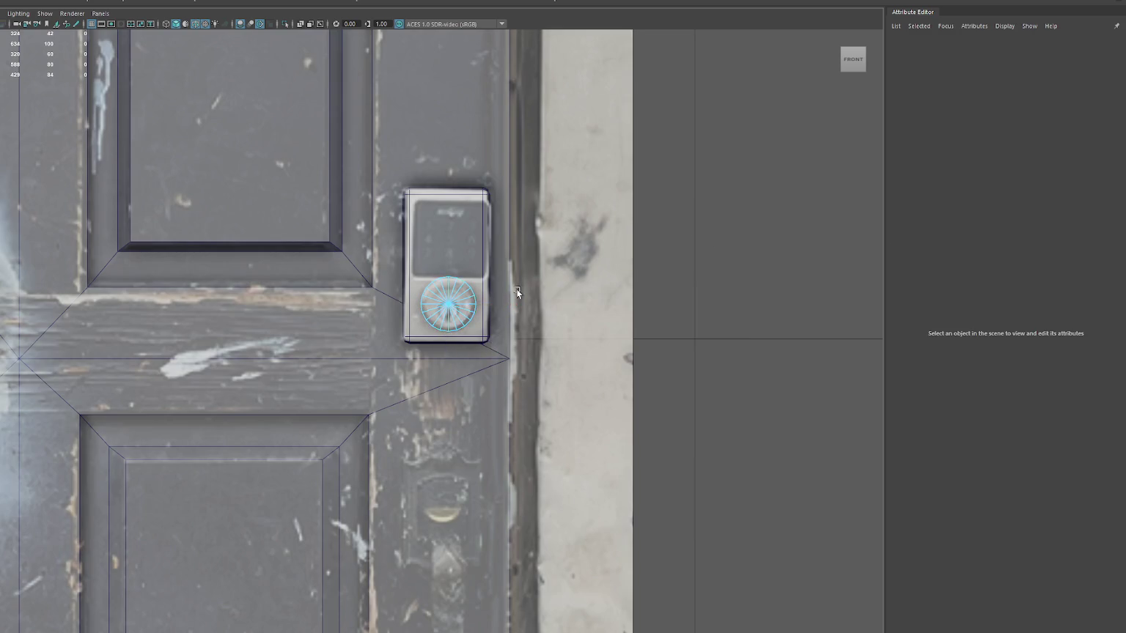
- Delete the cylinder's back cap faces
{"action": "key", "text": "space"}
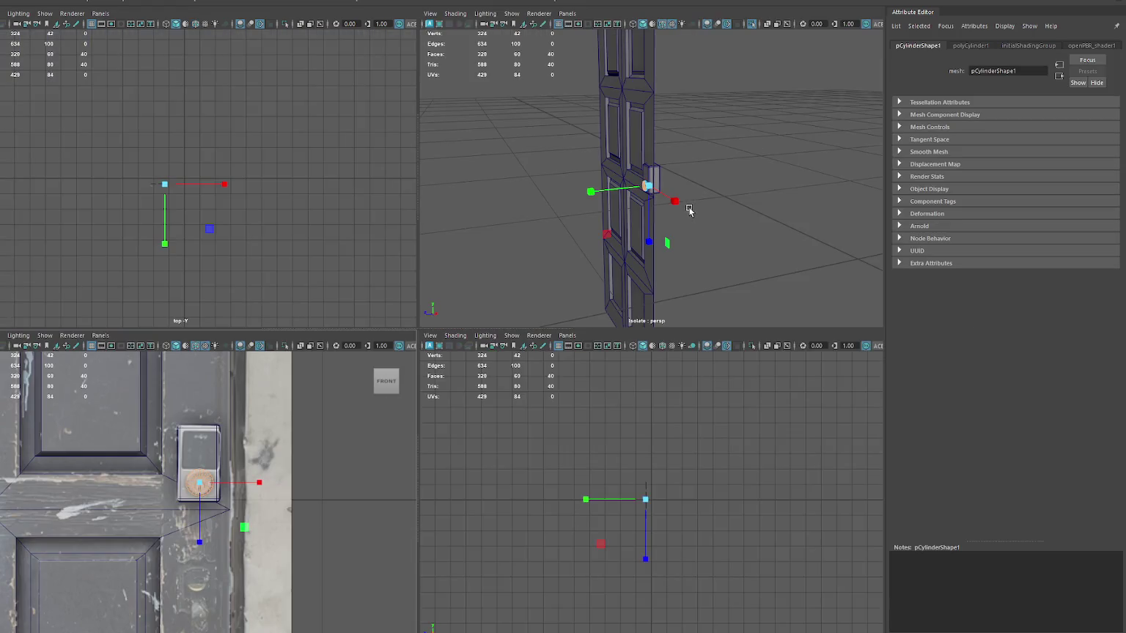
{"action": "key", "text": "f"}
{"action": "left_click_drag", "start_coordinate": [631, 176], "coordinate": [761, 156], "text": "alt"}
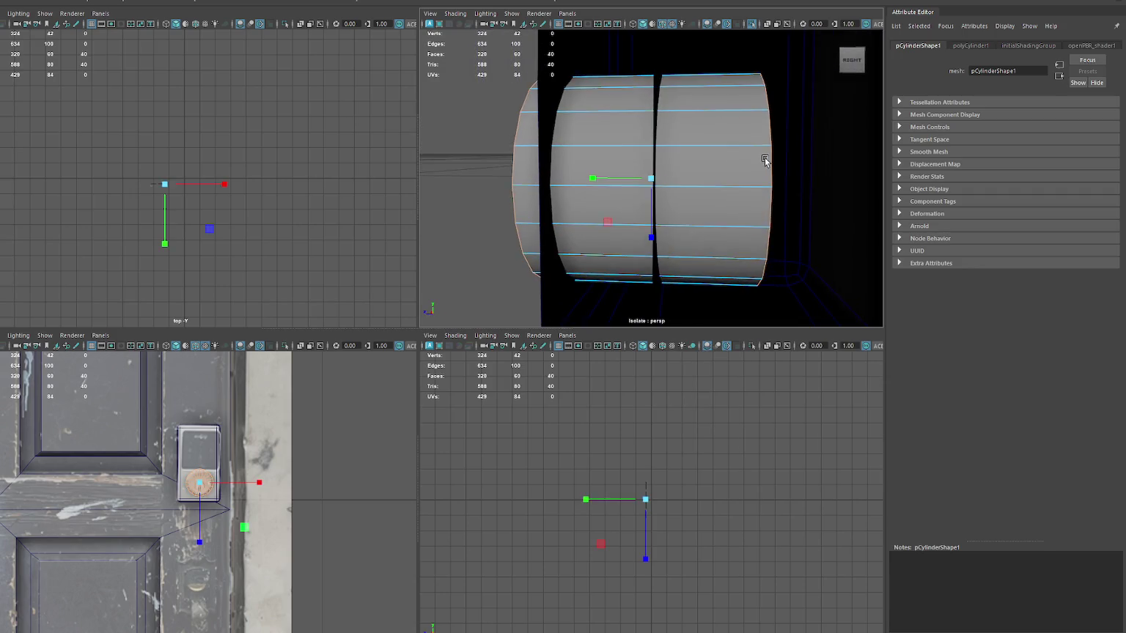
{"action": "key", "text": "Delete"}
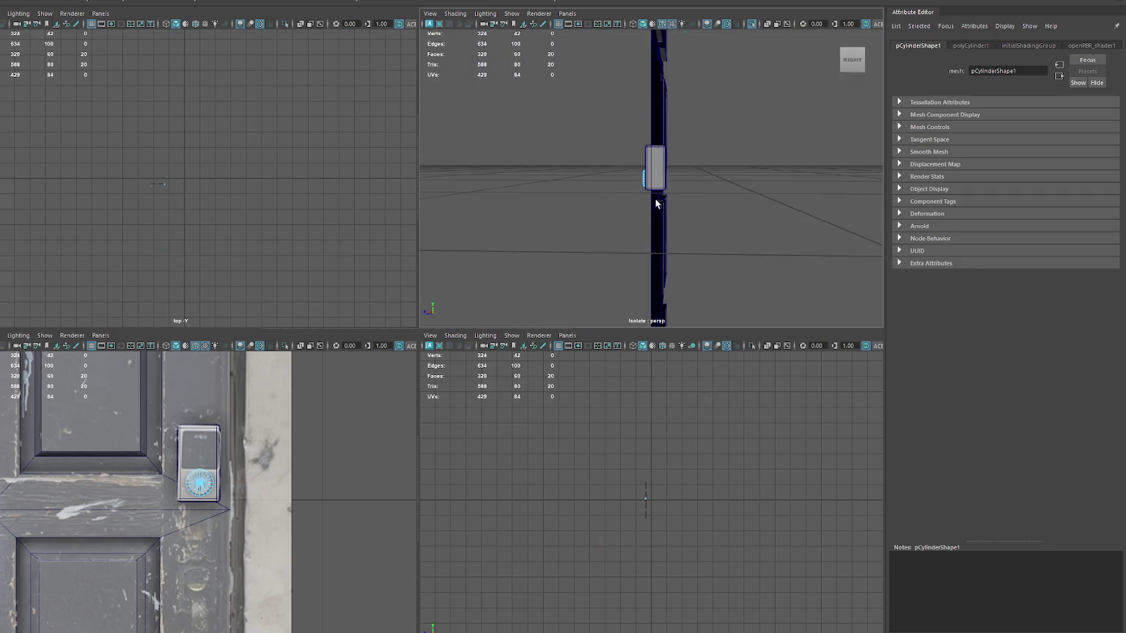
- Extrude the front cap, inset it slightly, and push it back into the cylinder
{"action": "key", "text": "4"}
{"action": "mouse_move", "coordinate": [613, 141]}
{"action": "left_mouse_down"}
{"action": "mouse_move", "coordinate": [646, 204]}
{"action": "mouse_move", "coordinate": [693, 216]}
{"action": "left_mouse_up"}
{"action": "key", "text": "f"}
{"action": "key", "text": "5"}
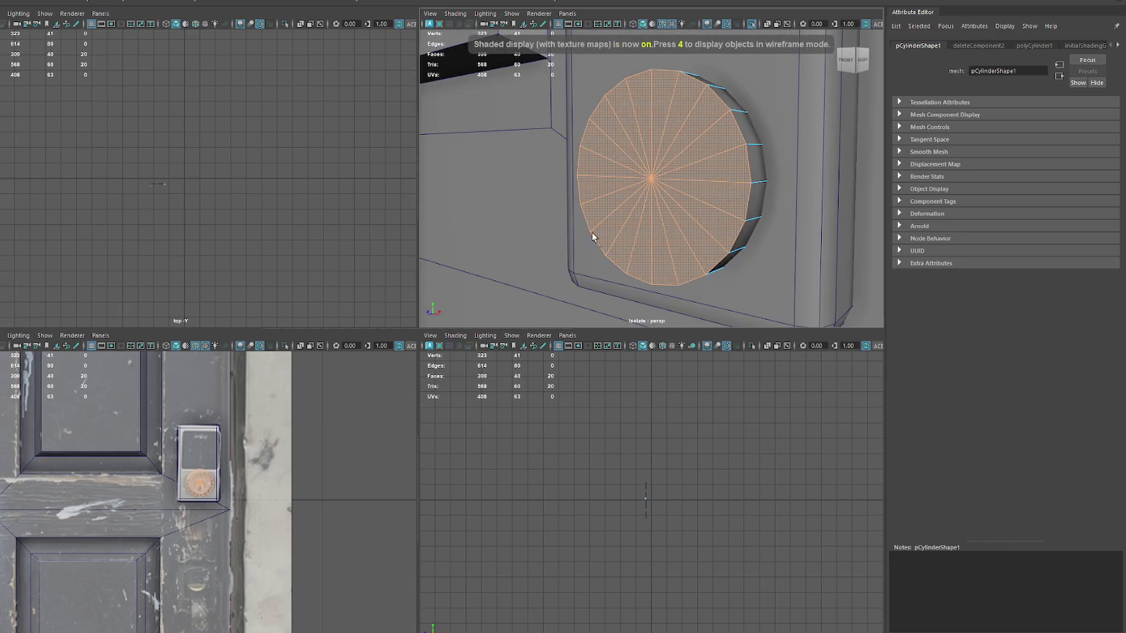
{"action": "key", "text": "ctrl+e"}
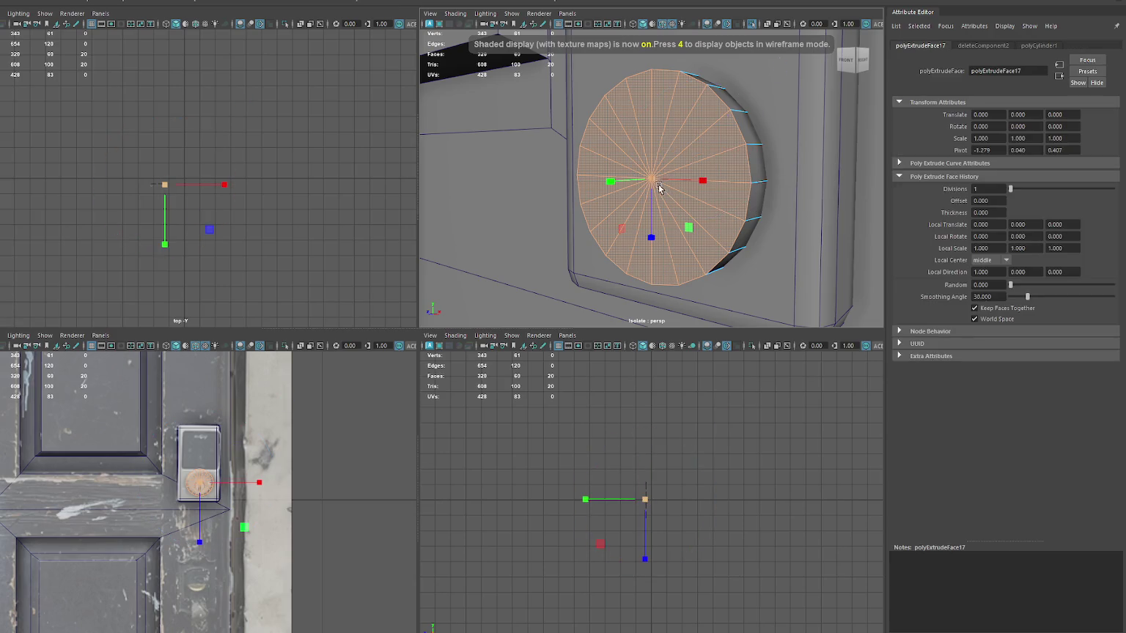
{"action": "left_click_drag", "start_coordinate": [634, 184], "coordinate": [623, 184]}
{"action": "key", "text": "ctrl+e"}
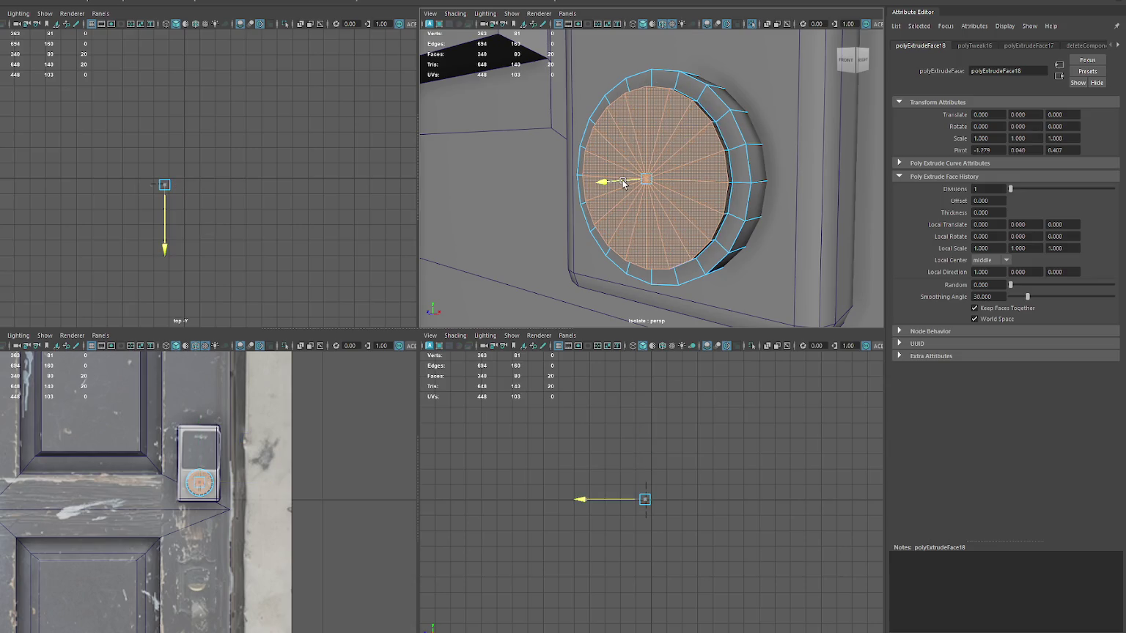
{"action": "key", "text": "ctrl+z"}
{"action": "key", "text": "ctrl+z"}
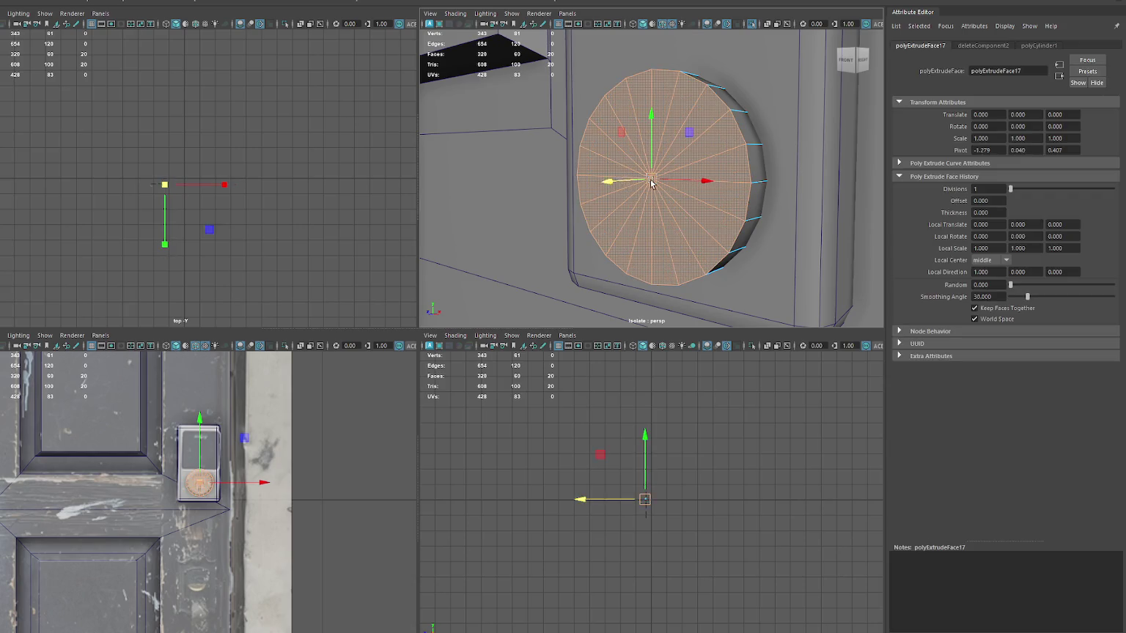
{"action": "left_click_drag", "start_coordinate": [637, 184], "coordinate": [607, 184]}
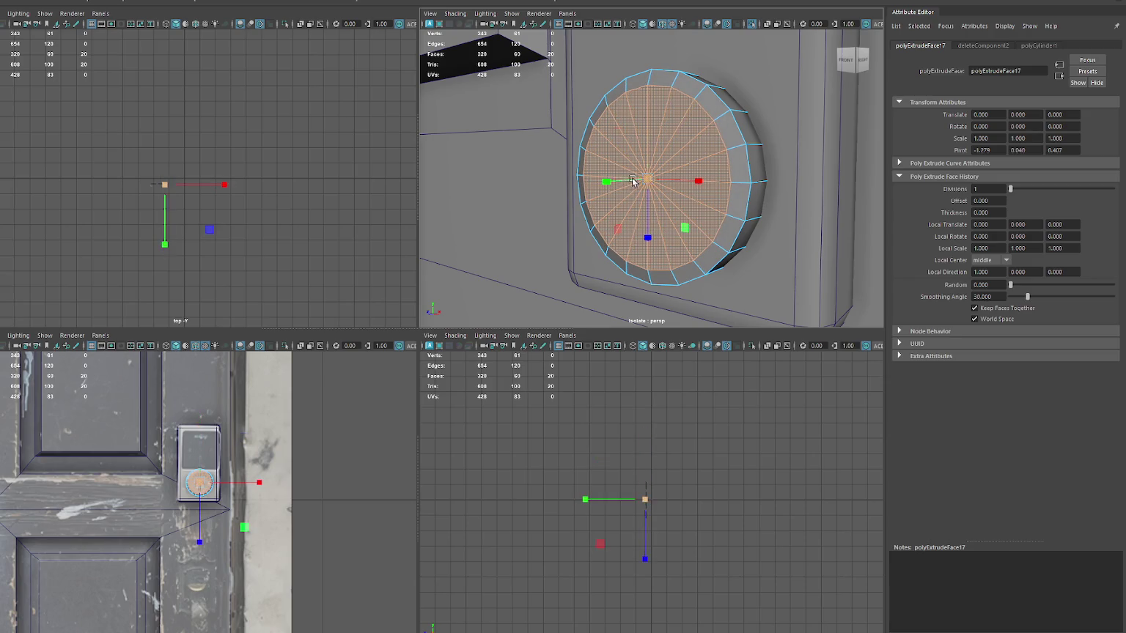
- Bevel the cylinder's rim edge loop with Ctrl+B
{"action": "right_click_drag", "start_coordinate": [700, 180], "coordinate": [700, 139]}
{"action": "left_click", "coordinate": [738, 128]}
{"action": "double_click", "coordinate": [738, 128]}
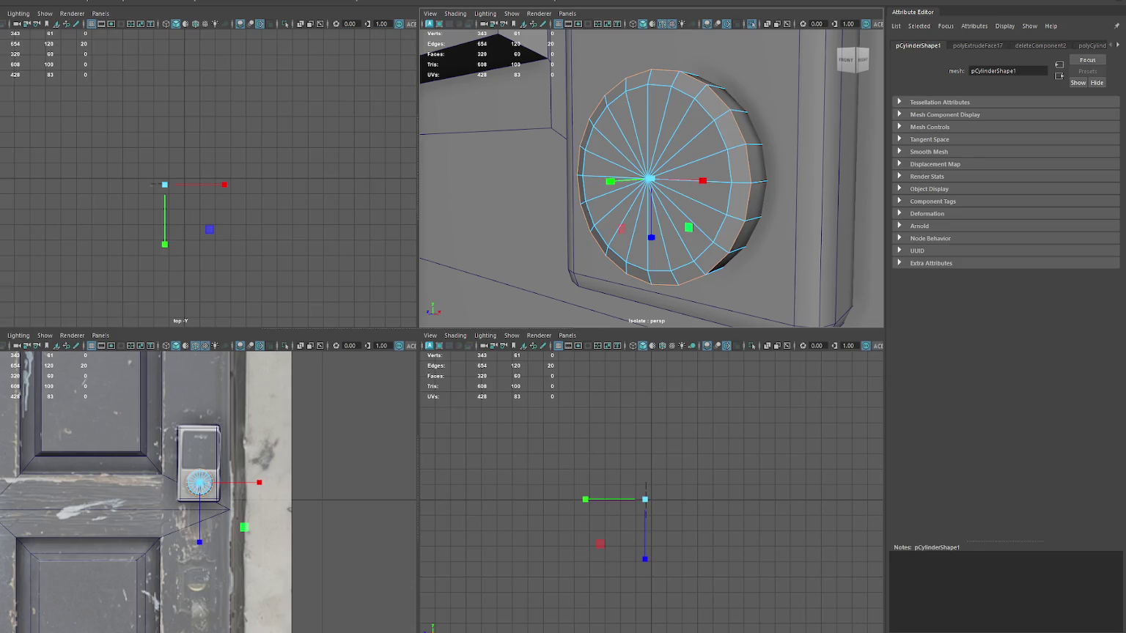
{"action": "key", "text": "ctrl+b"}
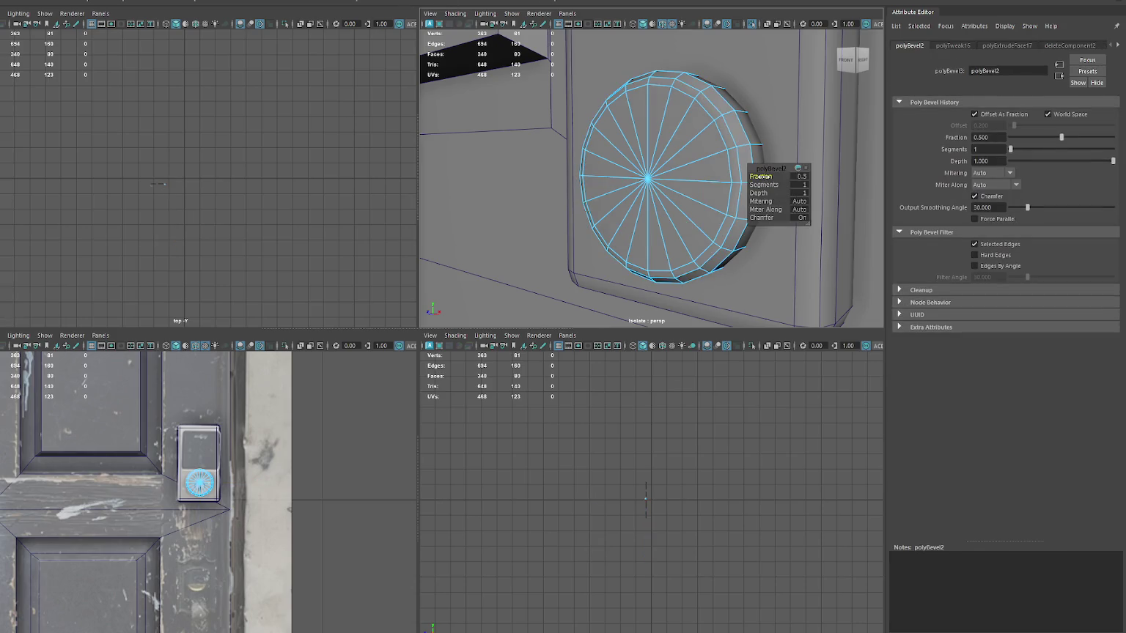
- Nudge the cylinder slightly right and soften its edges
{"action": "key", "text": "F8"}
{"action": "key", "text": "w"}
{"action": "left_click_drag", "start_coordinate": [675, 177], "coordinate": [685, 177]}
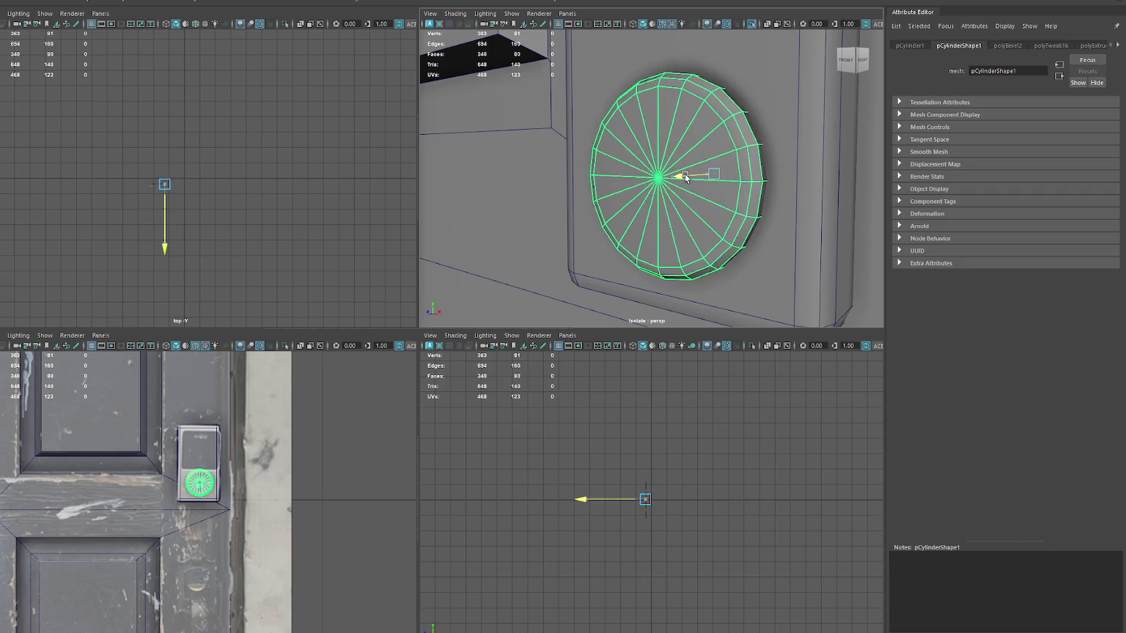
{"action": "right_click_drag", "start_coordinate": [658, 180], "coordinate": [762, 170], "text": "shift"}
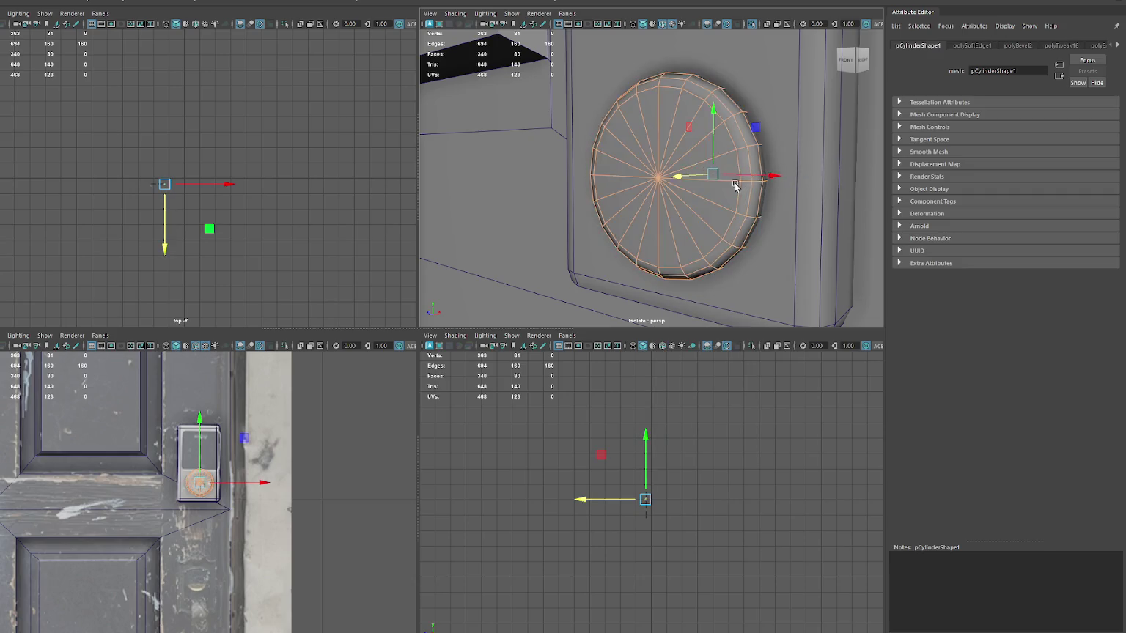
{"action": "left_click", "coordinate": [749, 164]}
{"action": "key", "text": "space"}
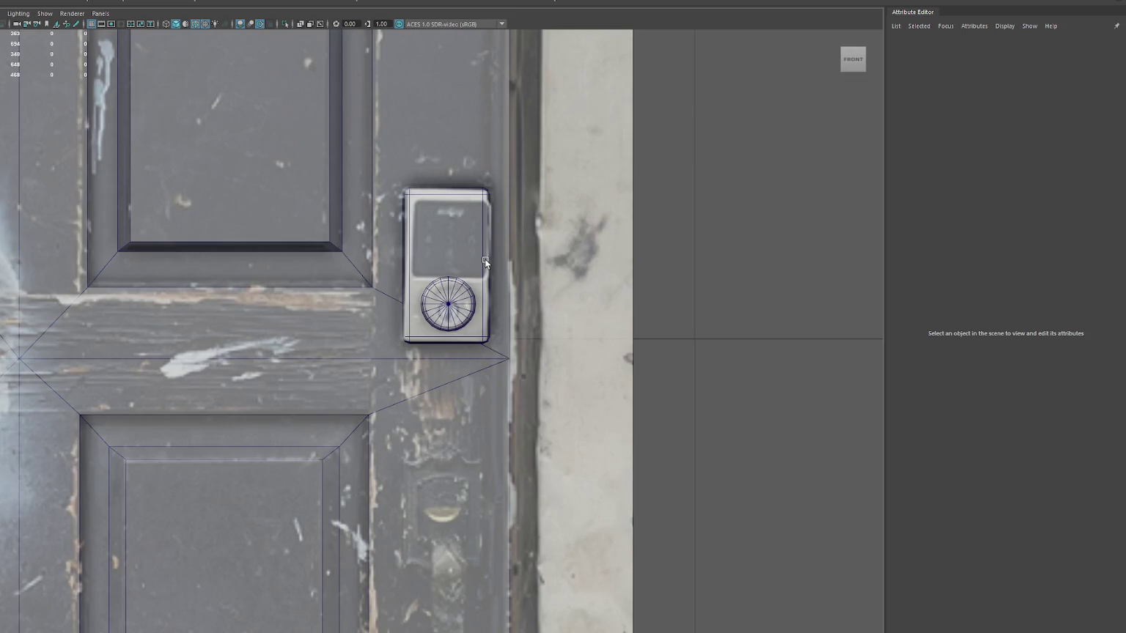
- Combine all the door's modelled parts into one mesh named Door_2_hifi
{"action": "scroll", "coordinate": [484, 258], "scroll_direction": "down", "scroll_amount": 10}
{"action": "scroll", "coordinate": [485, 259], "scroll_direction": "up", "scroll_amount": 3}
{"action": "scroll", "coordinate": [484, 259], "scroll_direction": "up", "scroll_amount": 3}
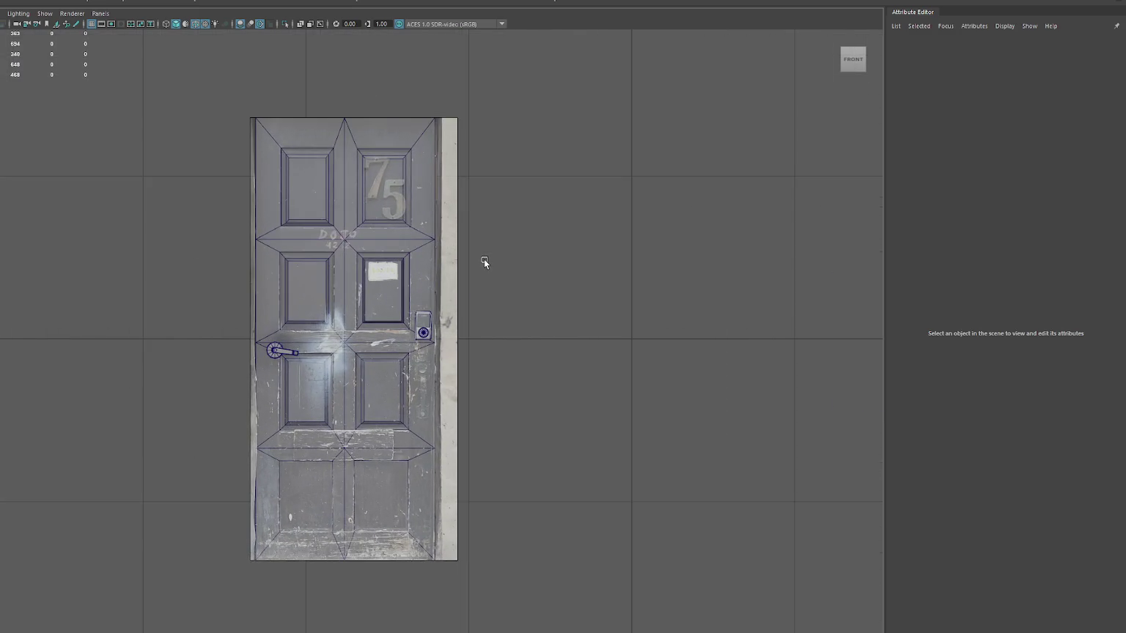
{"action": "key", "text": "space"}
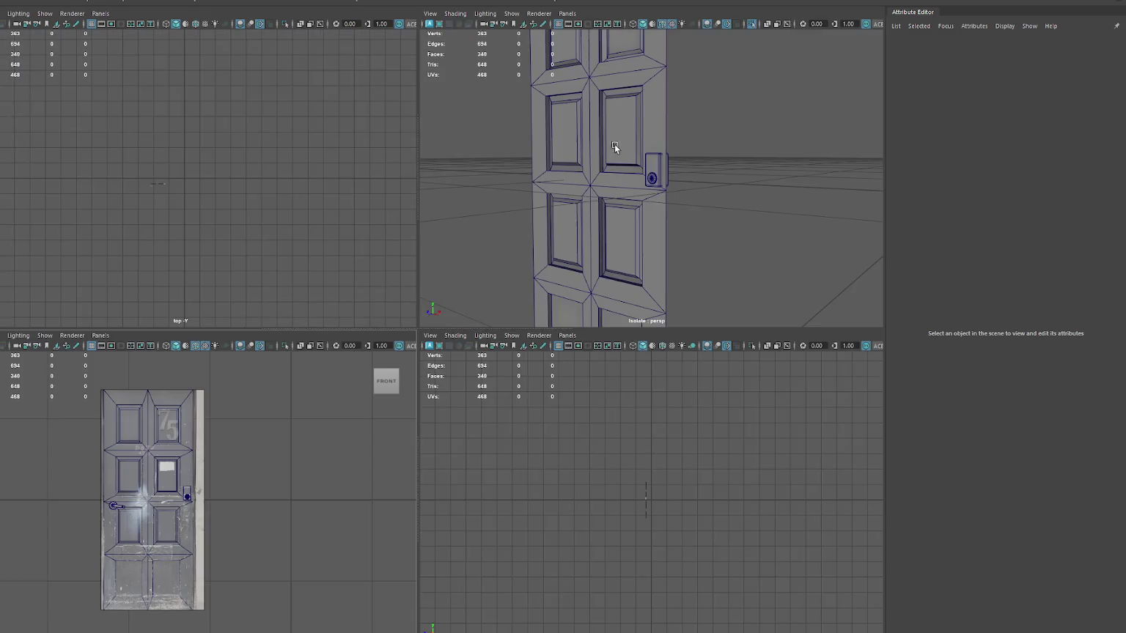
{"action": "key", "text": "space"}
{"action": "scroll", "coordinate": [640, 133], "scroll_direction": "down", "scroll_amount": 2}
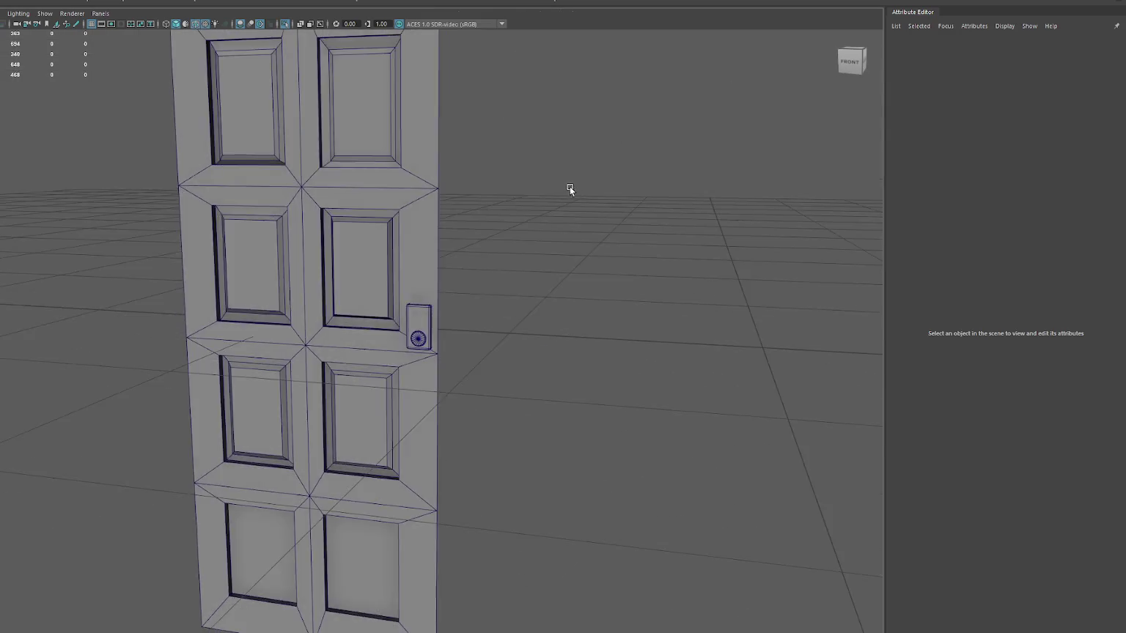
{"action": "scroll", "coordinate": [570, 186], "scroll_direction": "down", "scroll_amount": 3}
{"action": "left_click_drag", "start_coordinate": [497, 151], "coordinate": [294, 482]}
{"action": "left_click", "coordinate": [21, 3]}
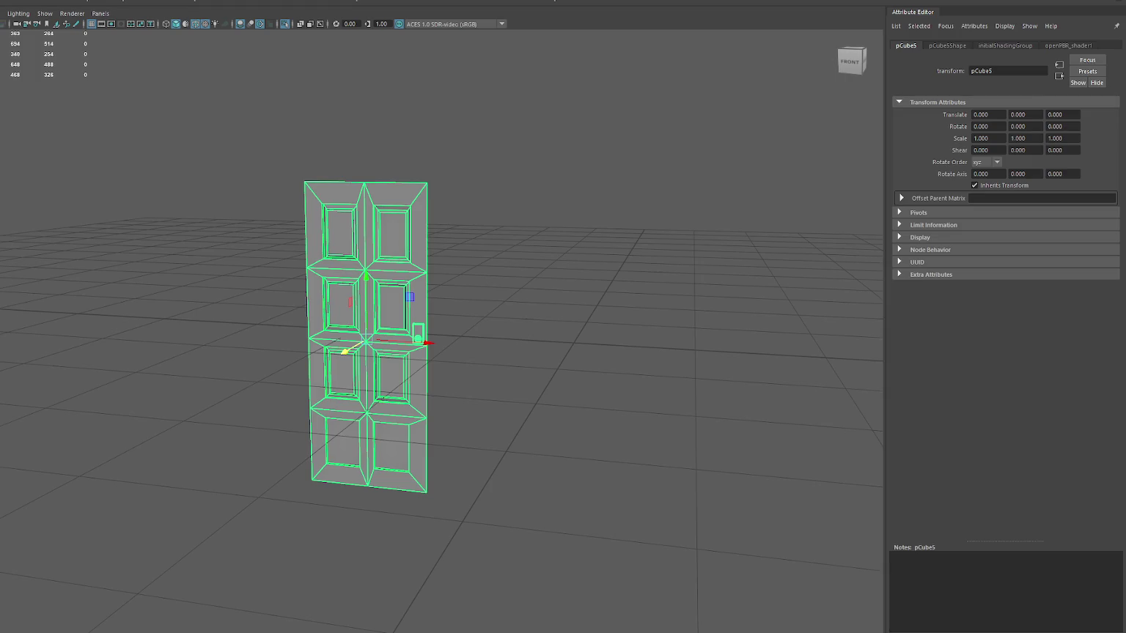
{"action": "key", "text": "Return"}
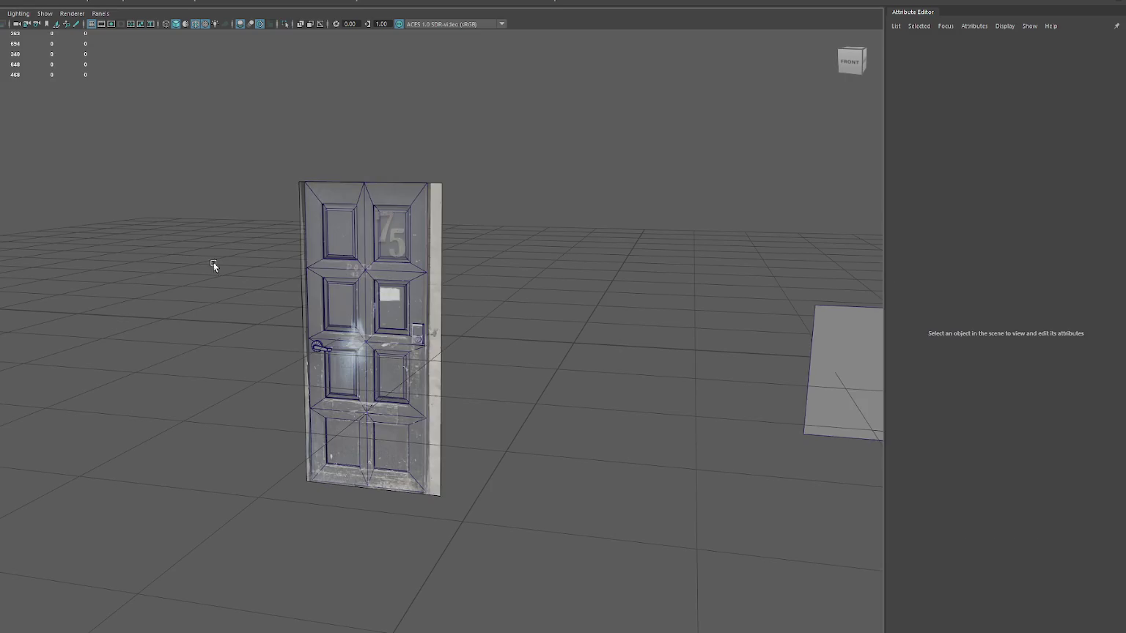
- Make the layer visible and selectable again and freeze the photo plane's transformations
{"action": "key", "text": "ctrl+h"}
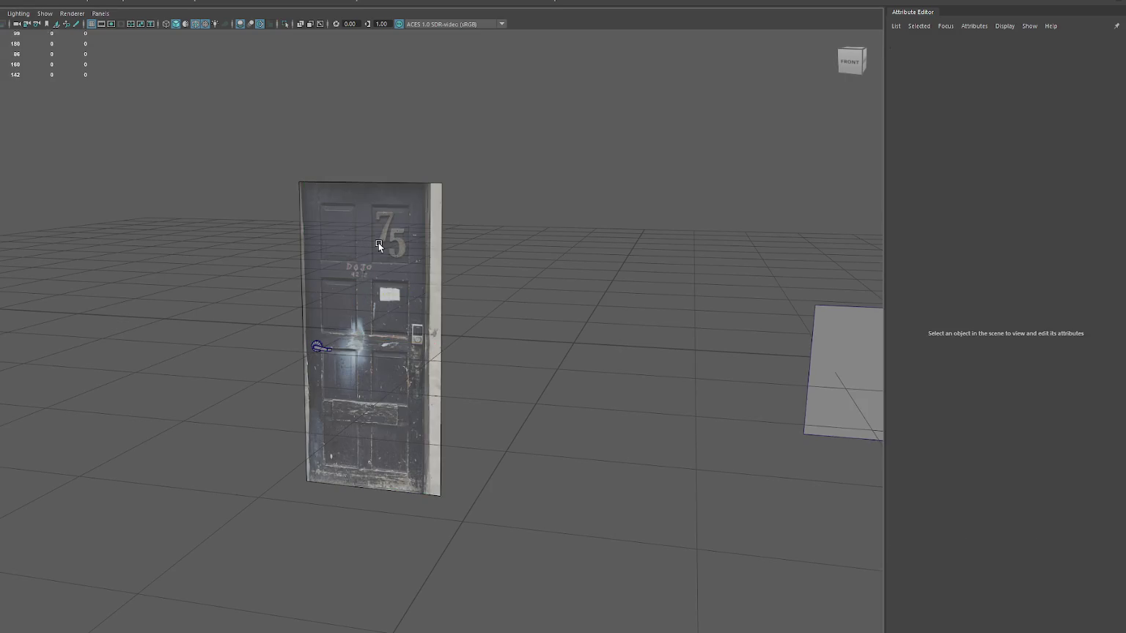
{"action": "key", "text": "ctrl+a"}
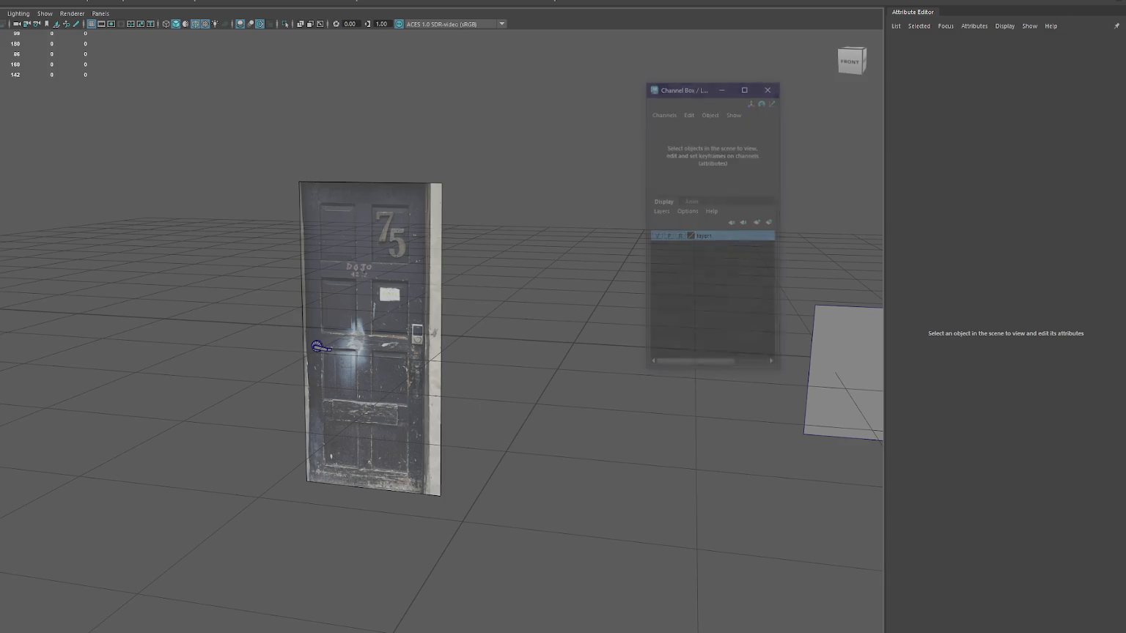
{"action": "left_click", "coordinate": [657, 235]}
{"action": "left_click", "coordinate": [657, 236]}
{"action": "left_click", "coordinate": [679, 236]}
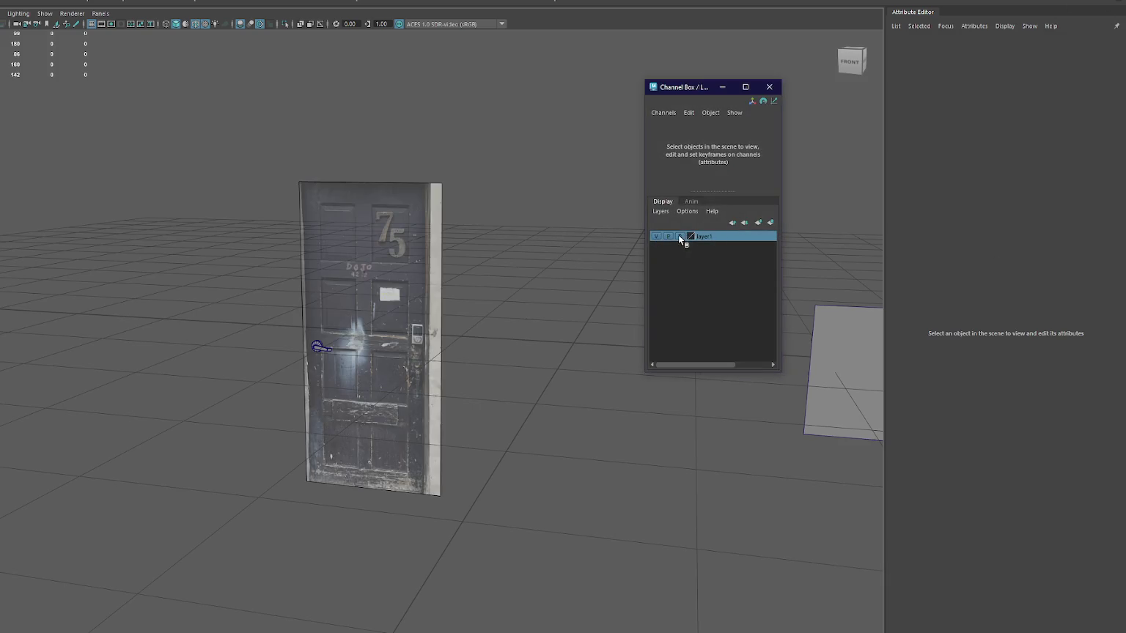
{"action": "left_click", "coordinate": [366, 249]}
{"action": "left_click", "coordinate": [173, 6]}
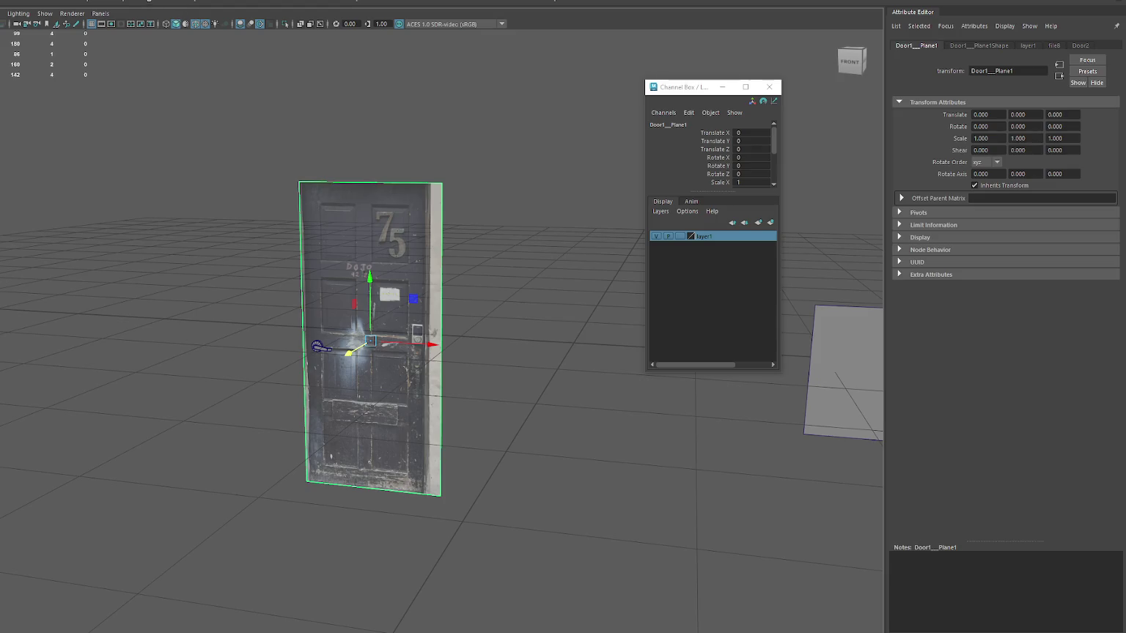
{"action": "left_click", "coordinate": [370, 308]}
- Select the door photo plane and hide the selection wireframe overlay in the viewport
{"action": "left_click_drag", "start_coordinate": [139, 161], "coordinate": [164, 156], "text": "alt"}
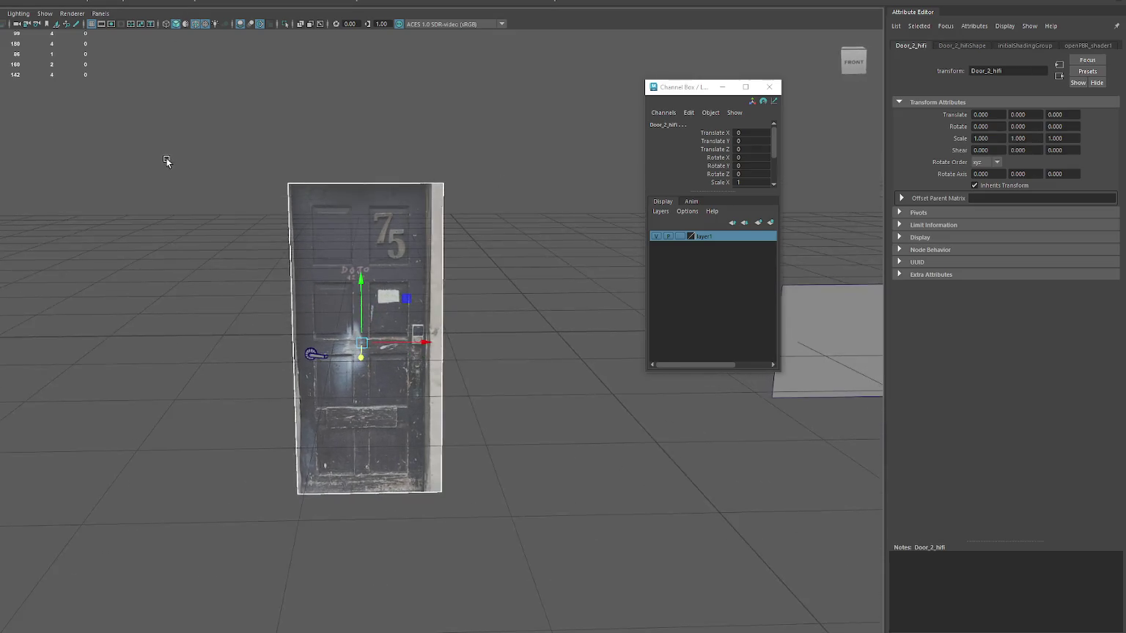
{"action": "scroll", "coordinate": [164, 155], "scroll_direction": "up", "scroll_amount": 5}
{"action": "left_click", "coordinate": [246, 181]}
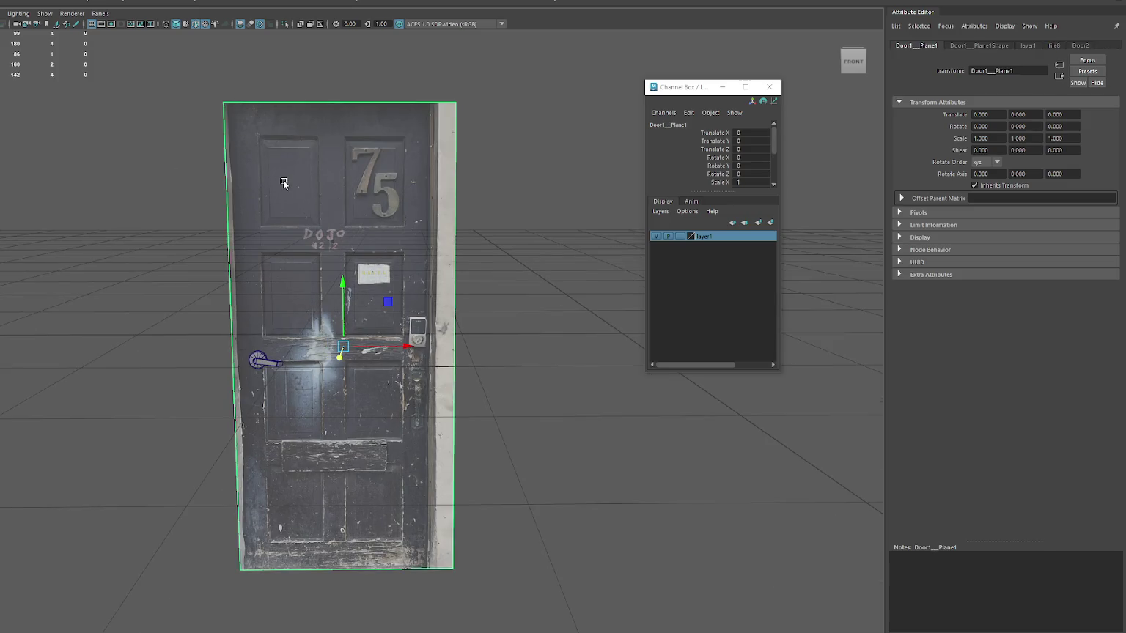
{"action": "left_click", "coordinate": [215, 23]}
{"action": "left_click", "coordinate": [249, 27]}
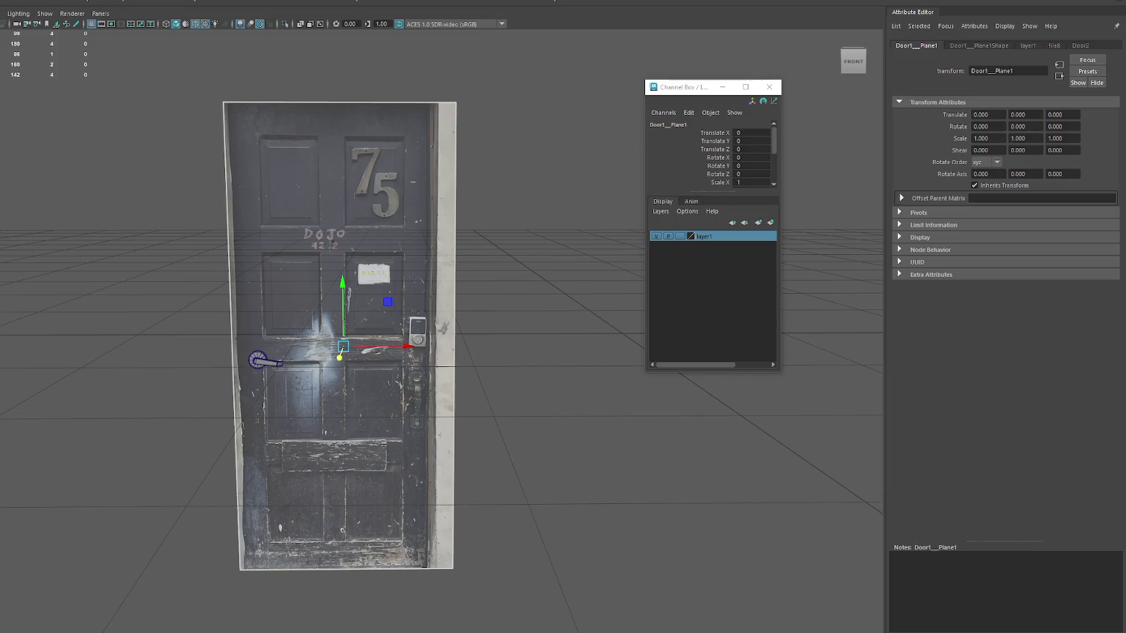
{"action": "key", "text": "F10"}
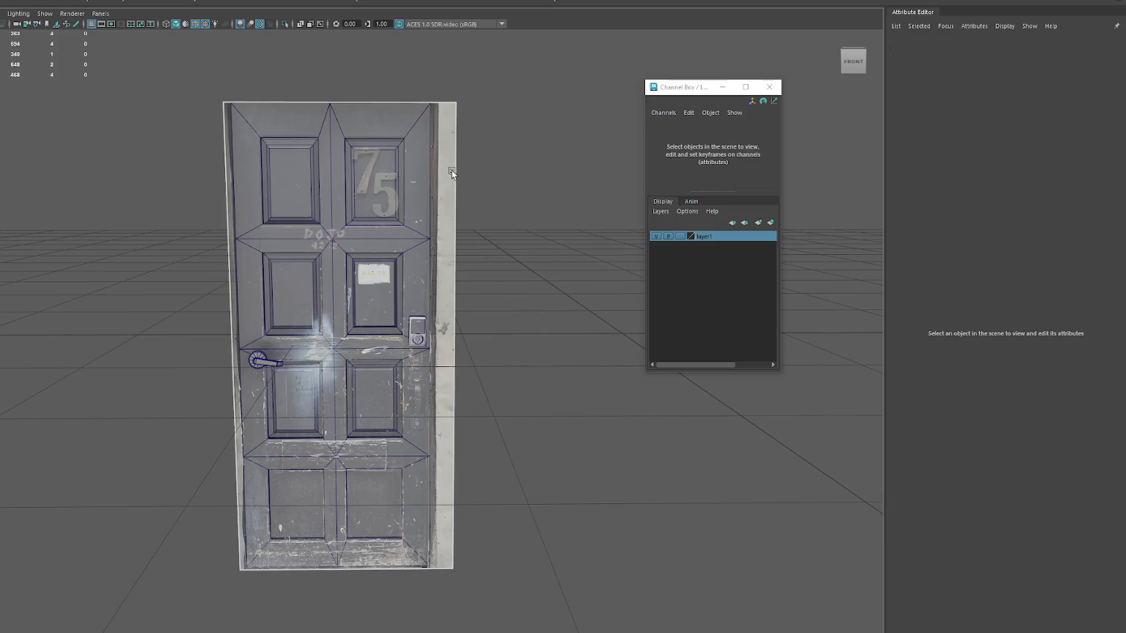
- Move the photo plane's right edge inward and its left edge slightly right
{"action": "left_click", "coordinate": [456, 168]}
{"action": "left_click_drag", "start_coordinate": [515, 346], "coordinate": [493, 348]}
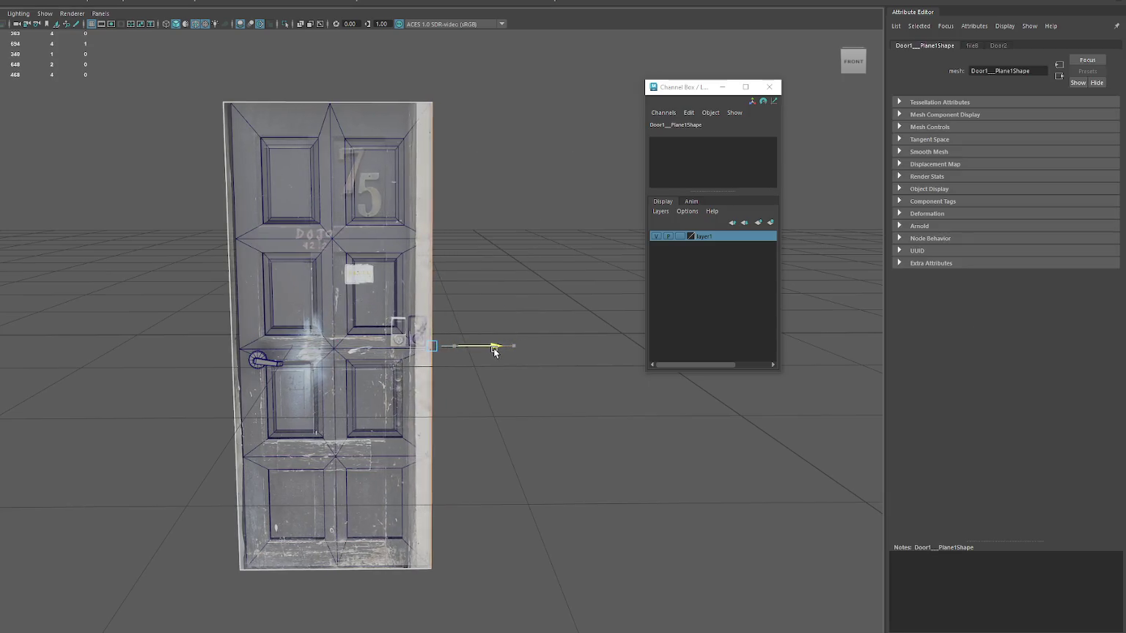
{"action": "left_click", "coordinate": [228, 361]}
{"action": "left_click", "coordinate": [233, 359]}
{"action": "left_click_drag", "start_coordinate": [272, 347], "coordinate": [279, 348]}
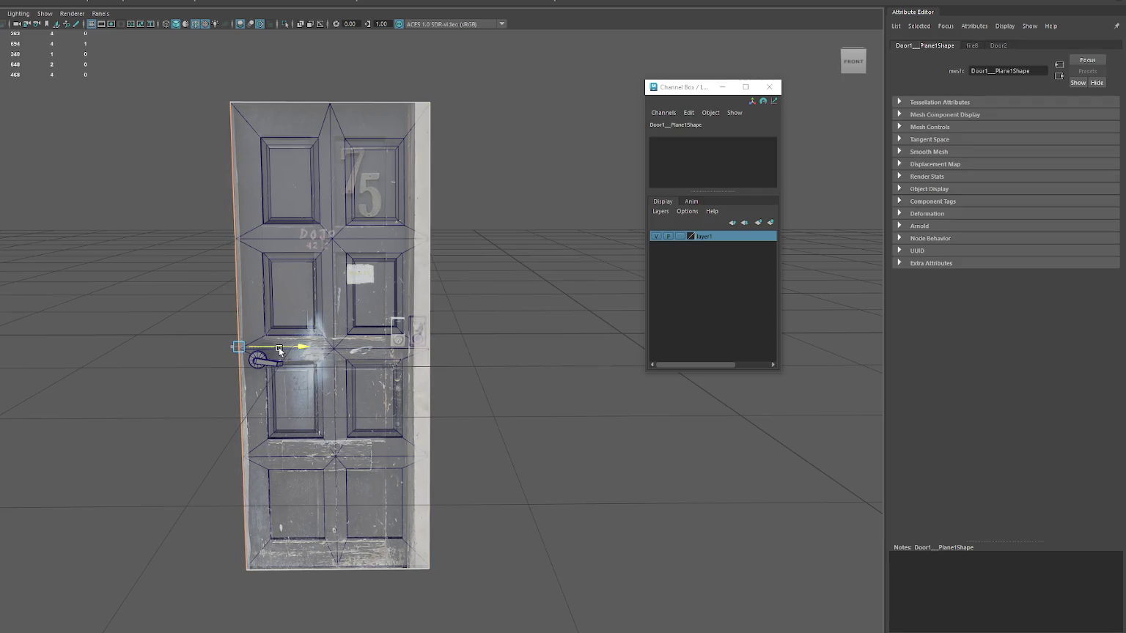
- Stretch and scale the plane's face to fit the modelled door, then reselect the photo plane
{"action": "key", "text": "ctrl+F11"}
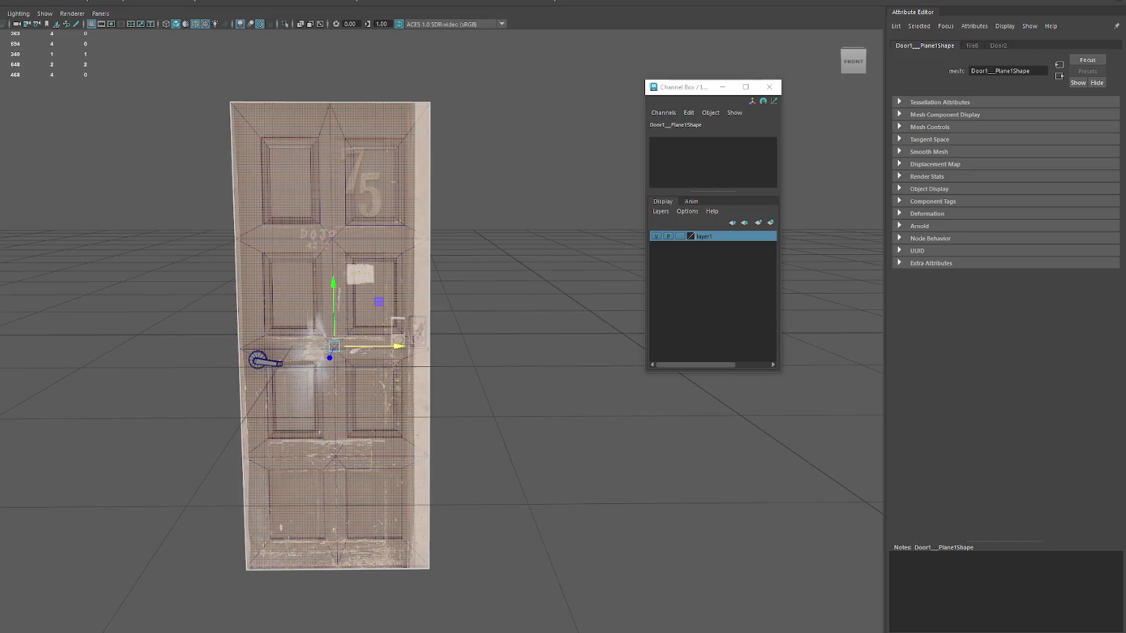
{"action": "left_click_drag", "start_coordinate": [393, 346], "coordinate": [399, 346]}
{"action": "key", "text": "w"}
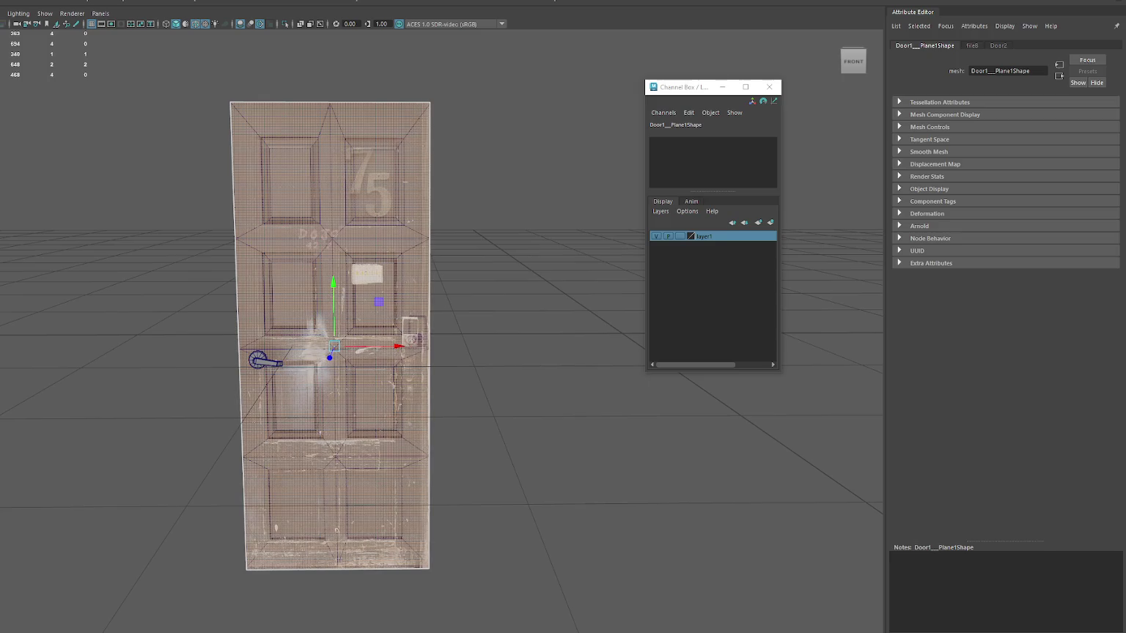
{"action": "key", "text": "r"}
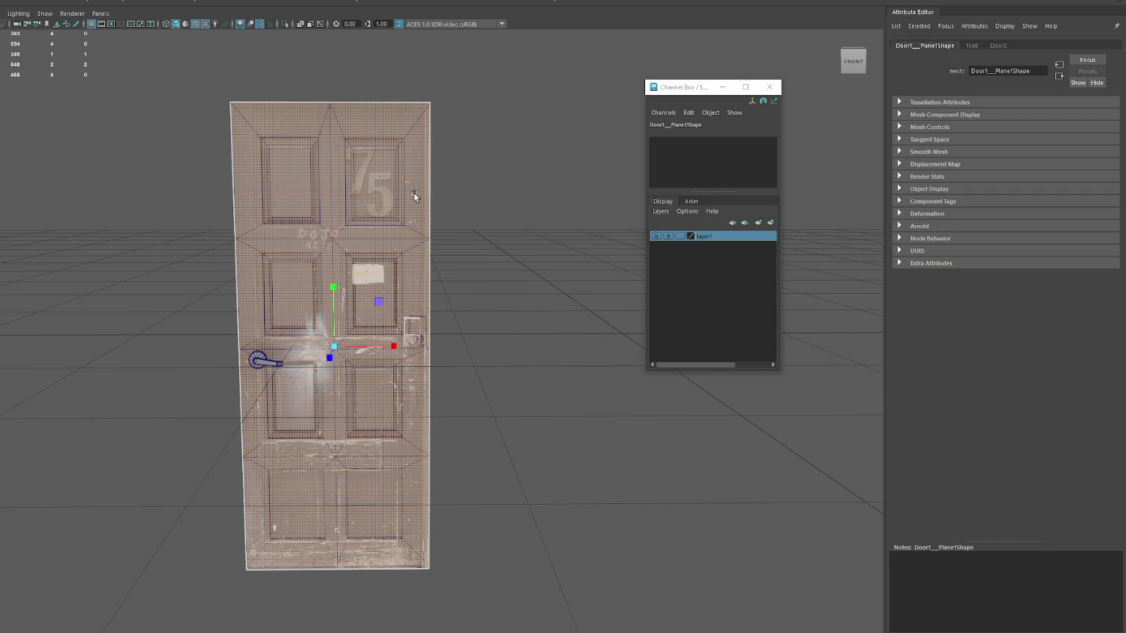
{"action": "left_click", "coordinate": [492, 176]}
{"action": "left_click", "coordinate": [388, 255]}
{"action": "scroll", "coordinate": [387, 256], "scroll_direction": "up", "scroll_amount": 5}
{"action": "left_click", "coordinate": [417, 266]}
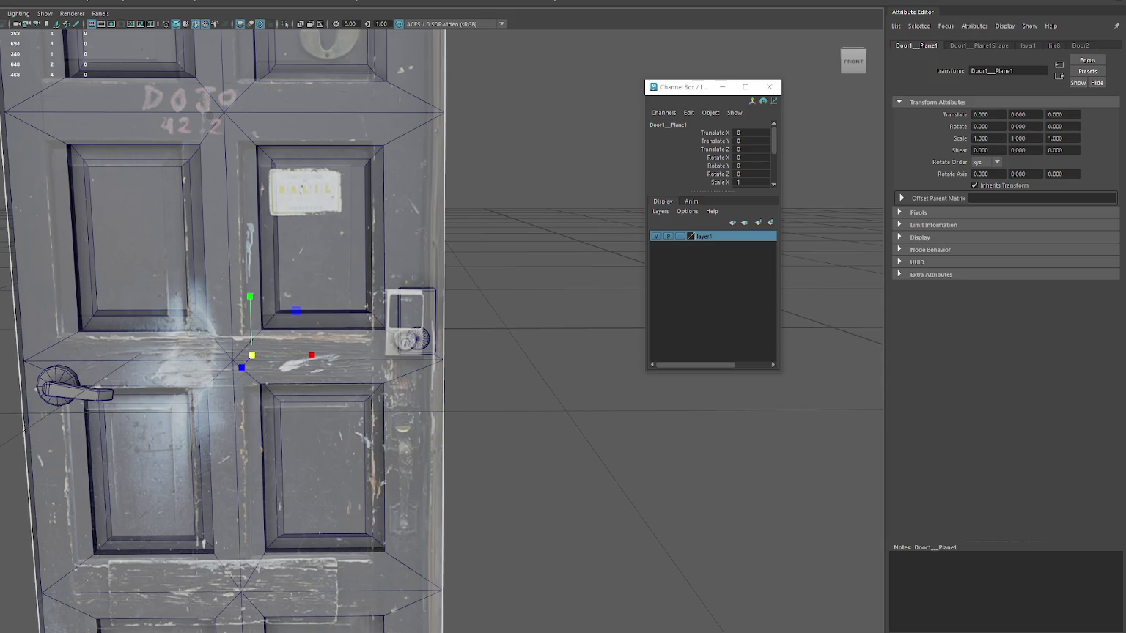
- Select the lock piece on the modelled door and nudge it down to match the photo
{"action": "right_click_drag", "start_coordinate": [433, 291], "coordinate": [434, 337]}
{"action": "left_click_drag", "start_coordinate": [472, 252], "coordinate": [396, 252]}
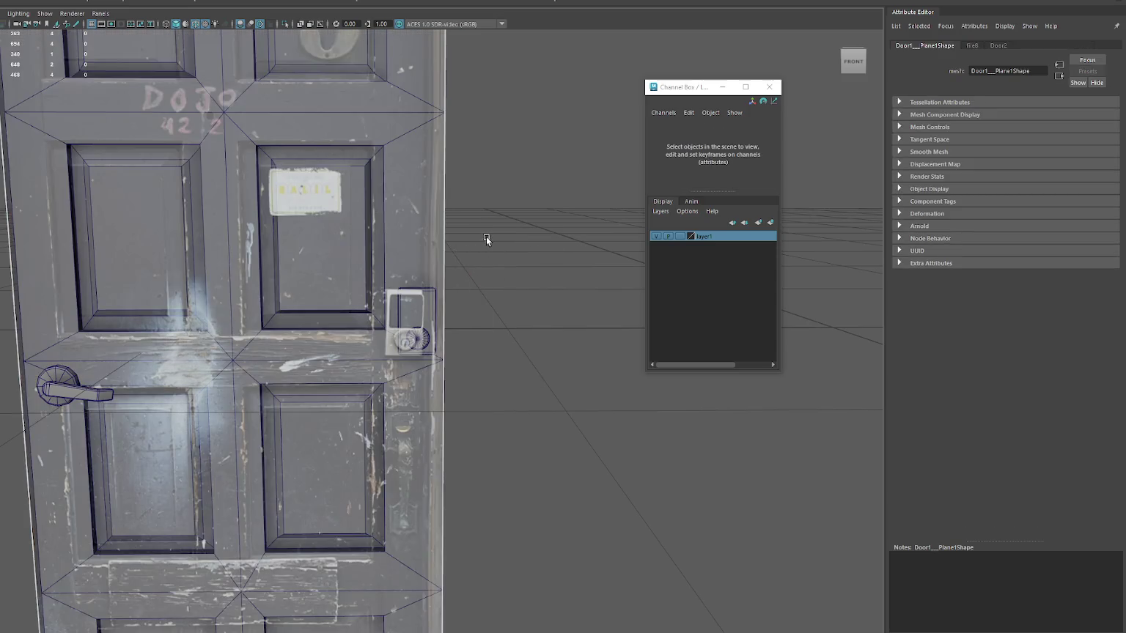
{"action": "key", "text": "F8"}
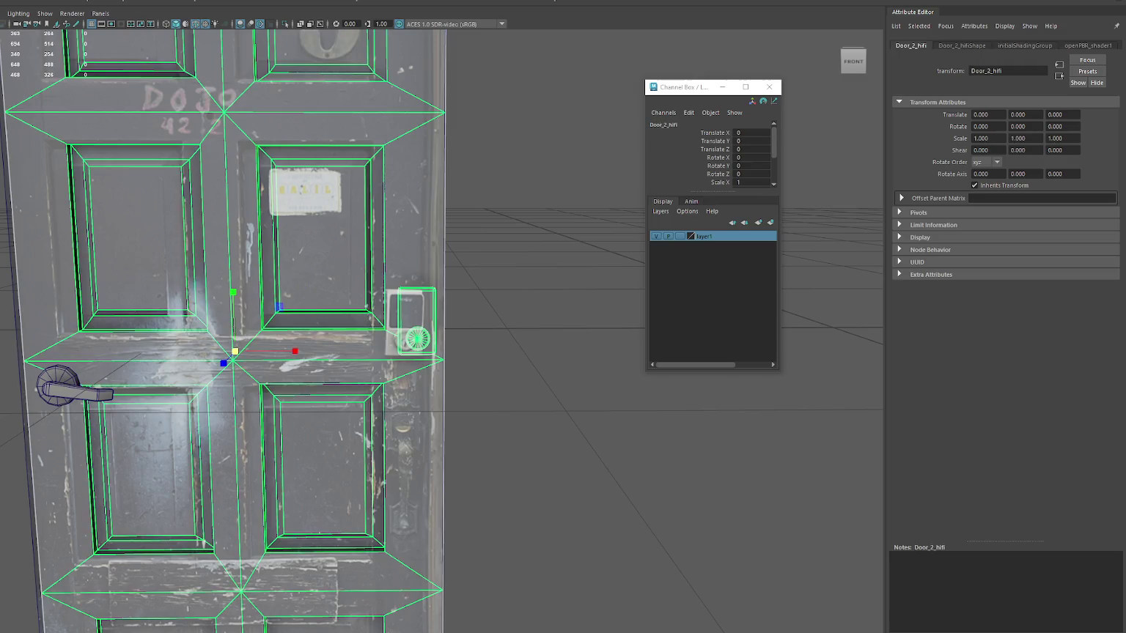
{"action": "right_click_drag", "start_coordinate": [555, 268], "coordinate": [554, 293]}
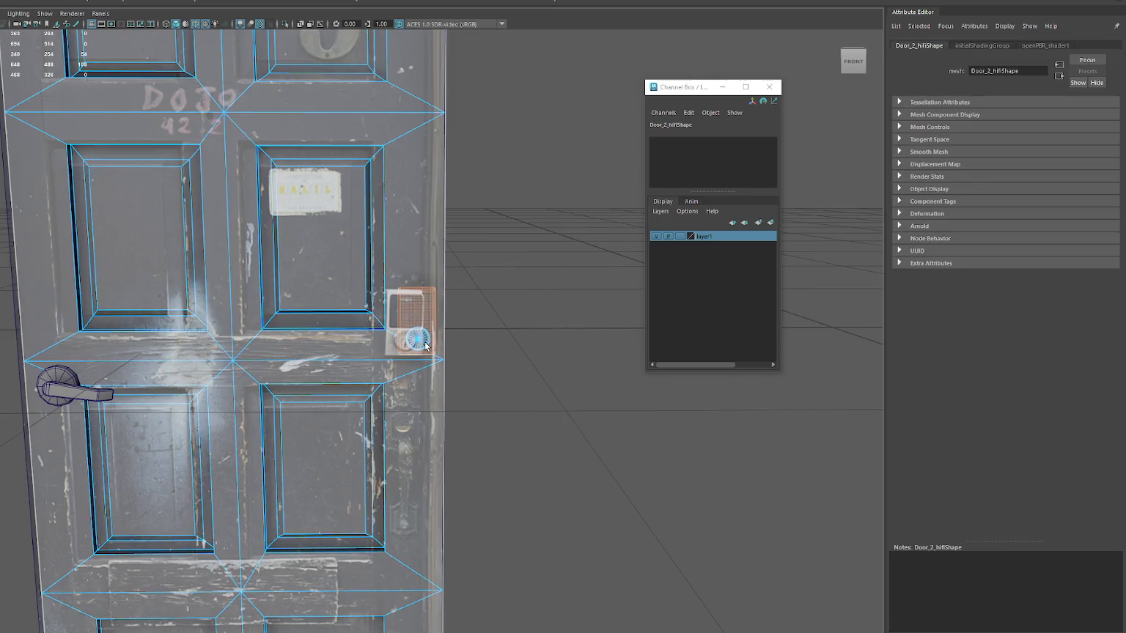
{"action": "left_click", "coordinate": [433, 344]}
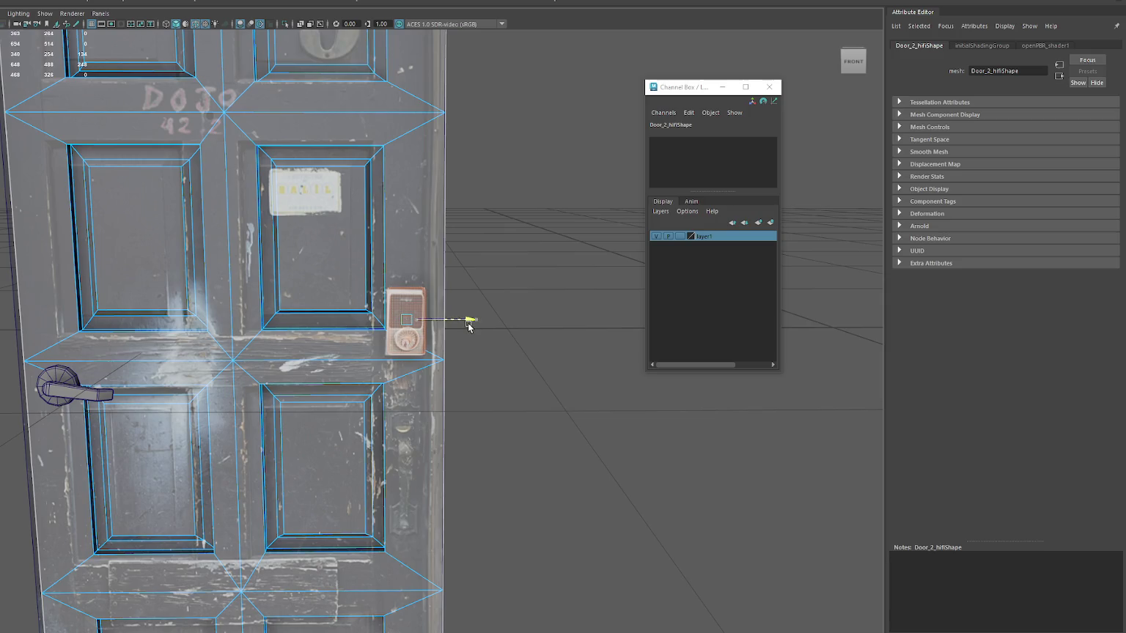
{"action": "left_click_drag", "start_coordinate": [449, 275], "coordinate": [449, 277]}
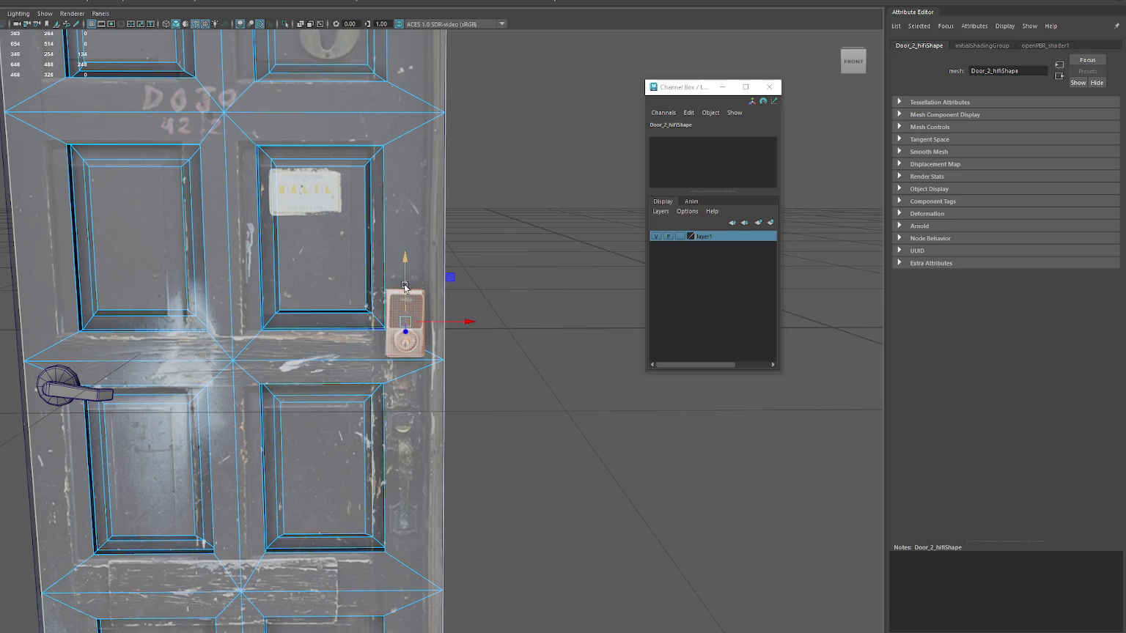
- Reselect the door photo plane, undoing two stray changes
{"action": "left_click_drag", "start_coordinate": [428, 222], "coordinate": [414, 222], "text": "alt"}
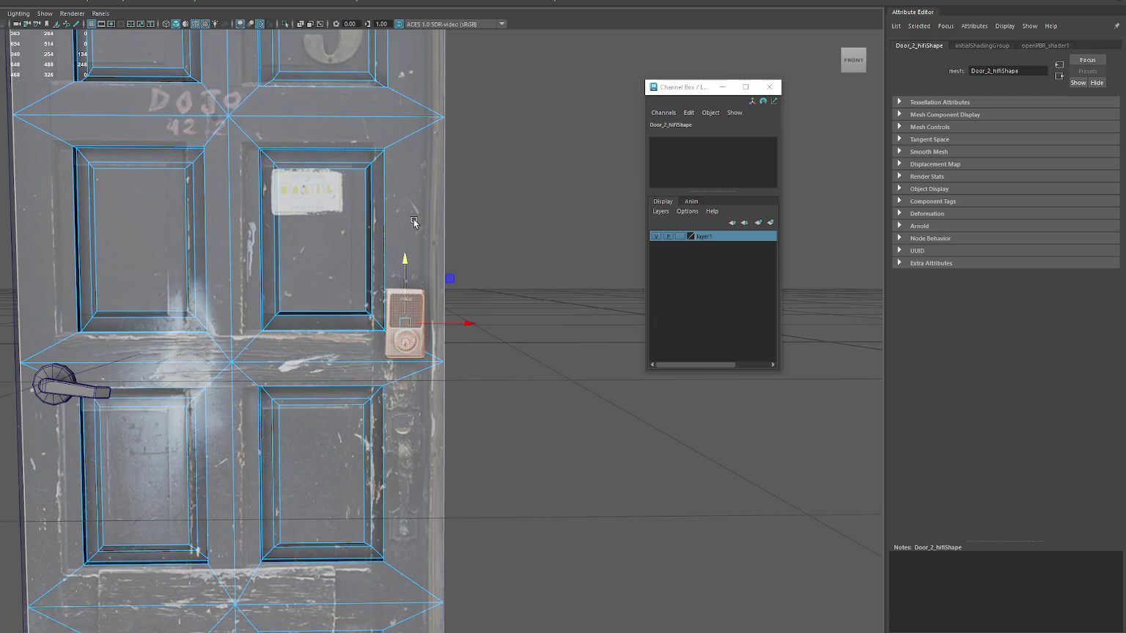
{"action": "left_click", "coordinate": [465, 189]}
{"action": "scroll", "coordinate": [466, 186], "scroll_direction": "down", "scroll_amount": 3}
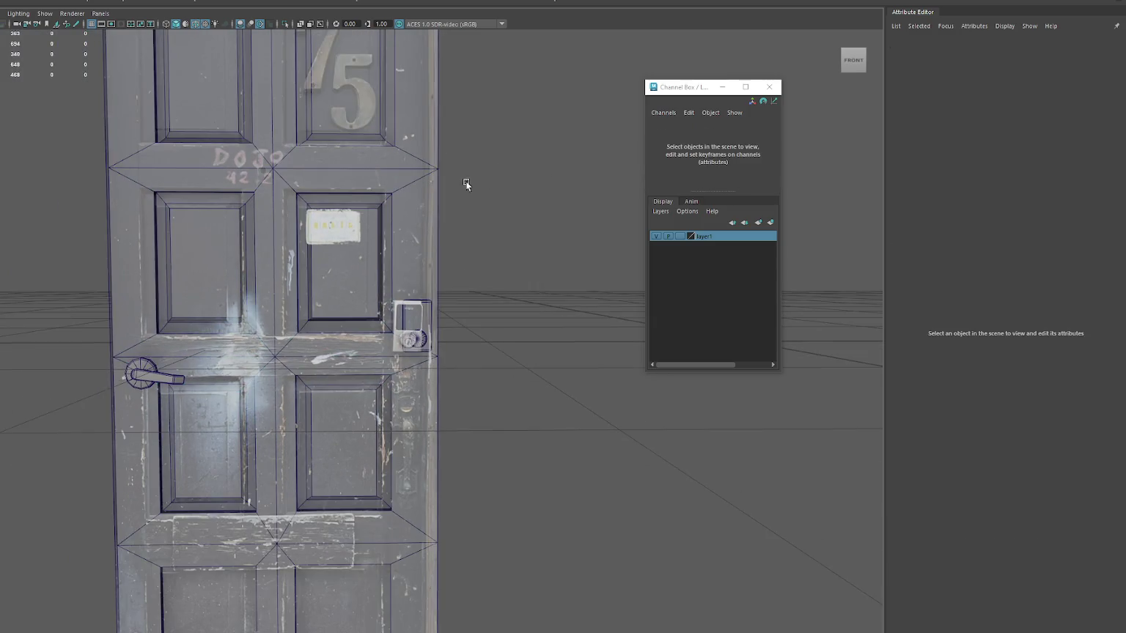
{"action": "left_click", "coordinate": [355, 232]}
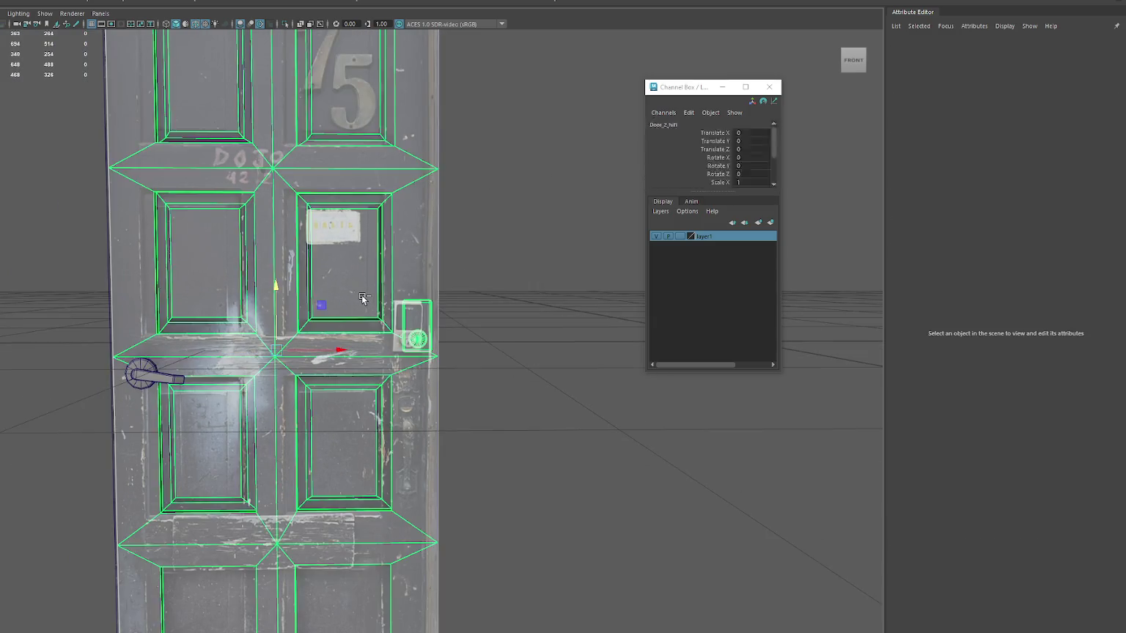
{"action": "key", "text": "Down"}
{"action": "key", "text": "ctrl+z"}
{"action": "key", "text": "ctrl+z"}
{"action": "key", "text": "ctrl+z"}
{"action": "key", "text": "ctrl+z"}
{"action": "key", "text": "ctrl+z"}
{"action": "key", "text": "ctrl+z"}
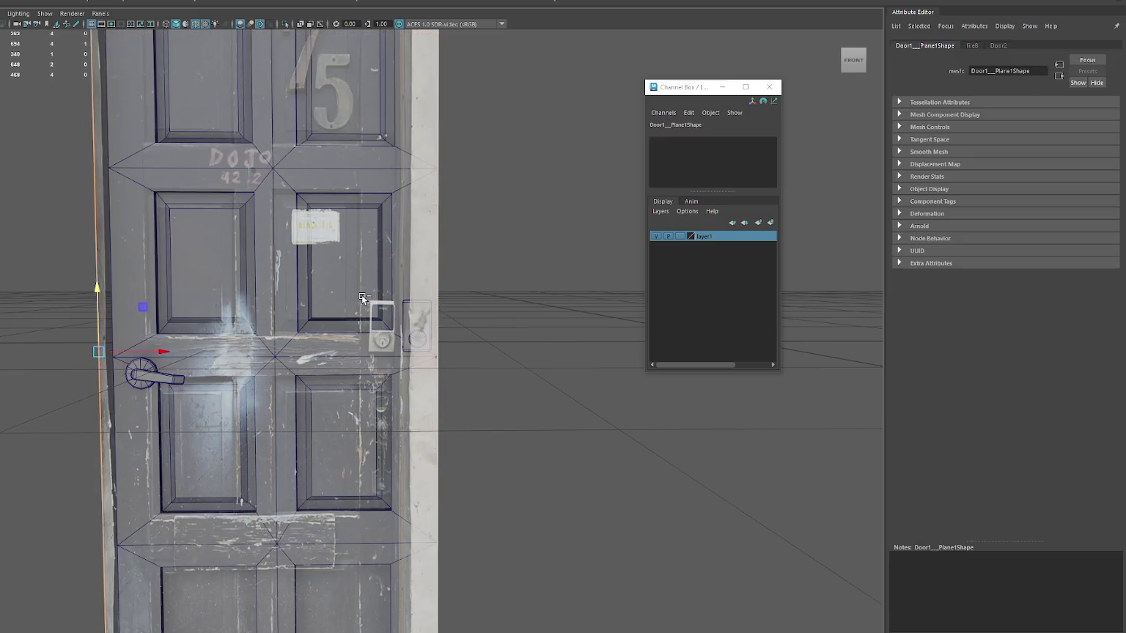
{"action": "key", "text": "ctrl+z"}
{"action": "key", "text": "ctrl+z"}
{"action": "key", "text": "ctrl+z"}
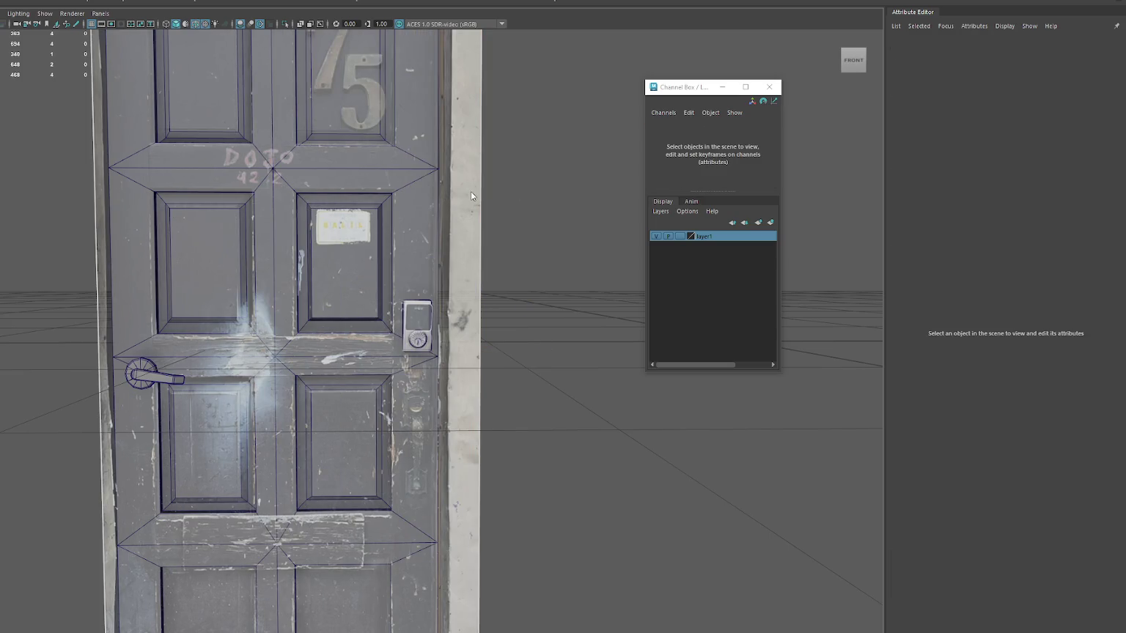
{"action": "left_click", "coordinate": [463, 184]}
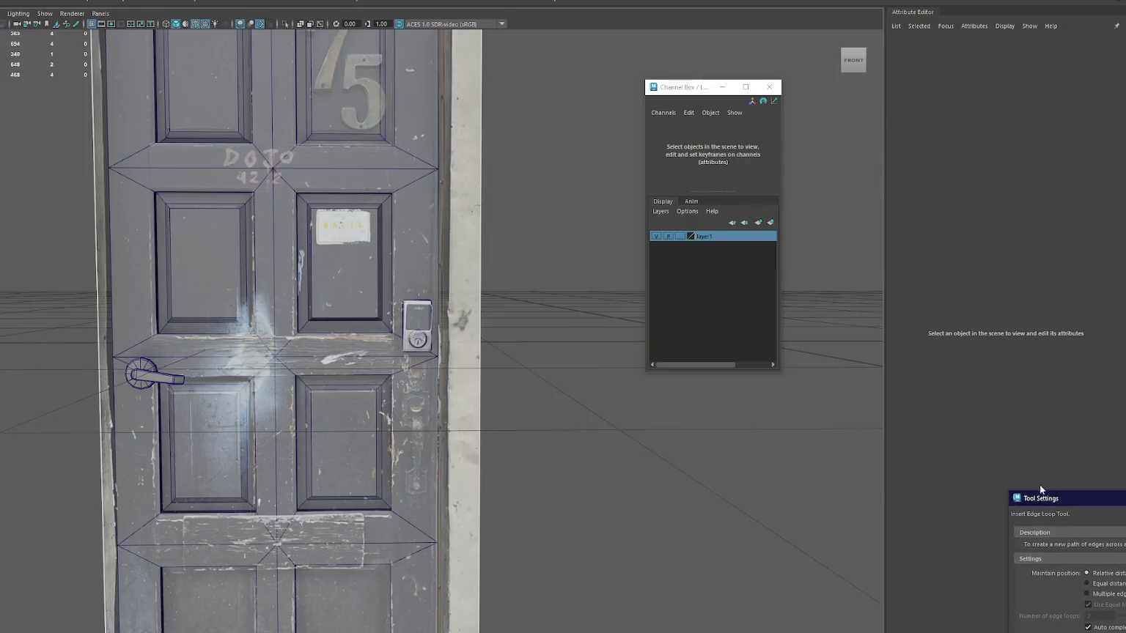
- Insert two edge loops on the textured plane near the door's right edge
{"action": "left_click_drag", "start_coordinate": [1041, 497], "coordinate": [576, 162]}
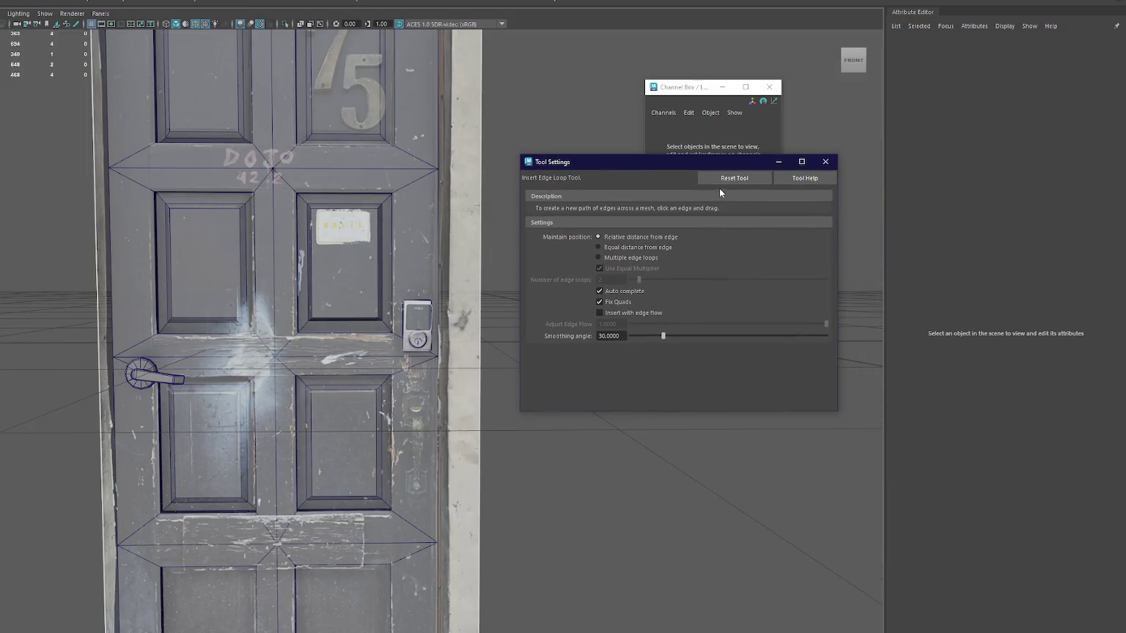
{"action": "left_click", "coordinate": [825, 161]}
{"action": "mouse_move", "coordinate": [478, 132]}
{"action": "middle_mouse_down", "text": "alt"}
{"action": "mouse_move", "coordinate": [478, 160]}
{"action": "mouse_move", "coordinate": [450, 137]}
{"action": "middle_mouse_up", "text": "alt"}
{"action": "left_click", "coordinate": [447, 104]}
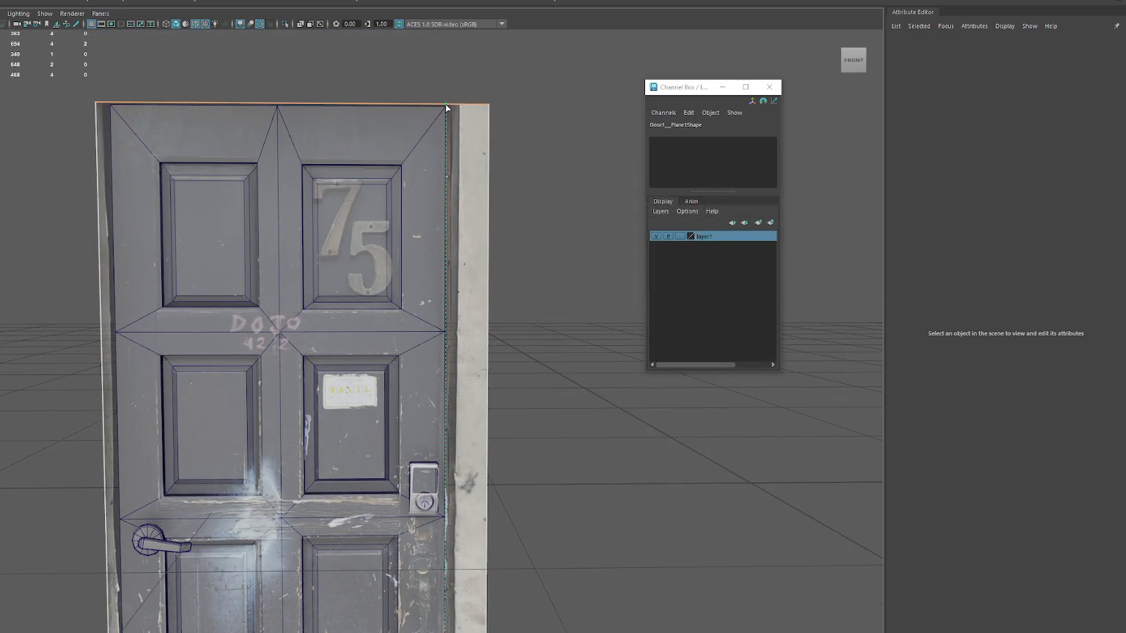
{"action": "left_click", "coordinate": [447, 108]}
{"action": "left_click", "coordinate": [111, 106]}
- Delete the narrow face strips past the door edge and reselect the trimmed plane
{"action": "key", "text": "ctrl+F11"}
{"action": "left_click", "coordinate": [109, 139], "text": "shift"}
{"action": "key", "text": "Delete"}
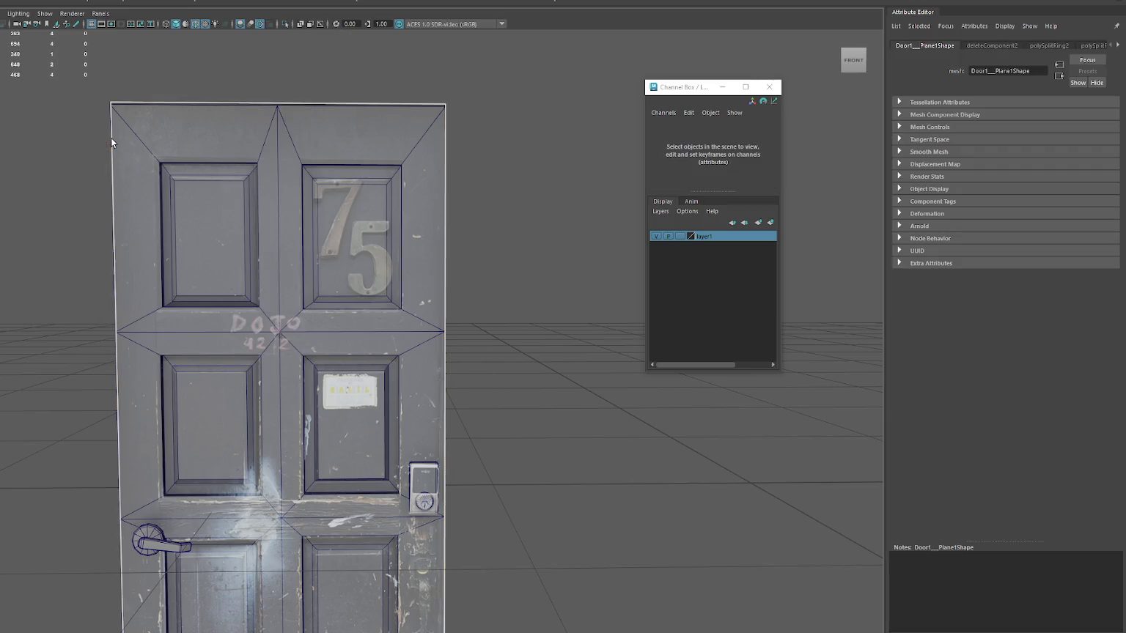
{"action": "key", "text": "F8"}
{"action": "key", "text": "f"}
{"action": "mouse_move", "coordinate": [121, 198]}
{"action": "left_mouse_down", "text": "alt"}
{"action": "mouse_move", "coordinate": [266, 216]}
{"action": "mouse_move", "coordinate": [289, 247]}
{"action": "left_mouse_up", "text": "alt"}
{"action": "left_click", "coordinate": [289, 247]}
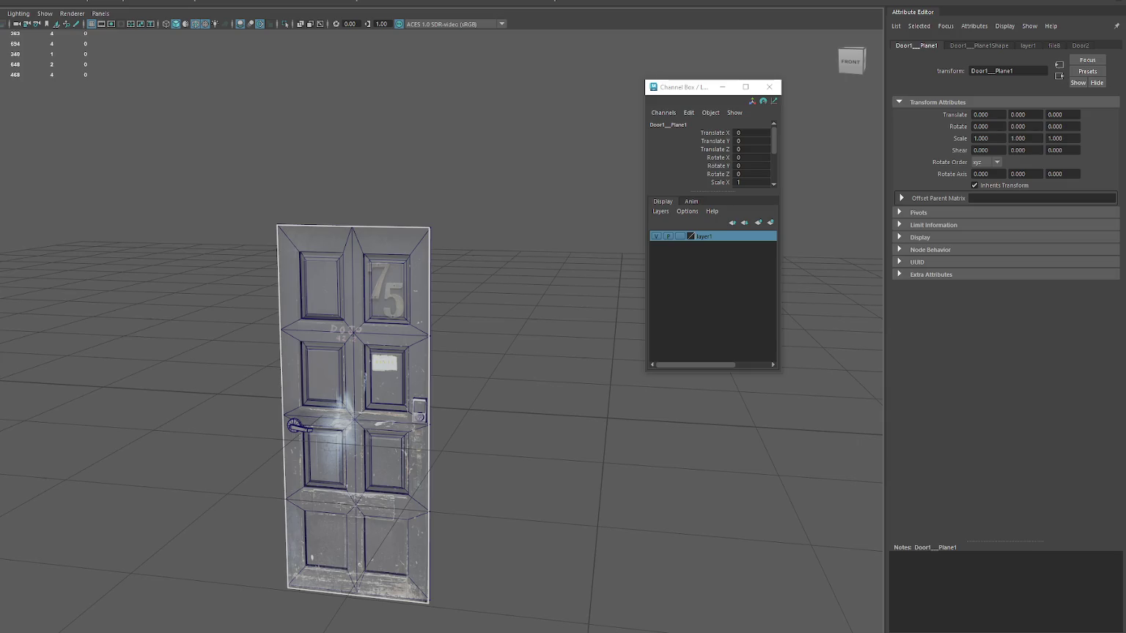
- Hide the textured plane, select Door_2_hifi, and bring the plane back into view
{"action": "key", "text": "ctrl+h"}
{"action": "left_click", "coordinate": [308, 292]}
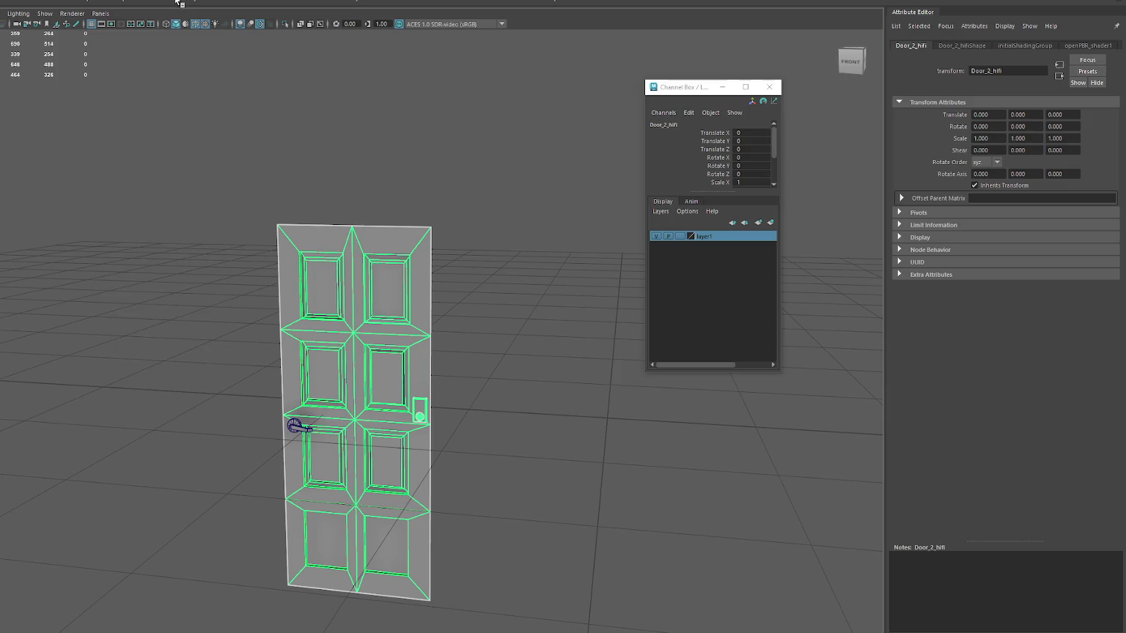
{"action": "key", "text": "w"}
{"action": "key", "text": "ctrl+z"}
{"action": "key", "text": "ctrl+z"}
- Move the door's pivot down to its base and off to the door's right
{"action": "key", "text": "d"}
{"action": "mouse_move", "coordinate": [354, 418]}
{"action": "left_mouse_down"}
{"action": "mouse_move", "coordinate": [356, 549]}
{"action": "mouse_move", "coordinate": [389, 489]}
{"action": "mouse_move", "coordinate": [560, 451]}
{"action": "mouse_move", "coordinate": [673, 409]}
{"action": "left_mouse_up"}
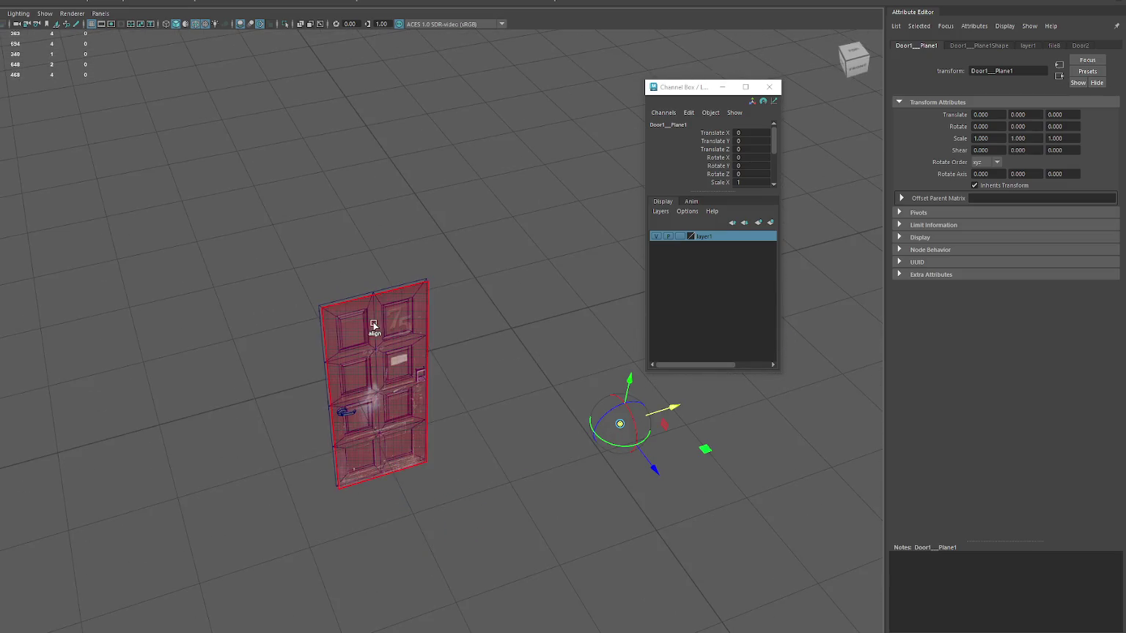
{"action": "left_click_drag", "start_coordinate": [672, 409], "coordinate": [538, 372]}
{"action": "mouse_move", "coordinate": [540, 320]}
{"action": "left_mouse_down", "text": "alt"}
{"action": "mouse_move", "coordinate": [559, 332]}
{"action": "mouse_move", "coordinate": [529, 307]}
{"action": "left_mouse_up", "text": "alt"}
{"action": "mouse_move", "coordinate": [616, 483]}
{"action": "left_mouse_down"}
{"action": "mouse_move", "coordinate": [628, 428]}
{"action": "mouse_move", "coordinate": [673, 411]}
{"action": "left_mouse_up"}
{"action": "mouse_move", "coordinate": [594, 400]}
{"action": "left_mouse_down"}
{"action": "mouse_move", "coordinate": [505, 399]}
{"action": "mouse_move", "coordinate": [568, 463]}
{"action": "left_mouse_up"}
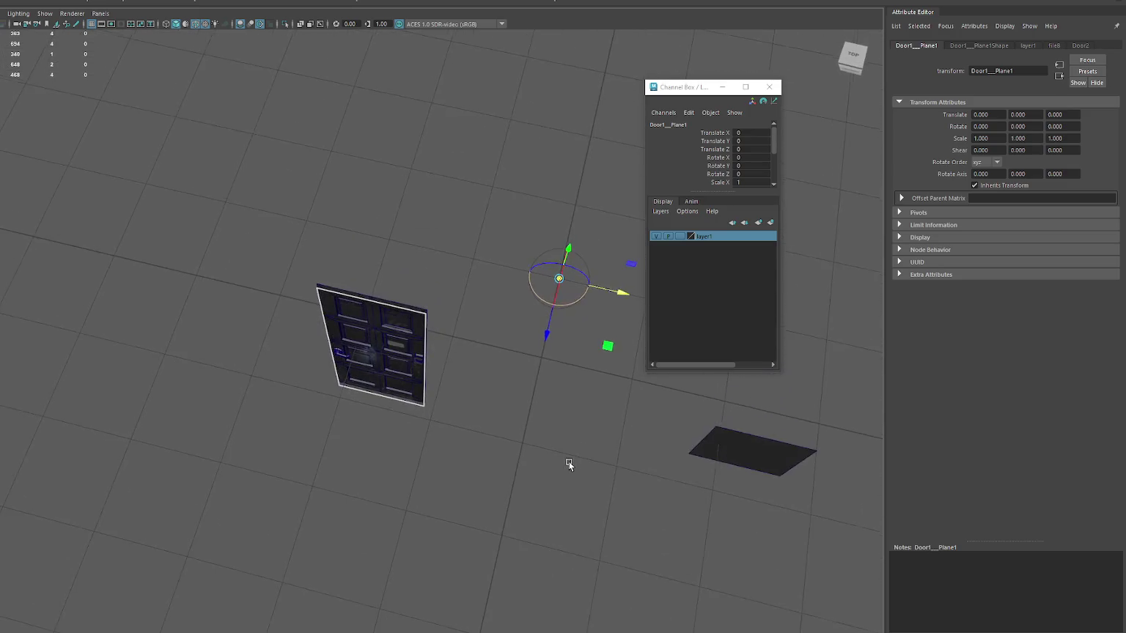
{"action": "left_click", "coordinate": [373, 344]}
{"action": "left_click", "coordinate": [357, 350]}
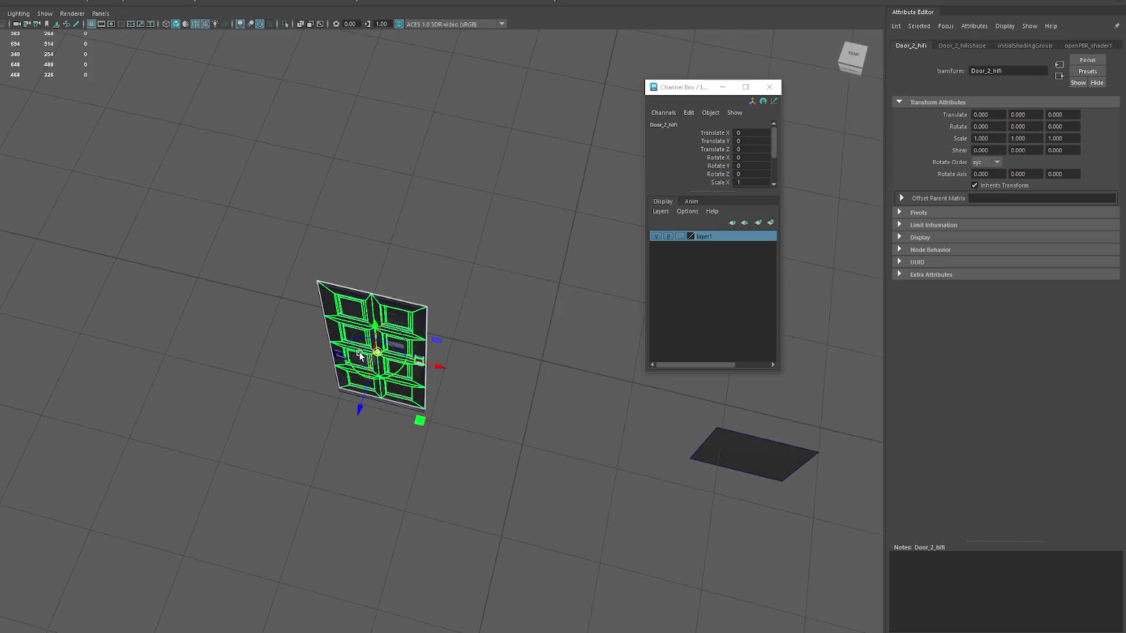
{"action": "left_click_drag", "start_coordinate": [368, 396], "coordinate": [530, 319], "text": "alt"}
- Leave pivot editing and reselect the textured door plane Door1__Plane1
{"action": "key", "text": "w"}
{"action": "left_click", "coordinate": [28, 244]}
{"action": "key", "text": "ctrl+z"}
{"action": "key", "text": "Up"}
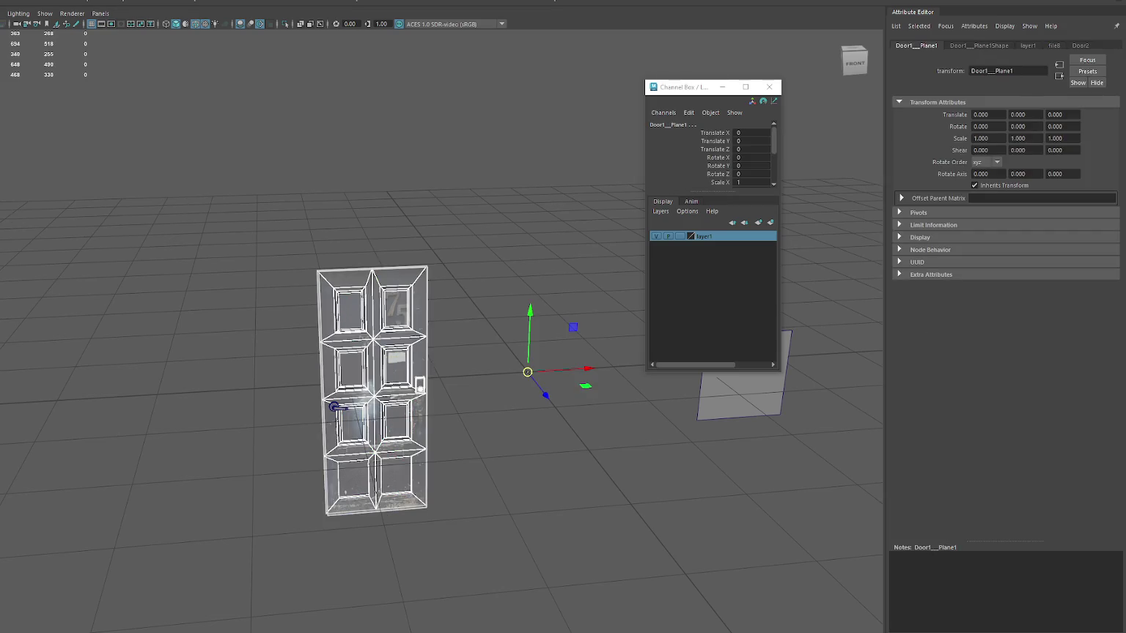
{"action": "key", "text": "Down"}
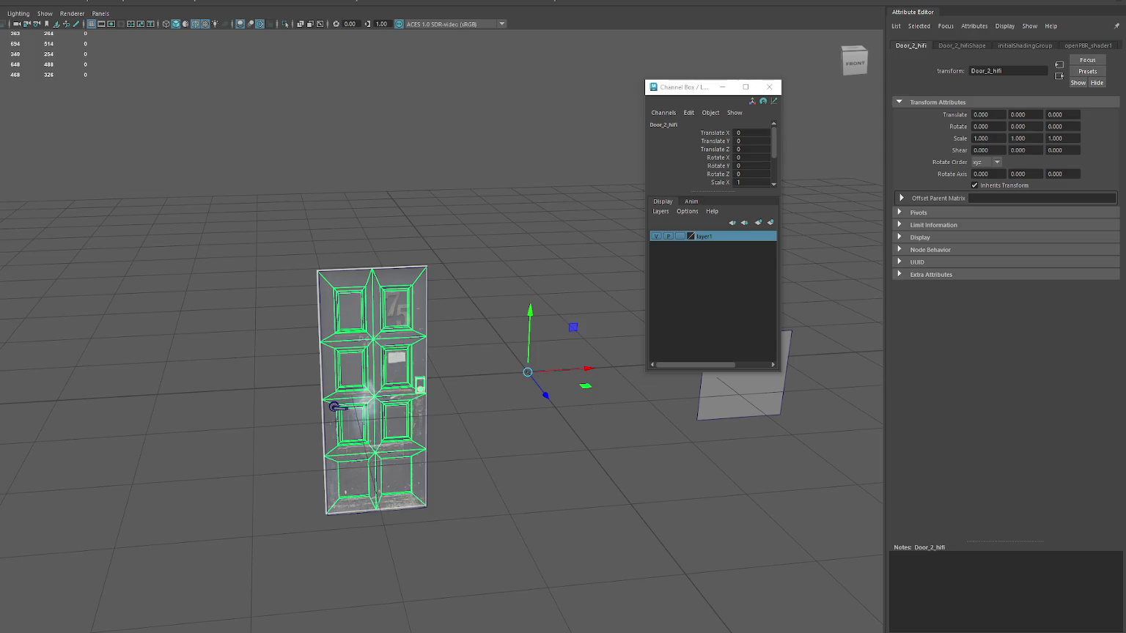
{"action": "left_click_drag", "start_coordinate": [284, 276], "coordinate": [381, 352]}
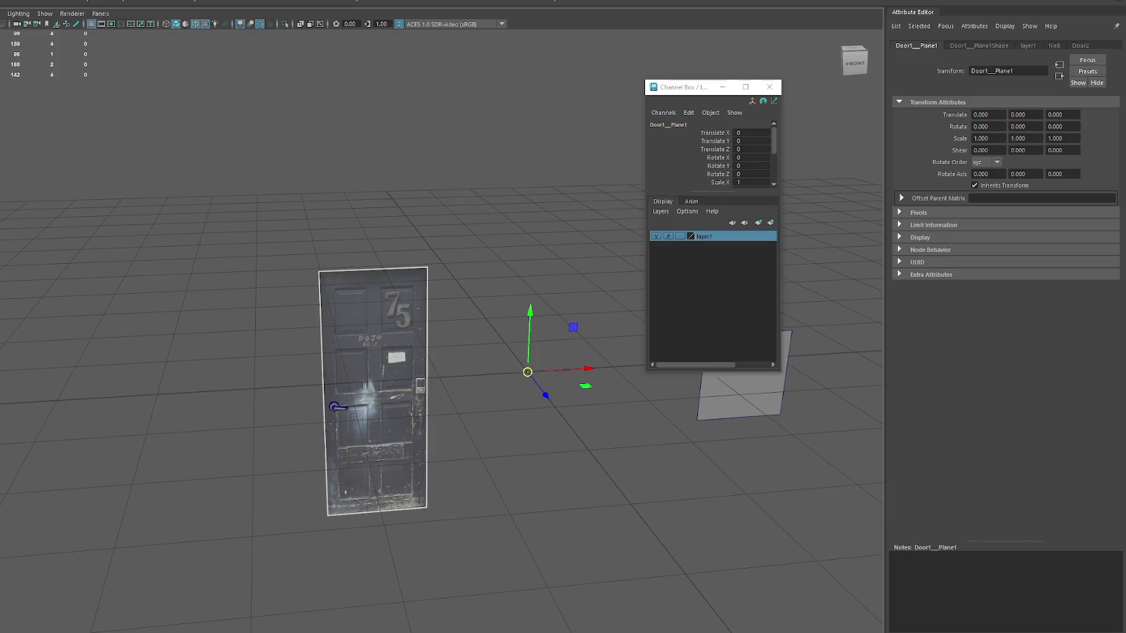
{"action": "key", "text": "super"}
{"action": "key", "text": "Escape"}
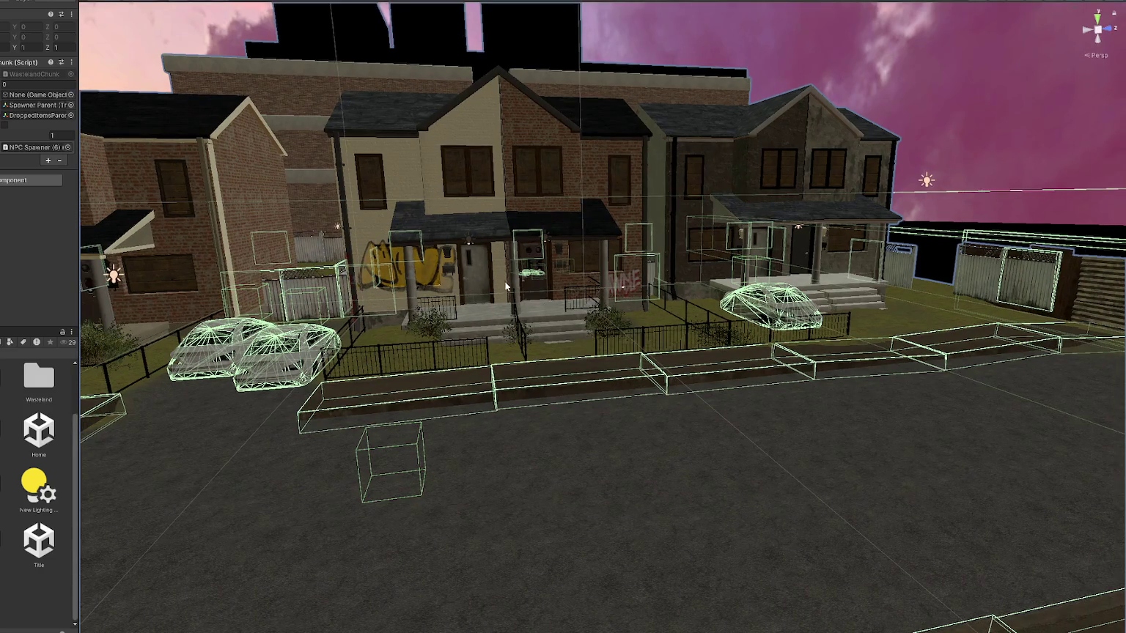
- Select the centre townhouse and zoom in on its brick wall and front door
{"action": "left_click", "coordinate": [480, 279]}
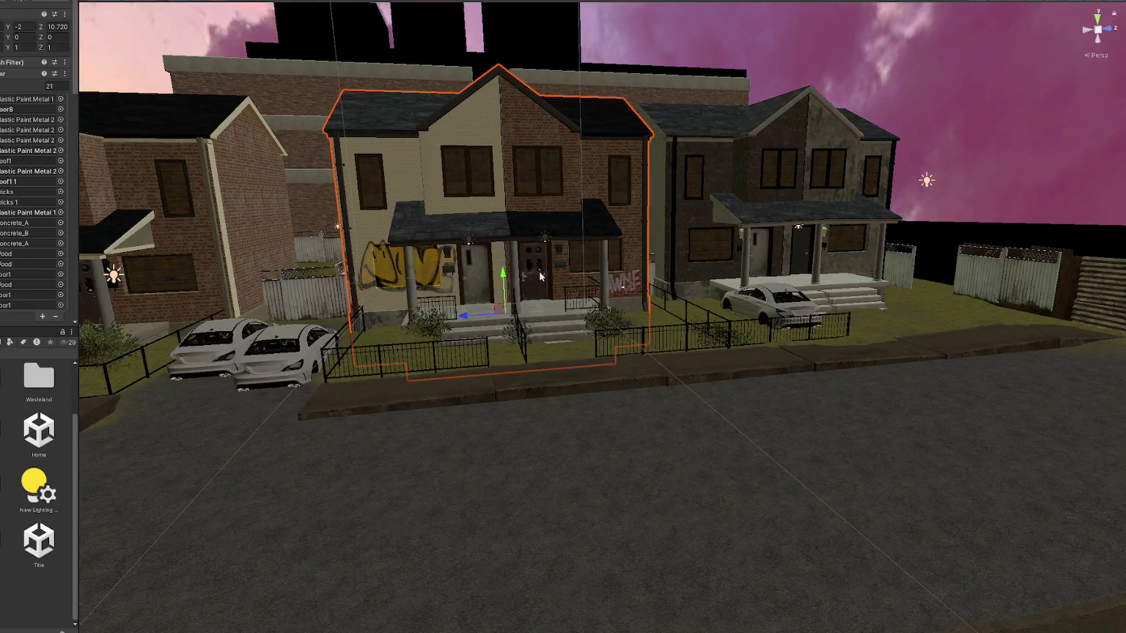
{"action": "scroll", "coordinate": [497, 260], "scroll_direction": "up", "scroll_amount": 3}
{"action": "scroll", "coordinate": [497, 260], "scroll_direction": "up", "scroll_amount": 3}
{"action": "scroll", "coordinate": [467, 237], "scroll_direction": "up", "scroll_amount": 3}
{"action": "scroll", "coordinate": [490, 327], "scroll_direction": "up", "scroll_amount": 3}
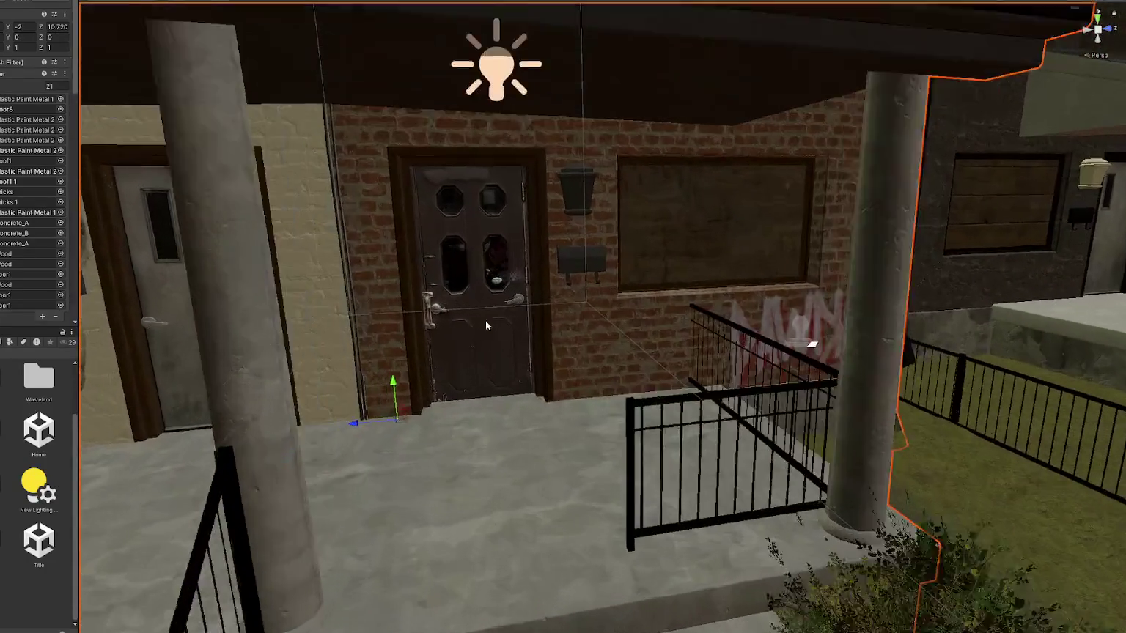
{"action": "scroll", "coordinate": [422, 251], "scroll_direction": "up", "scroll_amount": 3}
{"action": "left_click_drag", "start_coordinate": [423, 251], "coordinate": [576, 466], "text": "alt"}
{"action": "scroll", "coordinate": [576, 467], "scroll_direction": "up", "scroll_amount": 3}
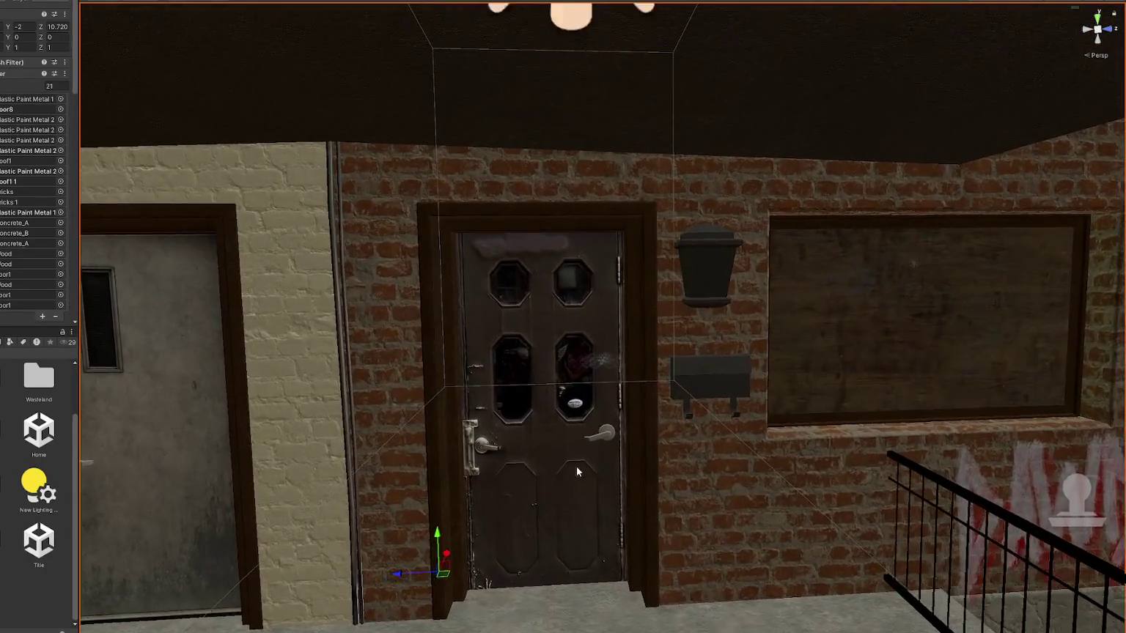
{"action": "scroll", "coordinate": [534, 419], "scroll_direction": "up", "scroll_amount": 2}
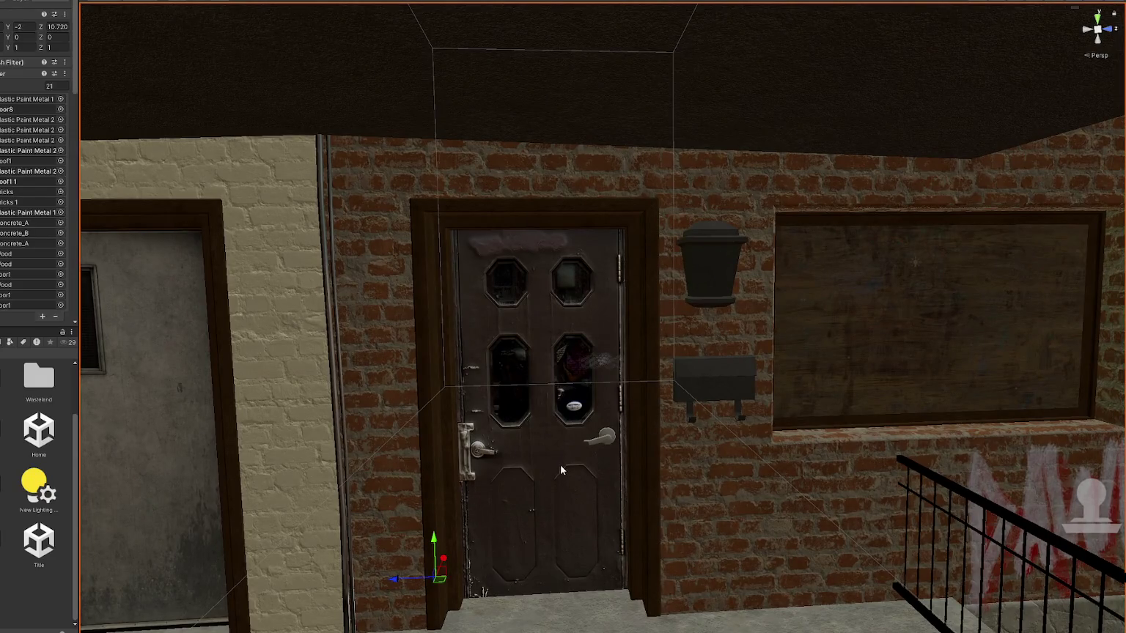
{"action": "middle_click_drag", "start_coordinate": [559, 464], "coordinate": [559, 167]}
{"action": "mouse_move", "coordinate": [560, 167]}
{"action": "right_mouse_down"}
{"action": "mouse_move", "coordinate": [507, 179]}
{"action": "mouse_move", "coordinate": [498, 169]}
{"action": "right_mouse_up"}
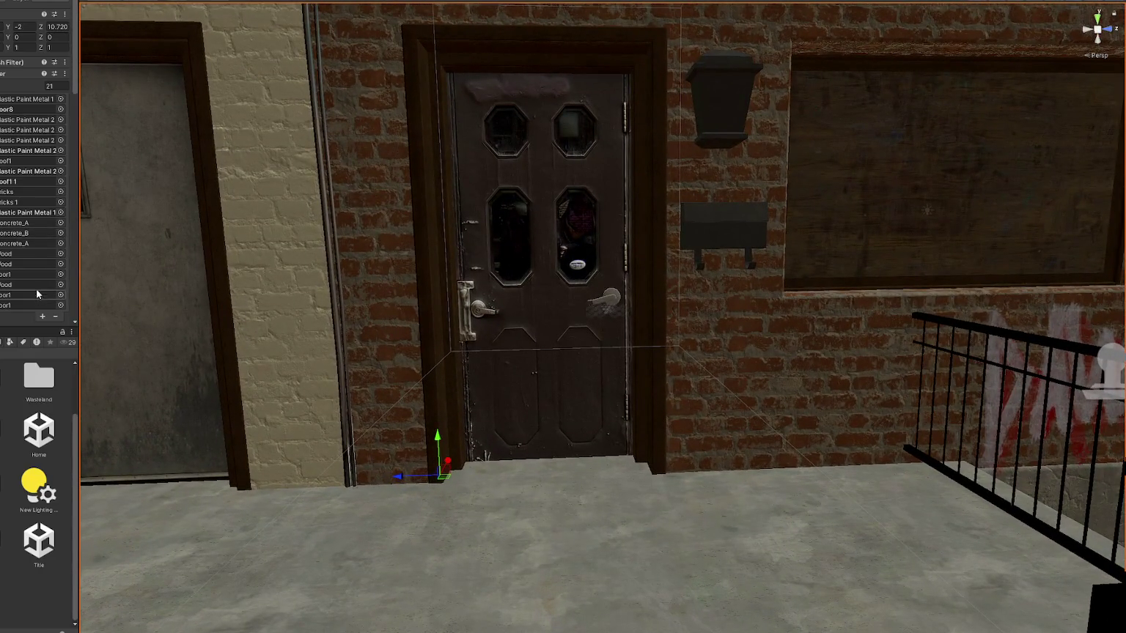
- Check the townhouse's material slots, then drag the door2 material onto the centre door
{"action": "left_click", "coordinate": [31, 296]}
{"action": "left_click", "coordinate": [26, 304]}
{"action": "scroll", "coordinate": [28, 305], "scroll_direction": "down", "scroll_amount": 5}
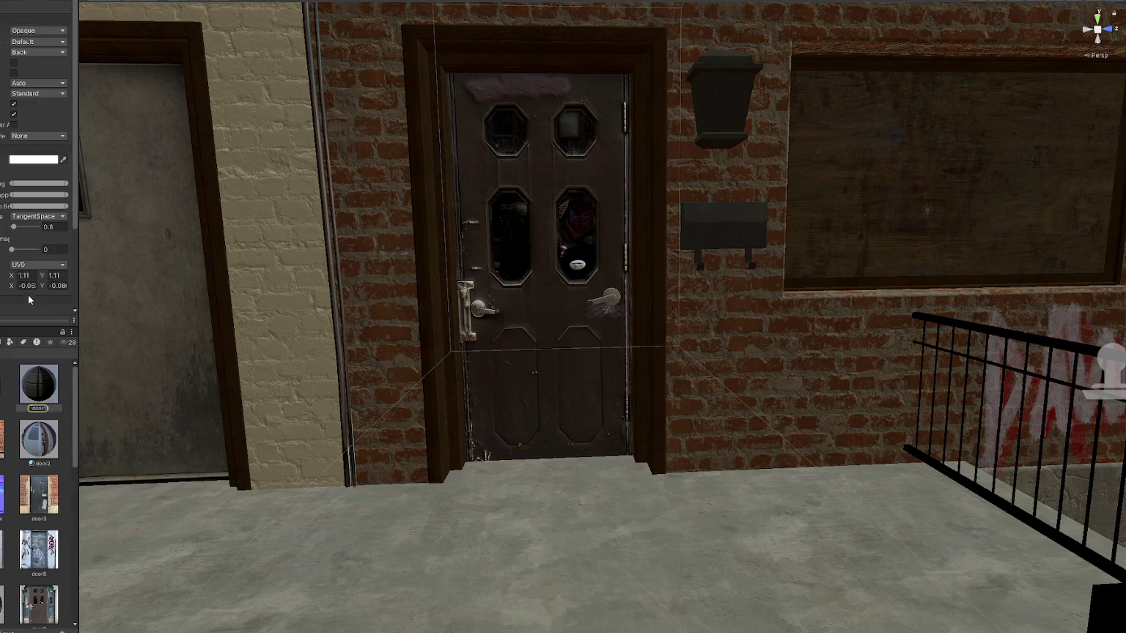
{"action": "left_click", "coordinate": [535, 319]}
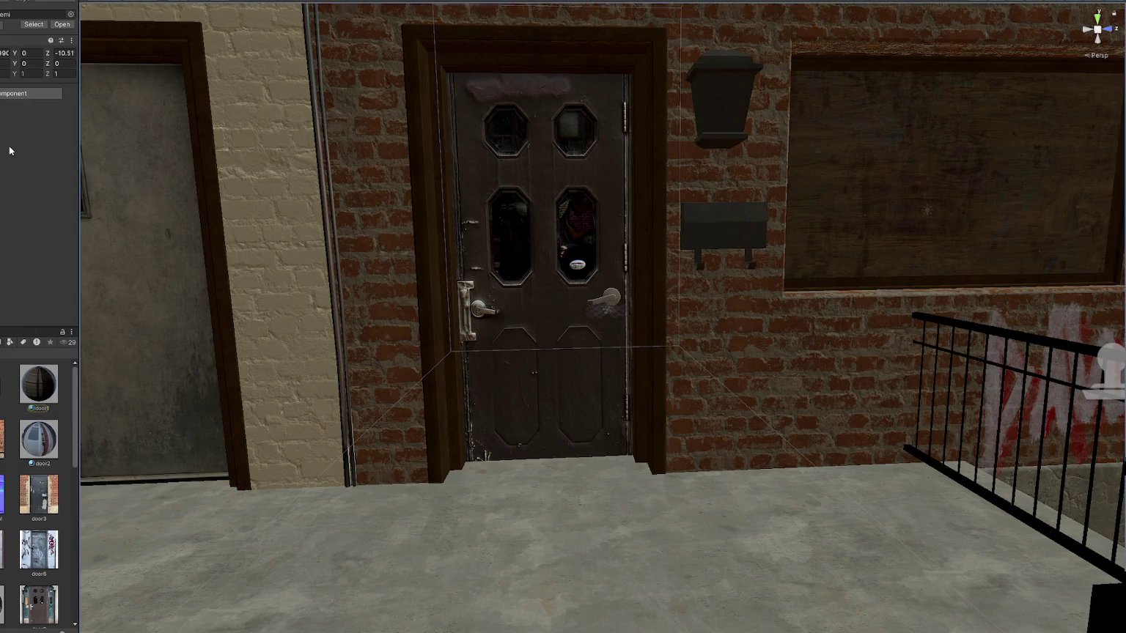
{"action": "left_click", "coordinate": [14, 295]}
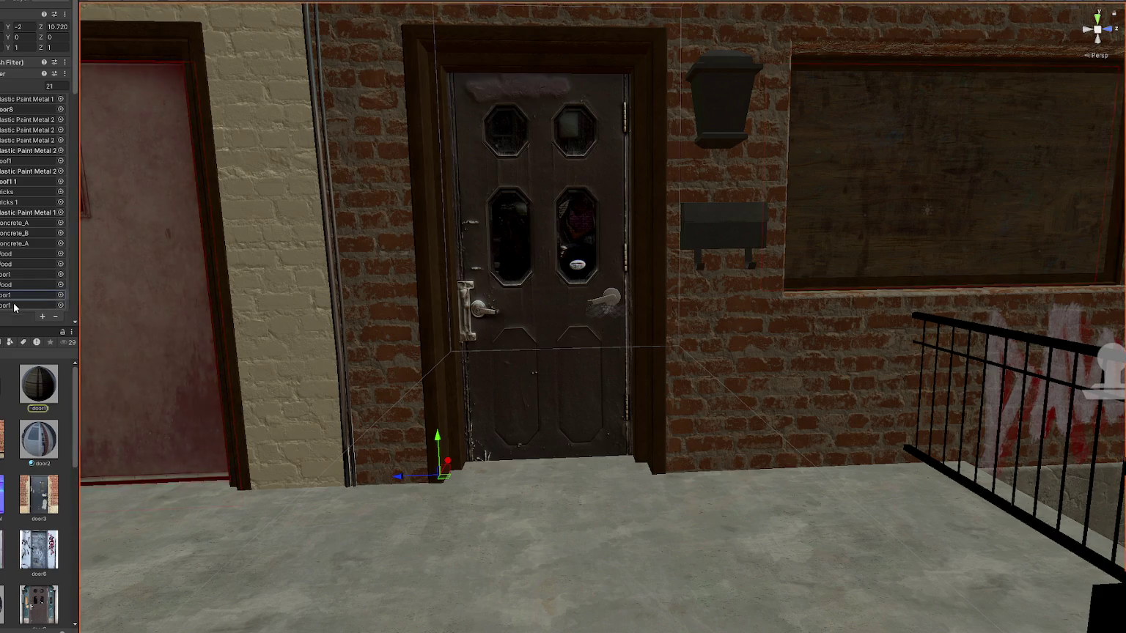
{"action": "left_click", "coordinate": [11, 274]}
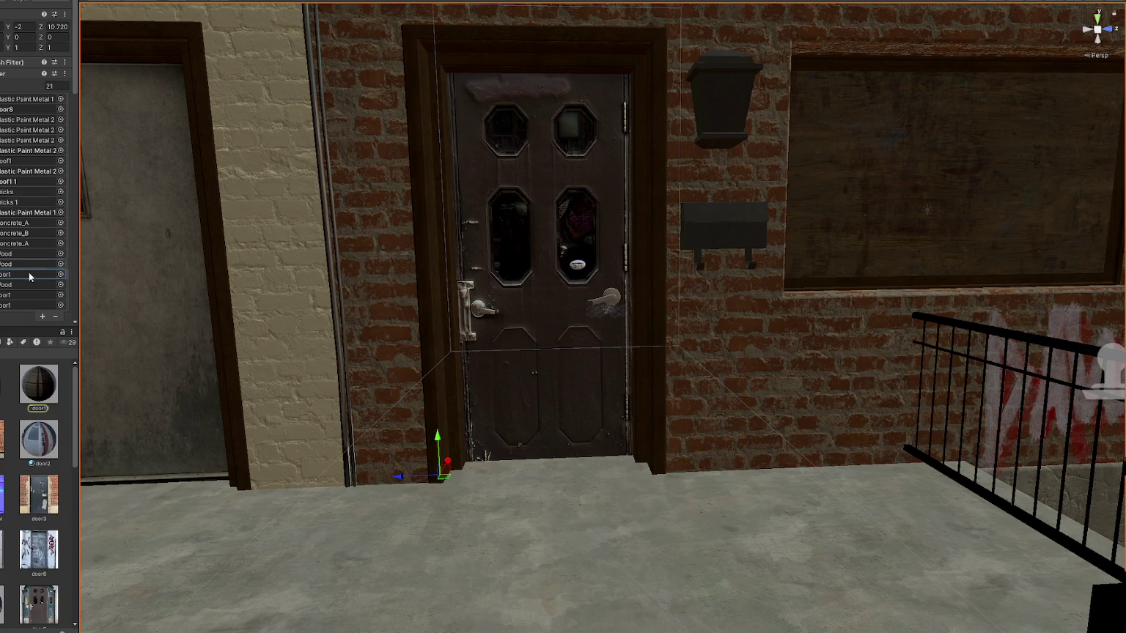
{"action": "left_click", "coordinate": [28, 109]}
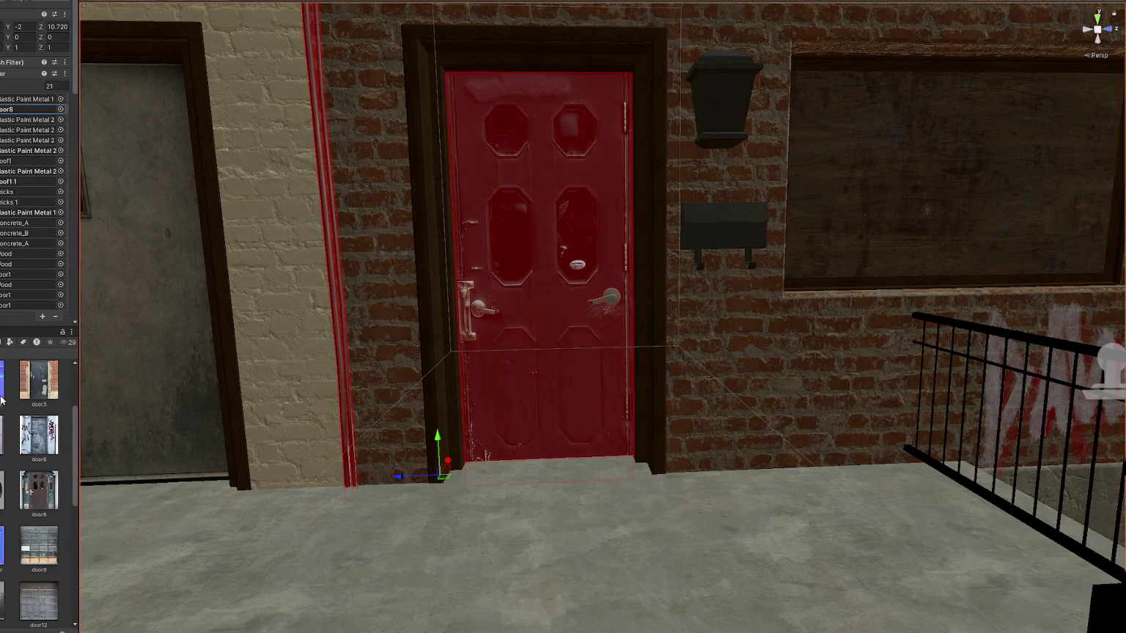
{"action": "scroll", "coordinate": [5, 491], "scroll_direction": "down", "scroll_amount": 1}
{"action": "scroll", "coordinate": [5, 491], "scroll_direction": "up", "scroll_amount": 1}
{"action": "left_click_drag", "start_coordinate": [39, 440], "coordinate": [550, 319]}
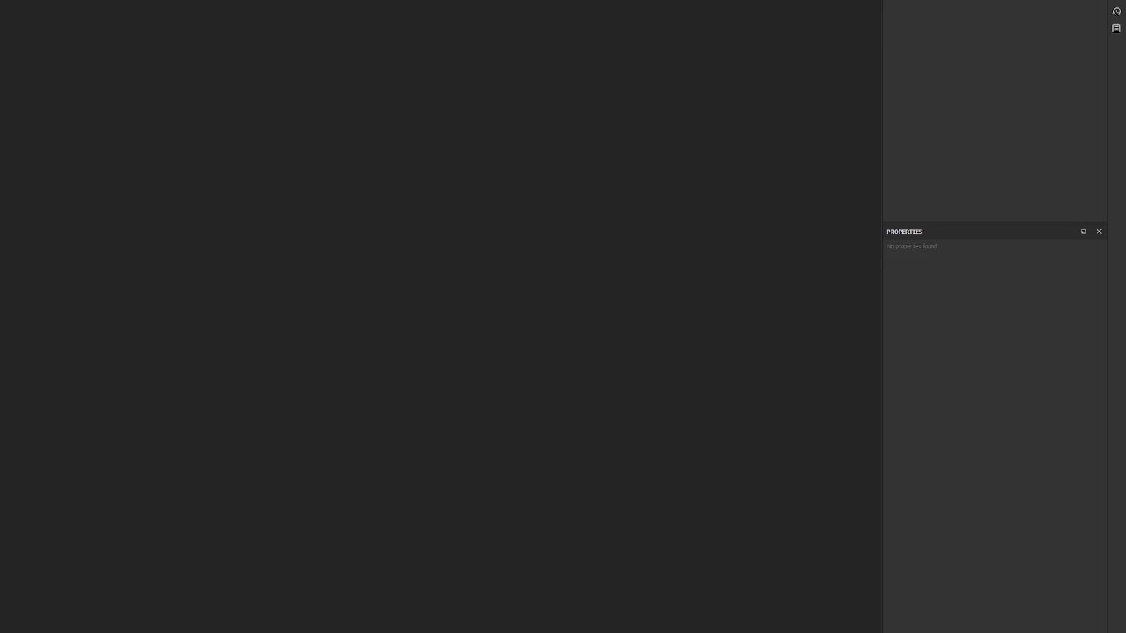
- Create a new Substance Painter project from the door2 low mesh
{"action": "key", "text": "ctrl+n"}
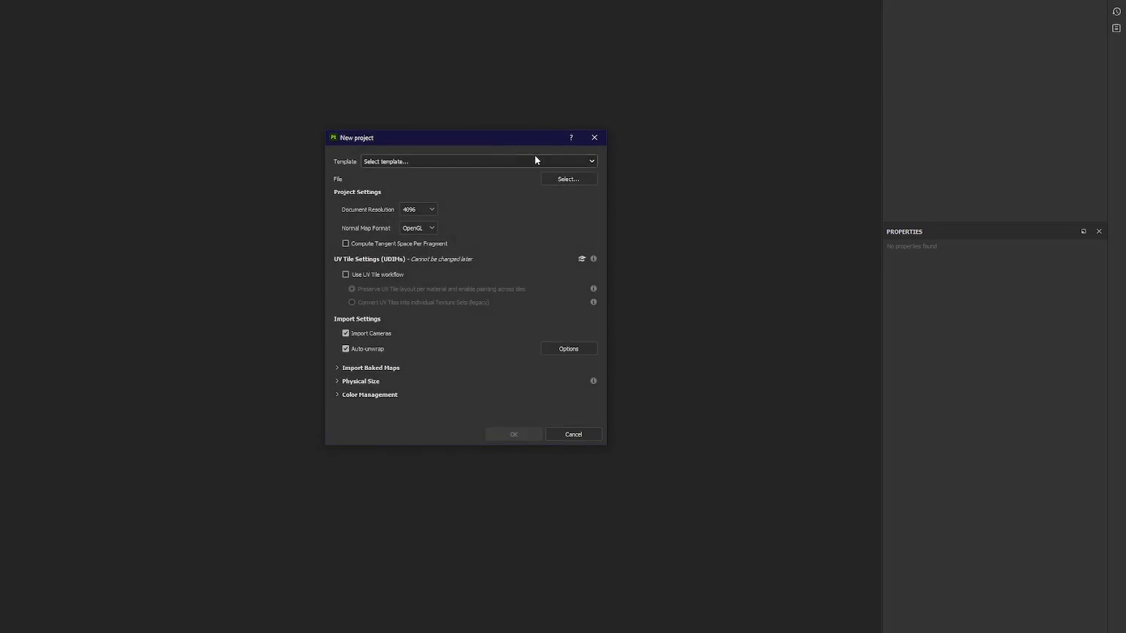
{"action": "left_click", "coordinate": [557, 176]}
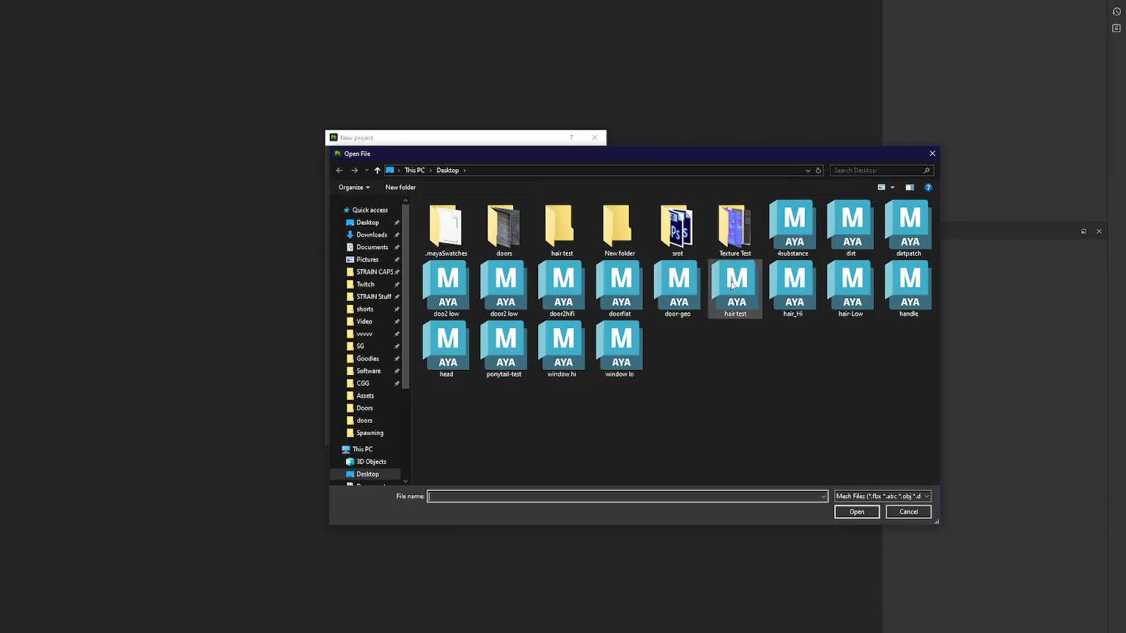
{"action": "double_click", "coordinate": [513, 294]}
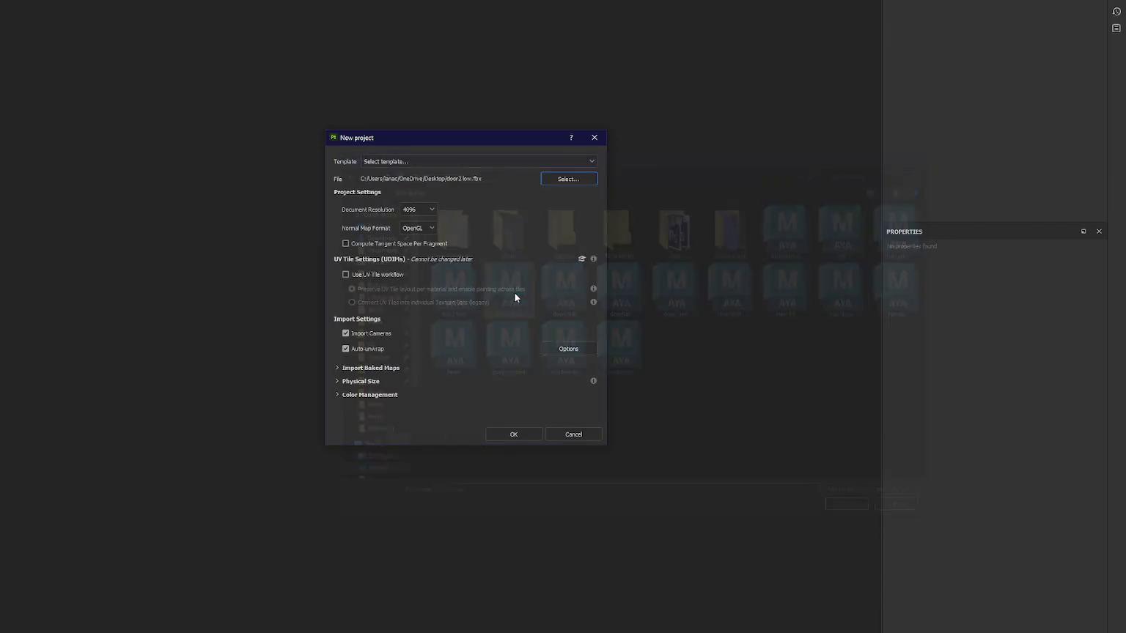
{"action": "left_click", "coordinate": [522, 437]}
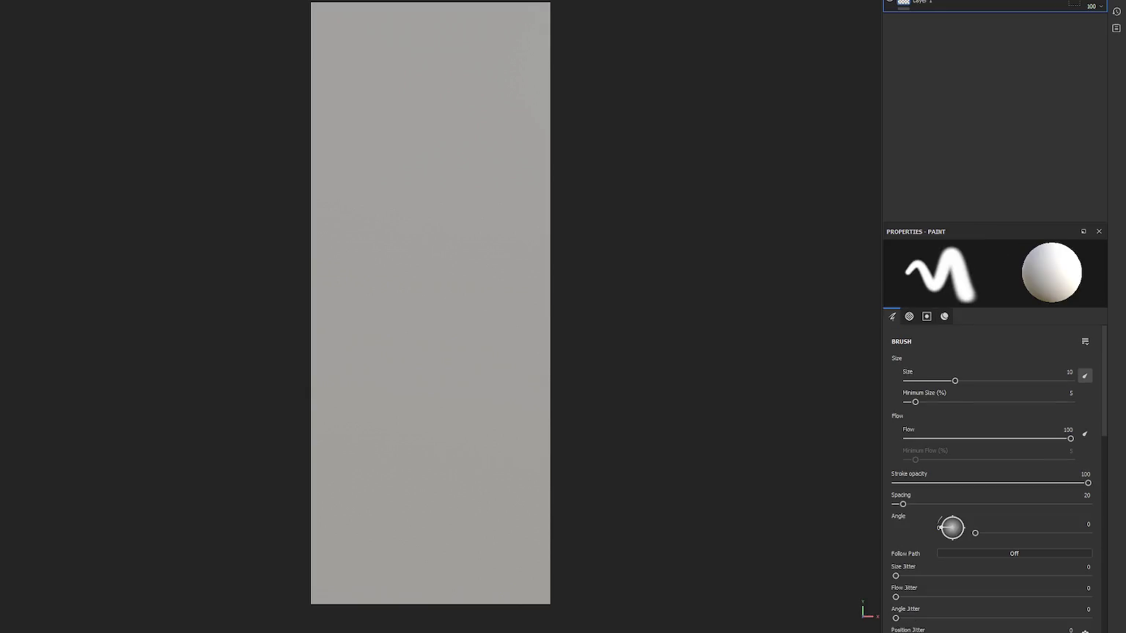
- Bake using door2hifi as the high-poly mesh at Supersampling 4x, then return to Maya
{"action": "key", "text": "ctrl+shift+b"}
{"action": "left_click", "coordinate": [108, 87]}
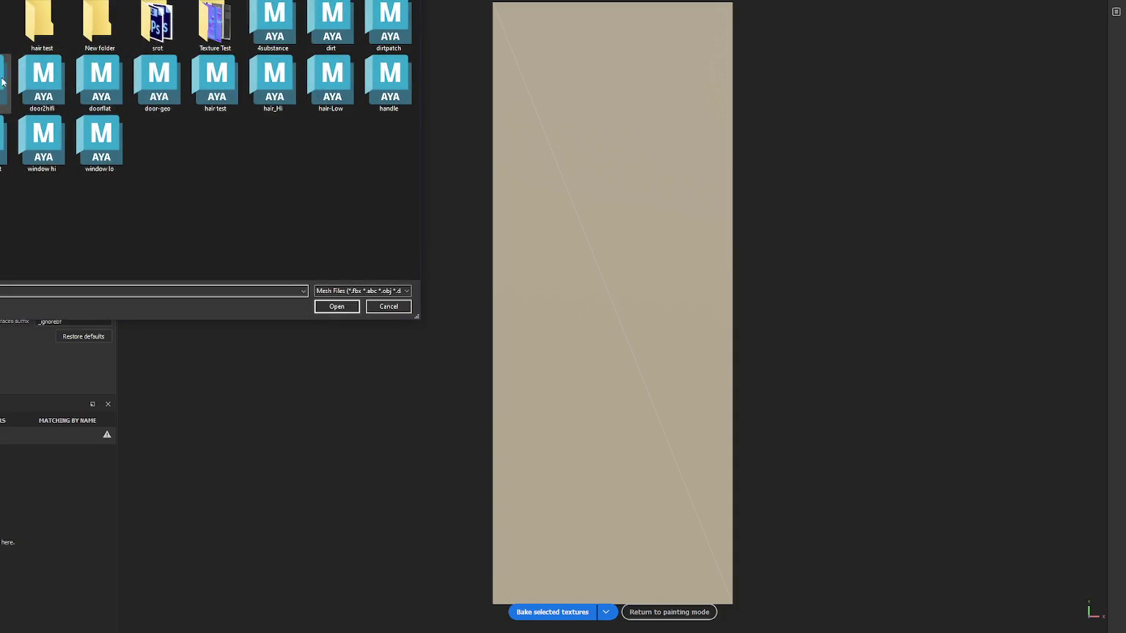
{"action": "double_click", "coordinate": [45, 89]}
{"action": "left_click", "coordinate": [79, 259]}
{"action": "left_click", "coordinate": [80, 276]}
{"action": "left_click", "coordinate": [557, 612]}
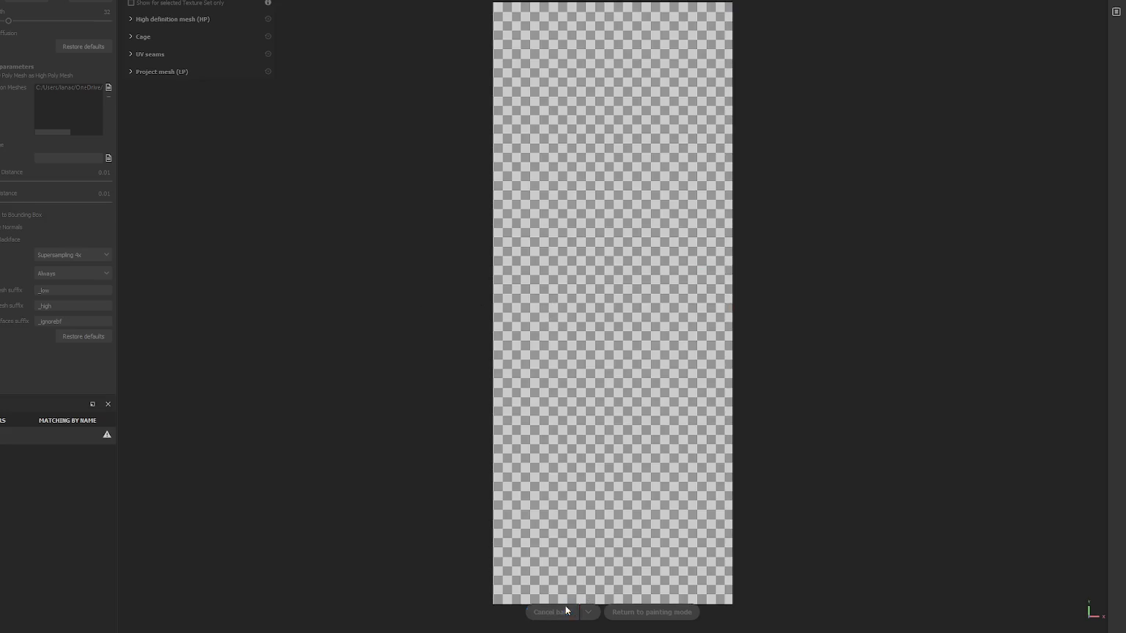
{"action": "key", "text": "alt+Tab"}
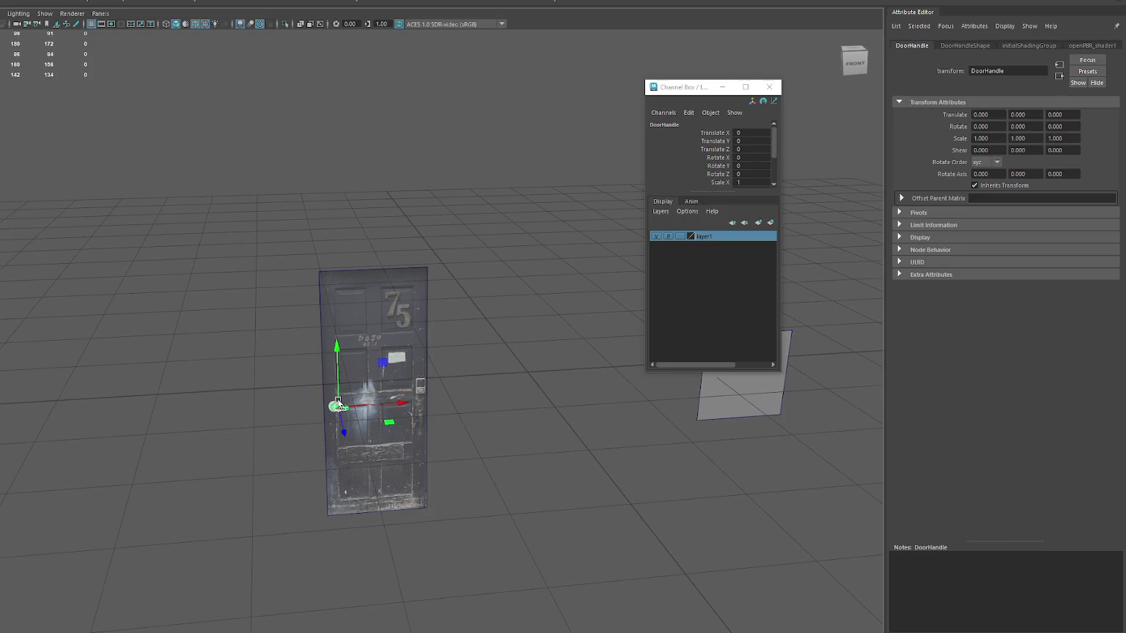
{"action": "left_click", "coordinate": [466, 311]}
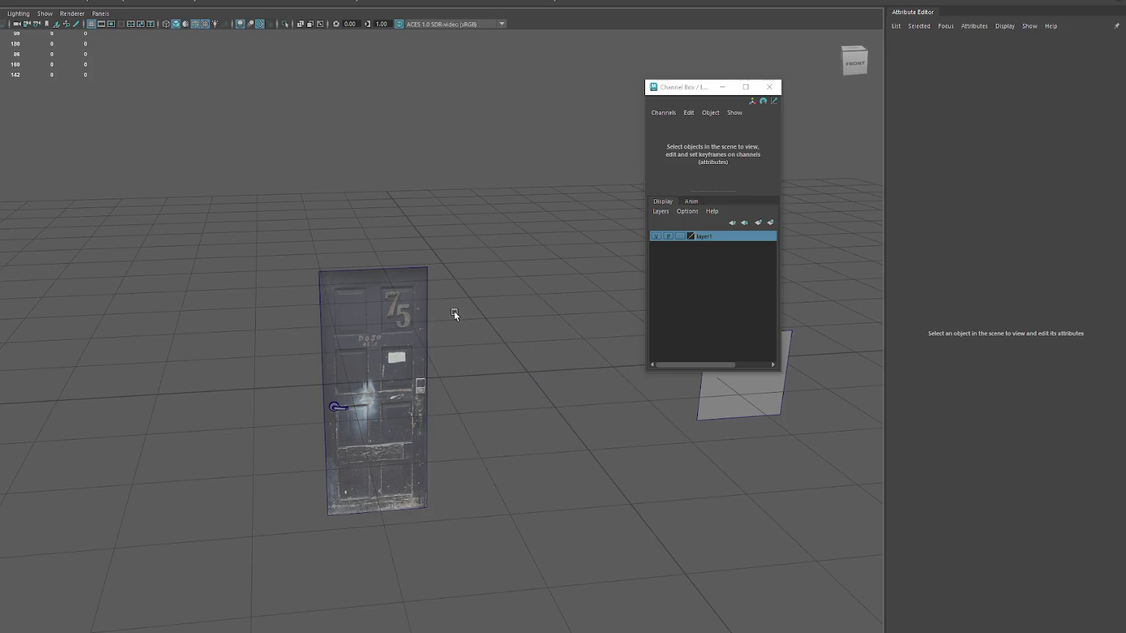
- Select the textured door plane and orbit around it, ending on an edge-on side view
{"action": "left_click", "coordinate": [374, 344]}
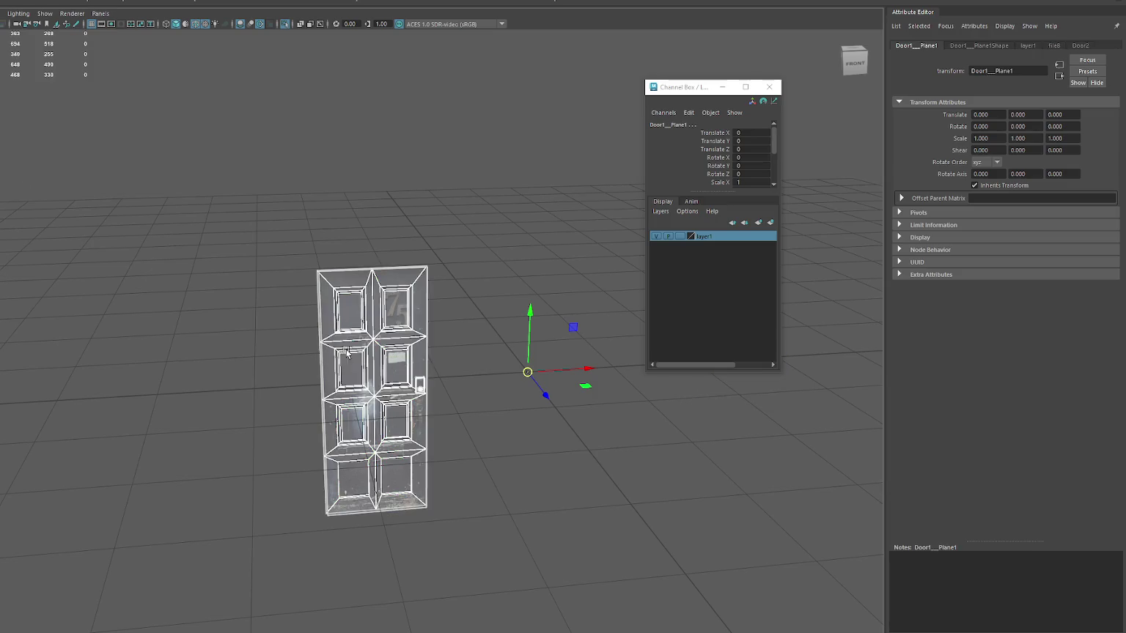
{"action": "scroll", "coordinate": [404, 277], "scroll_direction": "up", "scroll_amount": 5}
{"action": "left_click_drag", "start_coordinate": [454, 304], "coordinate": [378, 305], "text": "alt"}
{"action": "right_click_drag", "start_coordinate": [406, 253], "coordinate": [371, 204]}
{"action": "left_click", "coordinate": [371, 205]}
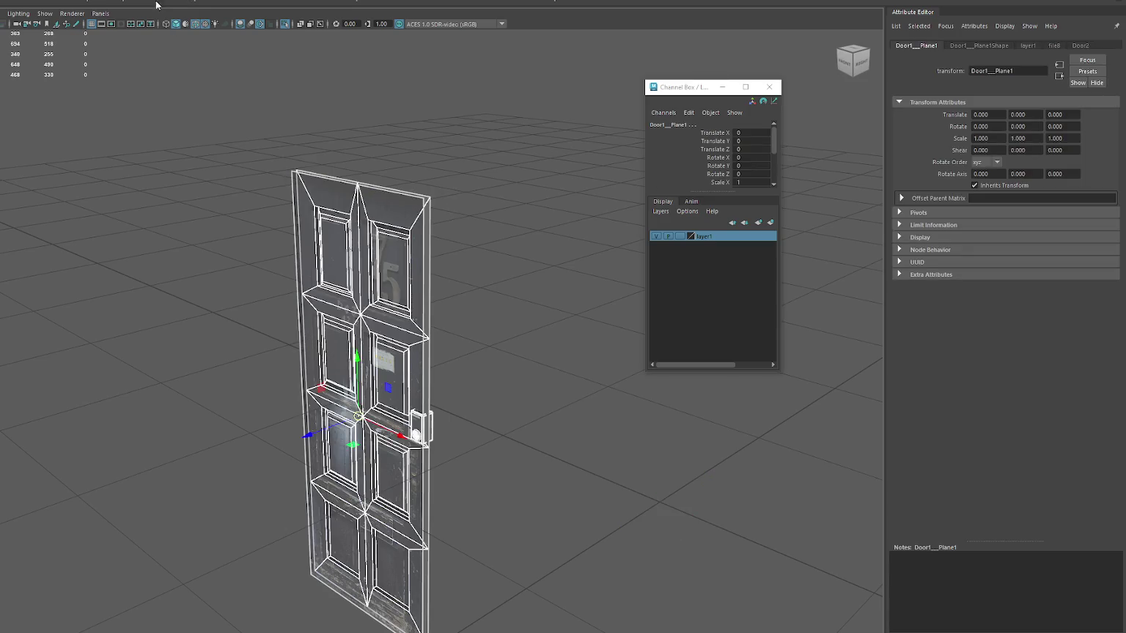
{"action": "left_click", "coordinate": [382, 247]}
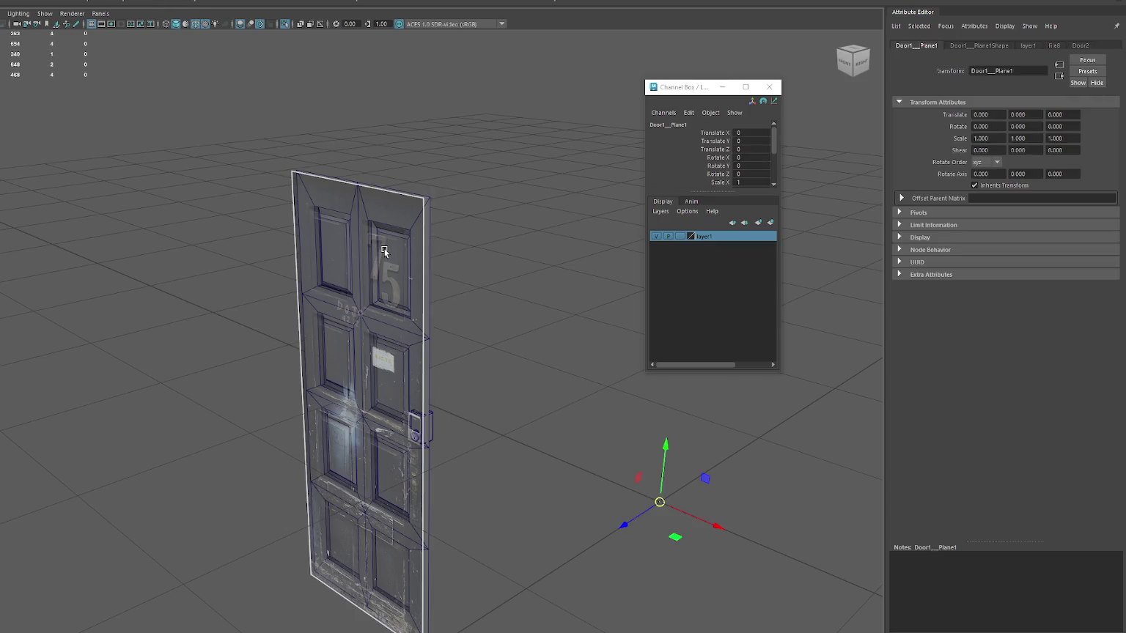
{"action": "left_click_drag", "start_coordinate": [503, 403], "coordinate": [412, 233], "text": "alt"}
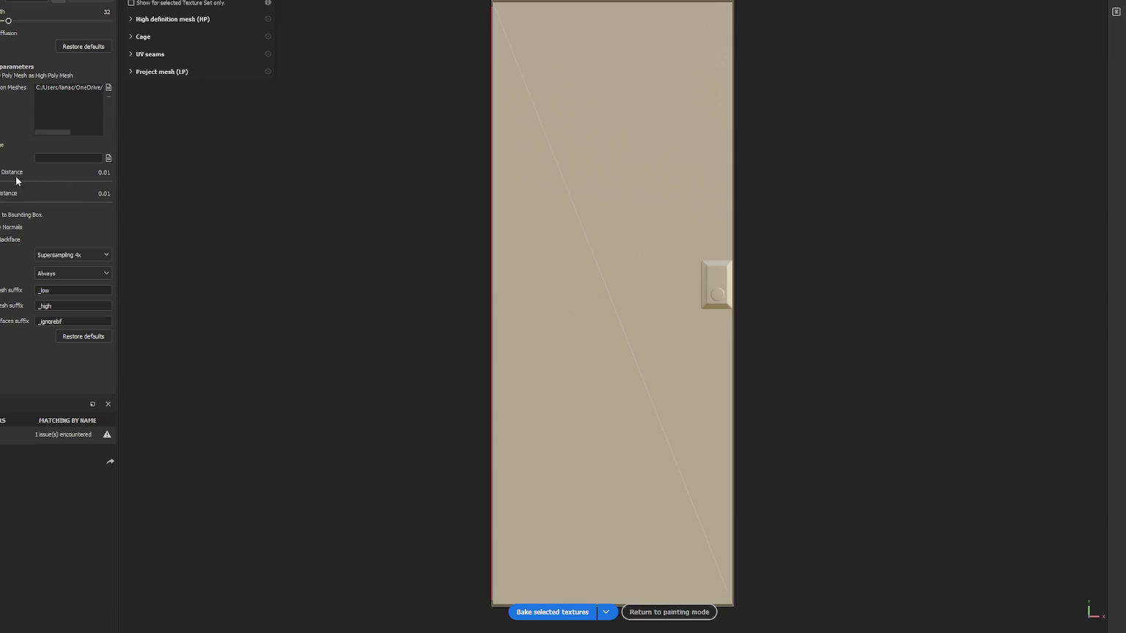
- Raise max frontal distance to 0.0961 and max rear distance to 0.1137, then rebake
{"action": "left_click", "coordinate": [16, 181]}
{"action": "left_click", "coordinate": [21, 203]}
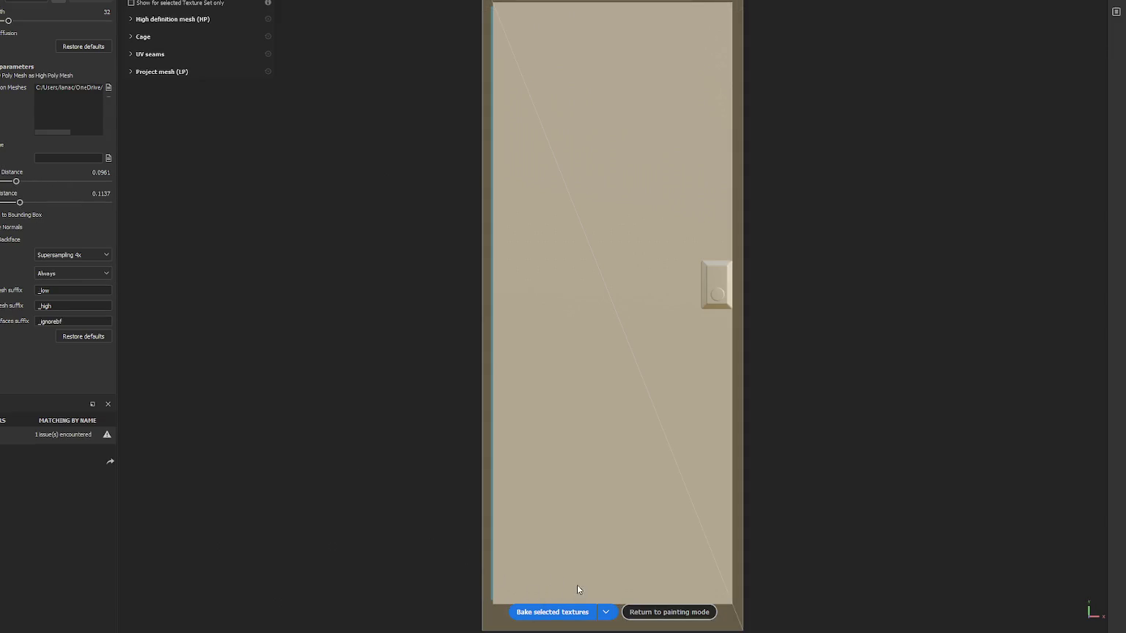
{"action": "left_click", "coordinate": [560, 611]}
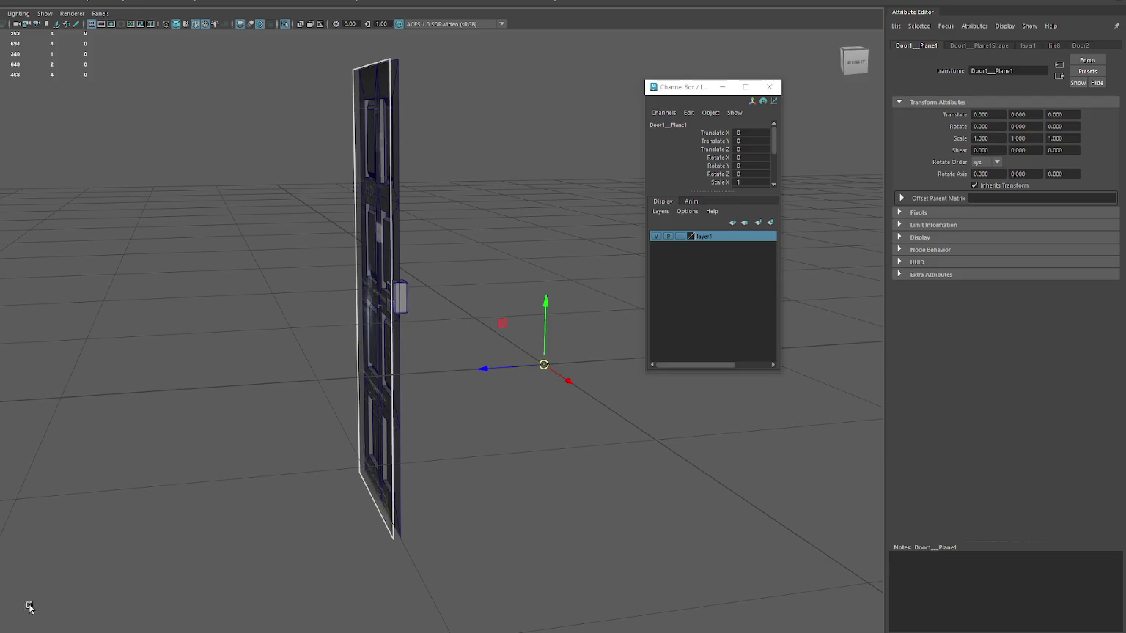
- Hide textures, select the six panel faces, trial an extrusion, then undo it
{"action": "mouse_move", "coordinate": [322, 394]}
{"action": "left_mouse_down", "text": "alt"}
{"action": "mouse_move", "coordinate": [168, 395]}
{"action": "mouse_move", "coordinate": [375, 387]}
{"action": "mouse_move", "coordinate": [324, 397]}
{"action": "mouse_move", "coordinate": [324, 417]}
{"action": "mouse_move", "coordinate": [350, 432]}
{"action": "mouse_move", "coordinate": [273, 398]}
{"action": "left_mouse_up", "text": "alt"}
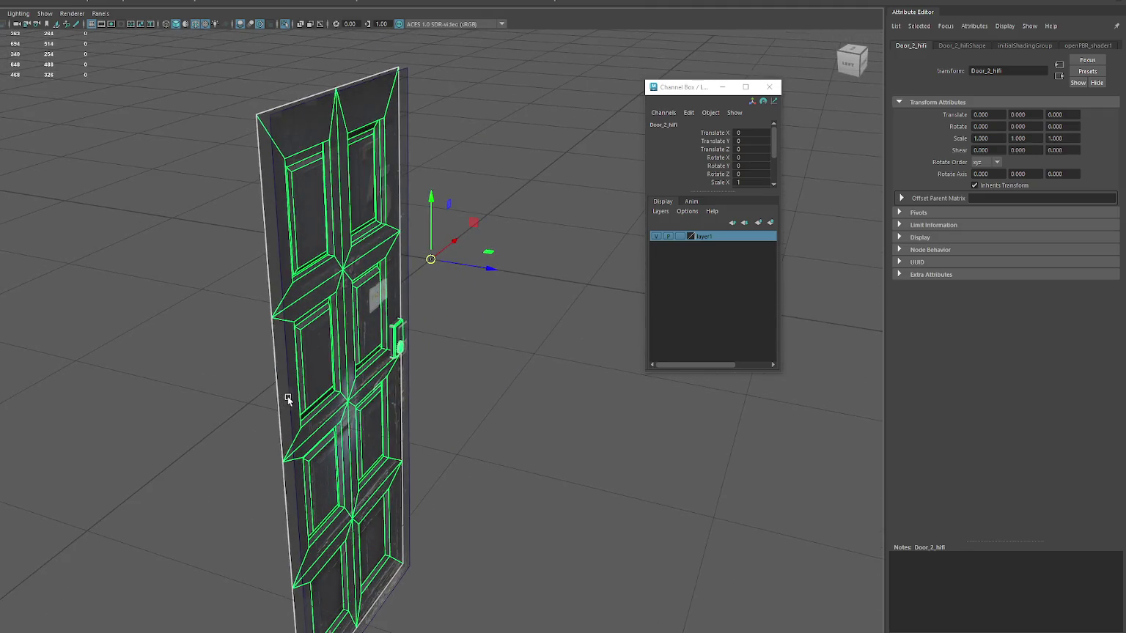
{"action": "key", "text": "5"}
{"action": "right_click_drag", "start_coordinate": [450, 302], "coordinate": [448, 344]}
{"action": "left_click", "coordinate": [370, 311]}
{"action": "left_click", "coordinate": [316, 359], "text": "shift"}
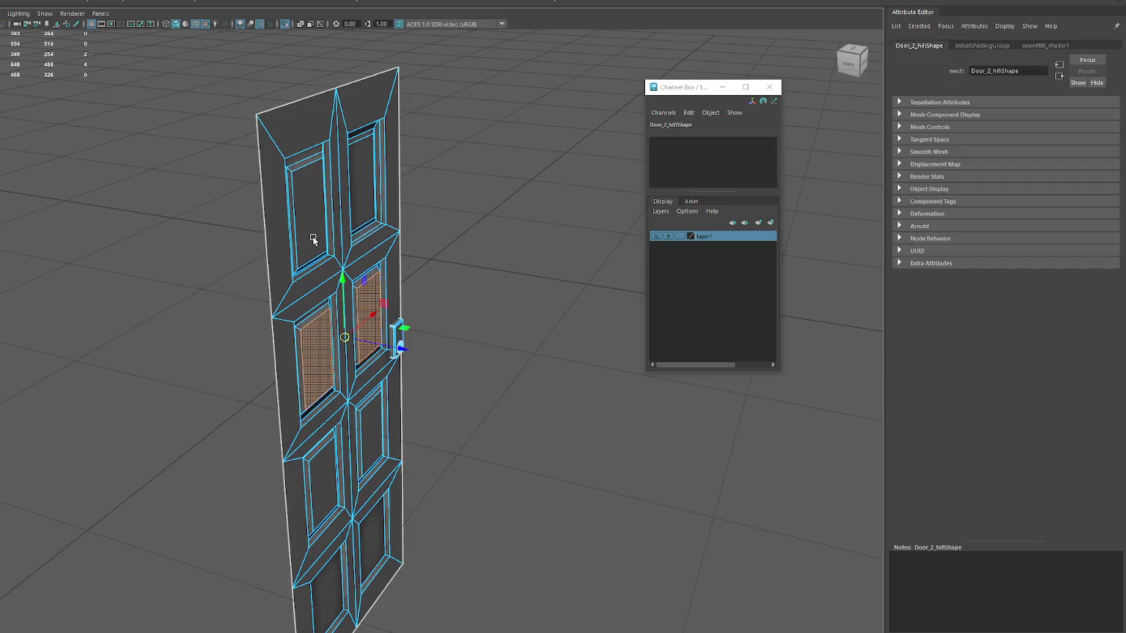
{"action": "left_click", "coordinate": [311, 220], "text": "shift"}
{"action": "left_click", "coordinate": [361, 187], "text": "shift"}
{"action": "left_click", "coordinate": [370, 432], "text": "shift"}
{"action": "left_click", "coordinate": [322, 484], "text": "shift"}
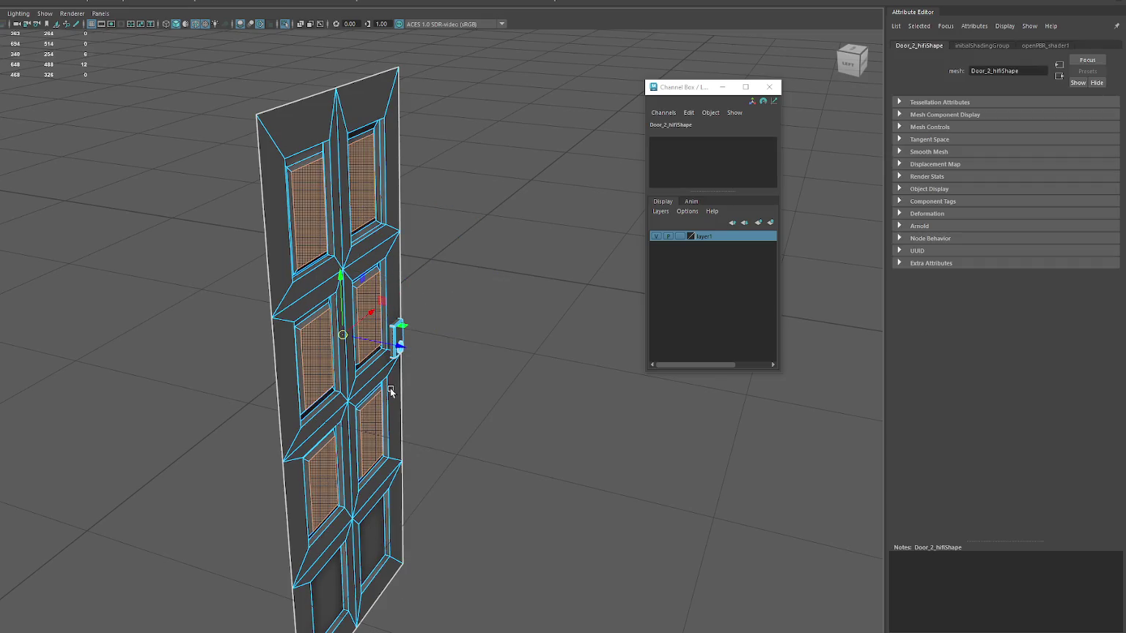
{"action": "left_click_drag", "start_coordinate": [379, 332], "coordinate": [477, 341]}
{"action": "key", "text": "ctrl+z"}
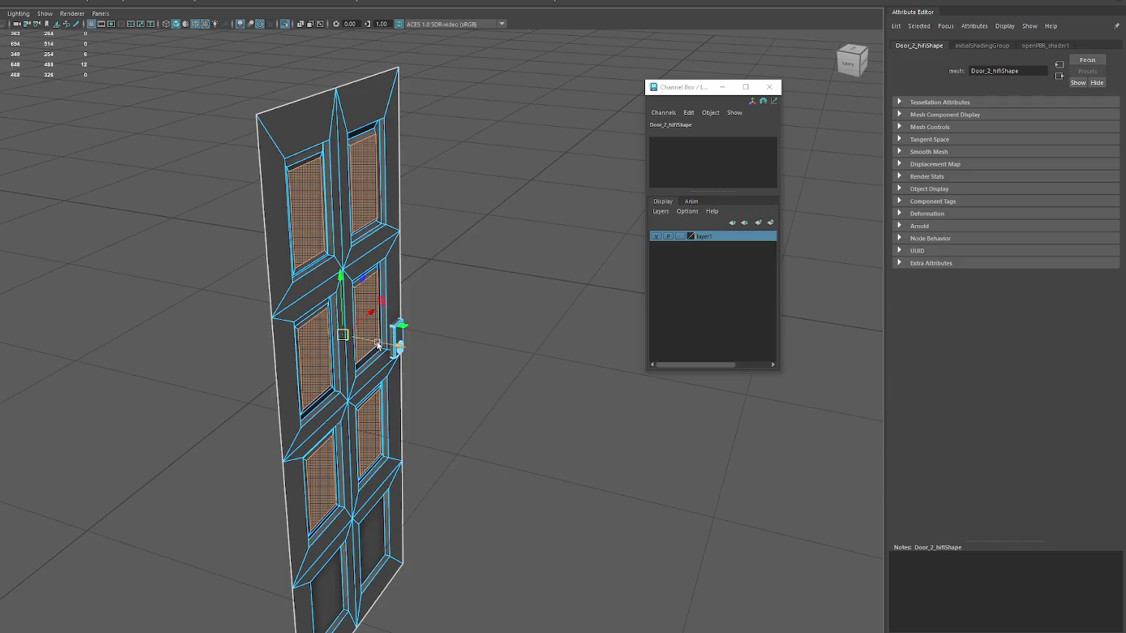
- In edge mode, select the upper panels' edge loops, including the top-right and upper-left panels
{"action": "right_click_drag", "start_coordinate": [464, 151], "coordinate": [387, 145]}
{"action": "left_click", "coordinate": [365, 132]}
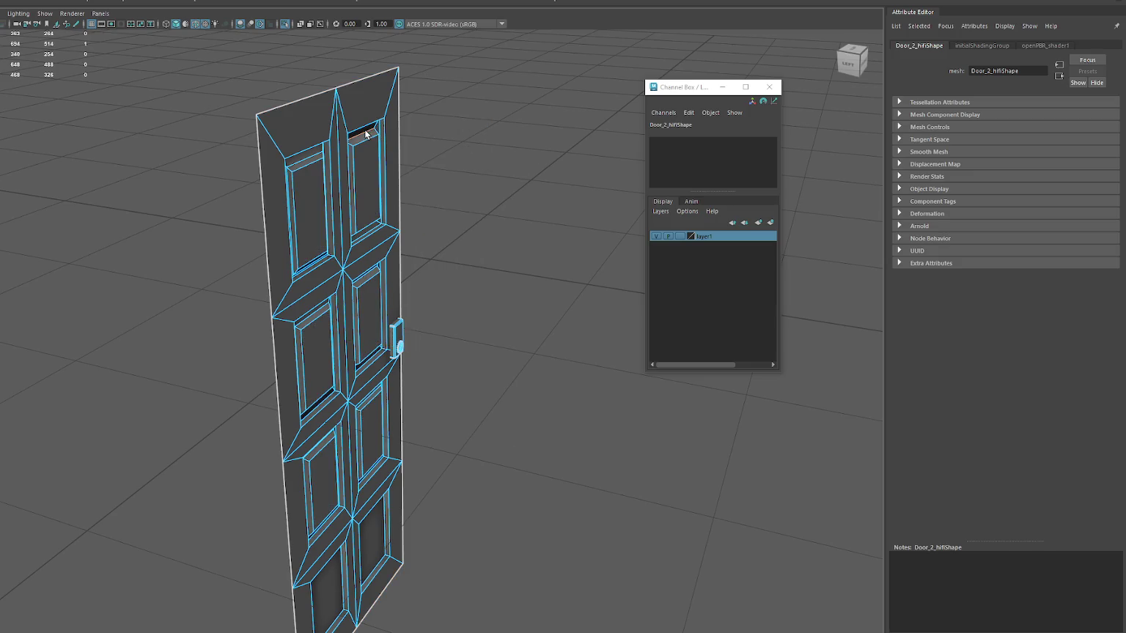
{"action": "left_click_drag", "start_coordinate": [337, 181], "coordinate": [345, 230], "text": "alt"}
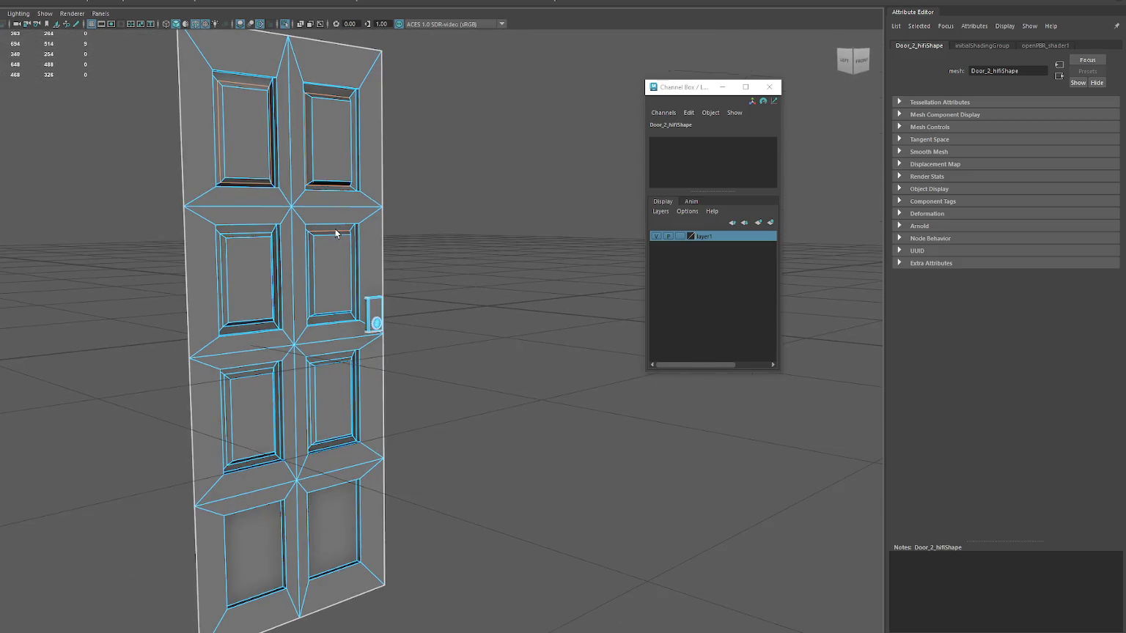
{"action": "double_click", "coordinate": [268, 233], "text": "shift"}
{"action": "double_click", "coordinate": [328, 362], "text": "shift"}
{"action": "key", "text": "w"}
{"action": "left_click_drag", "start_coordinate": [362, 306], "coordinate": [344, 291], "text": "alt"}
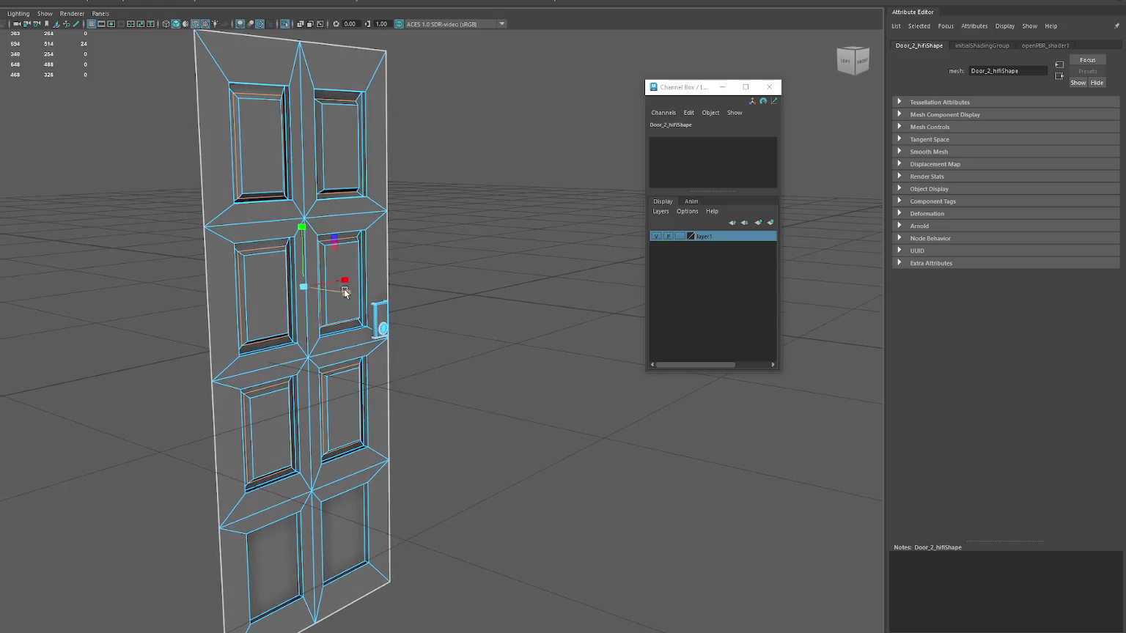
{"action": "left_click", "coordinate": [344, 292]}
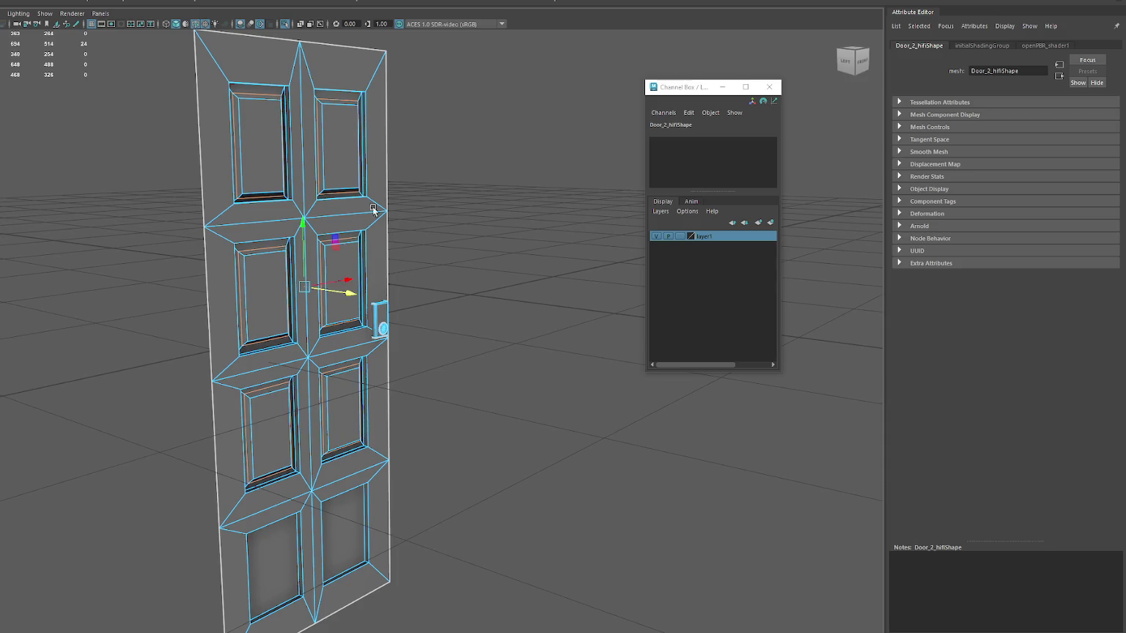
{"action": "left_click_drag", "start_coordinate": [367, 117], "coordinate": [338, 91], "text": "alt"}
{"action": "double_click", "coordinate": [333, 94]}
{"action": "left_click", "coordinate": [249, 65], "text": "shift"}
{"action": "left_click", "coordinate": [248, 64], "text": "shift"}
{"action": "left_click", "coordinate": [248, 63], "text": "shift"}
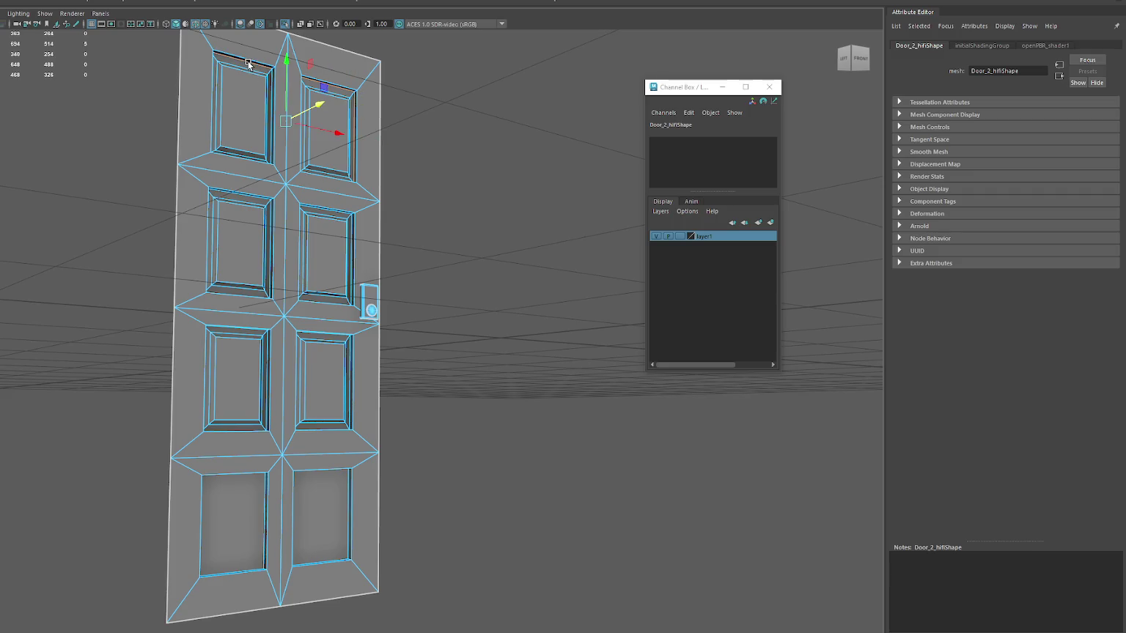
- Add the middle and lower panels' edge loops and scale the selected edges
{"action": "left_click_drag", "start_coordinate": [264, 202], "coordinate": [255, 181], "text": "alt"}
{"action": "double_click", "coordinate": [255, 181], "text": "shift"}
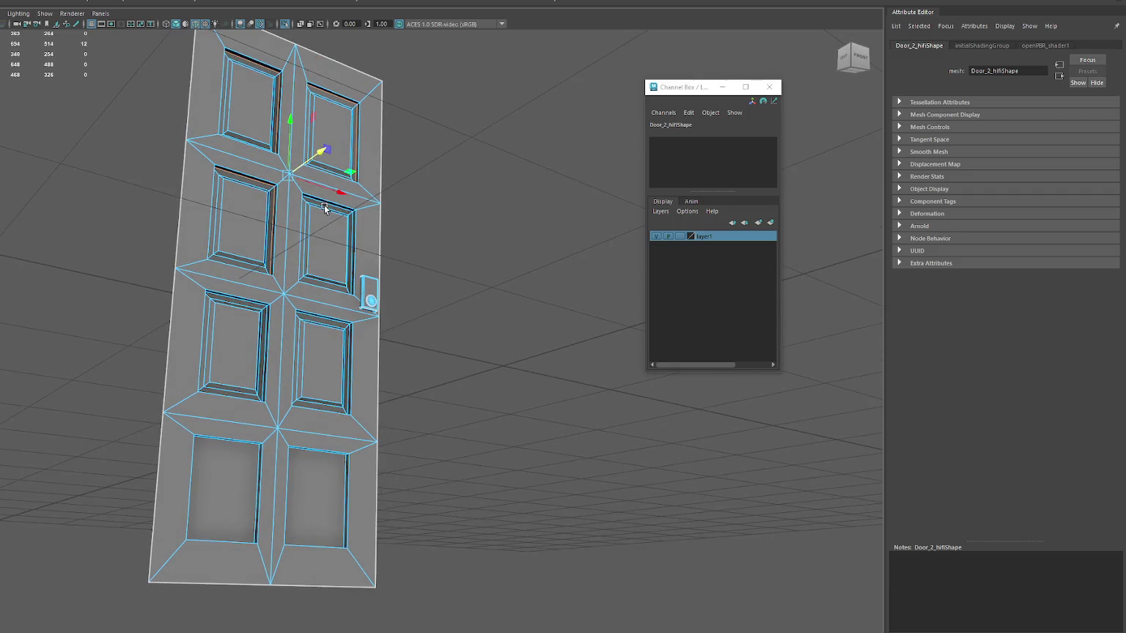
{"action": "double_click", "coordinate": [254, 306], "text": "shift"}
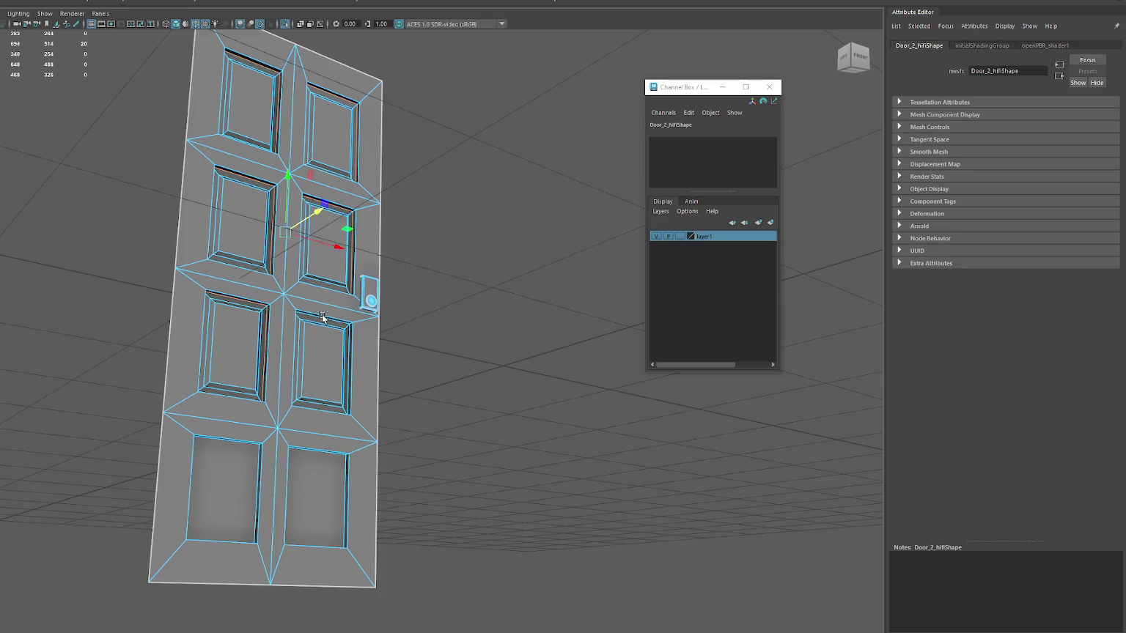
{"action": "left_click", "coordinate": [312, 450], "text": "shift"}
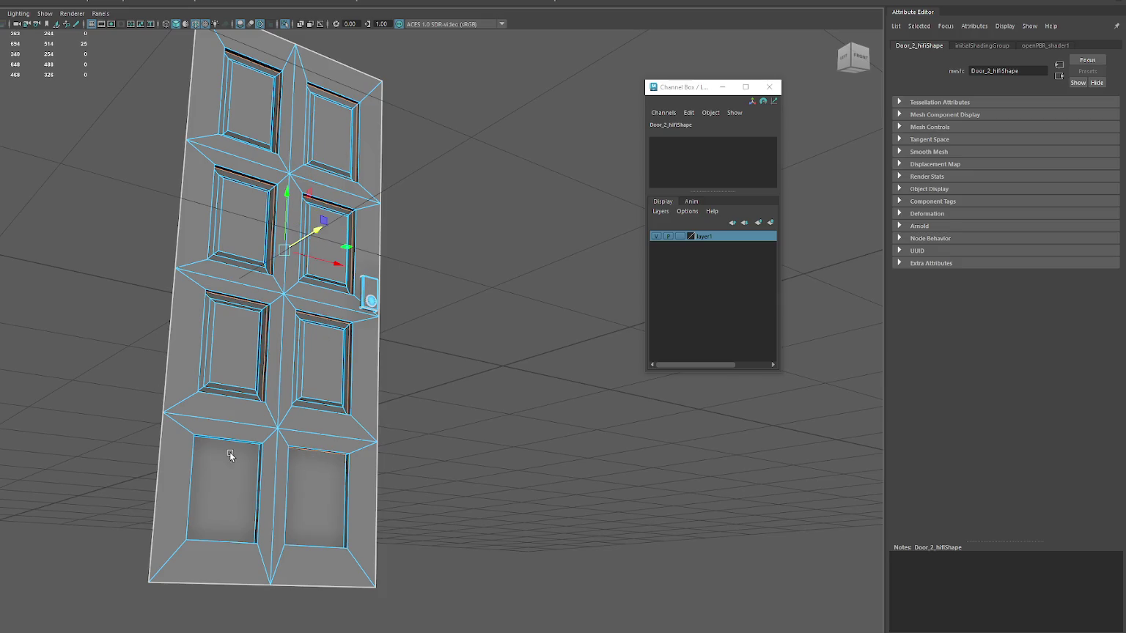
{"action": "mouse_move", "coordinate": [284, 447]}
{"action": "left_mouse_down", "text": "alt"}
{"action": "mouse_move", "coordinate": [294, 447]}
{"action": "mouse_move", "coordinate": [251, 398]}
{"action": "left_mouse_up", "text": "alt"}
{"action": "double_click", "coordinate": [261, 443], "text": "shift"}
{"action": "left_click", "coordinate": [261, 432], "text": "shift"}
{"action": "left_click_drag", "start_coordinate": [388, 466], "coordinate": [285, 497], "text": "alt"}
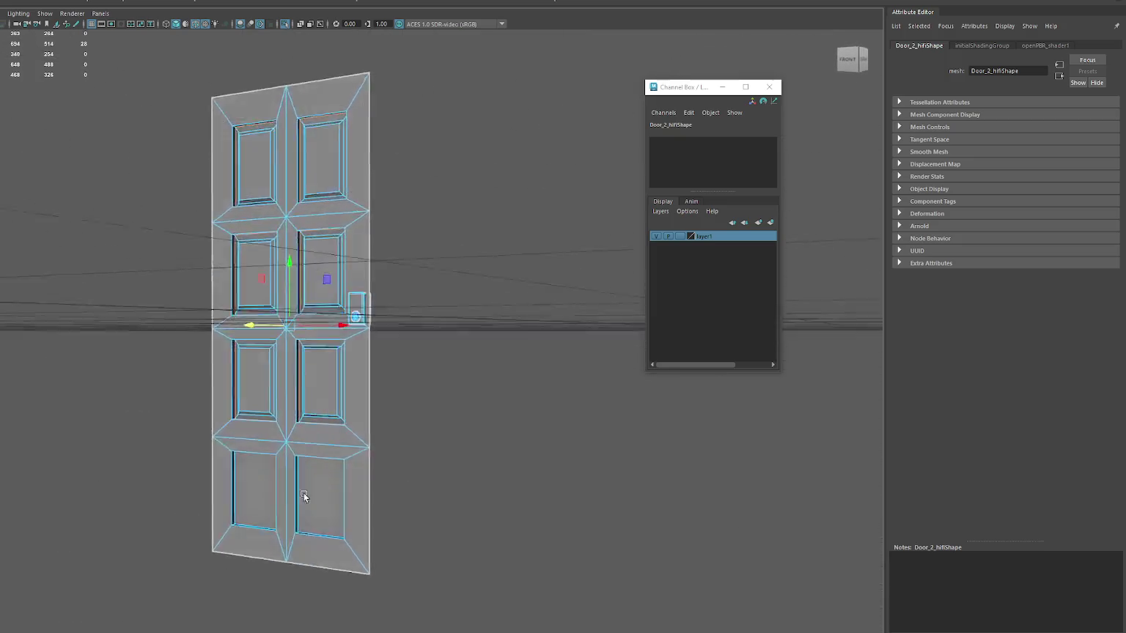
{"action": "left_click", "coordinate": [285, 497], "text": "shift"}
{"action": "left_click", "coordinate": [248, 463], "text": "shift"}
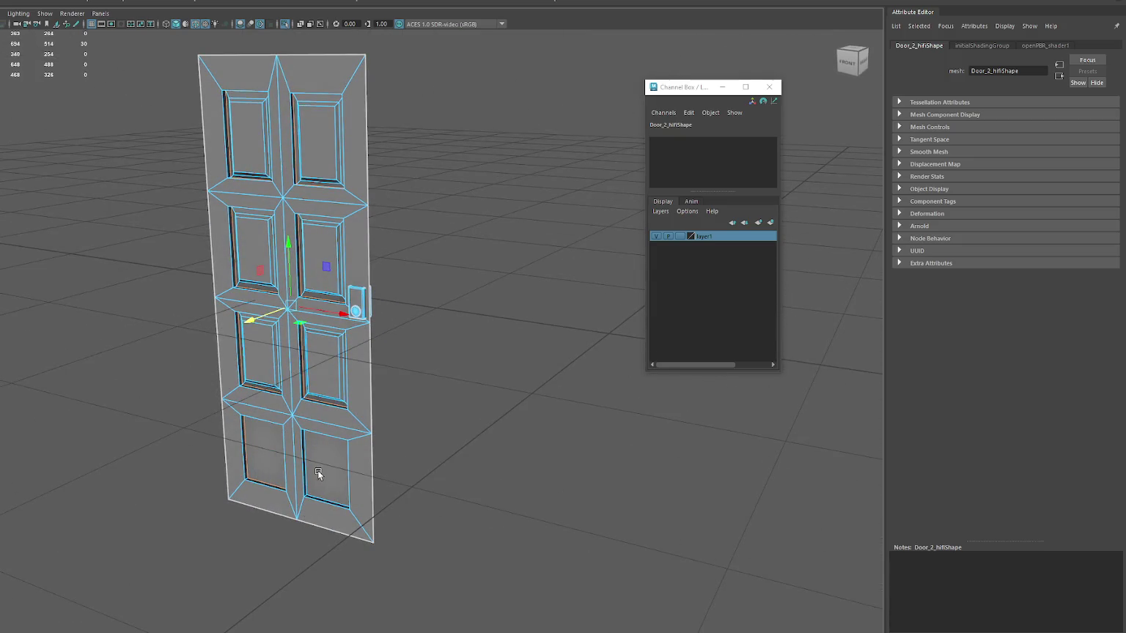
{"action": "left_click", "coordinate": [334, 501], "text": "shift"}
{"action": "key", "text": "r"}
{"action": "middle_click_drag", "start_coordinate": [264, 352], "coordinate": [334, 295]}
{"action": "right_click_drag", "start_coordinate": [434, 252], "coordinate": [438, 200]}
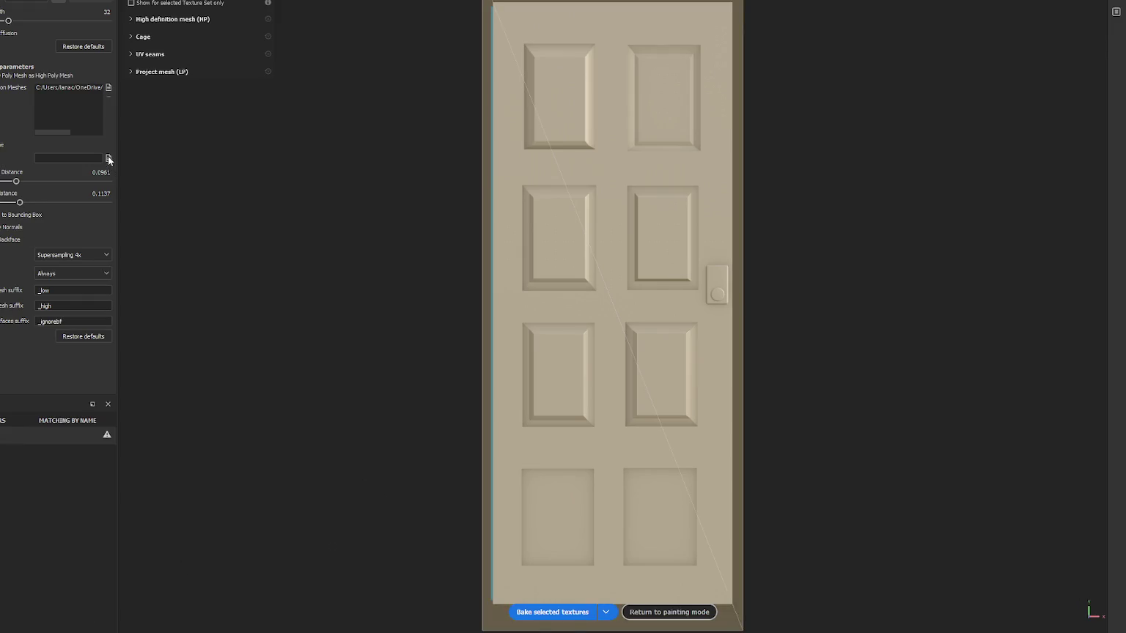
- Load the high-detail door mesh as the high-poly source and bake the normal map
{"action": "left_click", "coordinate": [108, 161]}
{"action": "left_click", "coordinate": [390, 308]}
{"action": "left_click", "coordinate": [108, 89]}
{"action": "double_click", "coordinate": [58, 84]}
{"action": "left_click", "coordinate": [551, 612]}
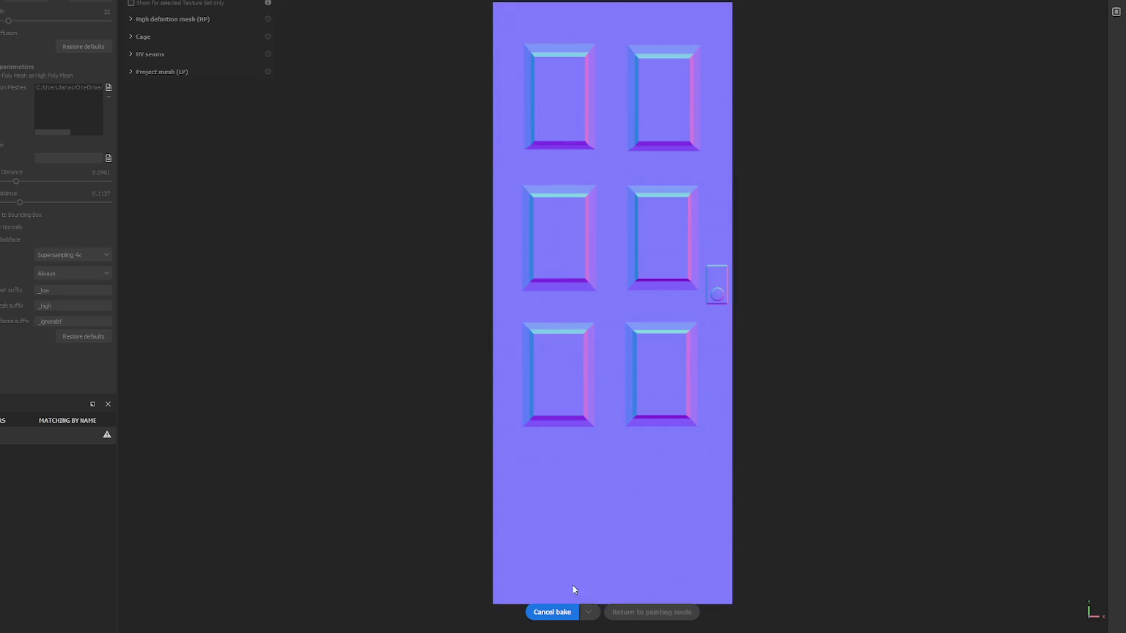
- Raise max rear distance to 0.1385, rebake, and return to painting mode
{"action": "left_click_drag", "start_coordinate": [19, 203], "coordinate": [25, 202]}
{"action": "left_click", "coordinate": [555, 617]}
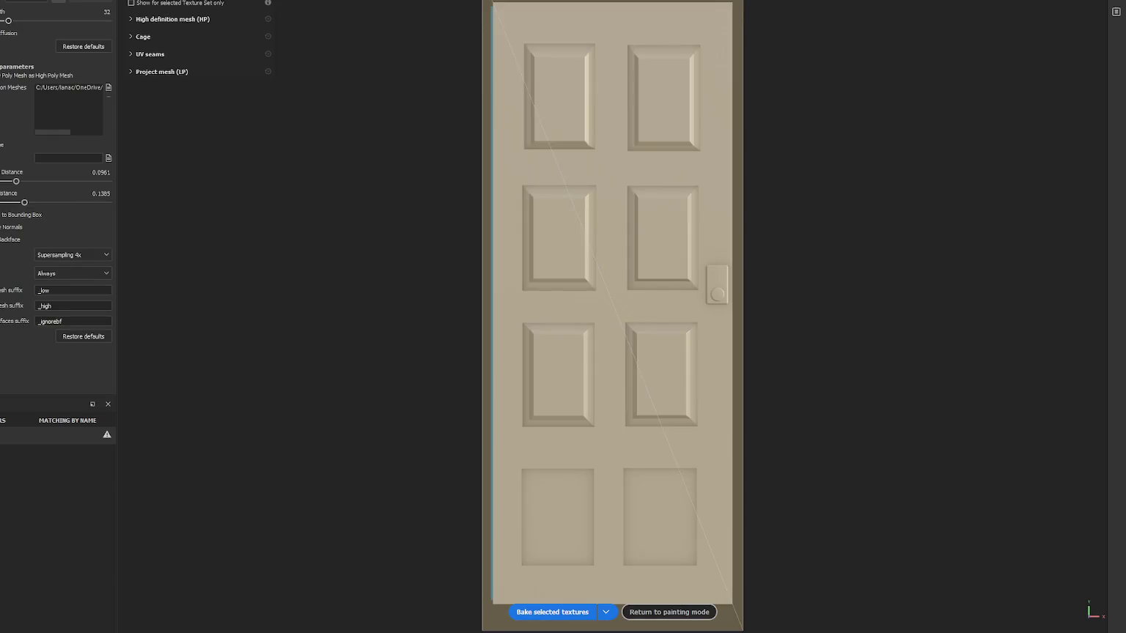
{"action": "left_click", "coordinate": [669, 612]}
{"action": "mouse_move", "coordinate": [661, 143]}
{"action": "left_mouse_down", "text": "alt"}
{"action": "mouse_move", "coordinate": [596, 169]}
{"action": "mouse_move", "coordinate": [788, 162]}
{"action": "left_mouse_up", "text": "alt"}
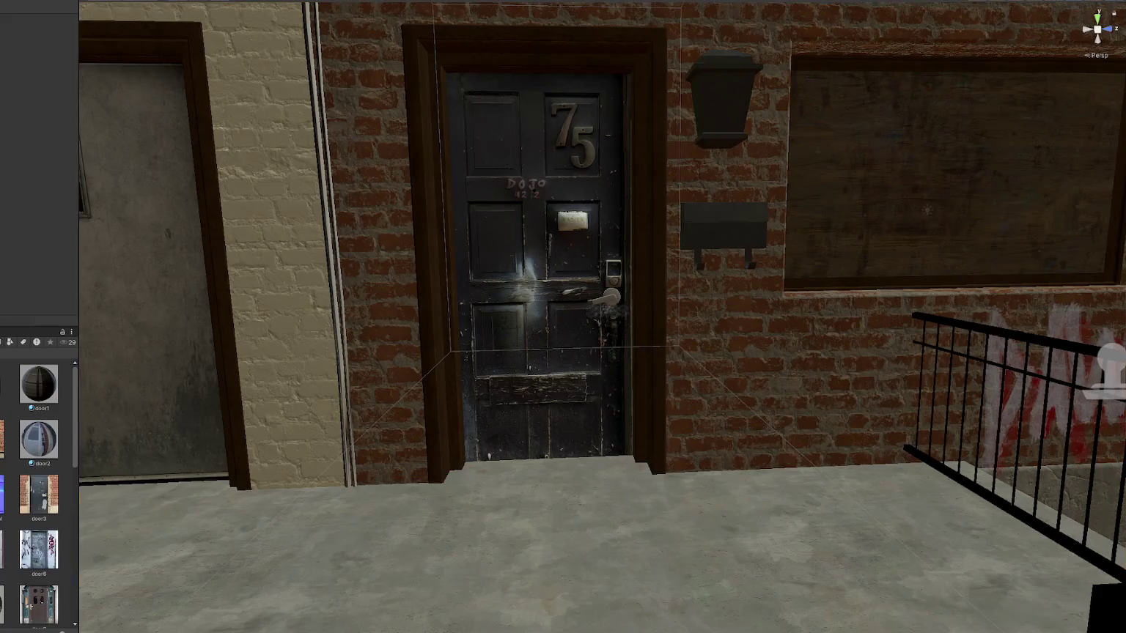
- Reimport the updated door normal-map texture from Unity's Project window
{"action": "right_click", "coordinate": [3, 192]}
{"action": "left_click", "coordinate": [30, 219]}
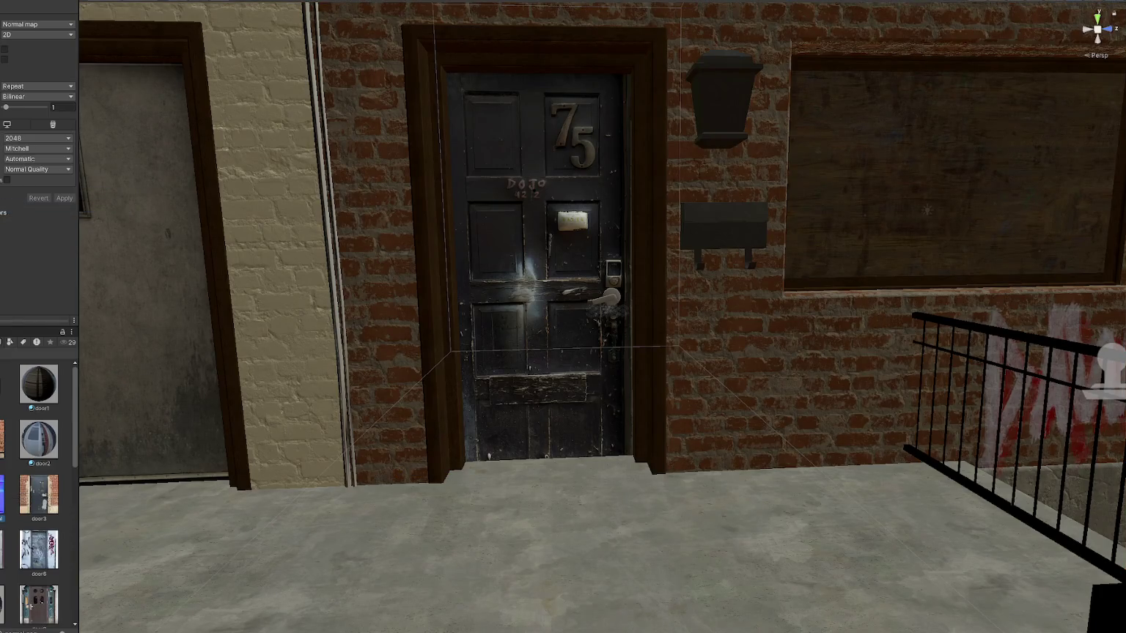
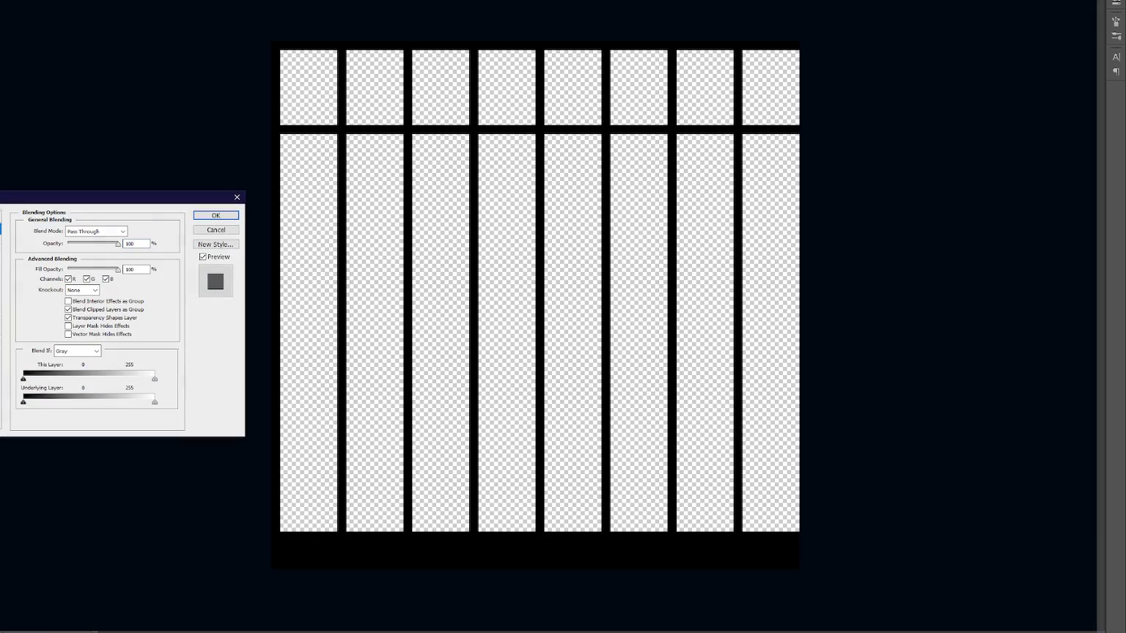
- Dismiss the Layer Style dialog, hide the black window-grid artwork and show the door photo layer
{"action": "key", "text": "Return"}
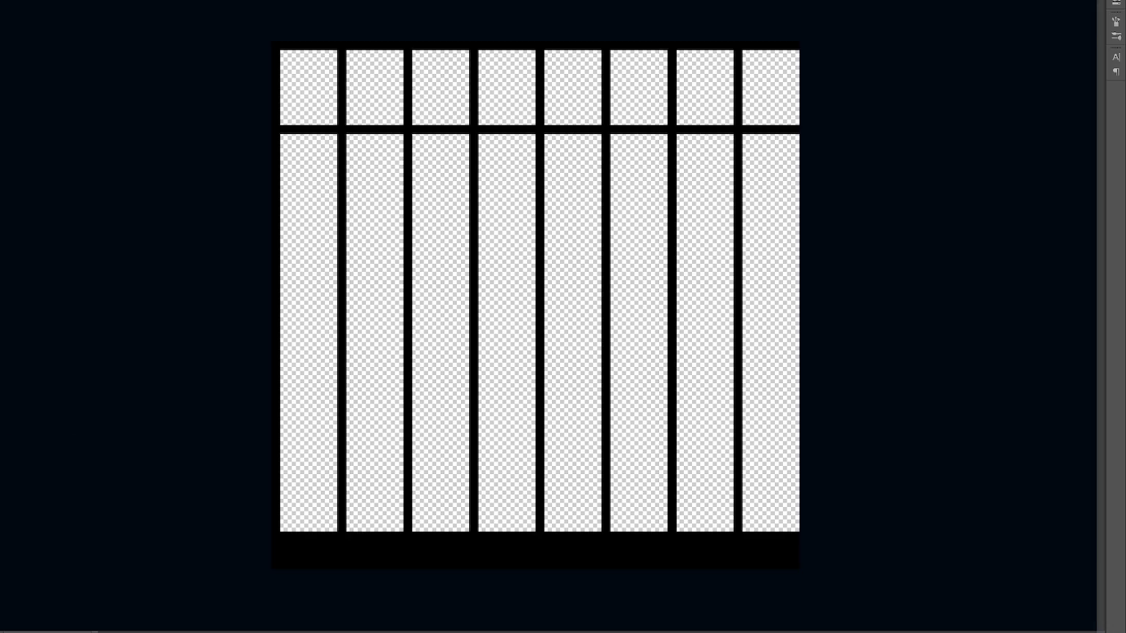
{"action": "key", "text": "ctrl+z"}
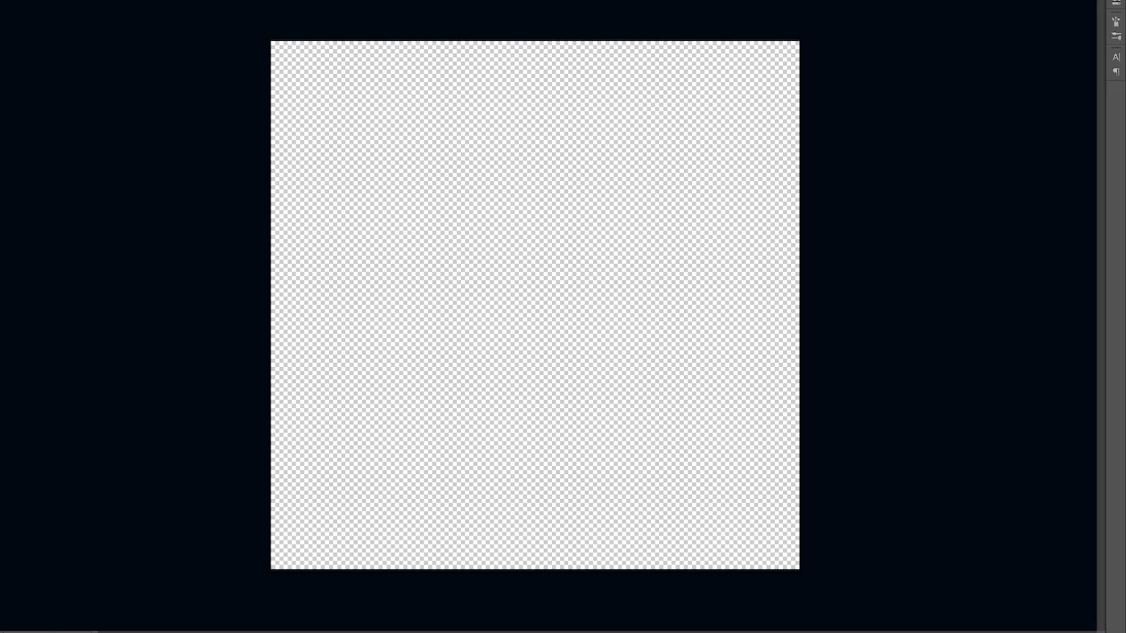
{"action": "key", "text": "ctrl+v"}
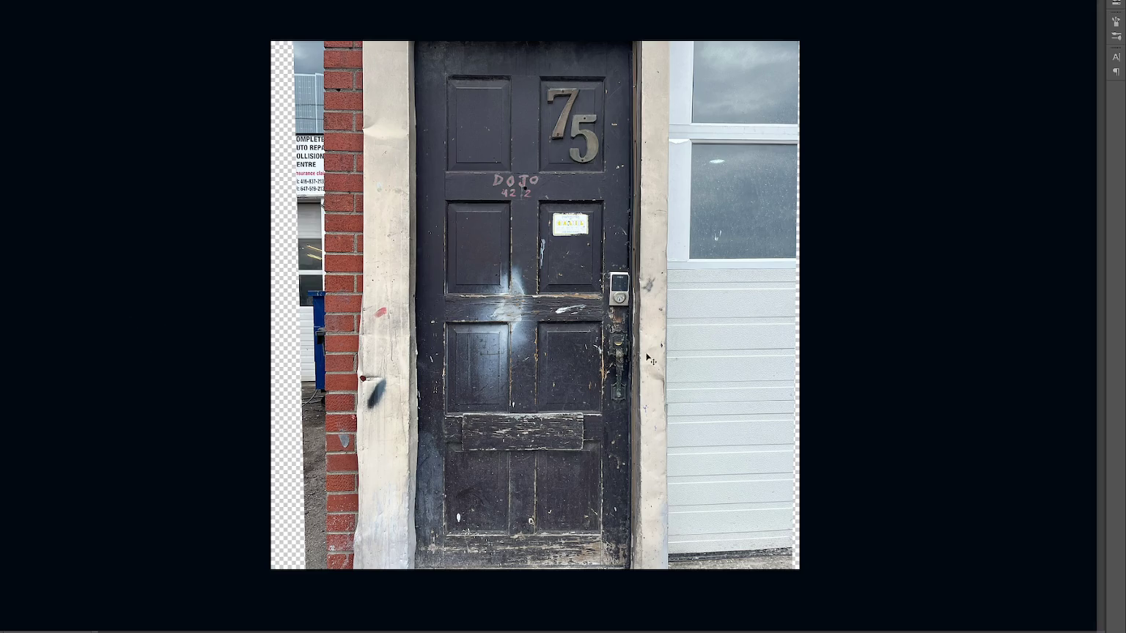
- Zoom in on the keypad lock and undo the accidental move of the photo
{"action": "scroll", "coordinate": [570, 314], "scroll_direction": "up", "scroll_amount": 3}
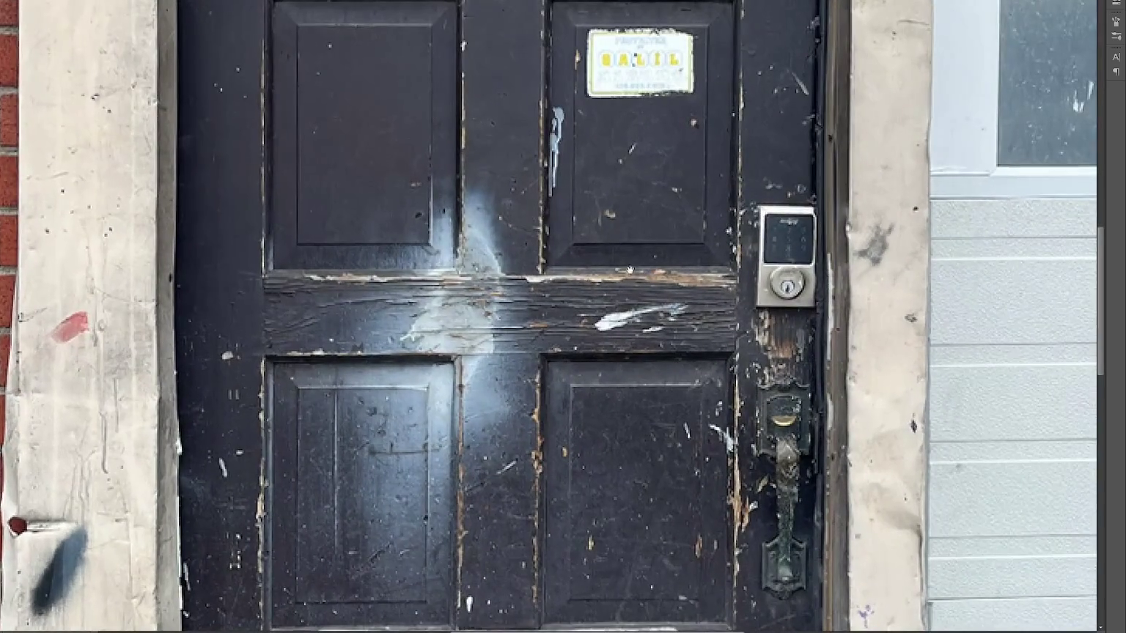
{"action": "scroll", "coordinate": [471, 302], "scroll_direction": "up", "scroll_amount": 2}
{"action": "scroll", "coordinate": [475, 291], "scroll_direction": "down", "scroll_amount": 3}
{"action": "scroll", "coordinate": [475, 291], "scroll_direction": "right", "scroll_amount": 2}
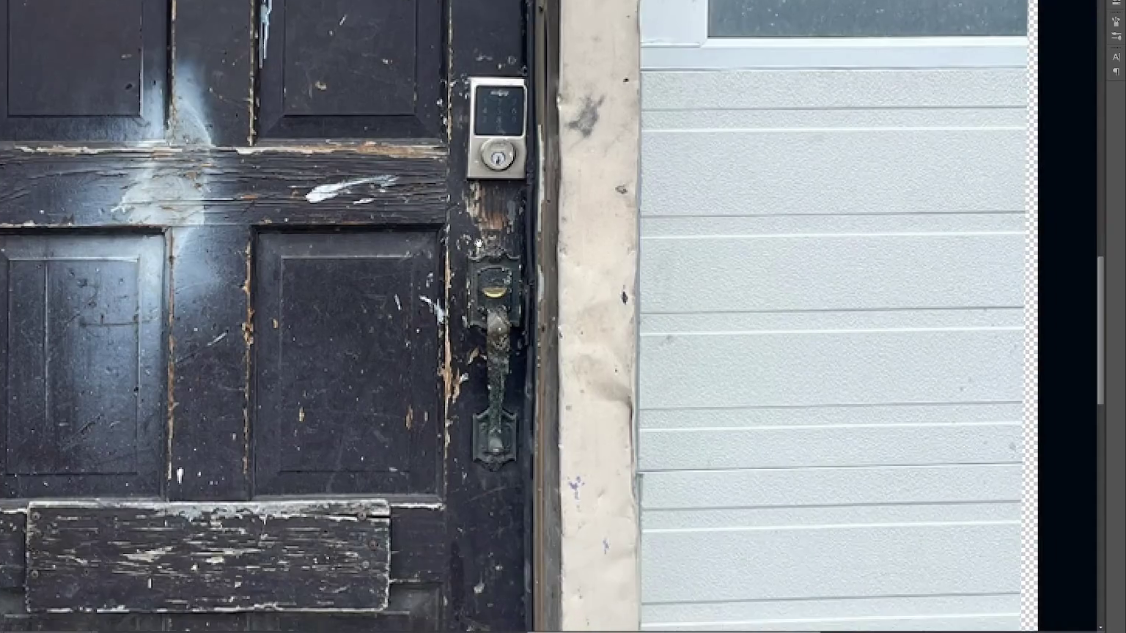
{"action": "scroll", "coordinate": [513, 278], "scroll_direction": "up", "scroll_amount": 1}
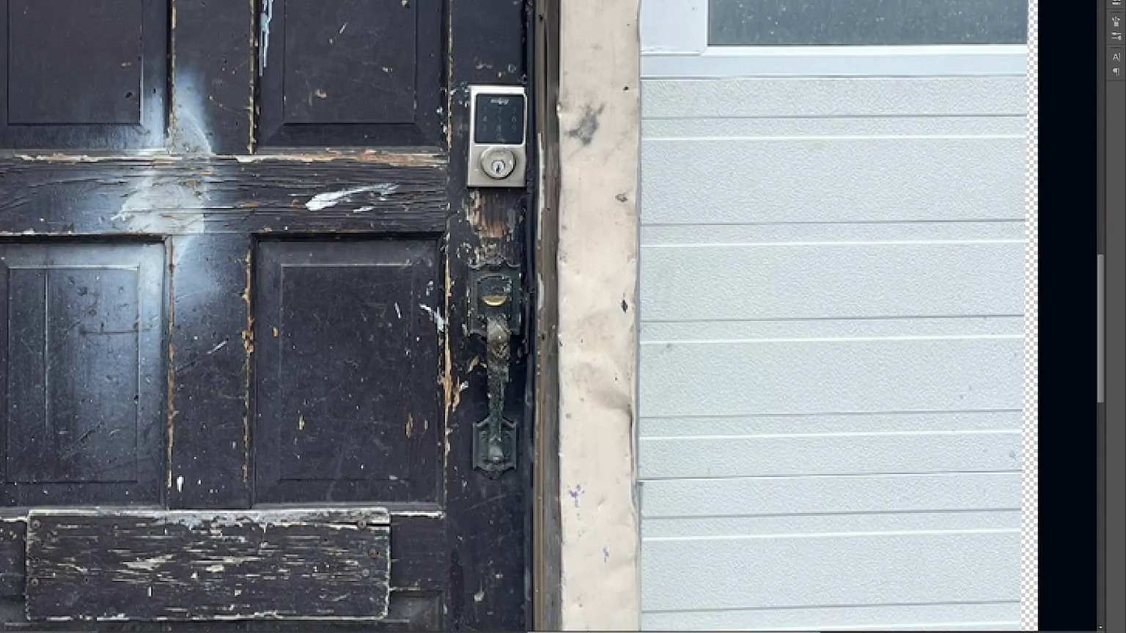
{"action": "left_click_drag", "start_coordinate": [379, 334], "coordinate": [378, 162]}
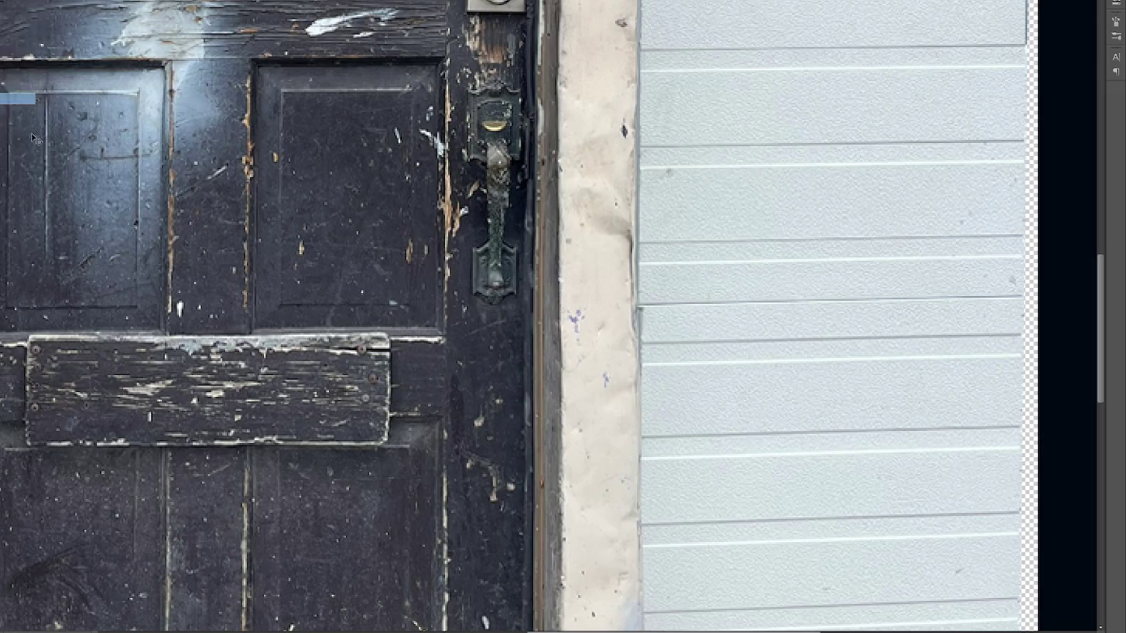
{"action": "key", "text": "ctrl+z"}
- Paint out the door handle lever and its plate, then centre the view on the DOJO lettering
{"action": "mouse_move", "coordinate": [513, 375]}
{"action": "left_mouse_down"}
{"action": "mouse_move", "coordinate": [494, 344]}
{"action": "mouse_move", "coordinate": [491, 454]}
{"action": "mouse_move", "coordinate": [491, 270]}
{"action": "left_mouse_up"}
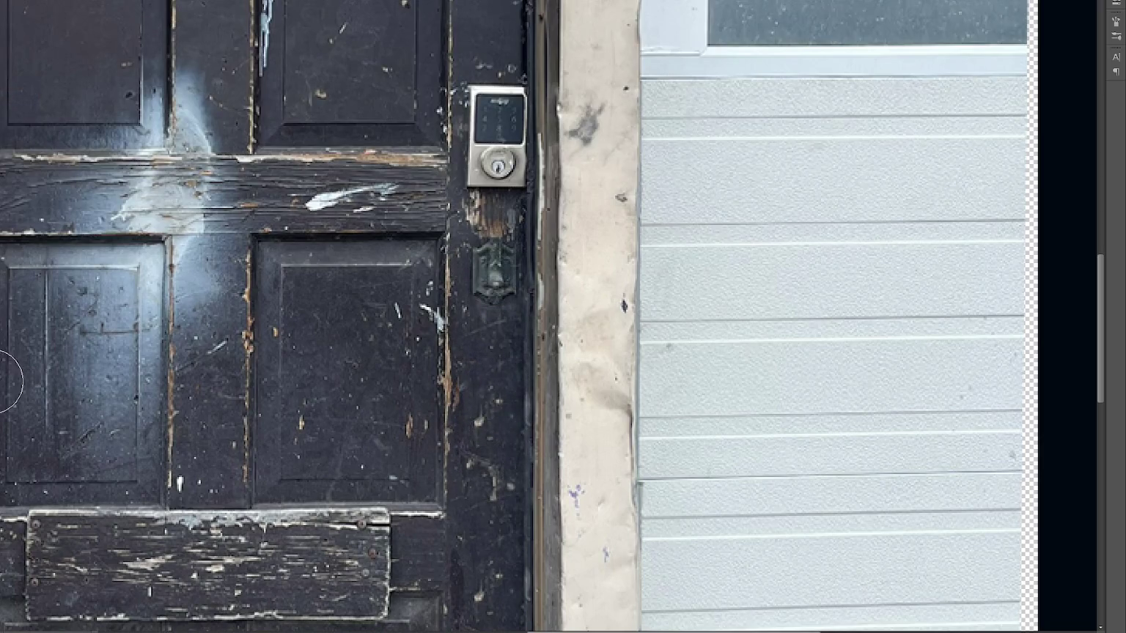
{"action": "left_click_drag", "start_coordinate": [334, 351], "coordinate": [323, 187]}
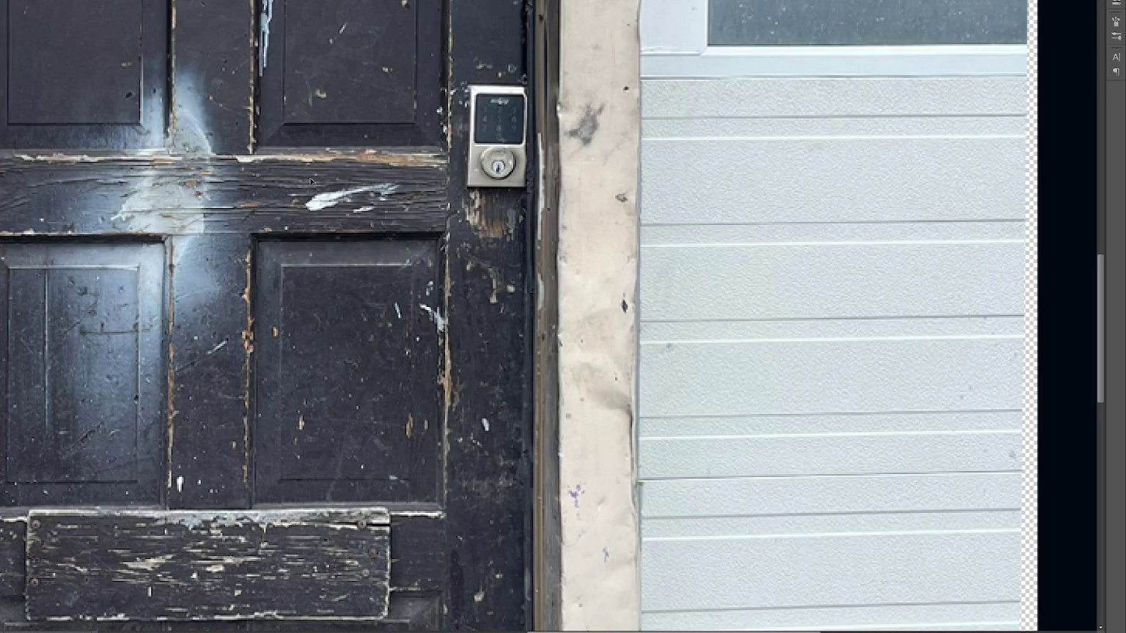
{"action": "scroll", "coordinate": [308, 189], "scroll_direction": "down", "scroll_amount": 1}
{"action": "key", "text": "ctrl+minus"}
{"action": "key", "text": "ctrl+minus"}
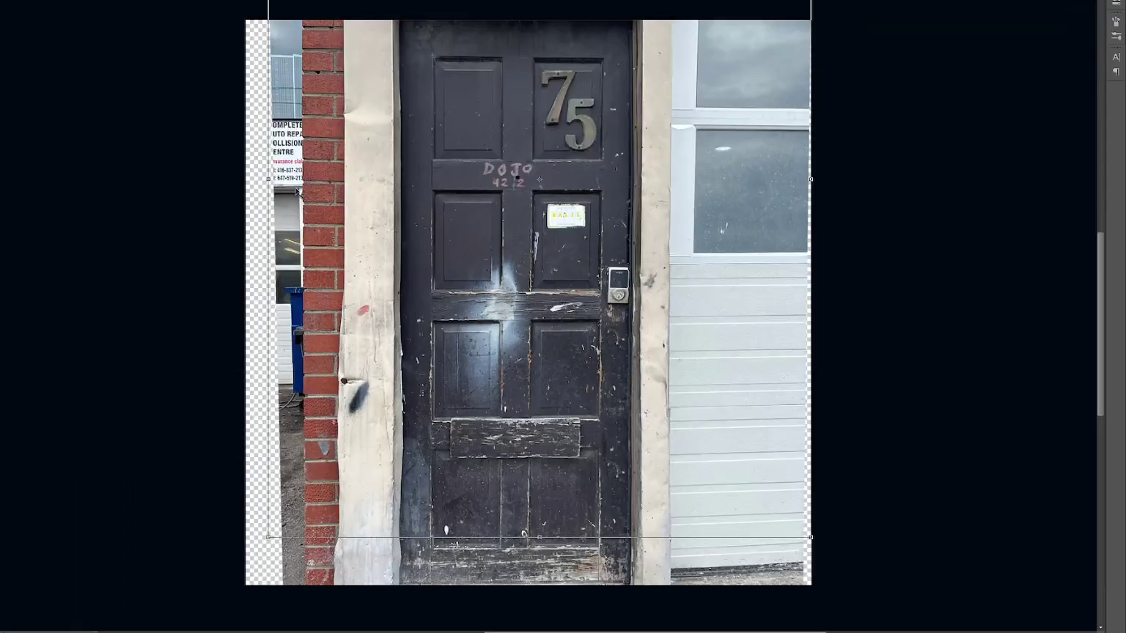
{"action": "key", "text": "ctrl+plus"}
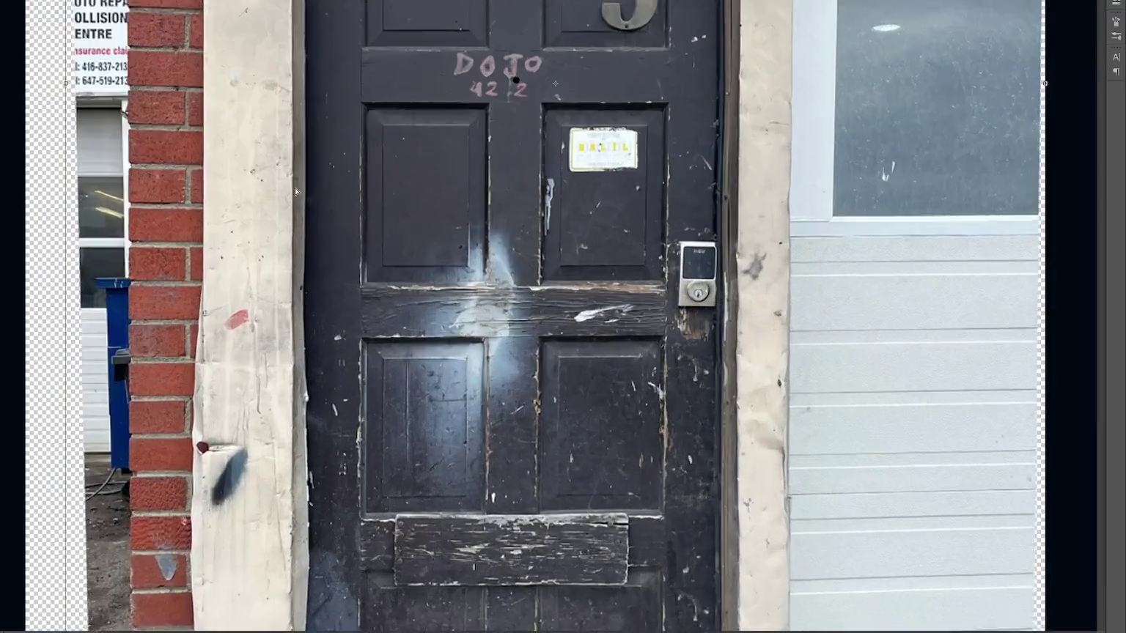
{"action": "left_click_drag", "start_coordinate": [513, 69], "coordinate": [377, 386]}
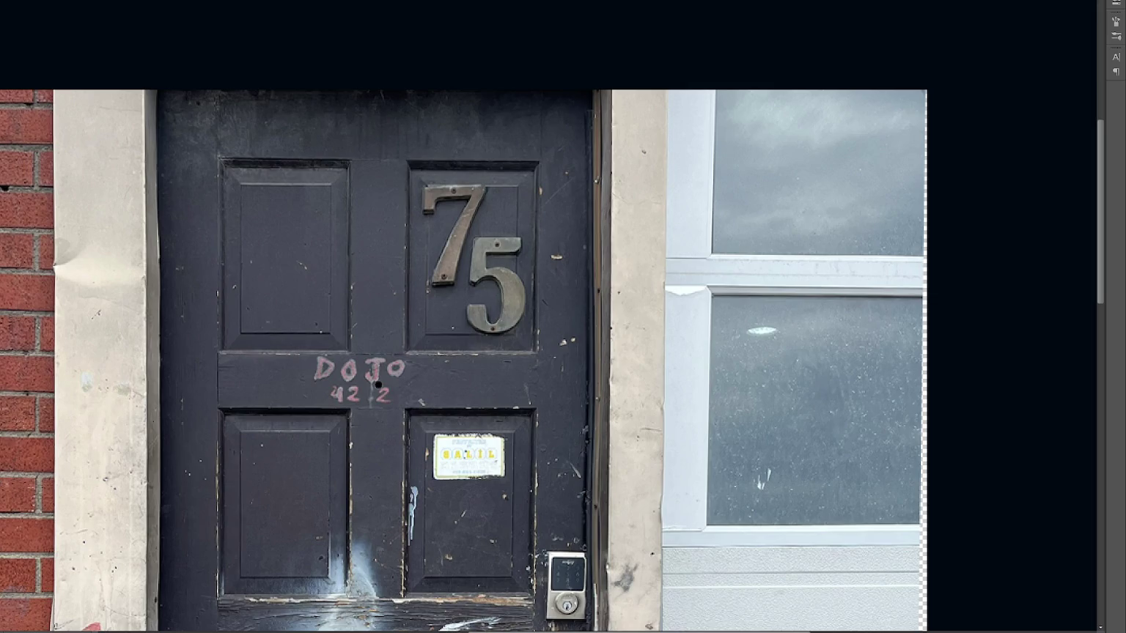
- Clone dark wood over the 7 and 5 numerals on the upper-right panel, then fit the photo on screen
{"action": "right_click", "coordinate": [4, 8]}
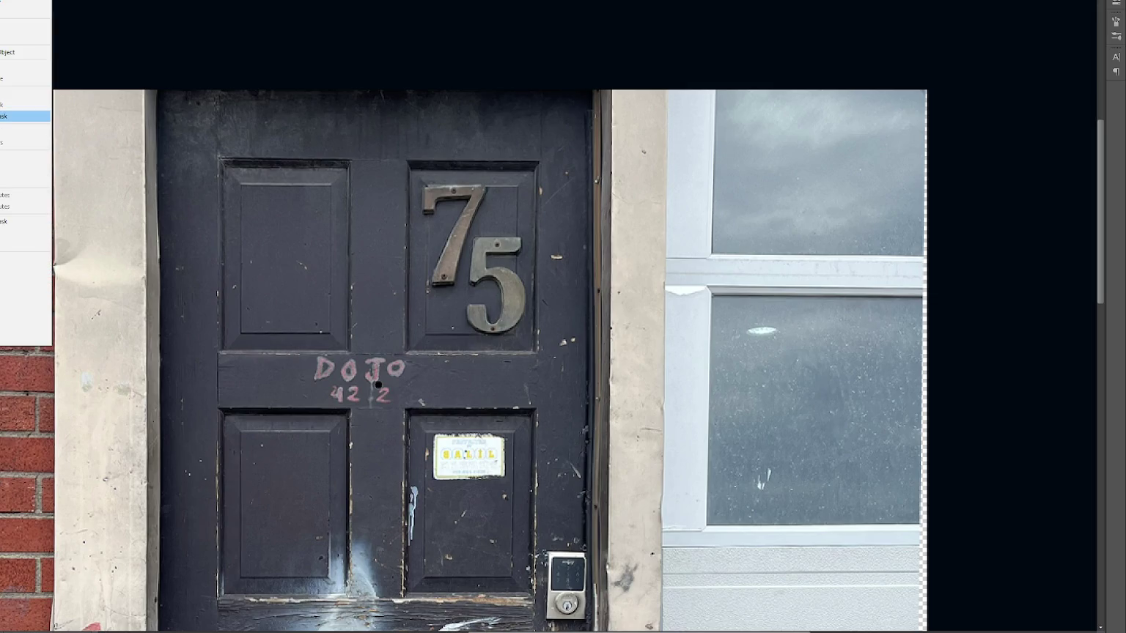
{"action": "left_click", "coordinate": [25, 115]}
{"action": "scroll", "coordinate": [366, 362], "scroll_direction": "down", "scroll_amount": 1}
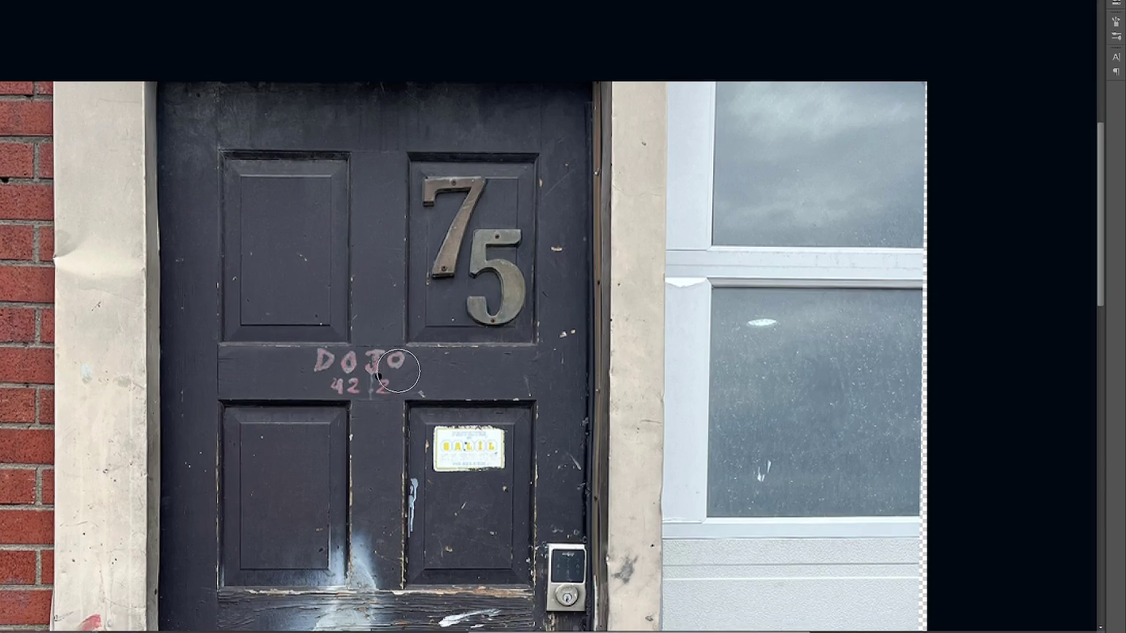
{"action": "scroll", "coordinate": [399, 371], "scroll_direction": "down", "scroll_amount": 2}
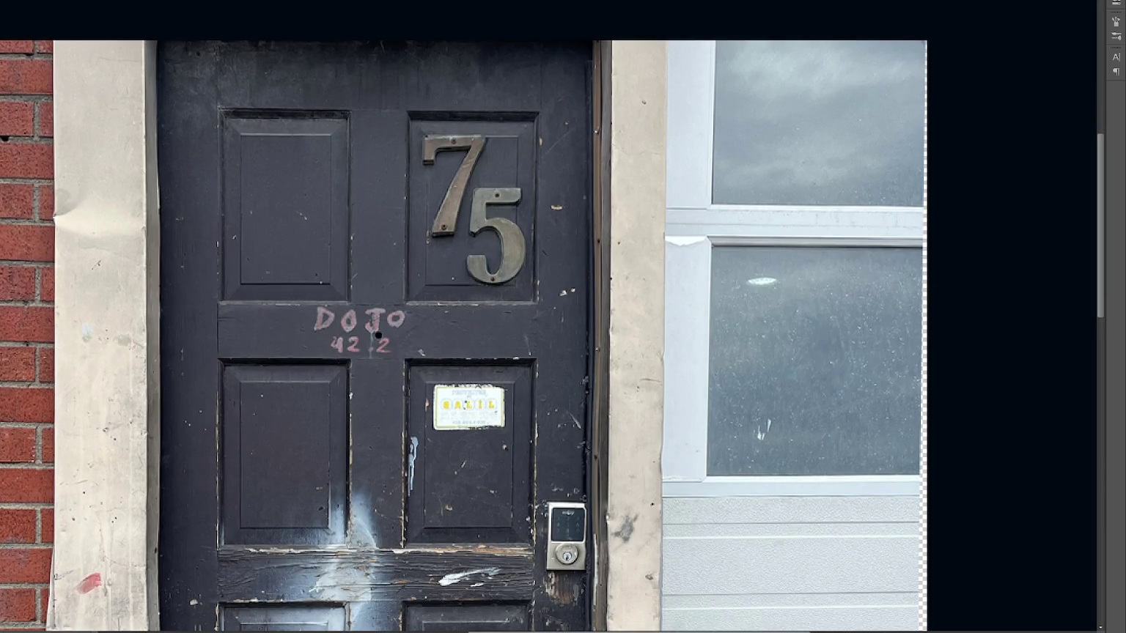
{"action": "scroll", "coordinate": [461, 335], "scroll_direction": "down", "scroll_amount": 6}
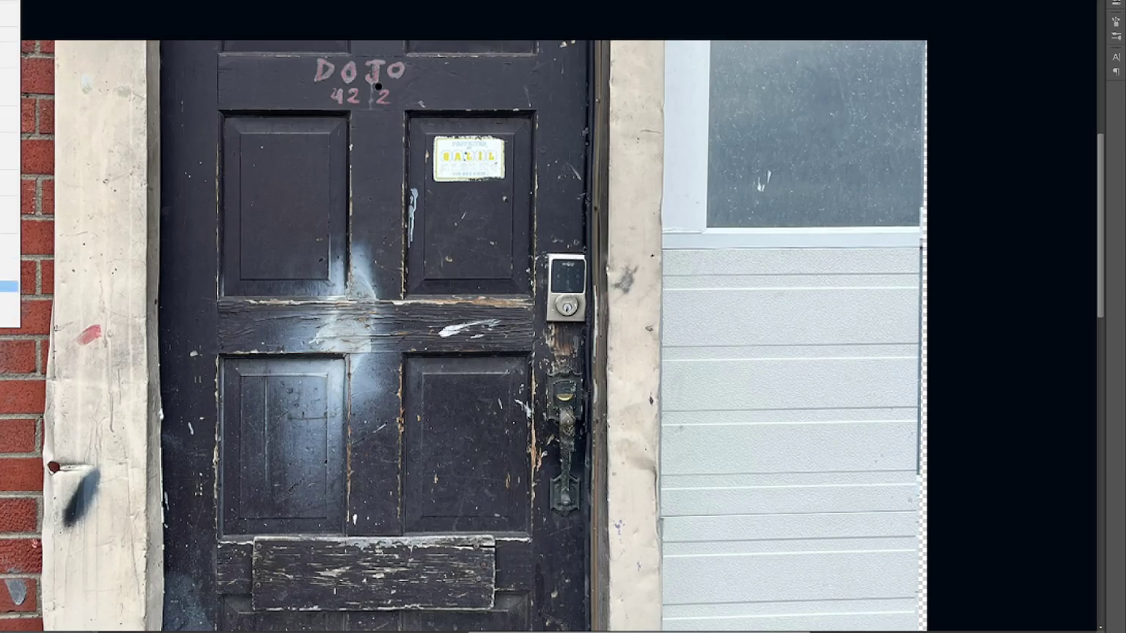
{"action": "scroll", "coordinate": [9, 98], "scroll_direction": "up", "scroll_amount": 6}
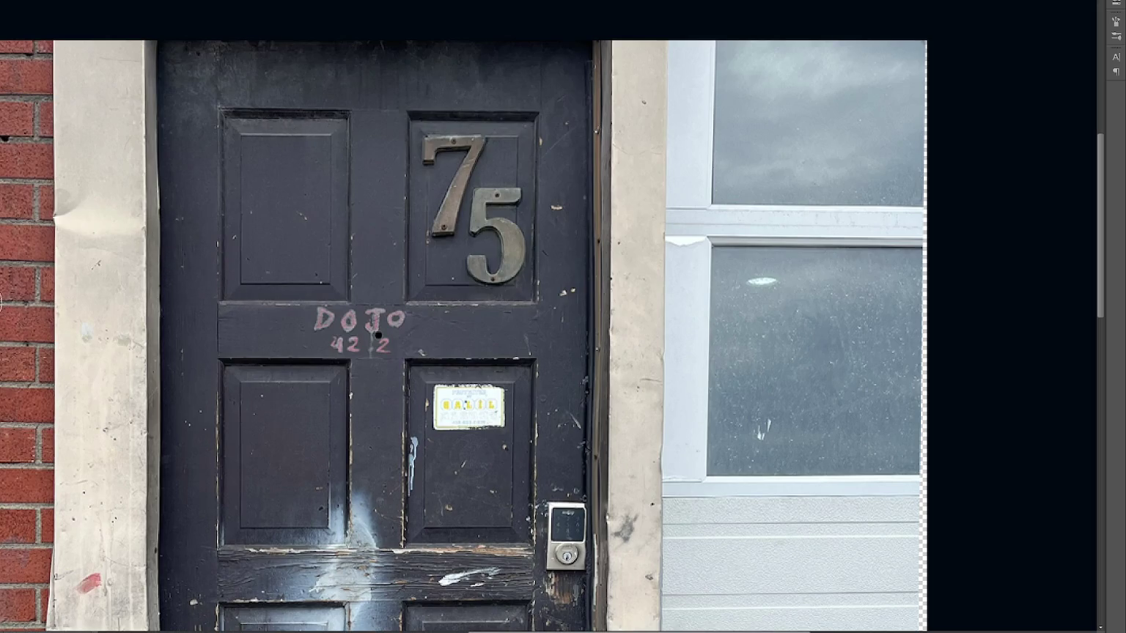
{"action": "mouse_move", "coordinate": [444, 172]}
{"action": "left_mouse_down"}
{"action": "mouse_move", "coordinate": [432, 144]}
{"action": "mouse_move", "coordinate": [503, 181]}
{"action": "mouse_move", "coordinate": [477, 276]}
{"action": "mouse_move", "coordinate": [512, 223]}
{"action": "mouse_move", "coordinate": [476, 153]}
{"action": "left_mouse_up"}
{"action": "right_click_drag", "start_coordinate": [658, 228], "coordinate": [655, 207], "text": "alt"}
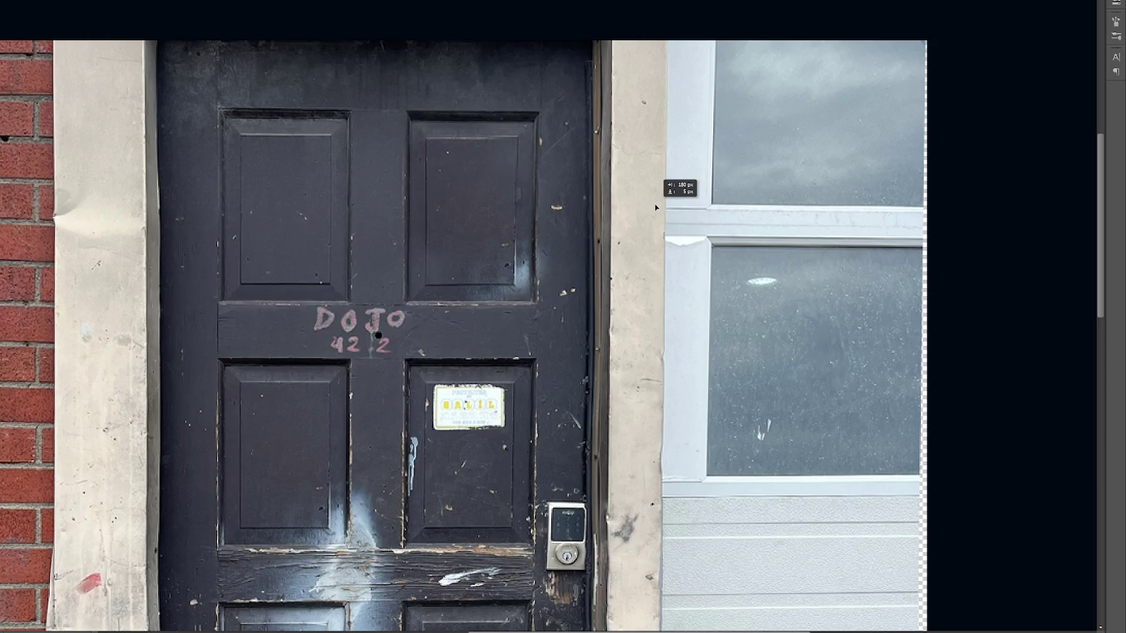
{"action": "key", "text": "ctrl+0"}
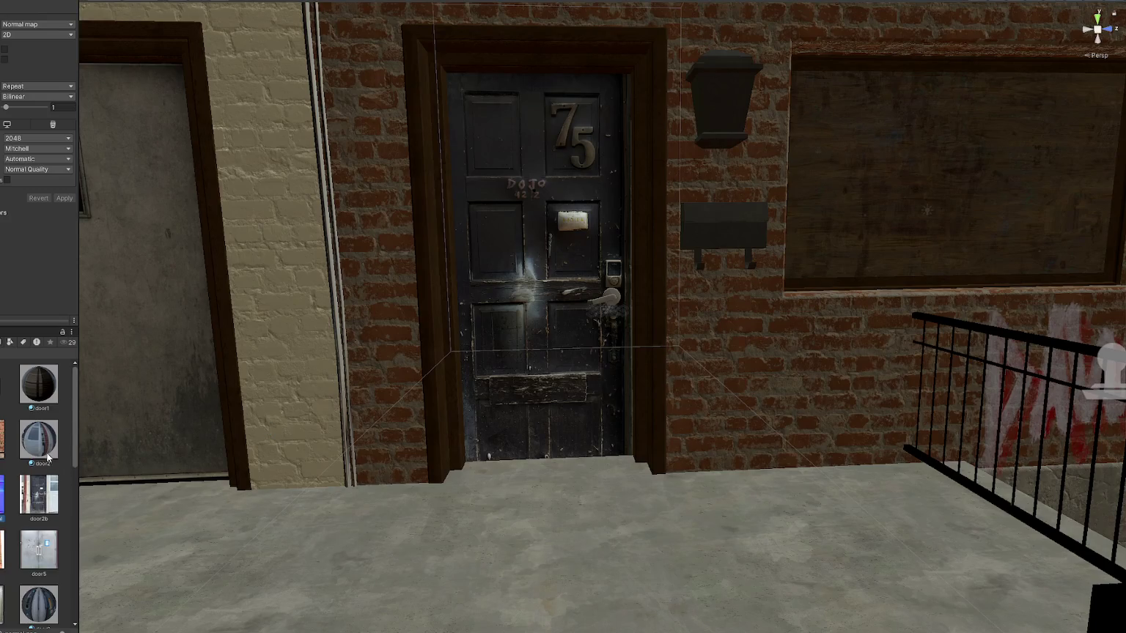
- Select the door2 material in the Project window to view its properties in the Inspector
{"action": "left_click", "coordinate": [44, 450]}
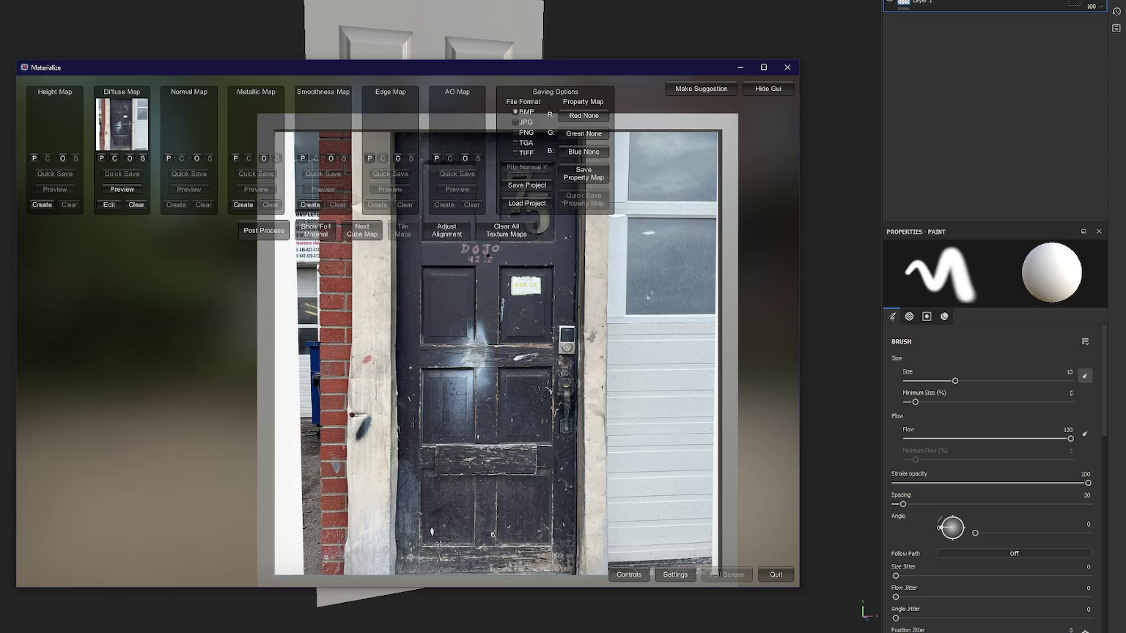
- Load door2b.png as the diffuse map in Materialize
{"action": "key", "text": "alt+Tab"}
{"action": "left_click", "coordinate": [131, 160]}
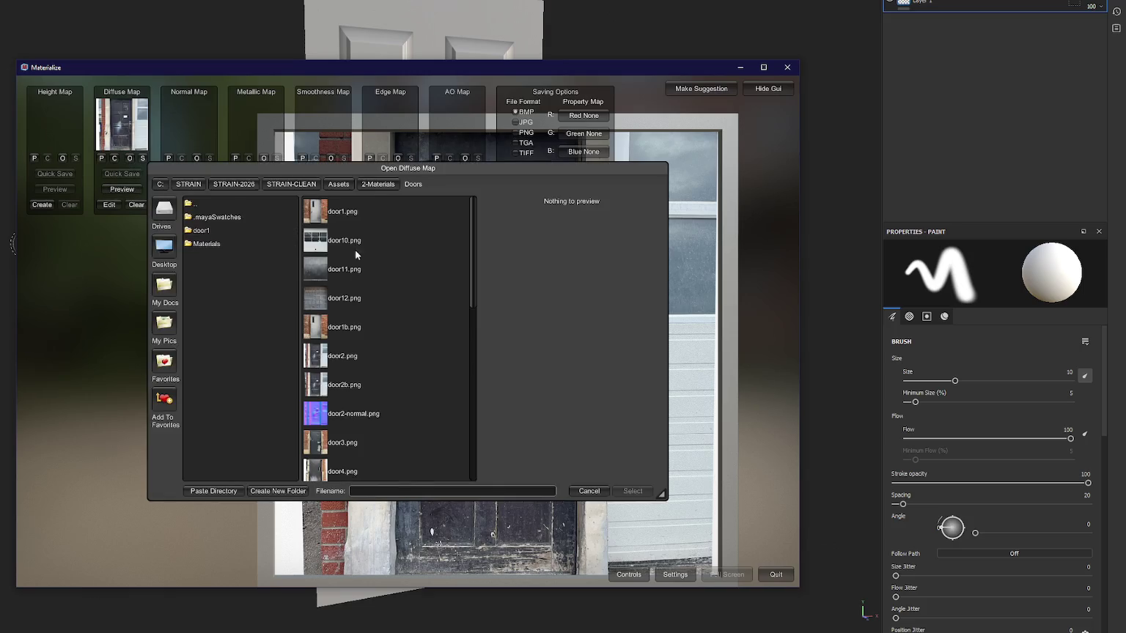
{"action": "left_click", "coordinate": [359, 380]}
{"action": "double_click", "coordinate": [359, 377]}
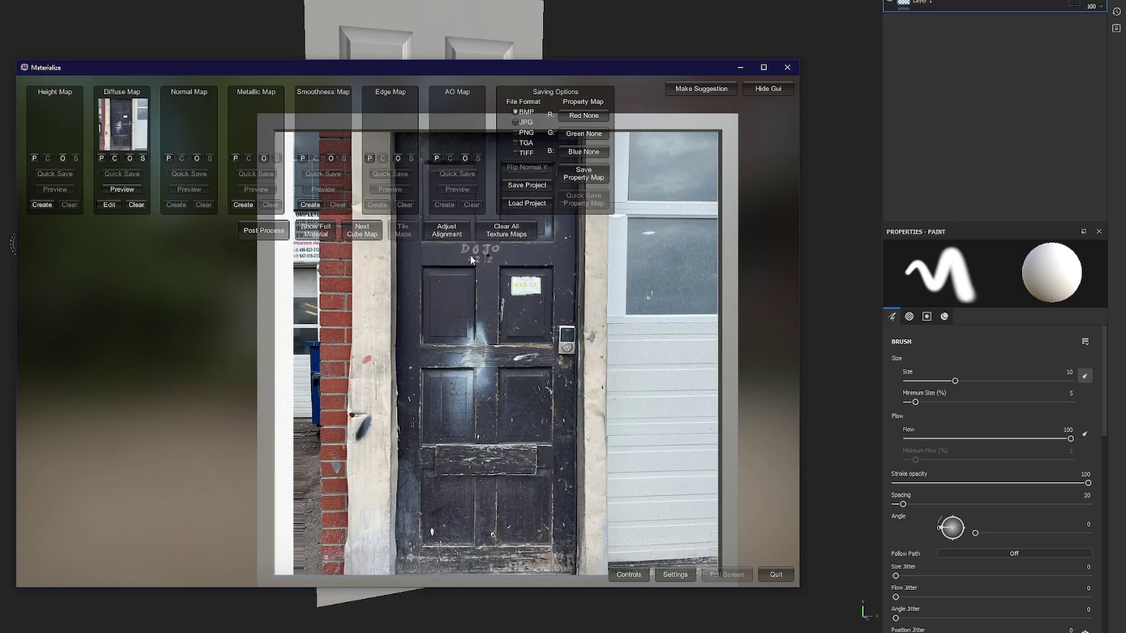
{"action": "left_click_drag", "start_coordinate": [549, 72], "coordinate": [507, 19]}
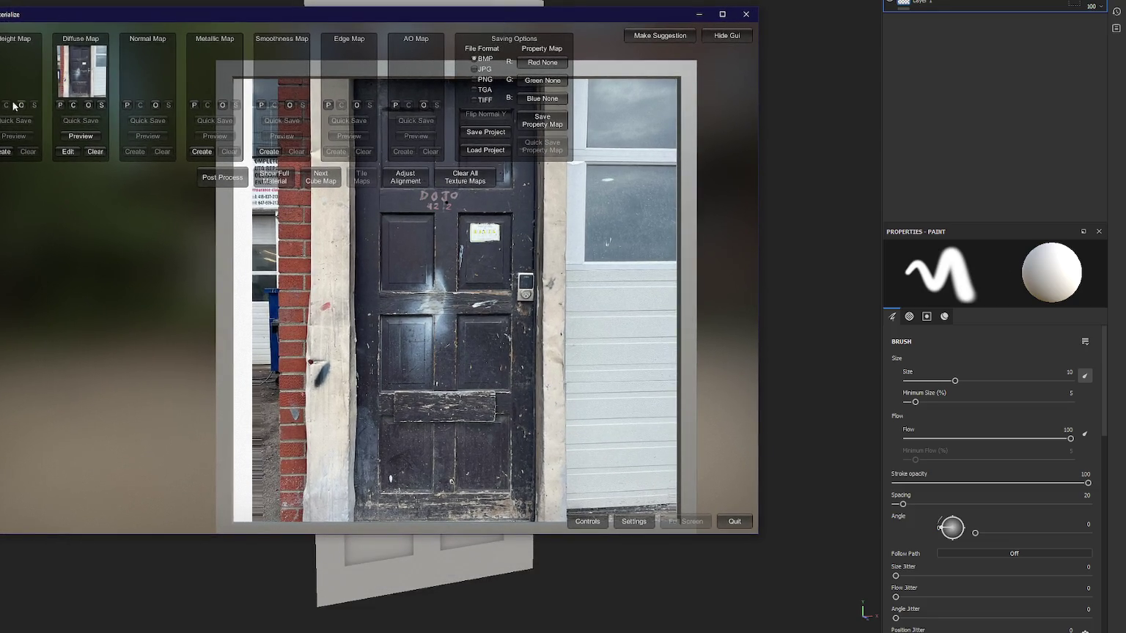
- Create a height map, boosting the fine frequencies, reducing the broadest, and raising height reveal
{"action": "left_click", "coordinate": [6, 152]}
{"action": "left_click_drag", "start_coordinate": [96, 277], "coordinate": [98, 210]}
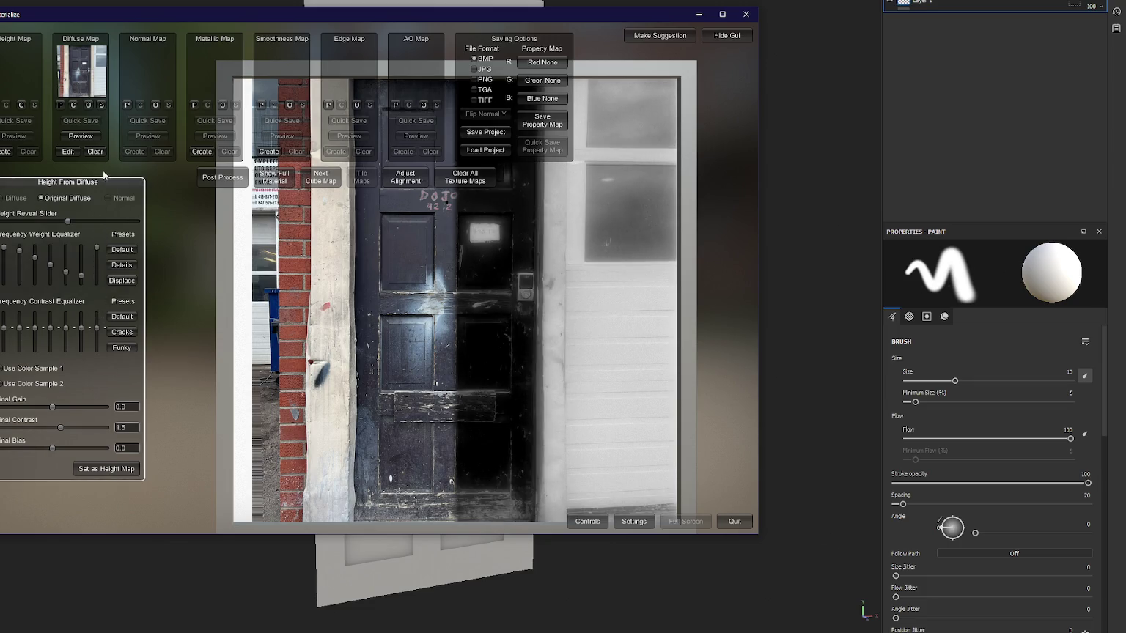
{"action": "left_click_drag", "start_coordinate": [81, 273], "coordinate": [90, 216]}
{"action": "mouse_move", "coordinate": [4, 247]}
{"action": "left_mouse_down"}
{"action": "mouse_move", "coordinate": [3, 281]}
{"action": "mouse_move", "coordinate": [54, 290]}
{"action": "left_mouse_up"}
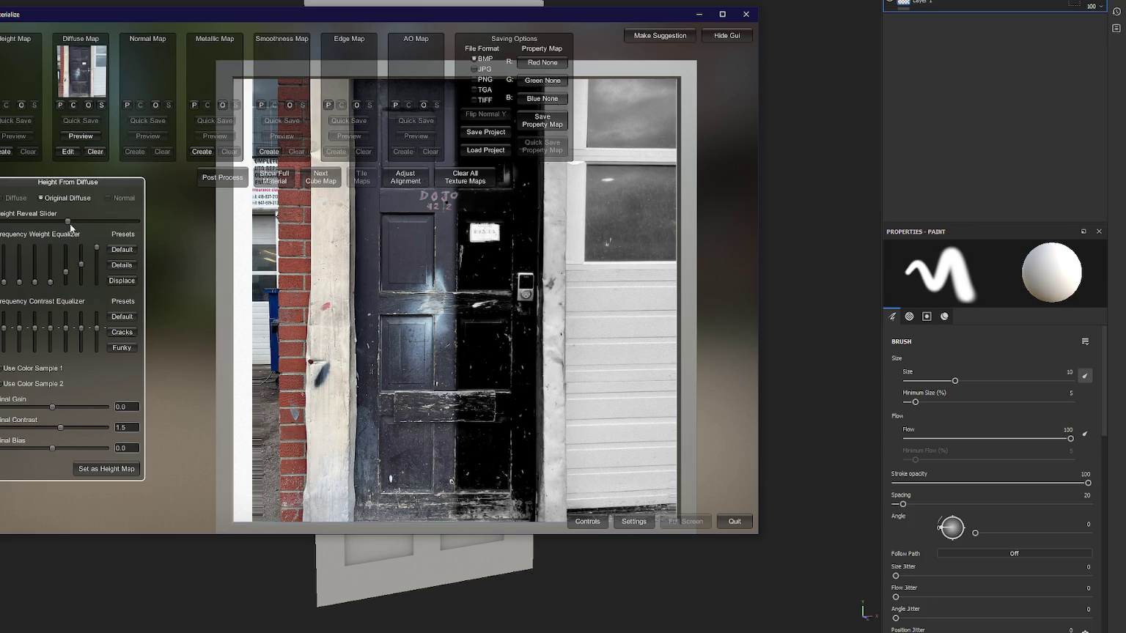
{"action": "left_click_drag", "start_coordinate": [70, 224], "coordinate": [55, 222]}
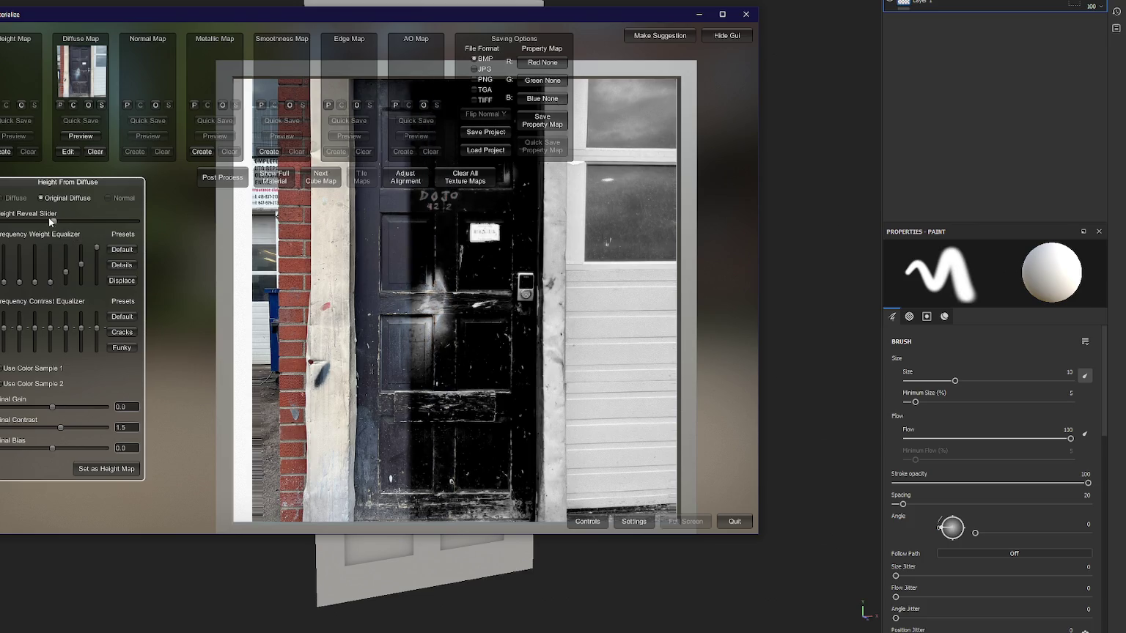
- Apply the height map, then generate and apply the normal, metallic and smoothness maps
{"action": "left_click", "coordinate": [133, 469]}
{"action": "left_click", "coordinate": [134, 152]}
{"action": "left_click", "coordinate": [202, 152]}
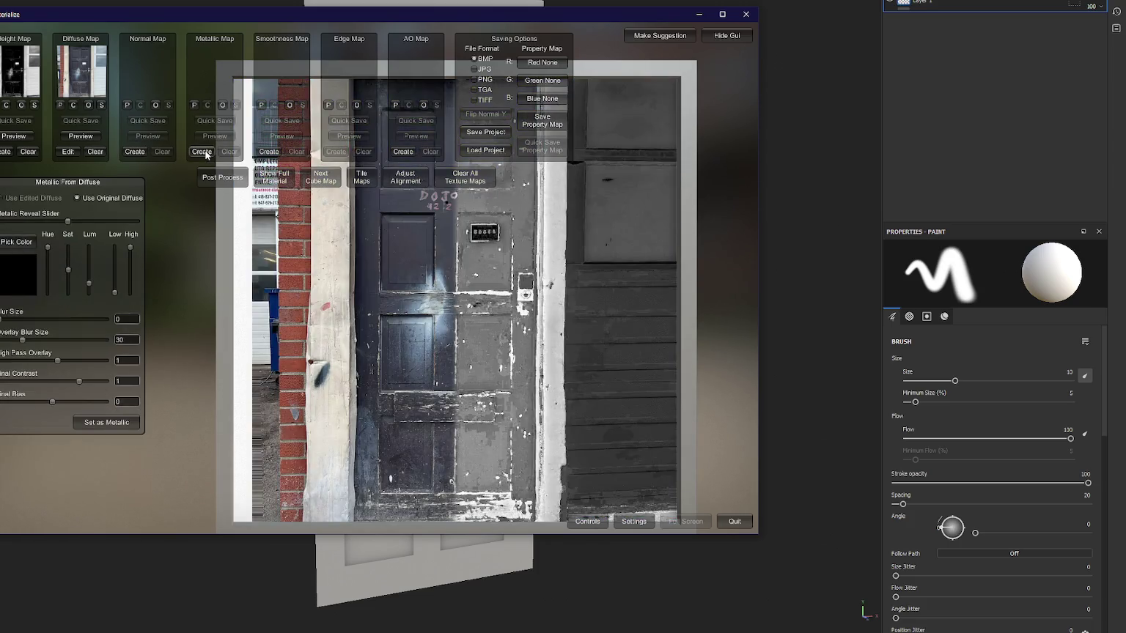
{"action": "left_click", "coordinate": [269, 152]}
{"action": "left_click", "coordinate": [202, 151]}
{"action": "left_click", "coordinate": [106, 422]}
{"action": "left_click", "coordinate": [269, 152]}
{"action": "left_click", "coordinate": [30, 417]}
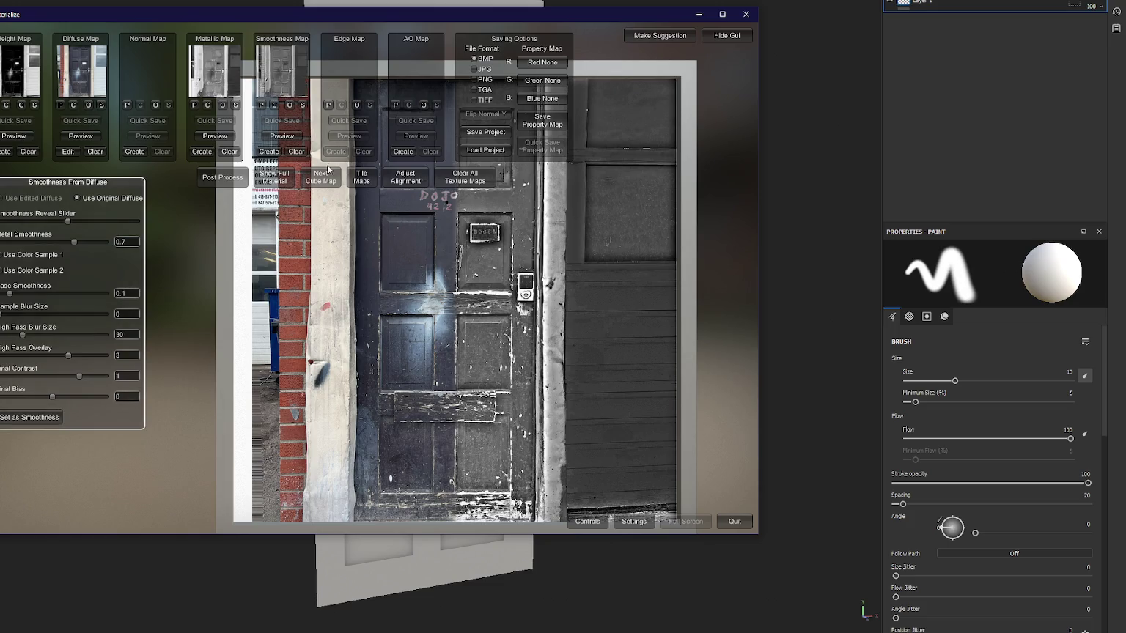
- Save the maps to the Desktop, naming the metallic map 'door2 - metallic'
{"action": "left_click", "coordinate": [303, 105]}
{"action": "mouse_move", "coordinate": [297, 116]}
{"action": "left_mouse_down"}
{"action": "mouse_move", "coordinate": [166, 158]}
{"action": "mouse_move", "coordinate": [273, 164]}
{"action": "left_mouse_up"}
{"action": "left_click", "coordinate": [102, 246]}
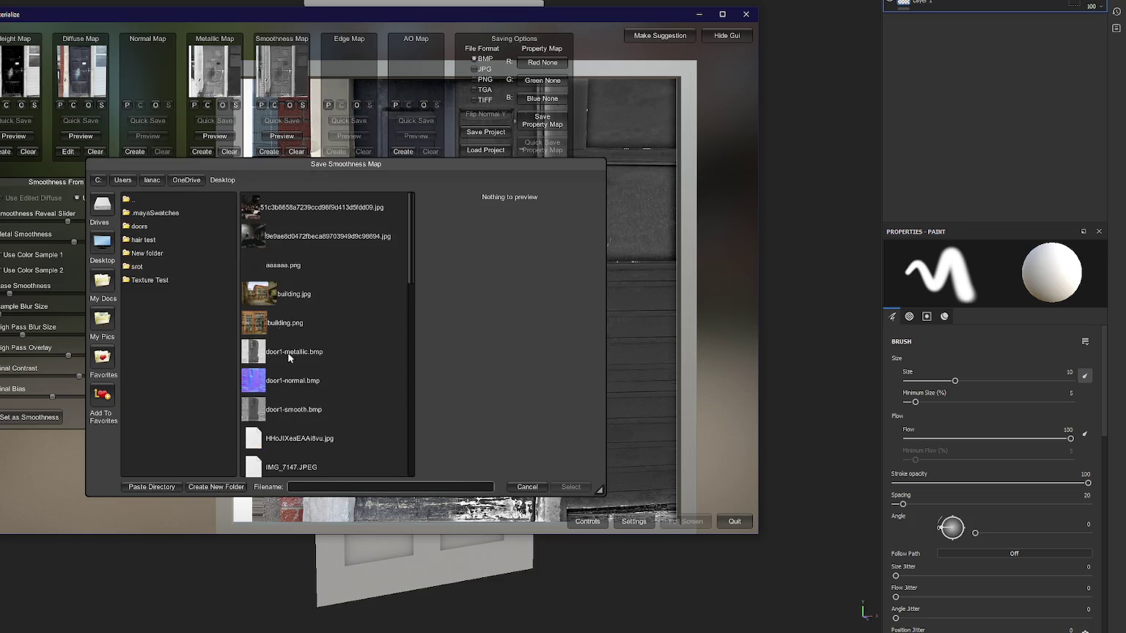
{"action": "left_click", "coordinate": [335, 487]}
{"action": "type", "text": "door2 - metallic"}
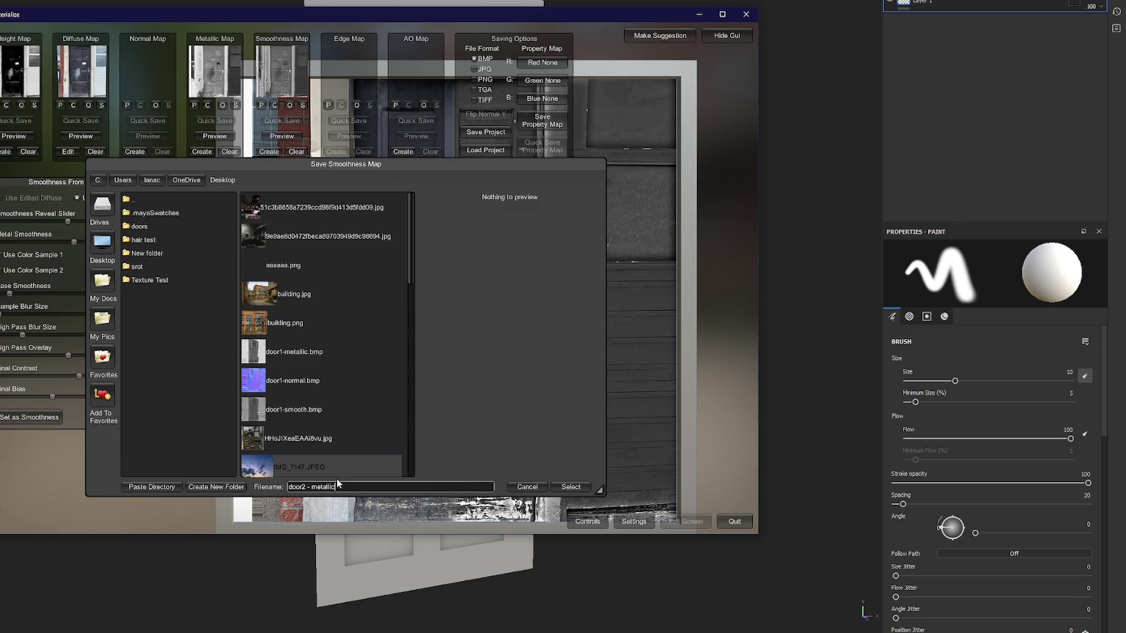
{"action": "key", "text": "Return"}
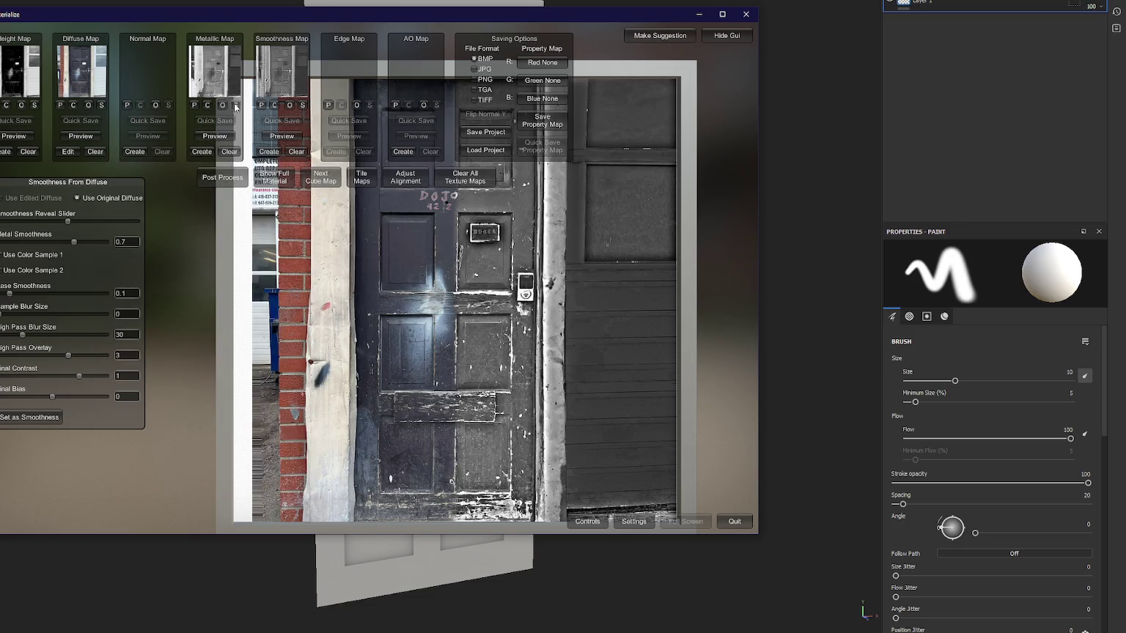
{"action": "left_click", "coordinate": [235, 108]}
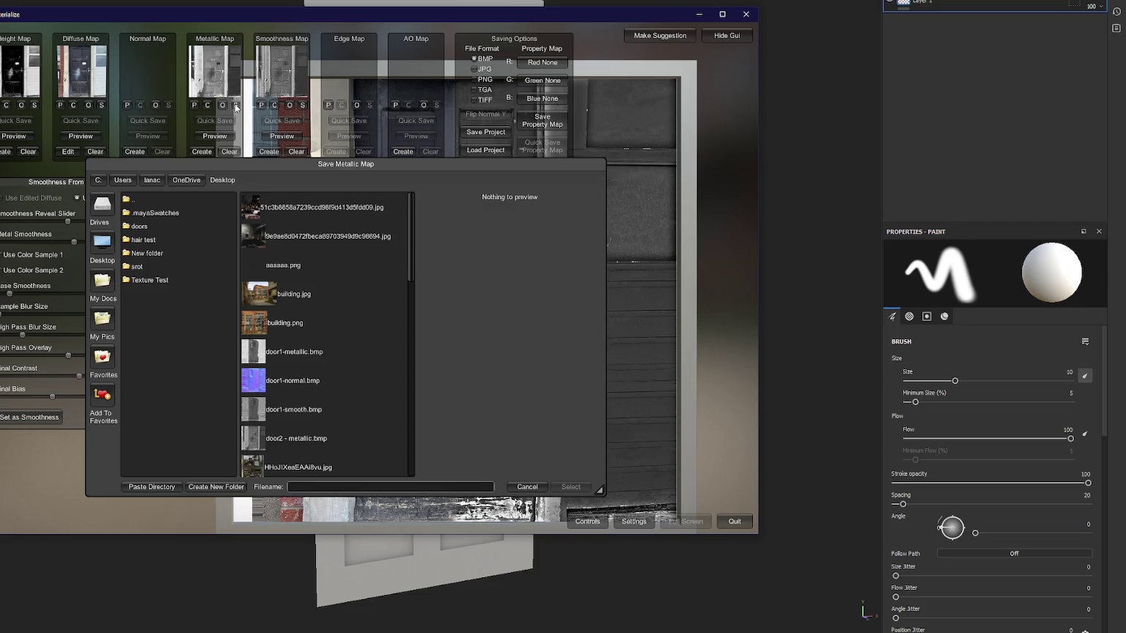
{"action": "type", "text": "d"}
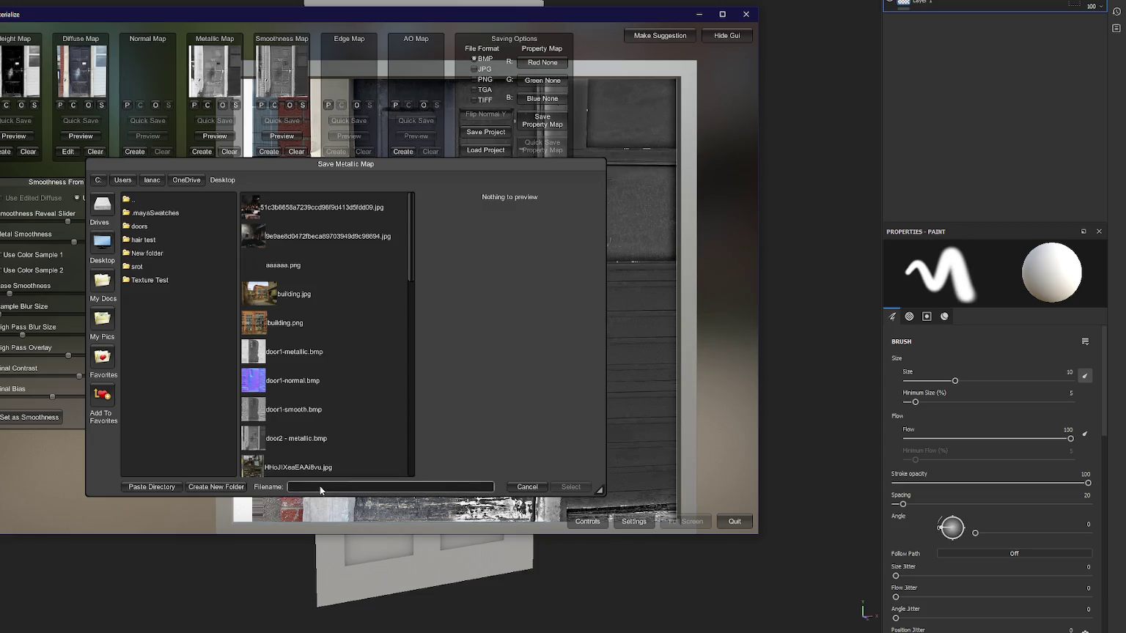
{"action": "type", "text": "llic"}
{"action": "key", "text": "Return"}
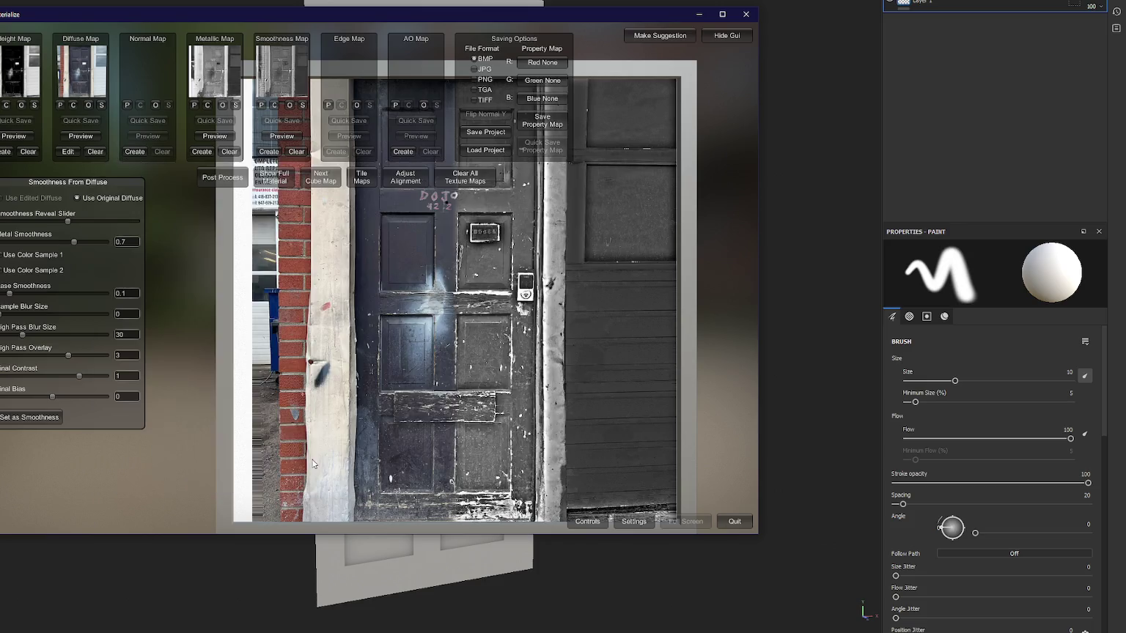
- Save the smoothness map to the Desktop as 'door 2 roughness'
{"action": "left_click", "coordinate": [302, 105]}
{"action": "left_click", "coordinate": [339, 486]}
{"action": "type", "text": "door 2 s"}
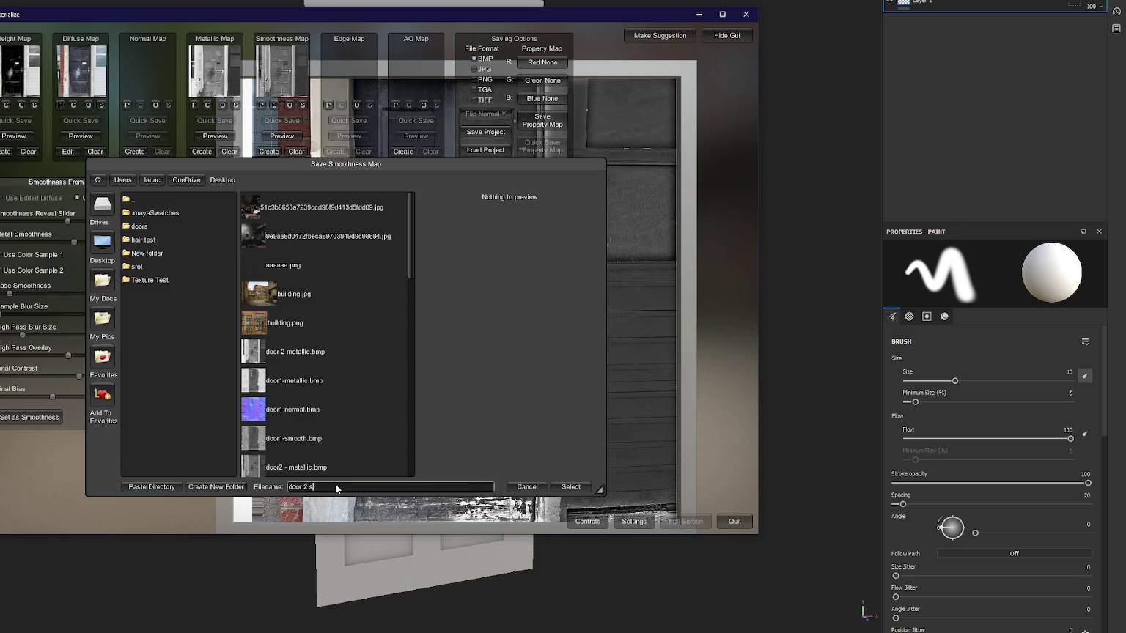
{"action": "type", "text": "mooth"}
{"action": "key", "text": "Return"}
{"action": "left_click", "coordinate": [699, 14]}
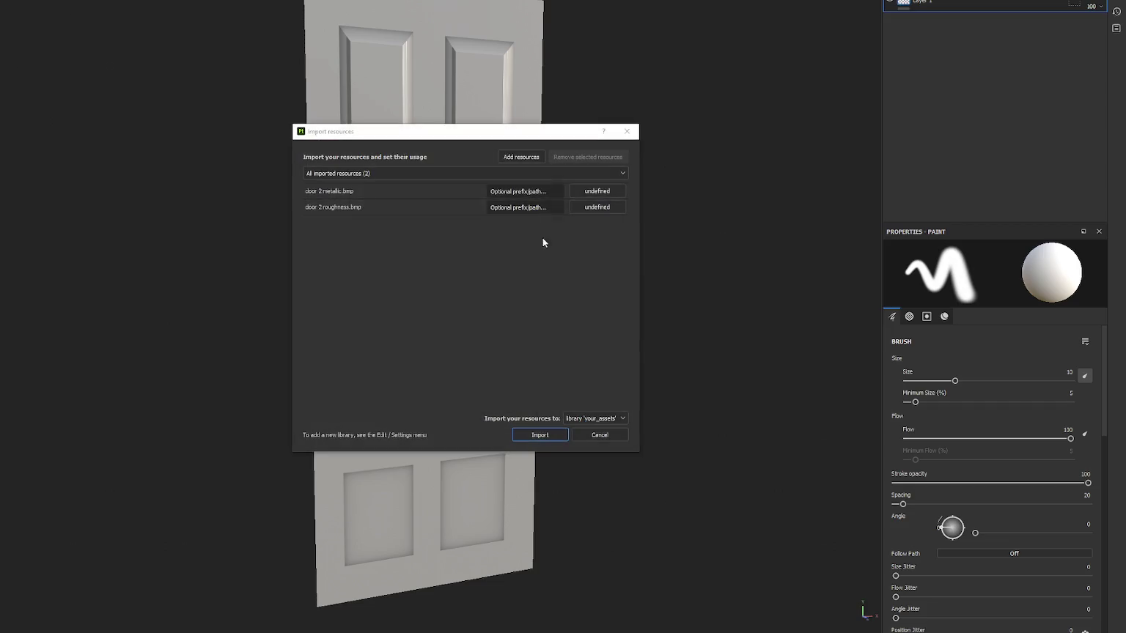
- Import door 2 roughness and door 2 metallic into the project as textures
{"action": "left_click", "coordinate": [597, 207]}
{"action": "left_click", "coordinate": [616, 245]}
{"action": "left_click", "coordinate": [597, 190]}
{"action": "left_click", "coordinate": [616, 230]}
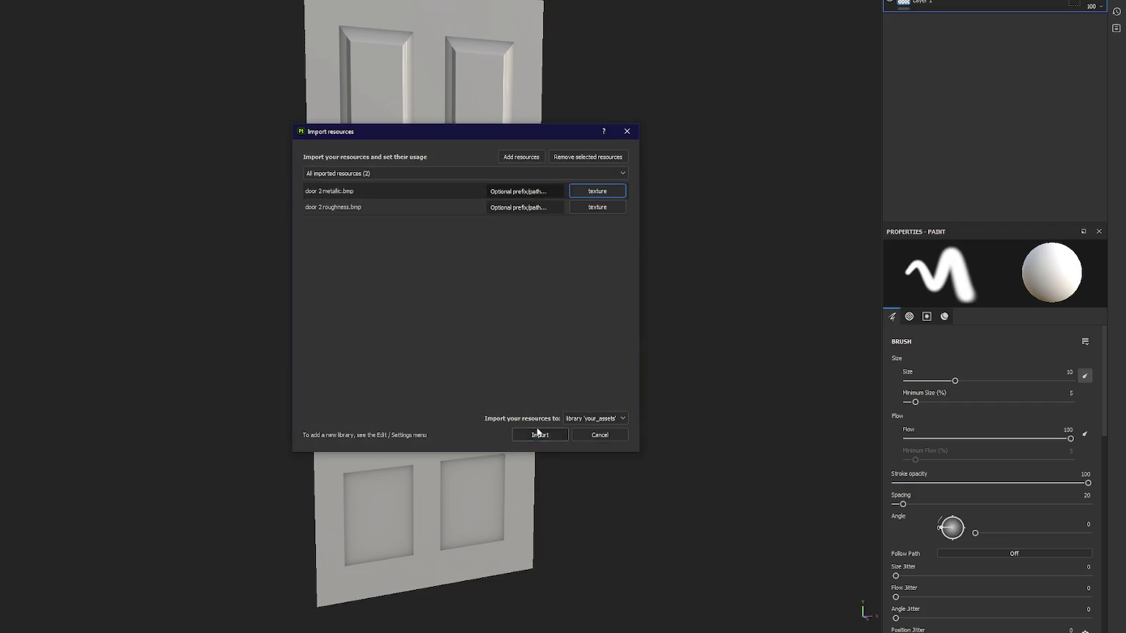
{"action": "left_click", "coordinate": [537, 434]}
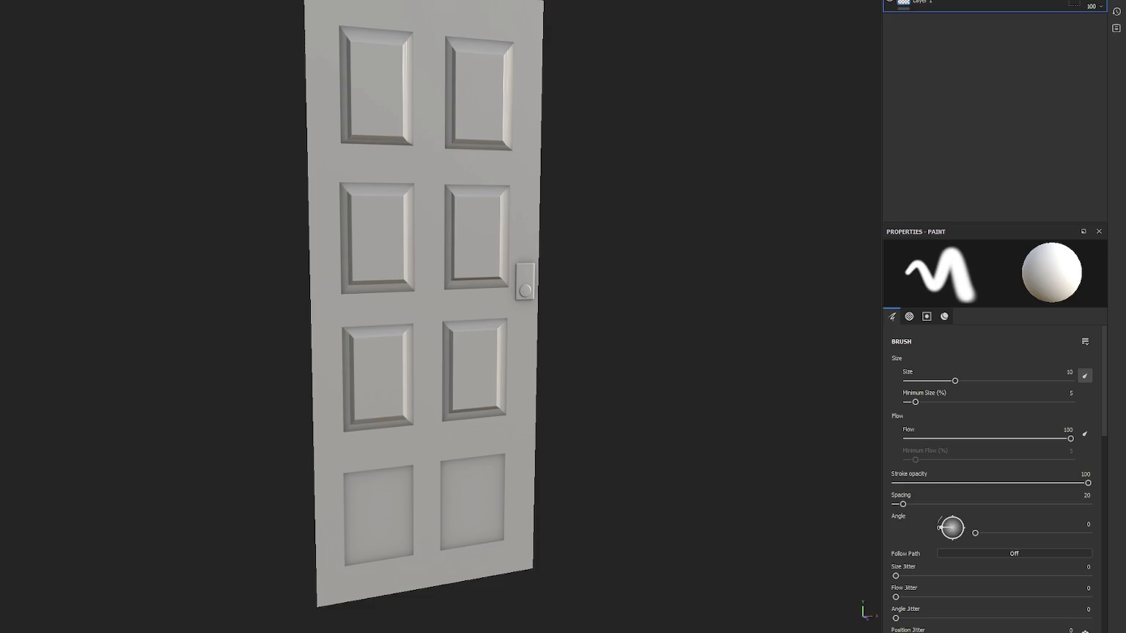
- Add a fill layer named 'Roughness' using door 2 roughness, with metal, normal and height off
{"action": "left_click", "coordinate": [929, 9]}
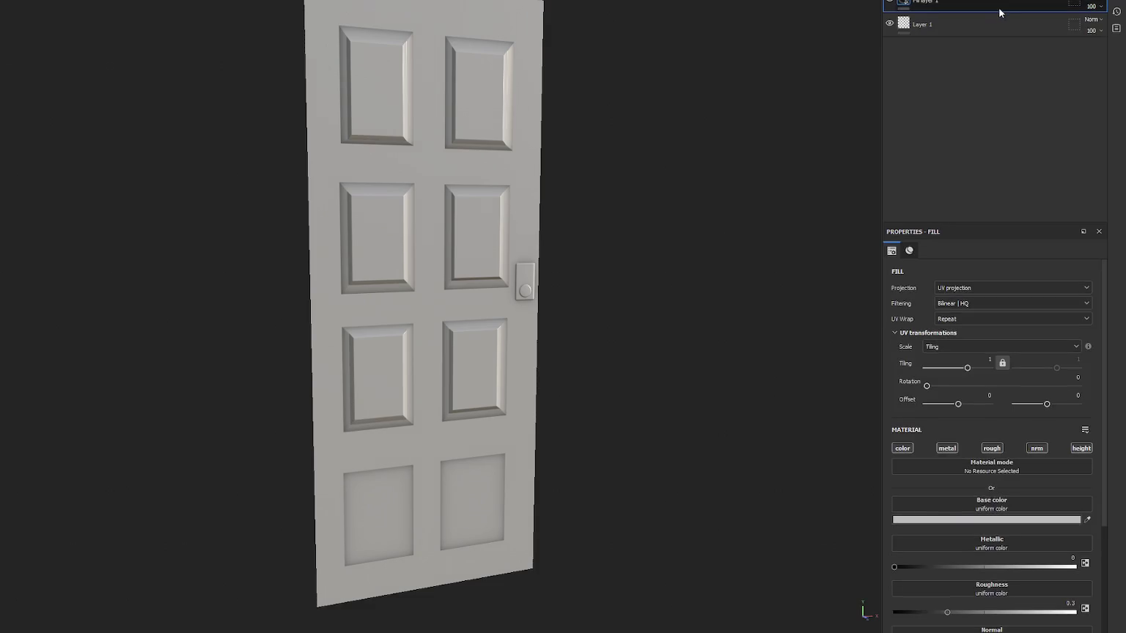
{"action": "left_click", "coordinate": [945, 448]}
{"action": "left_click", "coordinate": [1036, 448]}
{"action": "left_click", "coordinate": [1081, 447]}
{"action": "left_click", "coordinate": [978, 504]}
{"action": "type", "text": "rough"}
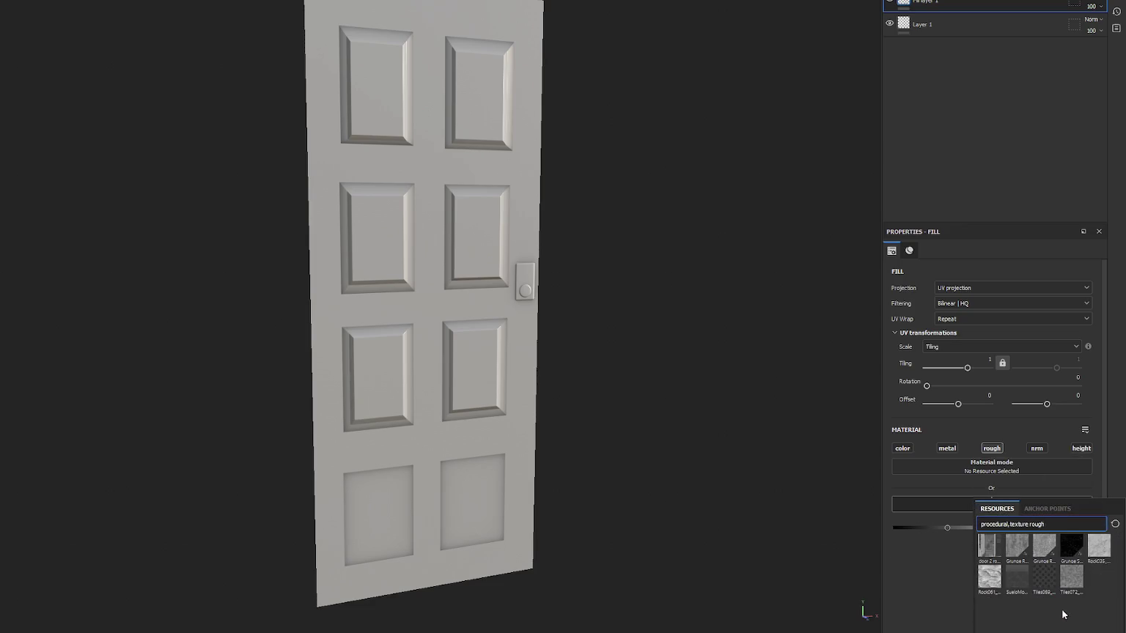
{"action": "mouse_move", "coordinate": [988, 545]}
{"action": "left_mouse_down"}
{"action": "mouse_move", "coordinate": [973, 470]}
{"action": "mouse_move", "coordinate": [995, 503]}
{"action": "left_mouse_up"}
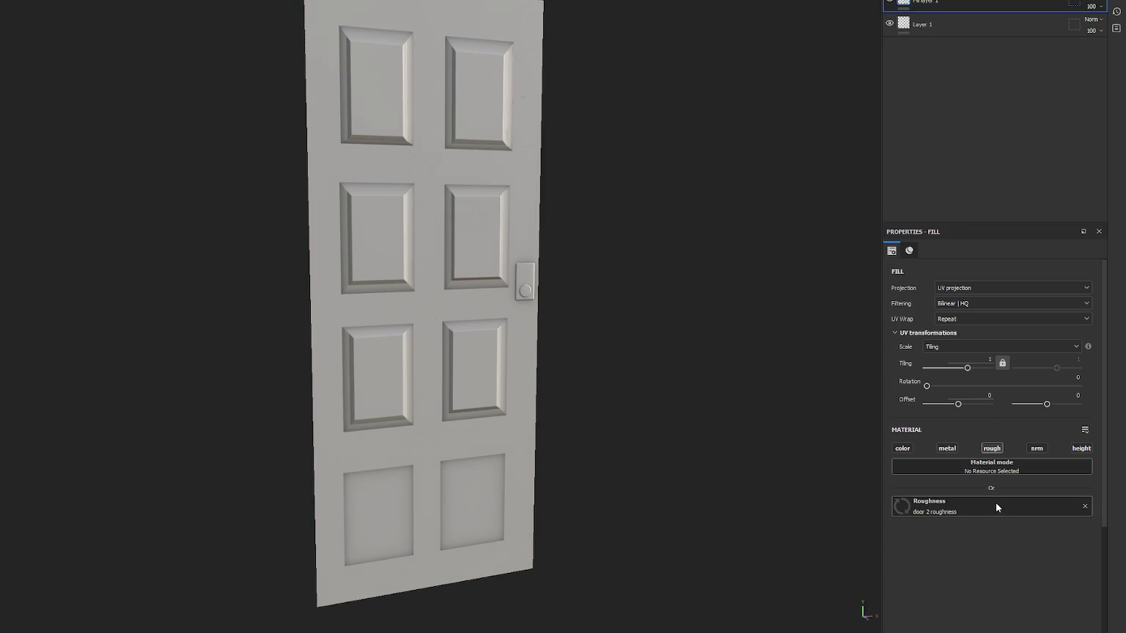
{"action": "left_click_drag", "start_coordinate": [733, 260], "coordinate": [623, 271], "text": "alt"}
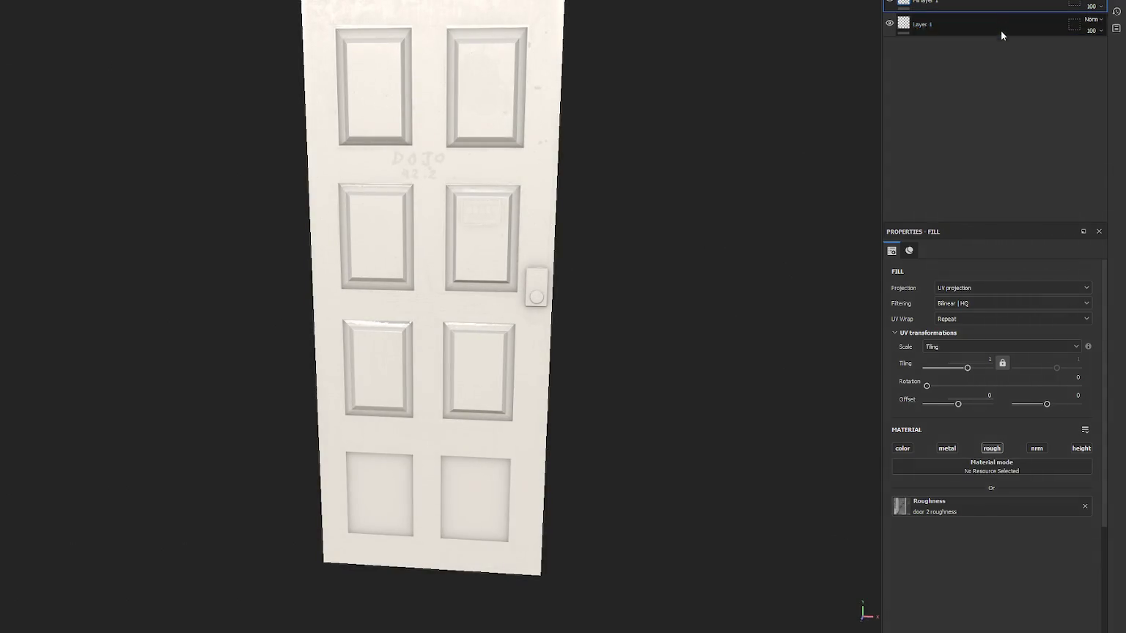
{"action": "double_click", "coordinate": [927, 2]}
{"action": "type", "text": "Roughness"}
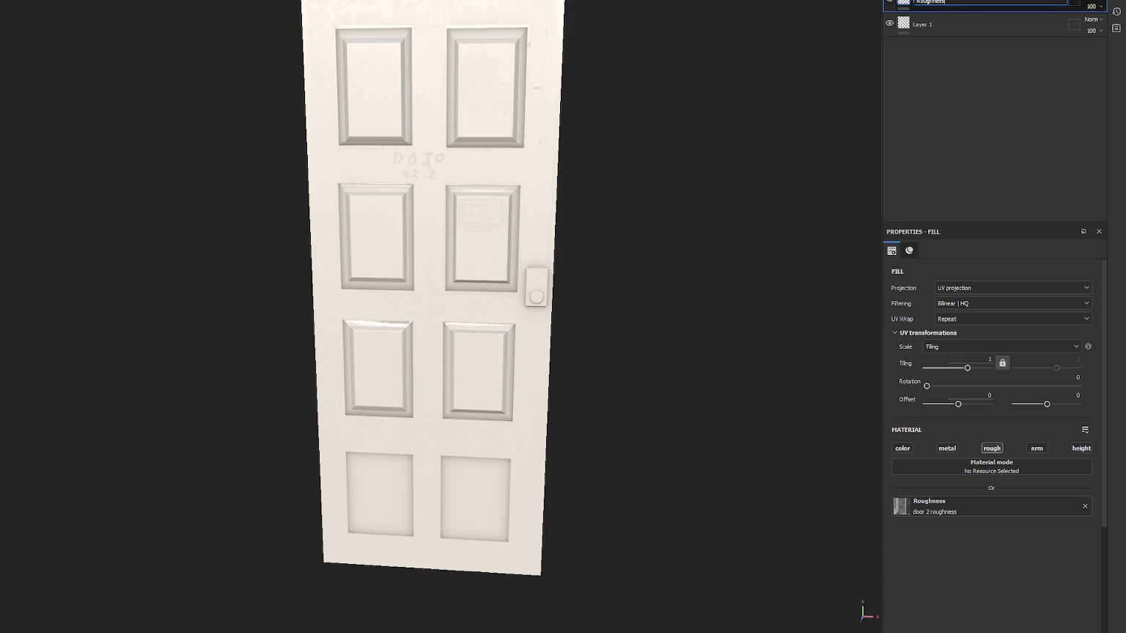
{"action": "key", "text": "Return"}
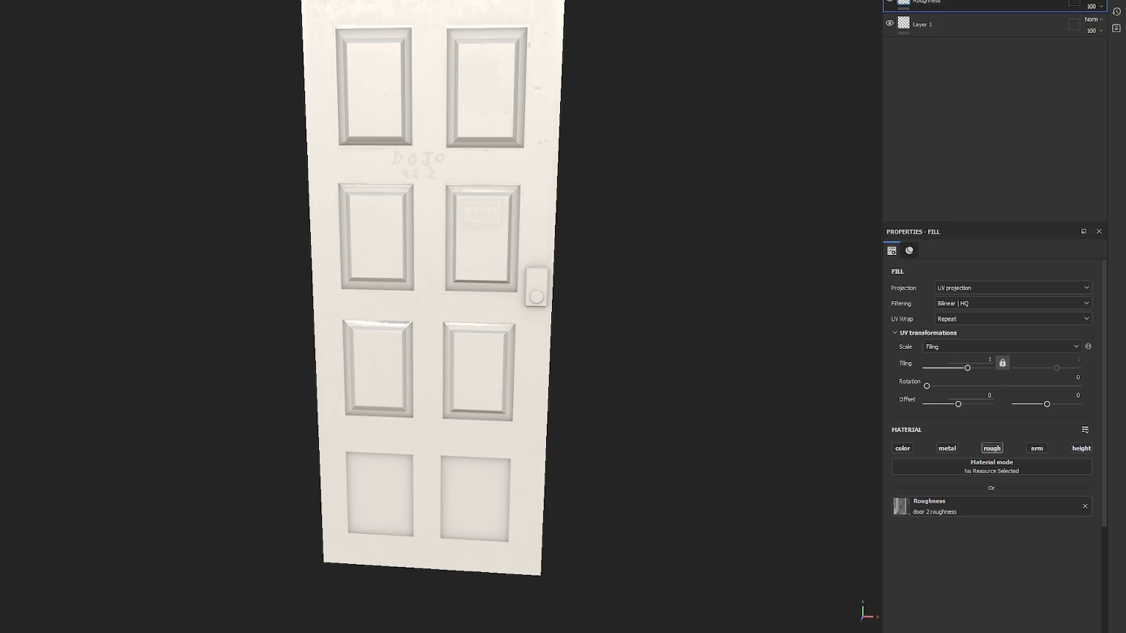
- Add a second fill layer named 'Specular' with door 2 metallic in its metallic slot
{"action": "left_click", "coordinate": [923, 1]}
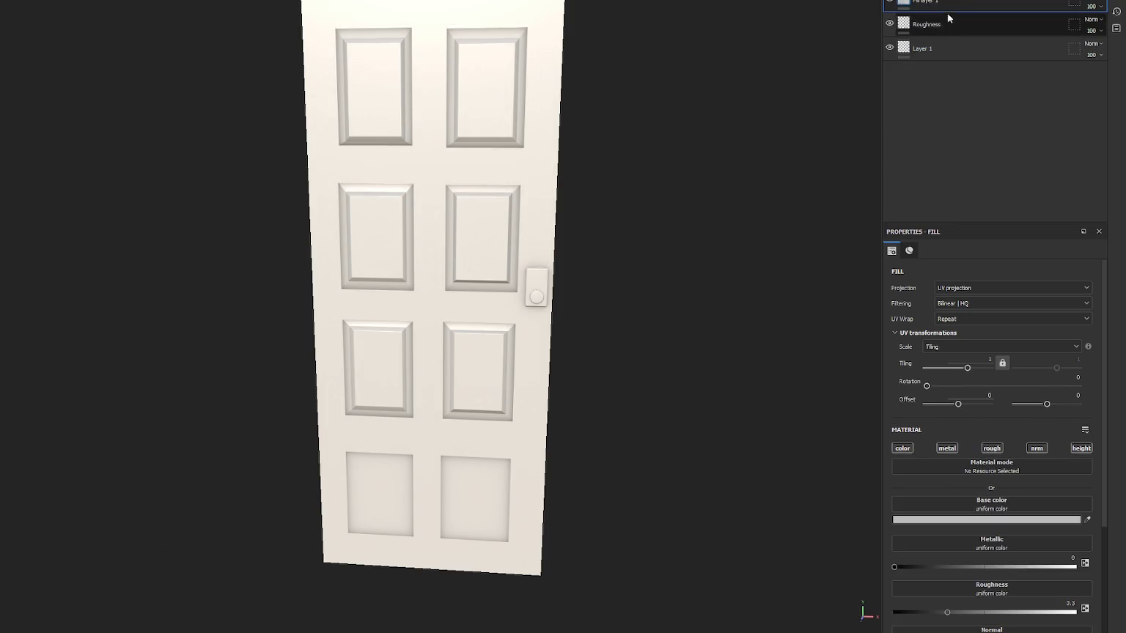
{"action": "double_click", "coordinate": [923, 3]}
{"action": "type", "text": "Spec"}
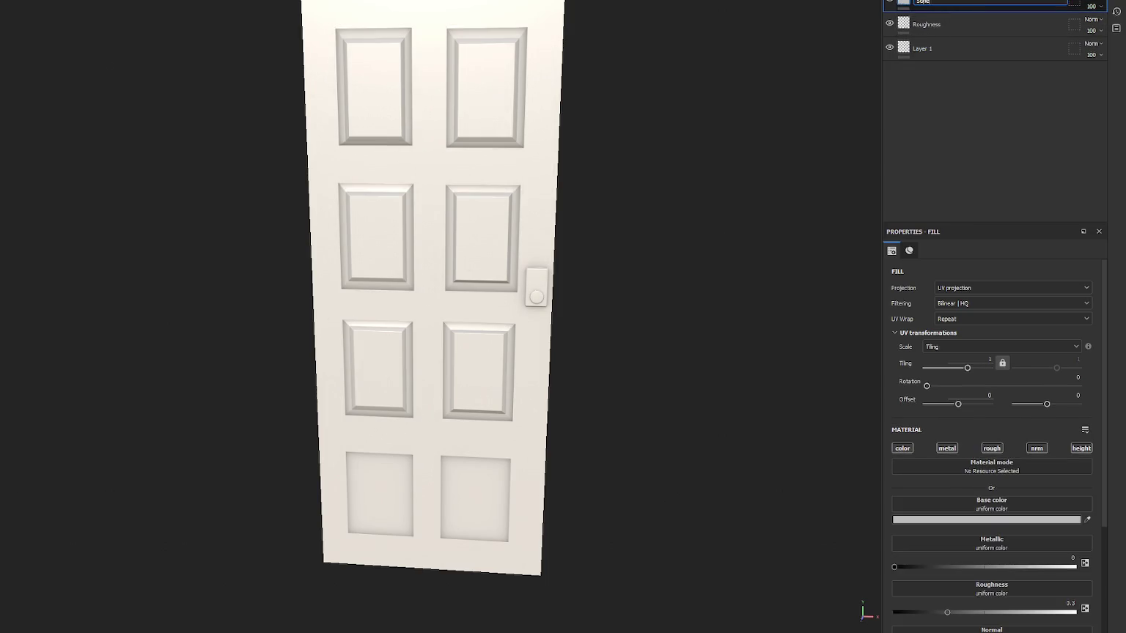
{"action": "type", "text": "ular"}
{"action": "key", "text": "Return"}
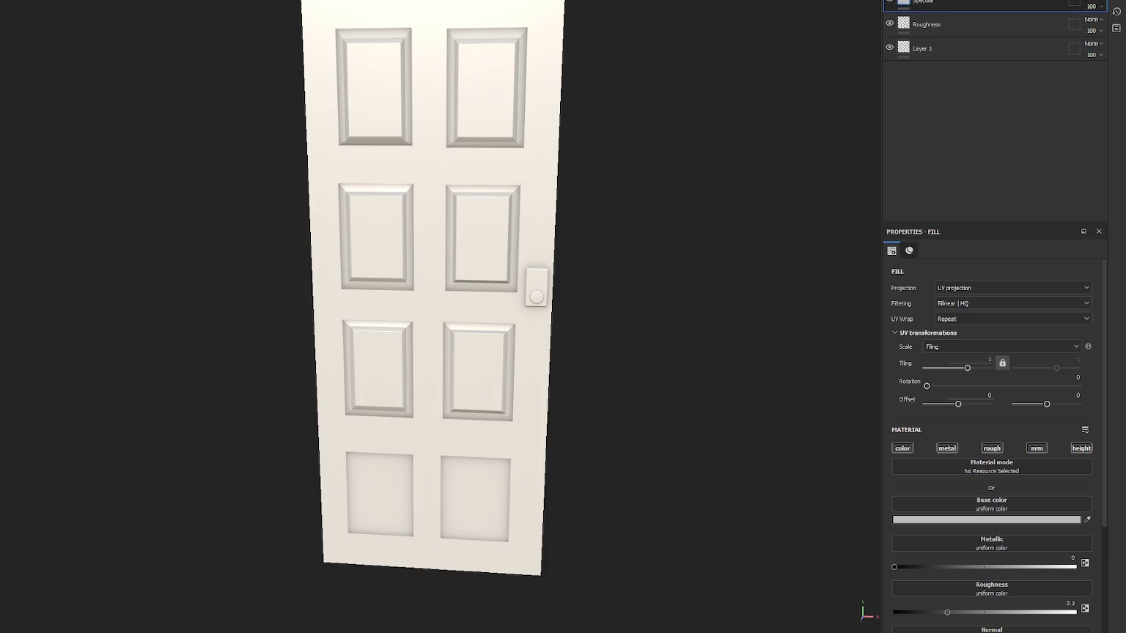
{"action": "left_click_drag", "start_coordinate": [935, 477], "coordinate": [959, 544]}
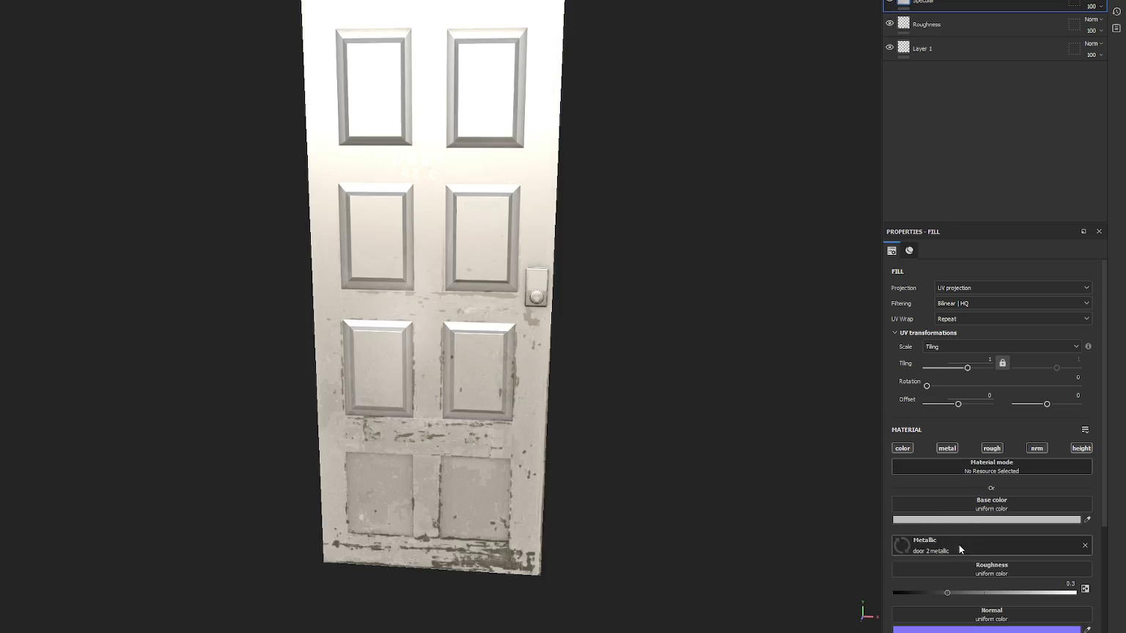
- Restrict that layer to the metal channel only and rename it 'Metallic'
{"action": "left_click", "coordinate": [902, 447]}
{"action": "left_click", "coordinate": [946, 447]}
{"action": "left_click", "coordinate": [992, 447]}
{"action": "left_click", "coordinate": [1036, 448]}
{"action": "left_click", "coordinate": [1081, 447]}
{"action": "left_click", "coordinate": [947, 448]}
{"action": "double_click", "coordinate": [922, 3]}
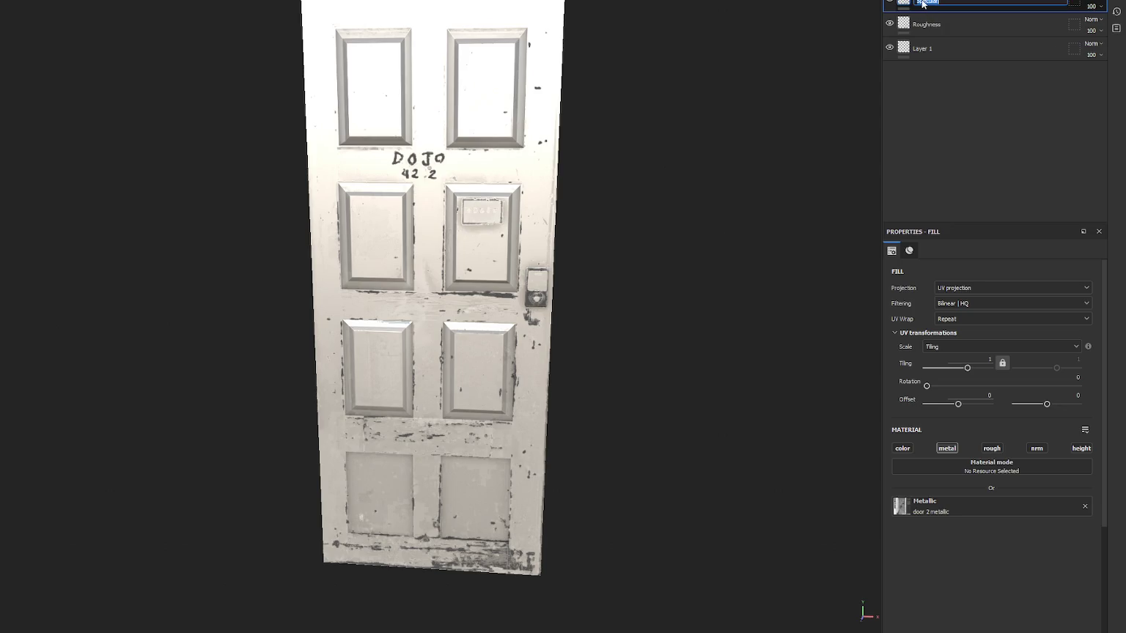
{"action": "type", "text": "Metalic"}
{"action": "key", "text": "Return"}
- Orbit the door to check the shading from the Roughness and Metallic layers
{"action": "left_click", "coordinate": [926, 24]}
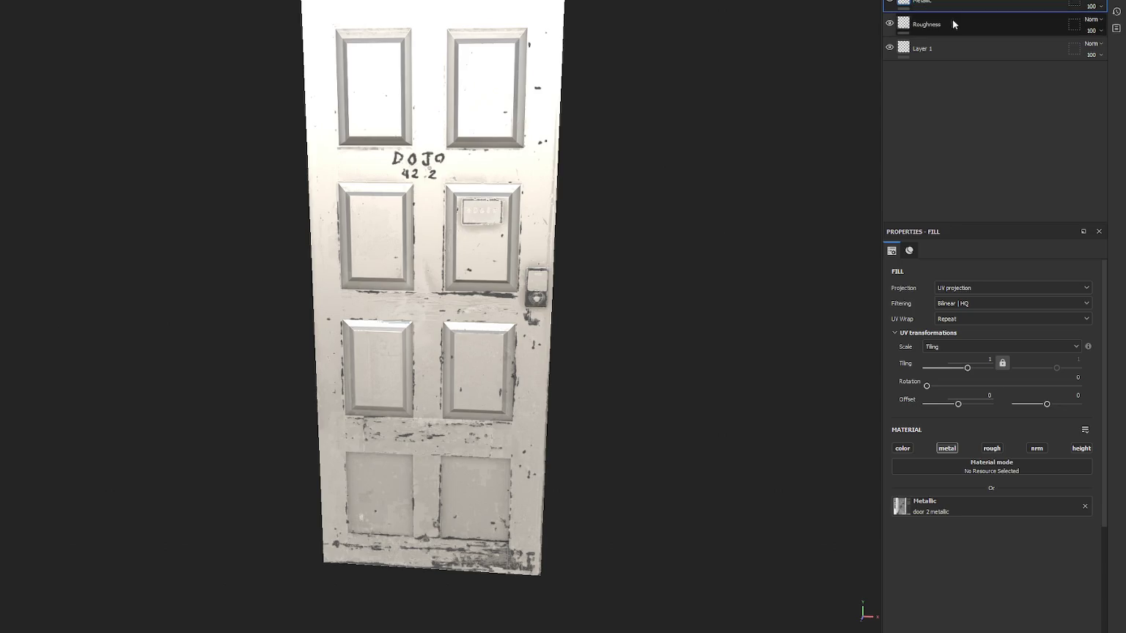
{"action": "left_click_drag", "start_coordinate": [561, 257], "coordinate": [477, 257], "text": "alt"}
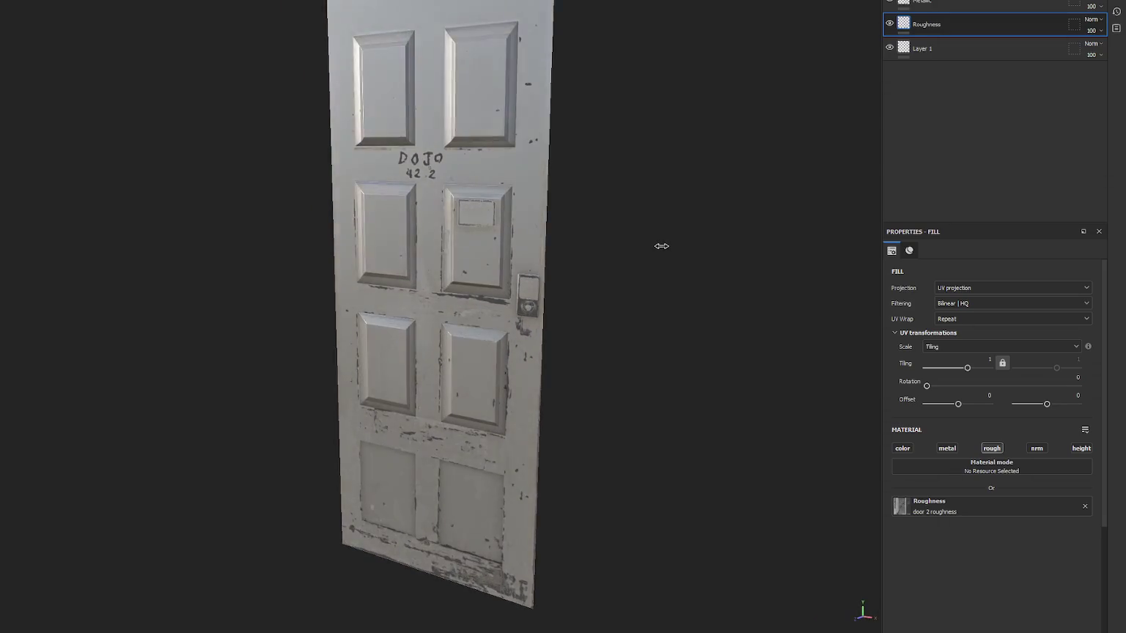
{"action": "mouse_move", "coordinate": [663, 243]}
{"action": "left_mouse_down", "text": "alt"}
{"action": "mouse_move", "coordinate": [666, 199]}
{"action": "mouse_move", "coordinate": [774, 234]}
{"action": "mouse_move", "coordinate": [646, 254]}
{"action": "mouse_move", "coordinate": [925, 245]}
{"action": "mouse_move", "coordinate": [678, 231]}
{"action": "mouse_move", "coordinate": [819, 231]}
{"action": "left_mouse_up", "text": "alt"}
{"action": "left_click", "coordinate": [1018, 4]}
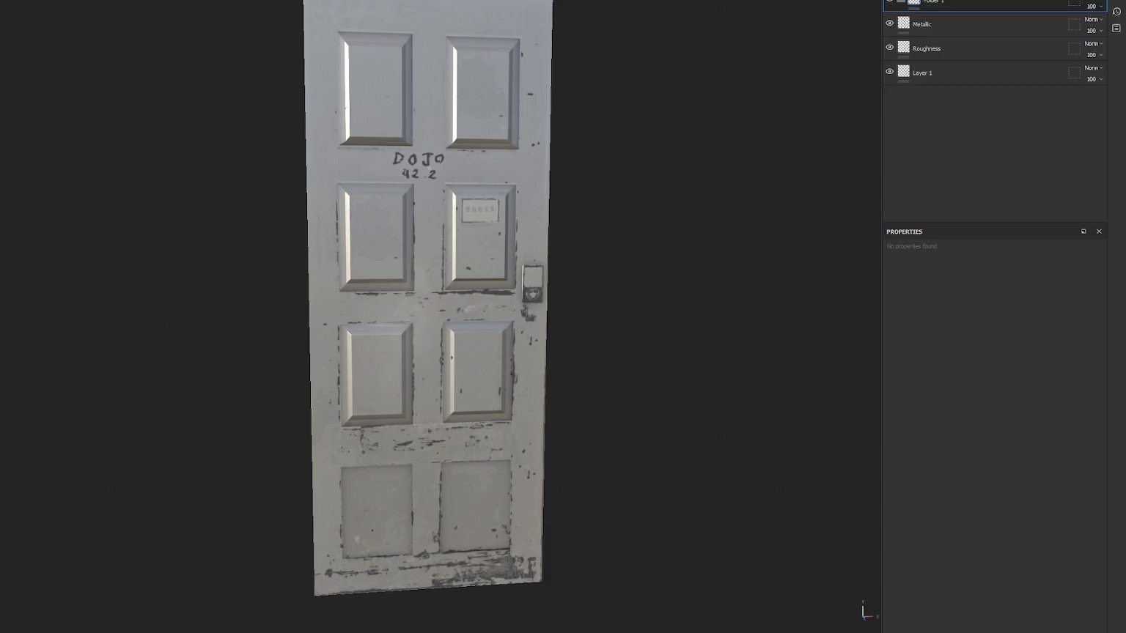
- Add a fill layer inside a new folder and make its base colour pure red
{"action": "left_click", "coordinate": [965, 6]}
{"action": "right_click", "coordinate": [965, 6]}
{"action": "left_click", "coordinate": [974, 53]}
{"action": "left_click", "coordinate": [936, 24]}
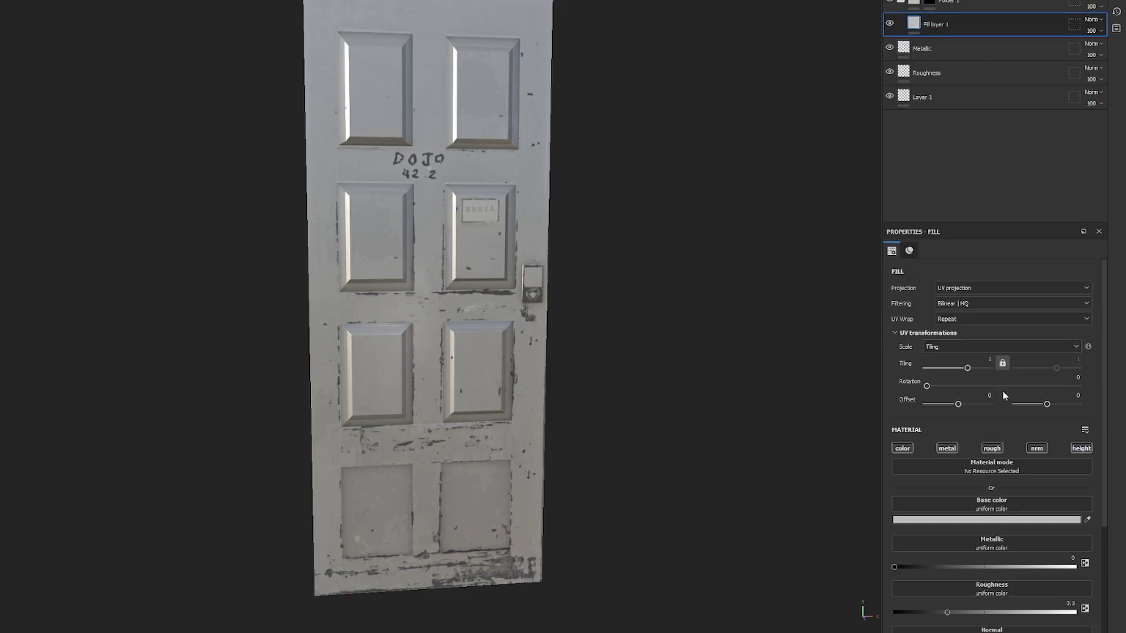
{"action": "left_click", "coordinate": [1030, 520]}
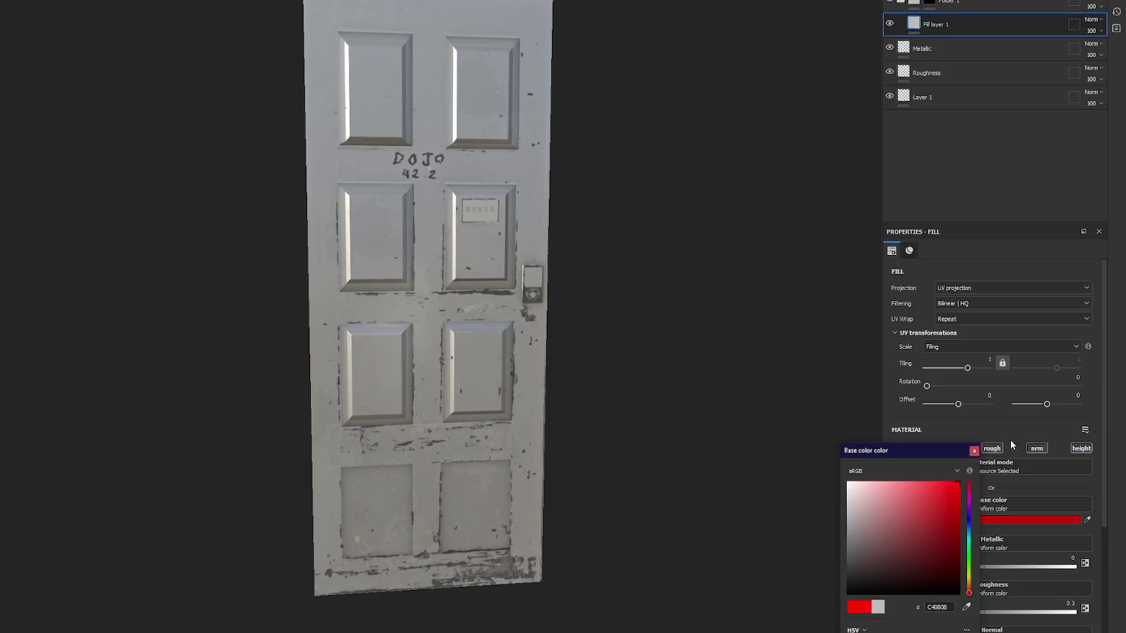
{"action": "left_click", "coordinate": [974, 450]}
- Add a Dirt generator to the folder's mask
{"action": "left_click", "coordinate": [925, 5]}
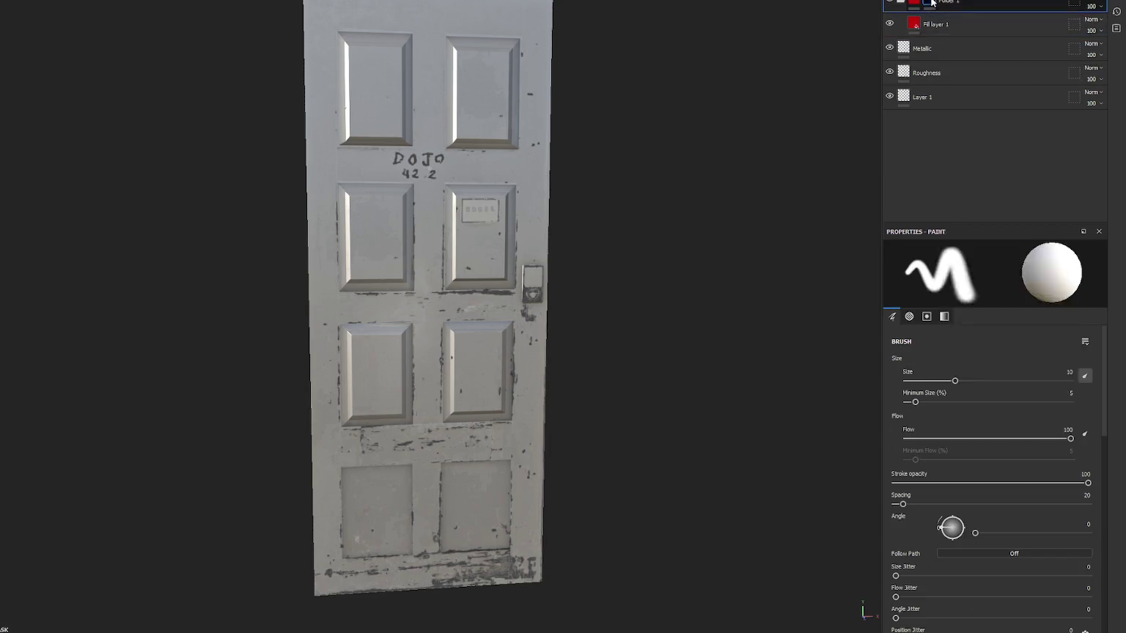
{"action": "right_click", "coordinate": [929, 6]}
{"action": "left_click", "coordinate": [971, 329]}
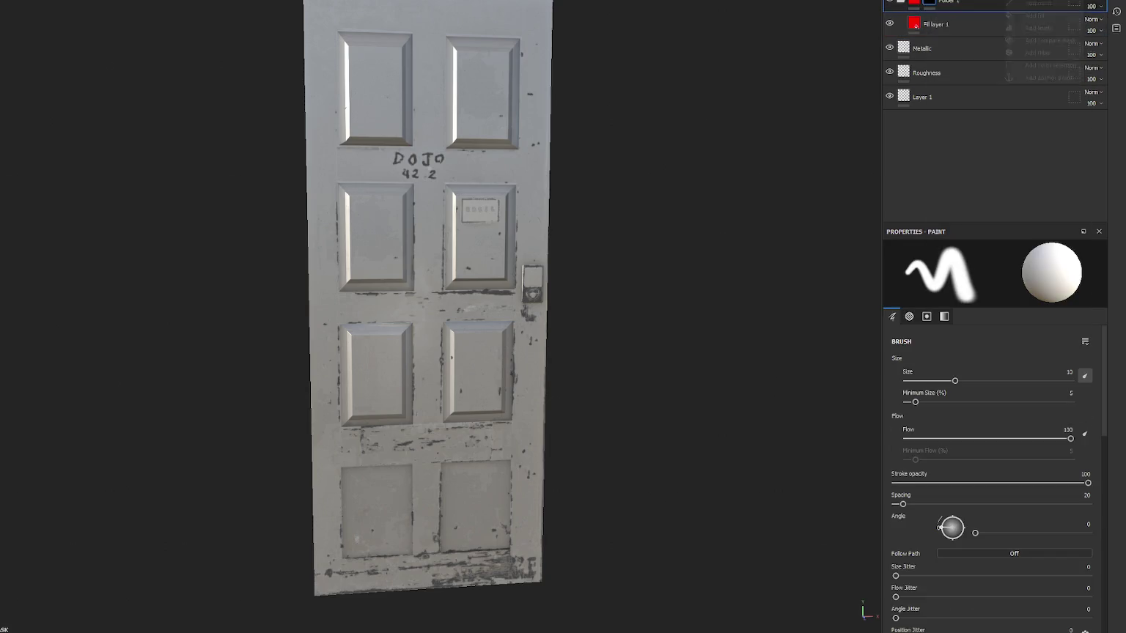
{"action": "left_click", "coordinate": [995, 277]}
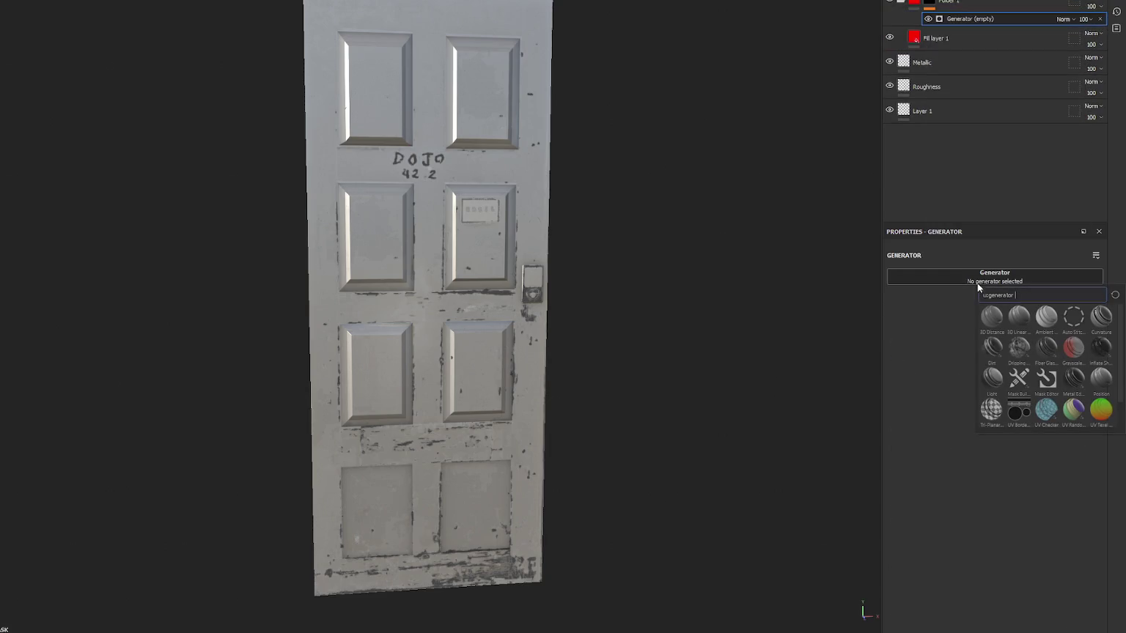
{"action": "left_click", "coordinate": [986, 348]}
- Tune the Dirt generator to Dirt Level 0.61, Dirt Contrast 0.59 and Grunge Amount 0.57
{"action": "left_click", "coordinate": [1046, 356]}
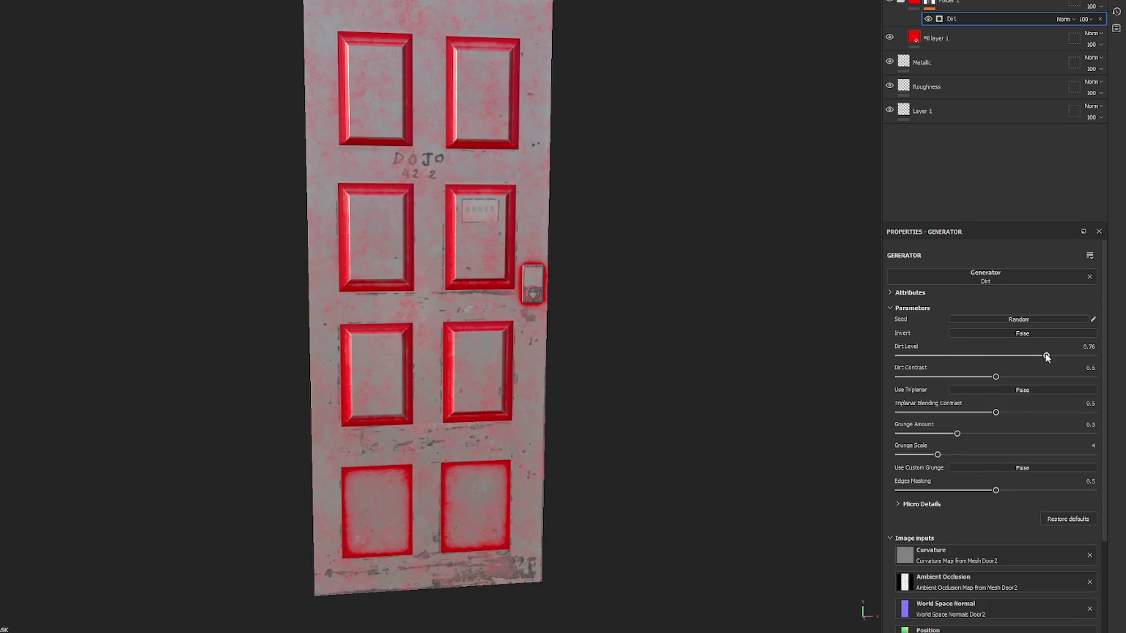
{"action": "left_click", "coordinate": [1032, 355]}
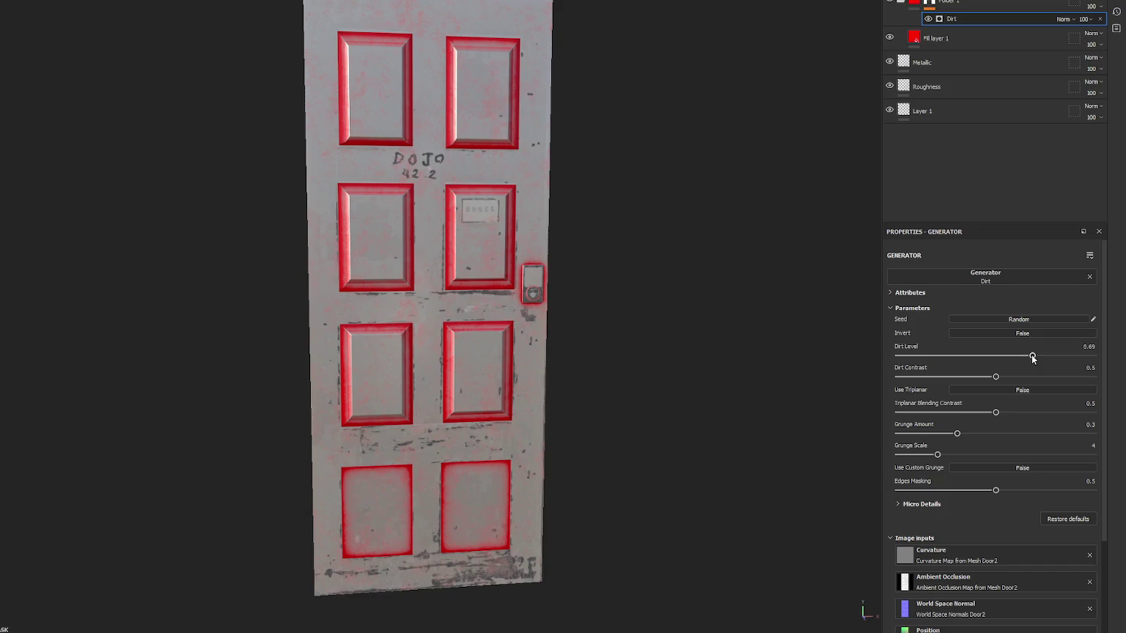
{"action": "left_click", "coordinate": [947, 378]}
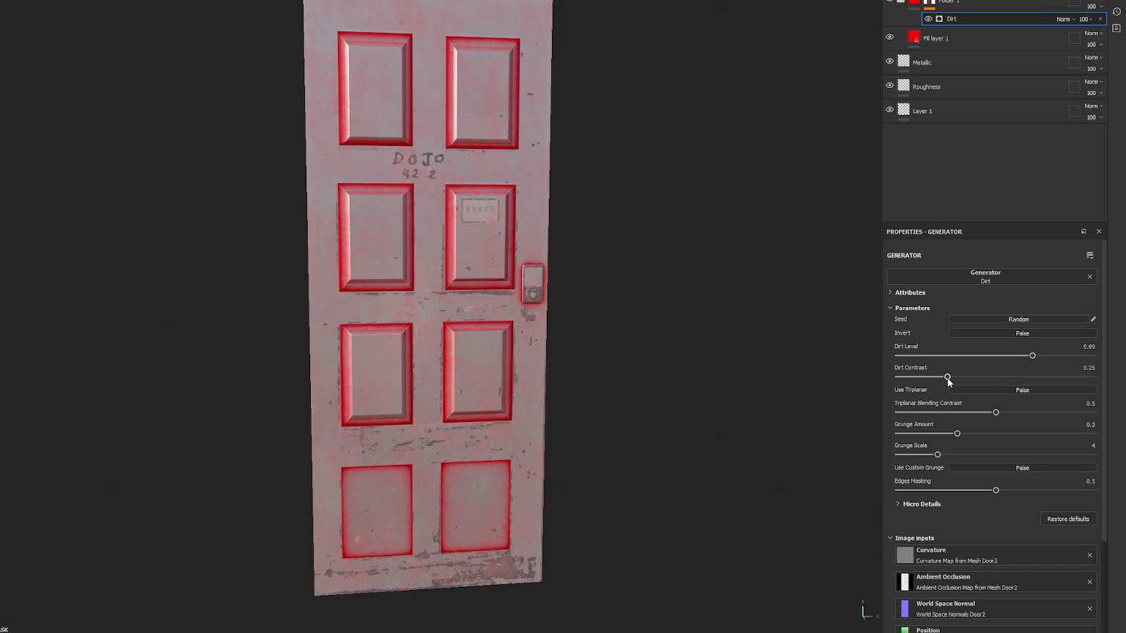
{"action": "left_click", "coordinate": [1030, 377]}
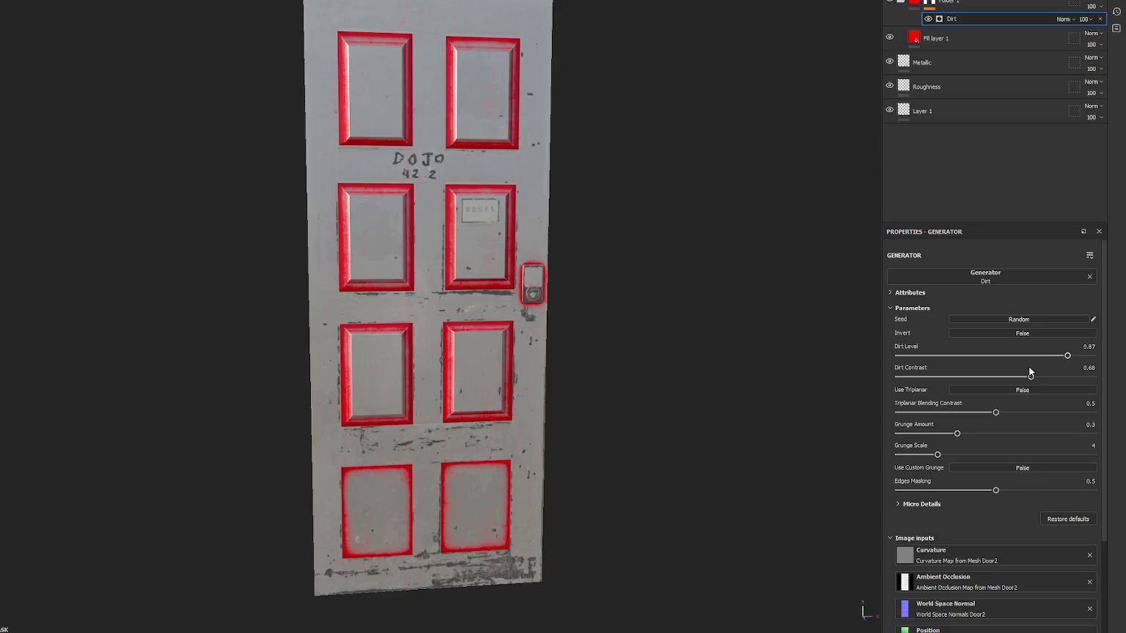
{"action": "left_click_drag", "start_coordinate": [1030, 374], "coordinate": [984, 377]}
{"action": "left_click", "coordinate": [985, 433]}
{"action": "left_click", "coordinate": [1003, 355]}
{"action": "left_click", "coordinate": [1017, 355]}
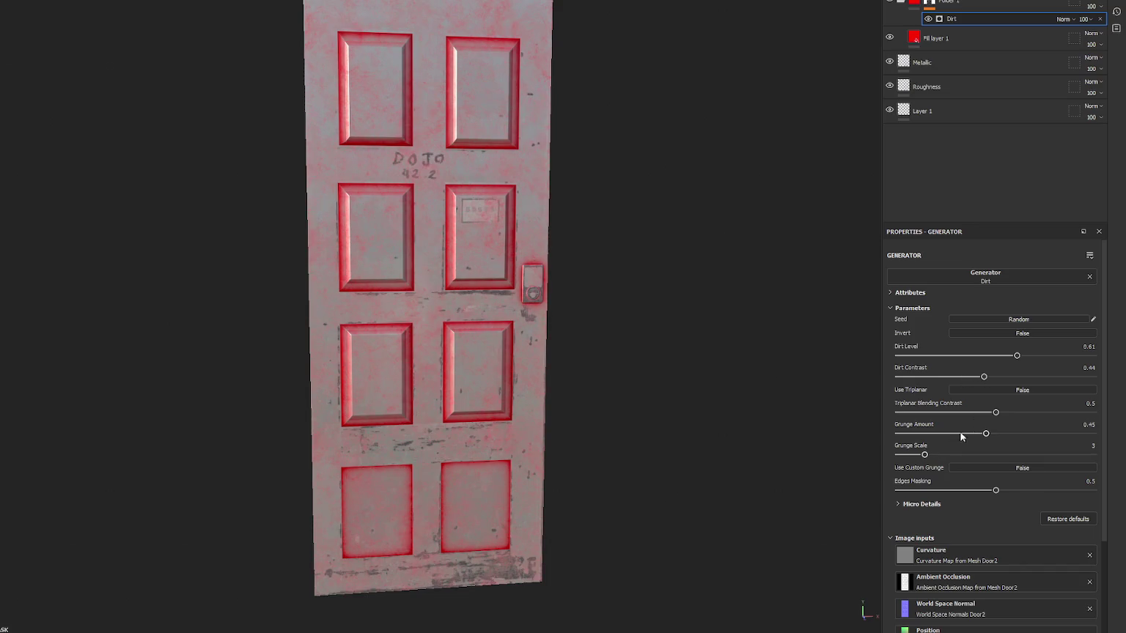
{"action": "left_click", "coordinate": [1012, 376]}
{"action": "left_click", "coordinate": [1021, 432]}
{"action": "left_click", "coordinate": [1009, 433]}
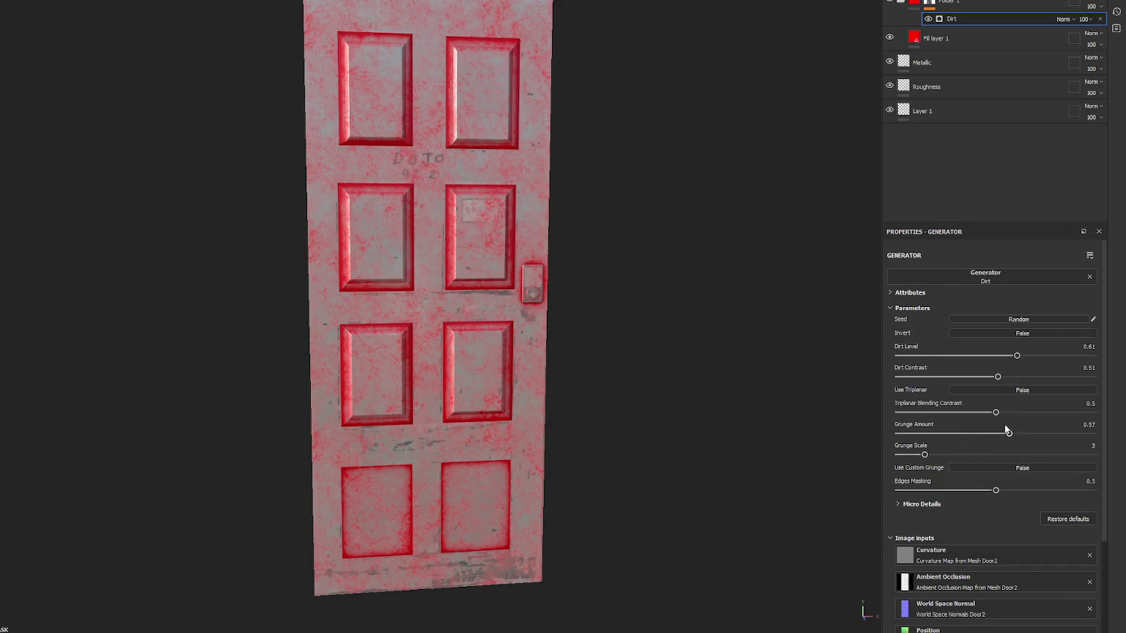
{"action": "left_click_drag", "start_coordinate": [760, 347], "coordinate": [696, 327], "text": "alt"}
{"action": "left_click", "coordinate": [967, 38]}
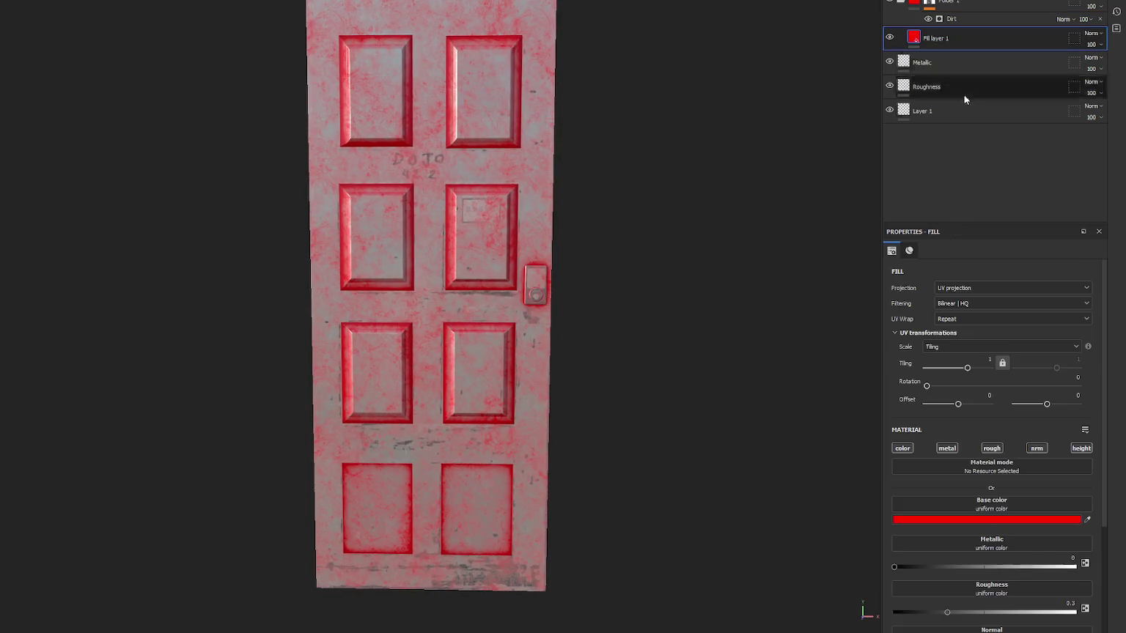
- Make Fill layer 1 matte dark grey 1B1B1B with roughness 1 and metal, normal, height off
{"action": "left_click", "coordinate": [940, 449]}
{"action": "left_click", "coordinate": [1036, 448]}
{"action": "left_click", "coordinate": [1081, 448]}
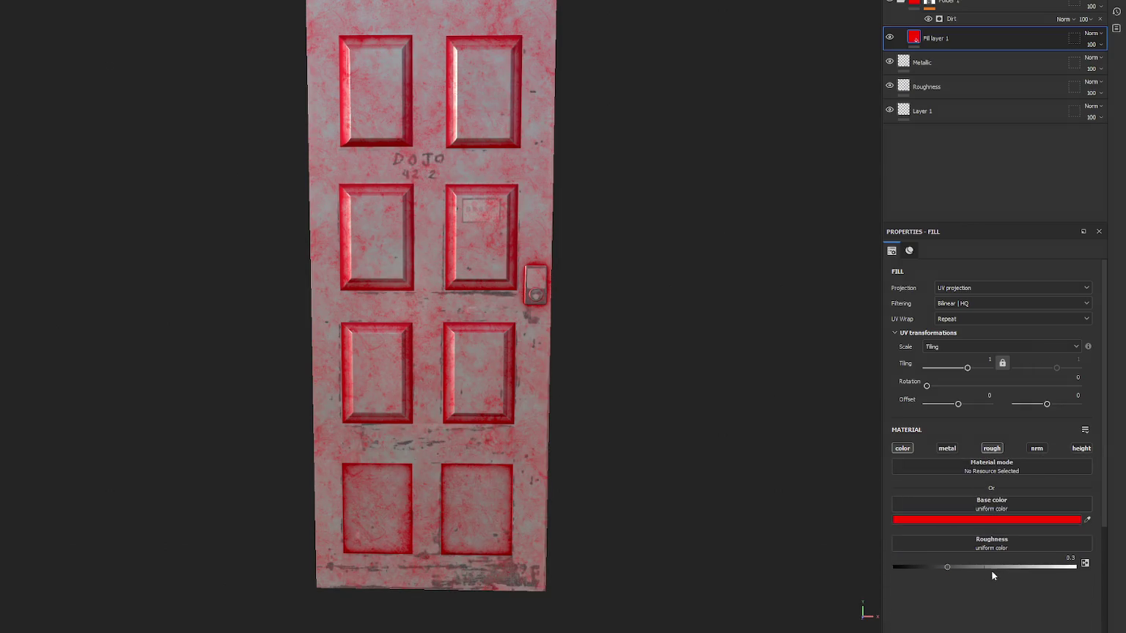
{"action": "left_click_drag", "start_coordinate": [966, 571], "coordinate": [1076, 568]}
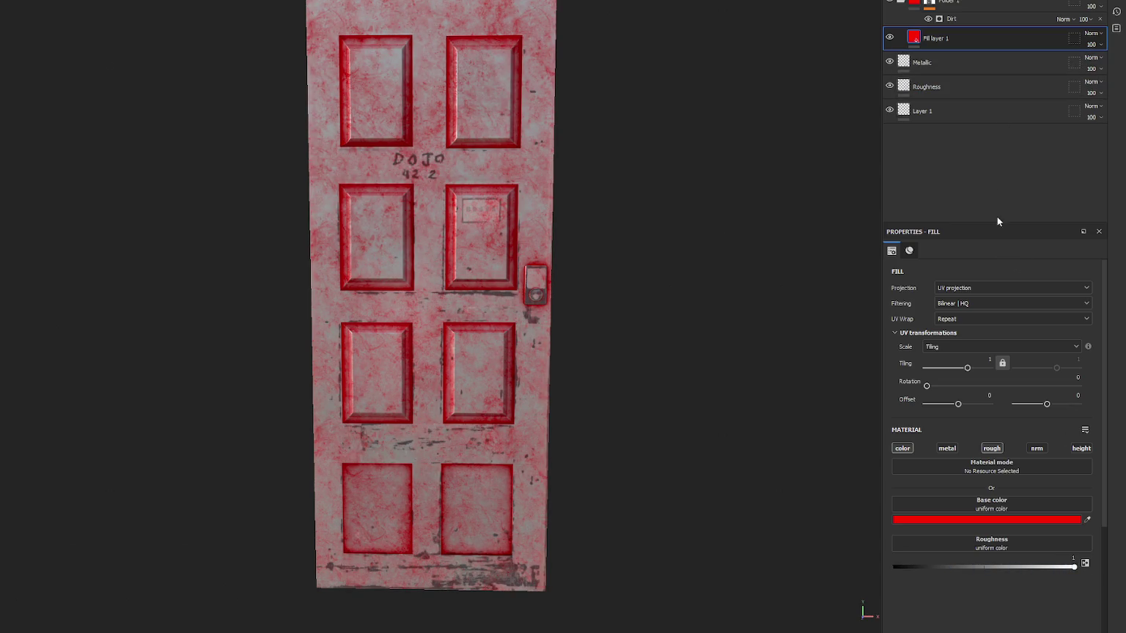
{"action": "left_click", "coordinate": [957, 520]}
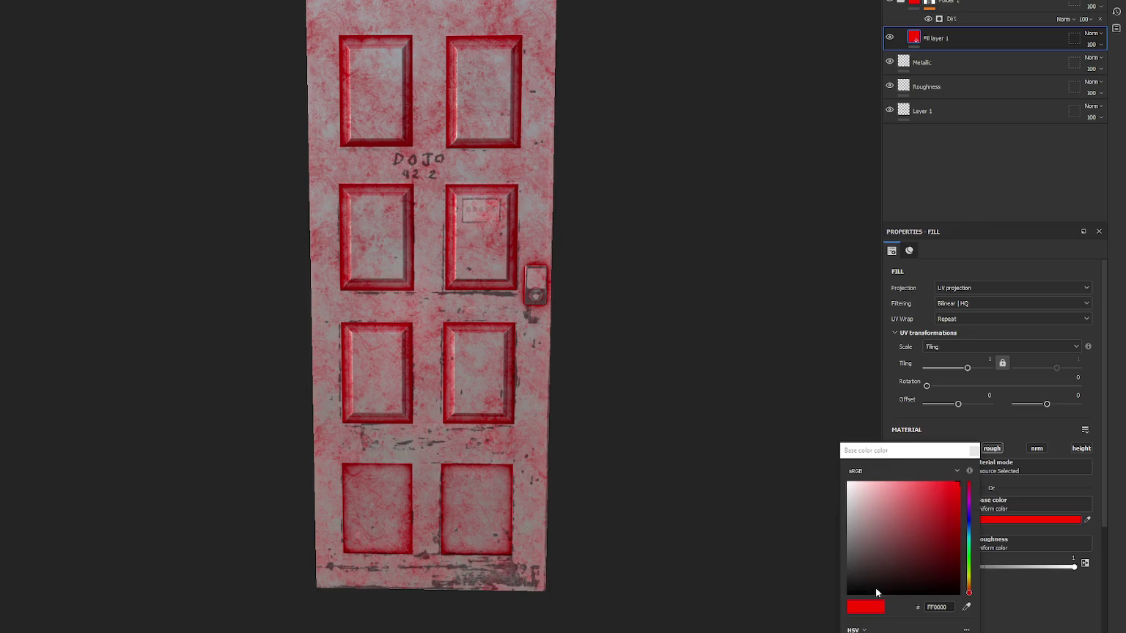
{"action": "left_click_drag", "start_coordinate": [875, 588], "coordinate": [827, 581]}
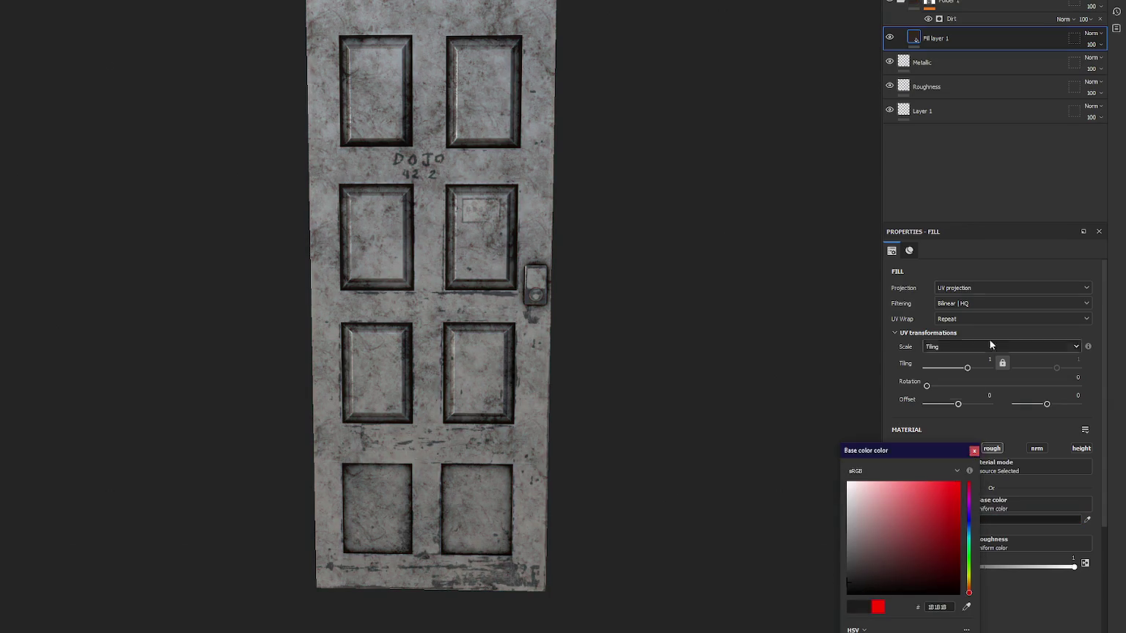
{"action": "left_click", "coordinate": [1029, 31]}
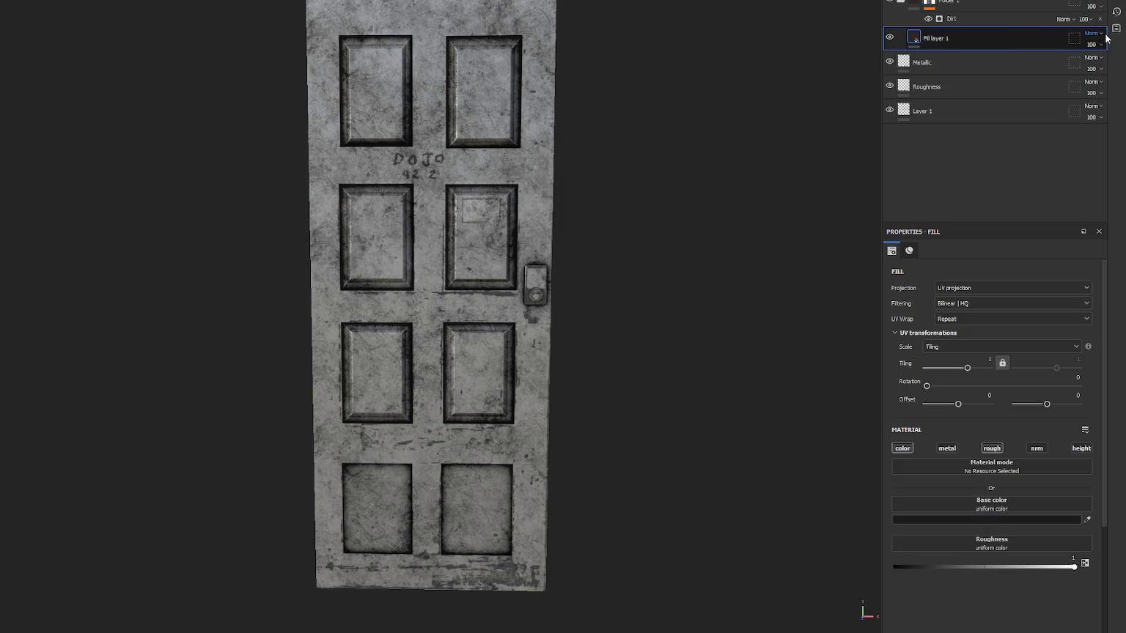
- Lower the dirt folder's opacity to 24 and add a new fill layer on top
{"action": "left_click", "coordinate": [1084, 19]}
{"action": "left_click_drag", "start_coordinate": [1121, 26], "coordinate": [1089, 24]}
{"action": "left_click", "coordinate": [1026, 19]}
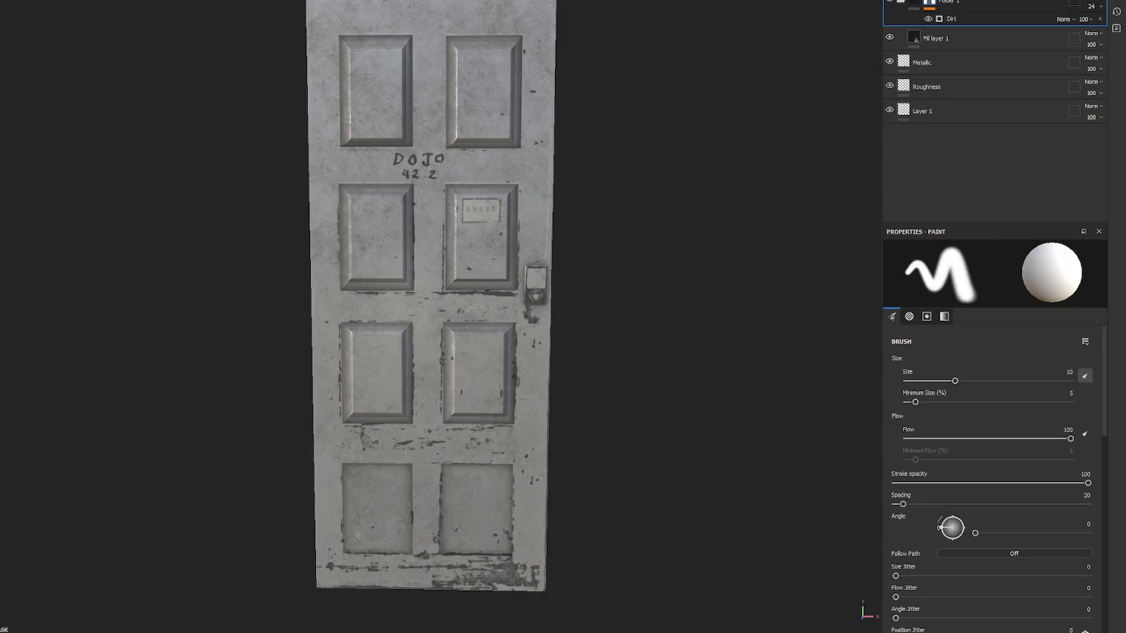
{"action": "left_click", "coordinate": [995, 3]}
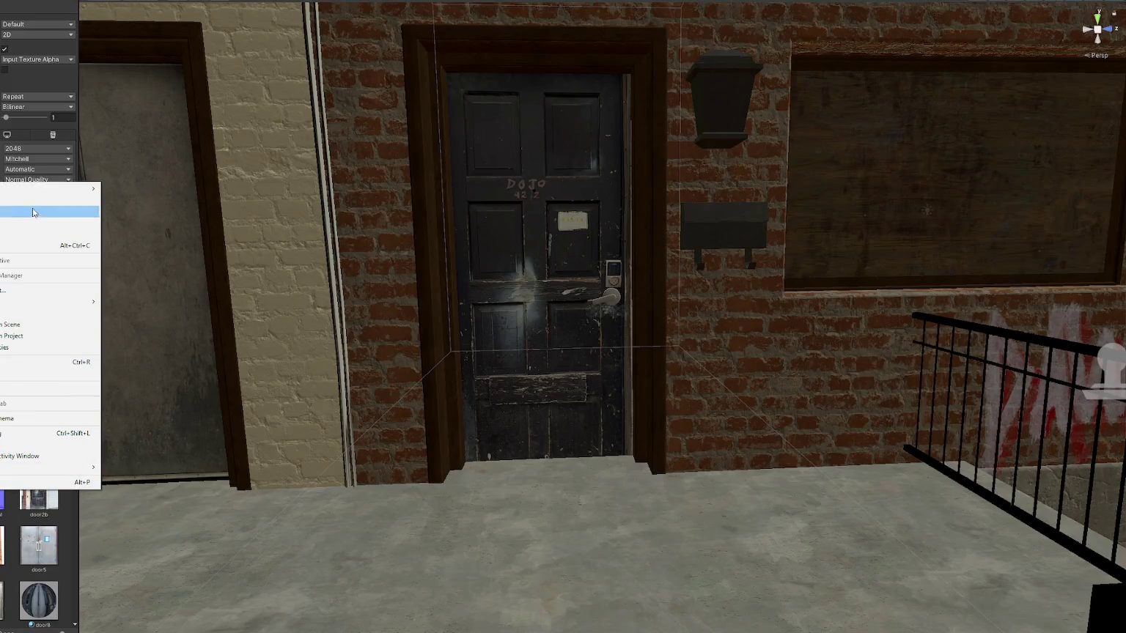
{"action": "left_click", "coordinate": [10, 403]}
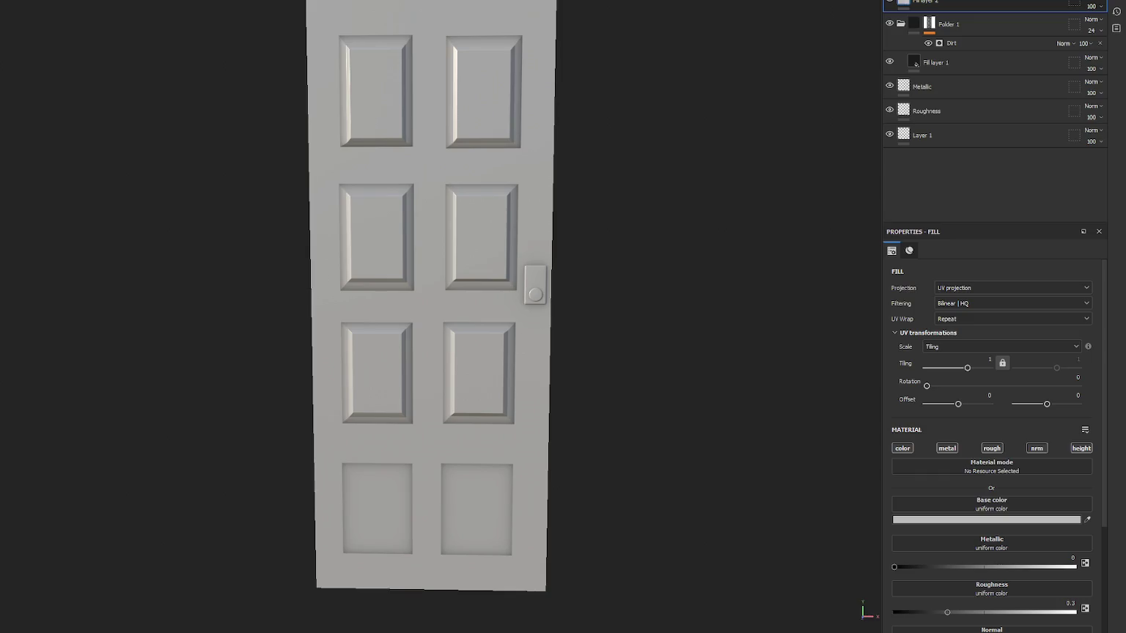
- Import door2b.png and use it as Fill layer 2's base colour, with metal, rough, normal and height off
{"action": "left_click", "coordinate": [597, 190]}
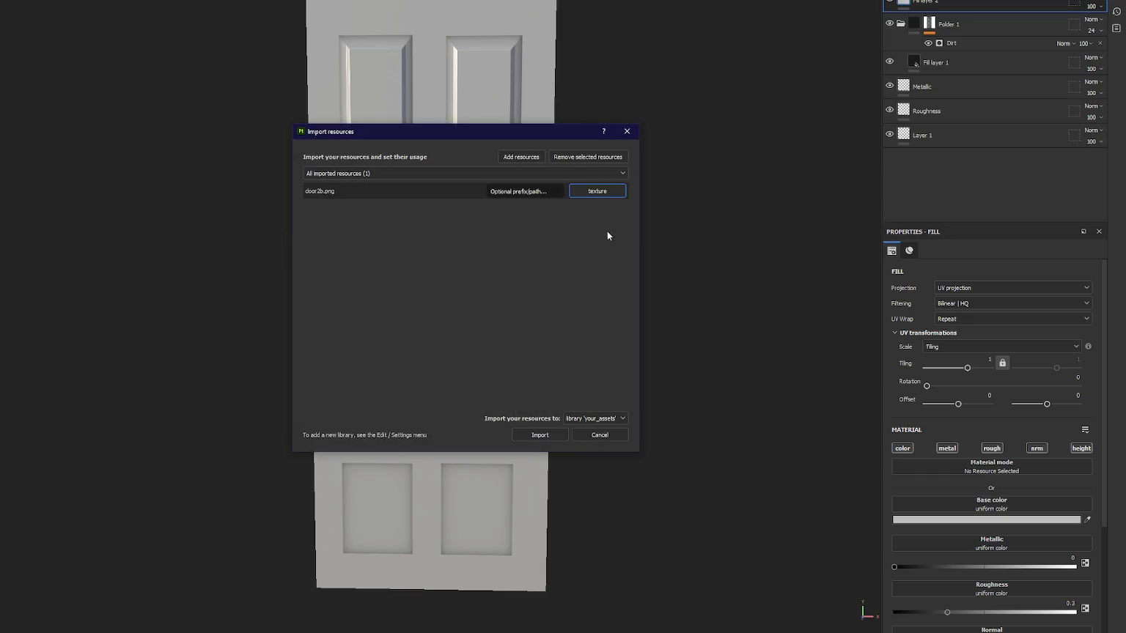
{"action": "left_click", "coordinate": [540, 434]}
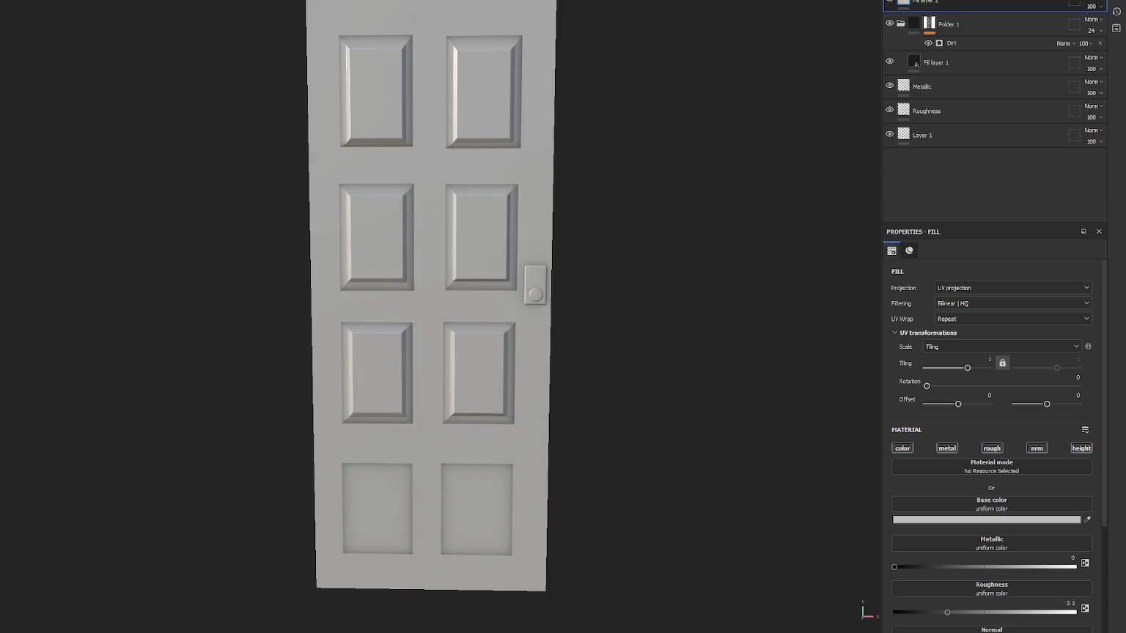
{"action": "left_click_drag", "start_coordinate": [58, 575], "coordinate": [989, 506]}
{"action": "left_click", "coordinate": [947, 448]}
{"action": "left_click", "coordinate": [991, 447]}
{"action": "left_click", "coordinate": [1036, 448]}
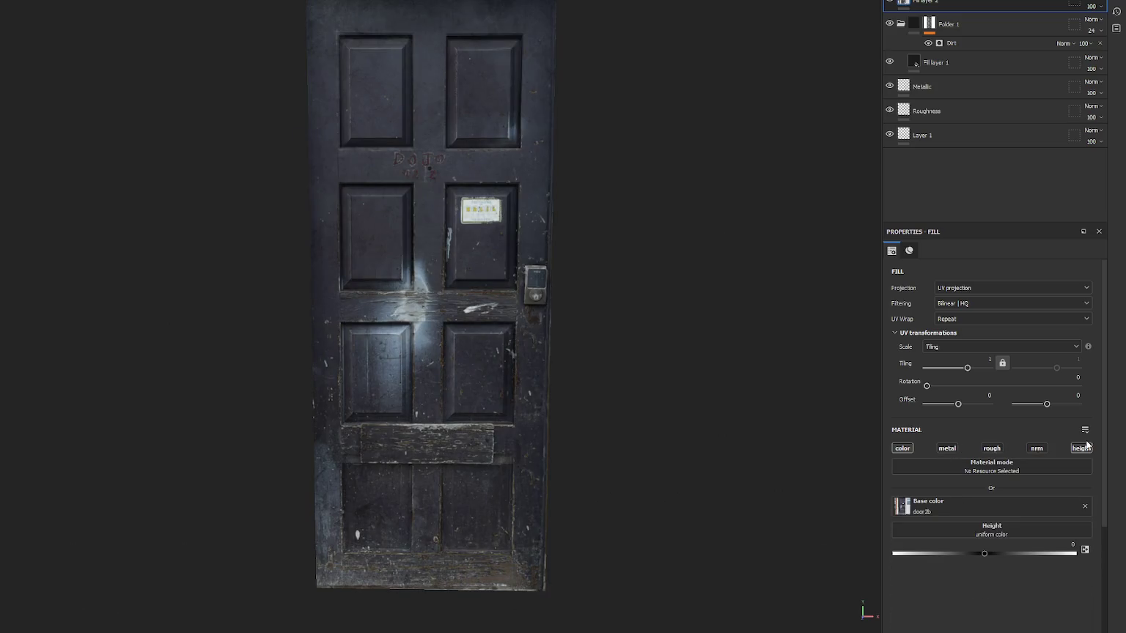
{"action": "left_click", "coordinate": [1082, 448]}
{"action": "mouse_move", "coordinate": [616, 334]}
{"action": "left_mouse_down", "text": "alt"}
{"action": "mouse_move", "coordinate": [424, 289]}
{"action": "mouse_move", "coordinate": [448, 141]}
{"action": "mouse_move", "coordinate": [513, 139]}
{"action": "left_mouse_up", "text": "alt"}
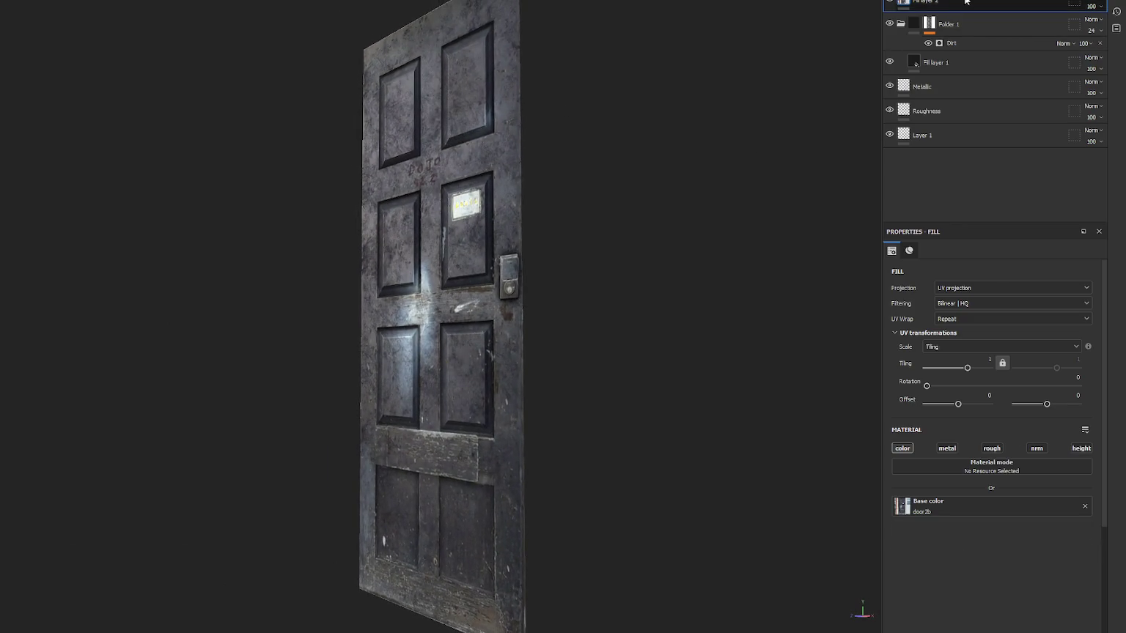
{"action": "left_click", "coordinate": [889, 23]}
{"action": "left_click", "coordinate": [889, 22]}
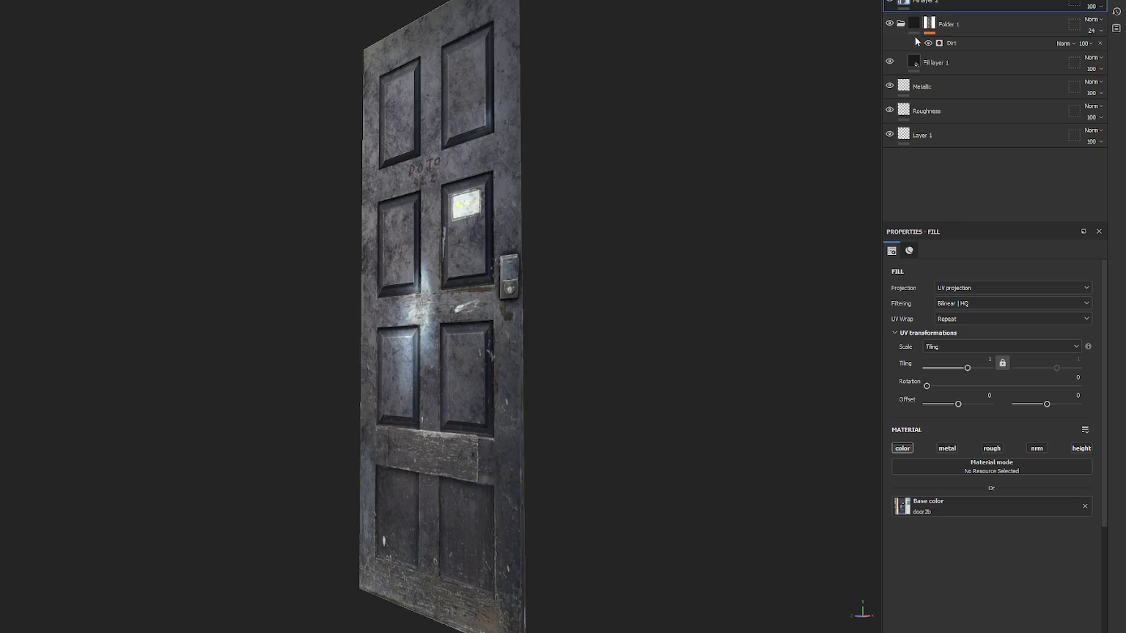
- Group Folder 1 and Fill layer 1 into Folder 2, then add a white mask to it
{"action": "left_click", "coordinate": [957, 23]}
{"action": "key", "text": "ctrl+g"}
{"action": "right_click", "coordinate": [969, 24]}
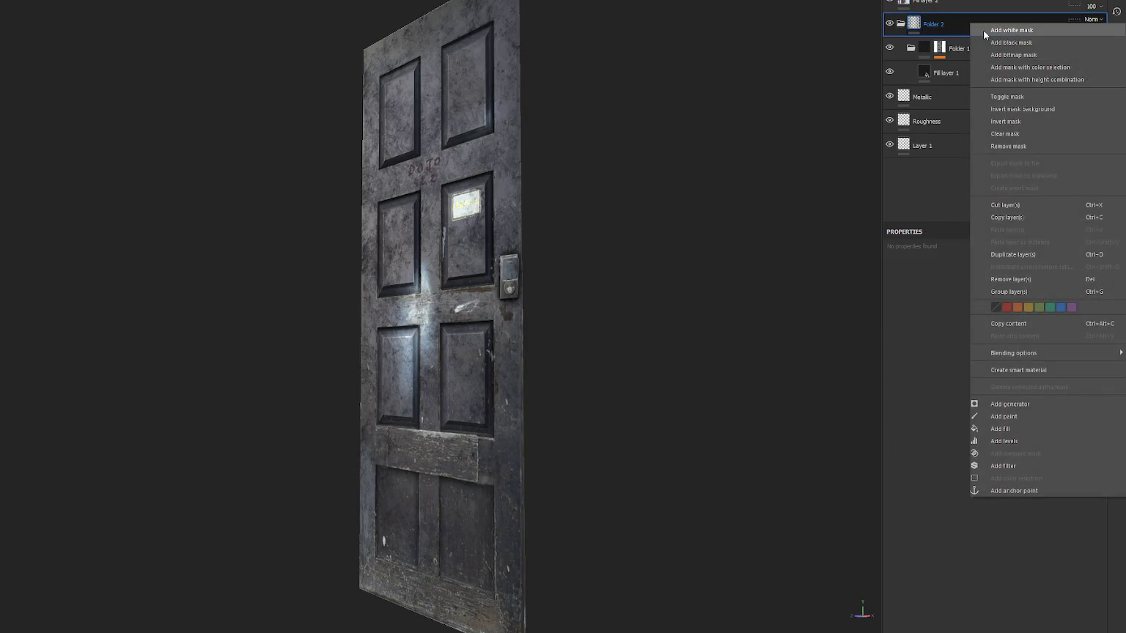
{"action": "left_click", "coordinate": [1011, 30]}
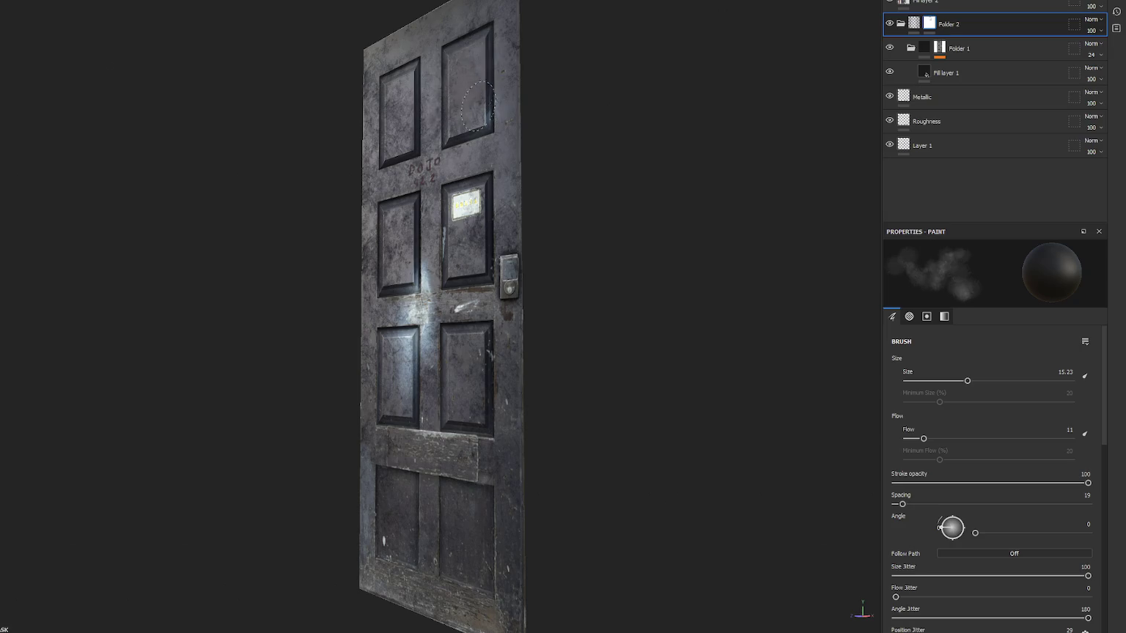
- Orbit the door to a frontal view and sweep the environment lighting to brighten it
{"action": "left_click_drag", "start_coordinate": [480, 118], "coordinate": [532, 125], "text": "alt"}
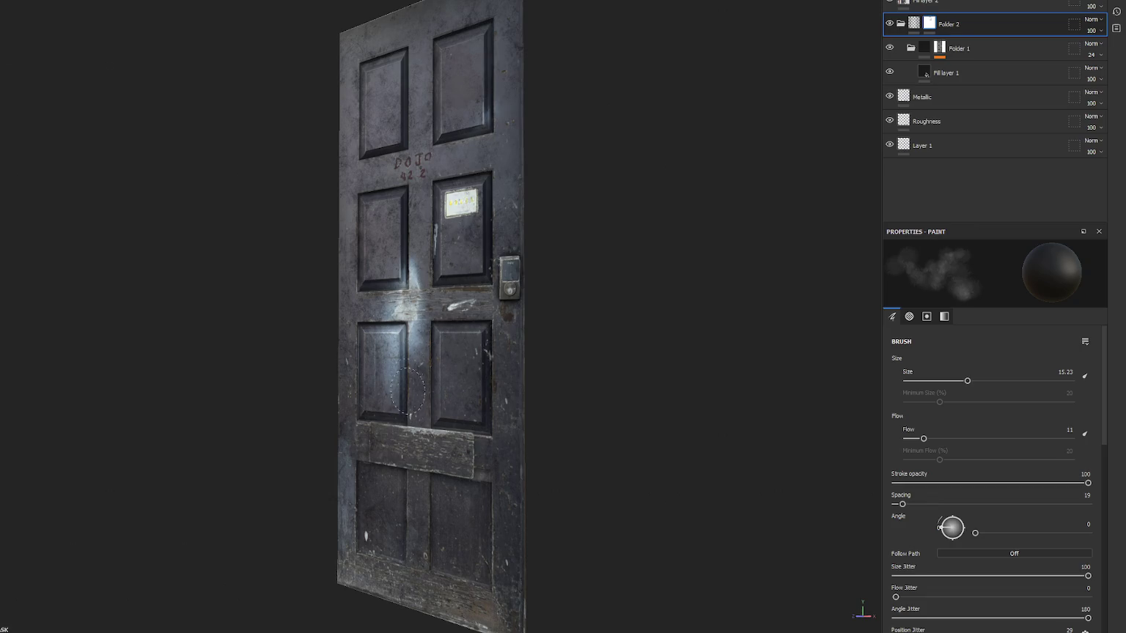
{"action": "mouse_move", "coordinate": [408, 390]}
{"action": "left_mouse_down", "text": "alt"}
{"action": "mouse_move", "coordinate": [491, 122]}
{"action": "mouse_move", "coordinate": [413, 86]}
{"action": "left_mouse_up", "text": "alt"}
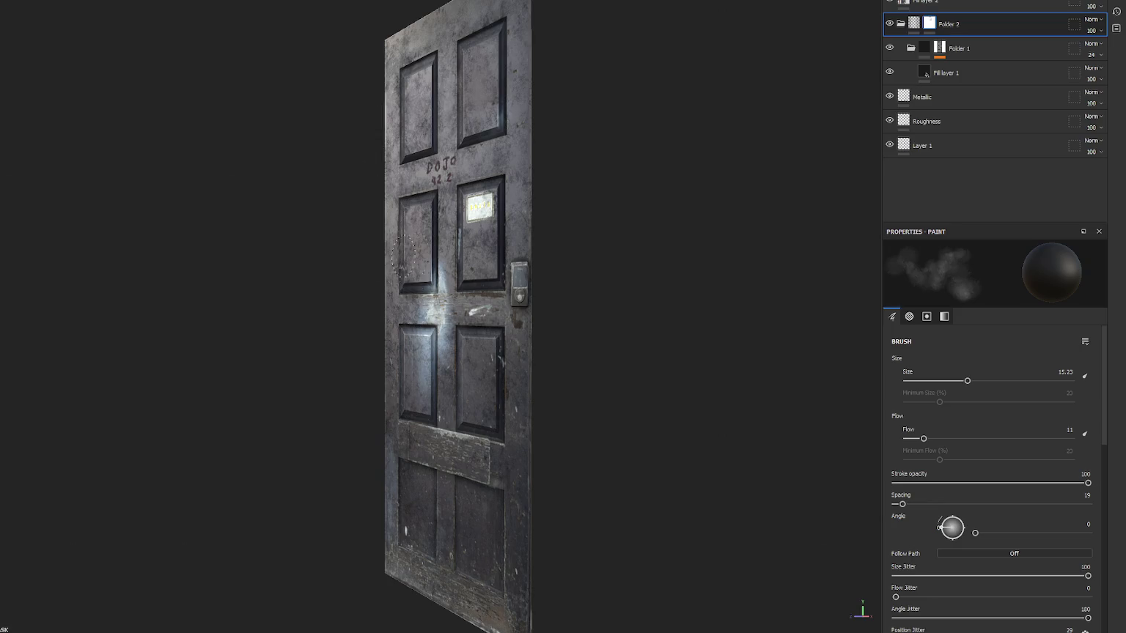
{"action": "left_click_drag", "start_coordinate": [403, 260], "coordinate": [754, 241], "text": "alt"}
{"action": "mouse_move", "coordinate": [754, 241]}
{"action": "right_mouse_down", "text": "shift"}
{"action": "mouse_move", "coordinate": [691, 269]}
{"action": "mouse_move", "coordinate": [648, 272]}
{"action": "right_mouse_up", "text": "shift"}
{"action": "mouse_move", "coordinate": [648, 271]}
{"action": "left_mouse_down", "text": "alt"}
{"action": "mouse_move", "coordinate": [610, 244]}
{"action": "mouse_move", "coordinate": [598, 196]}
{"action": "mouse_move", "coordinate": [546, 227]}
{"action": "mouse_move", "coordinate": [468, 179]}
{"action": "left_mouse_up", "text": "alt"}
- Dismiss the new project setup and choose the Unity HD Render Pipeline (Metallic Standard) export template
{"action": "key", "text": "ctrl+n"}
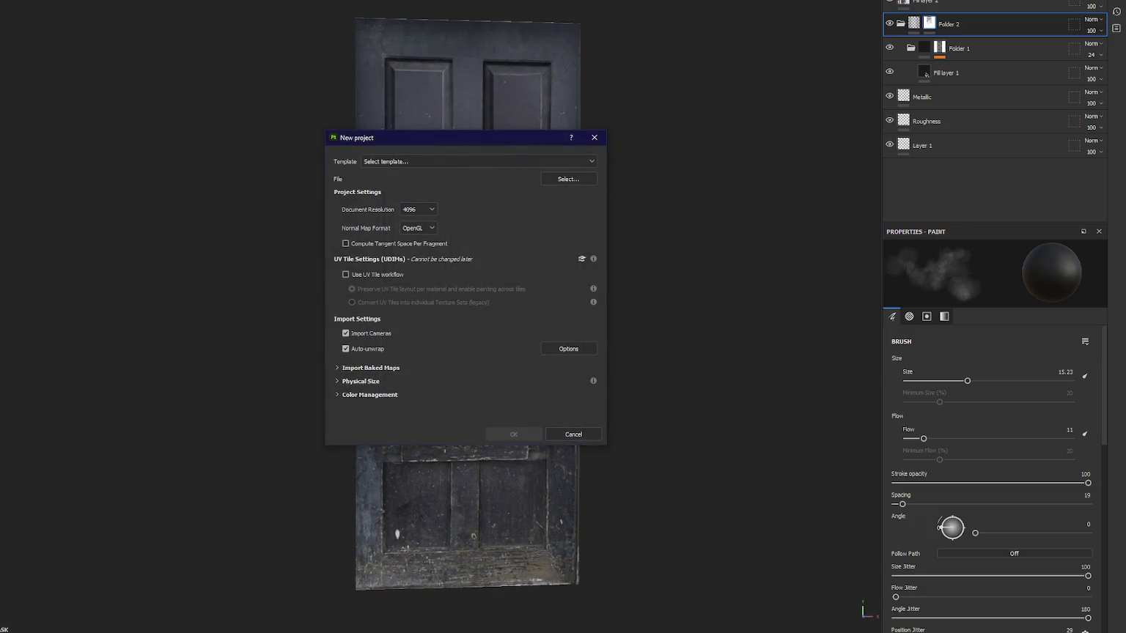
{"action": "key", "text": "Escape"}
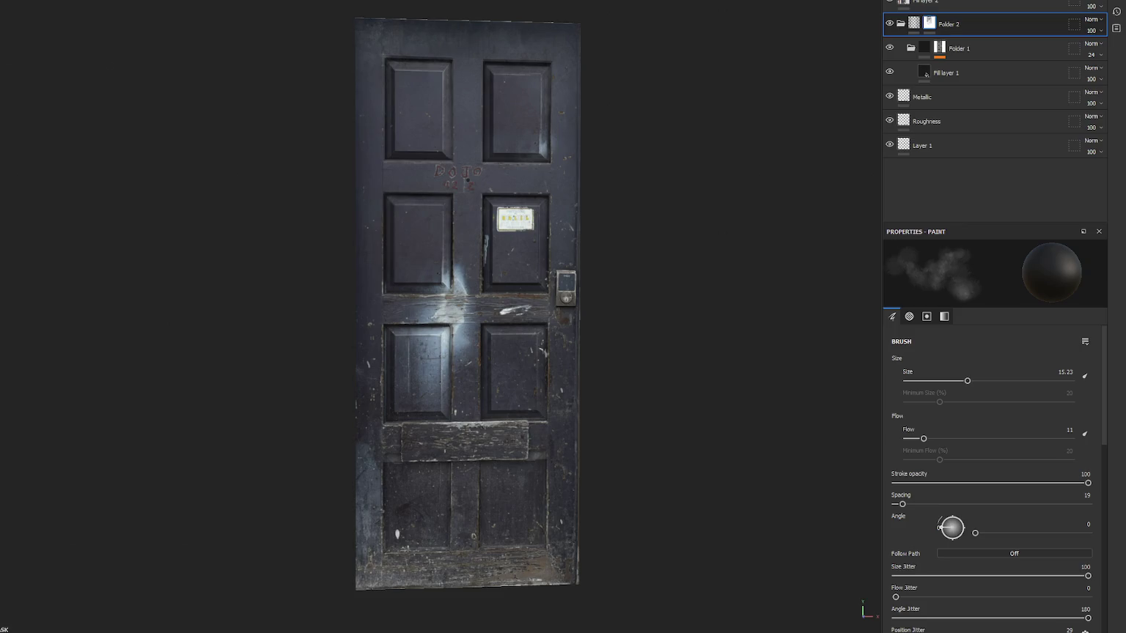
{"action": "key", "text": "ctrl+shift+e"}
{"action": "left_click", "coordinate": [583, 181]}
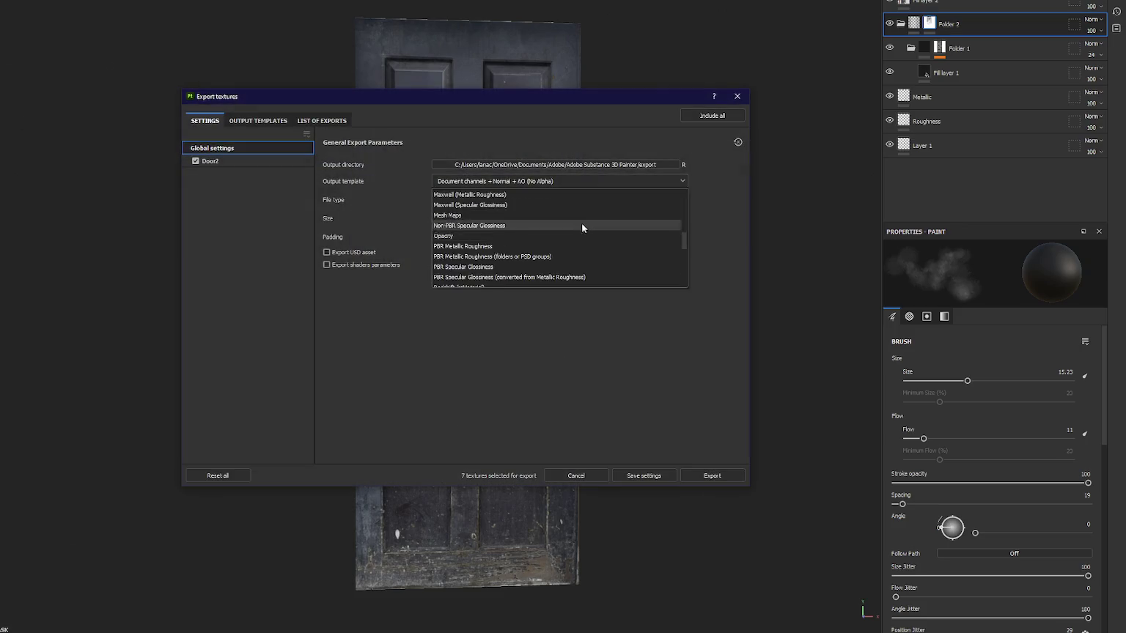
{"action": "scroll", "coordinate": [557, 234], "scroll_direction": "up", "scroll_amount": 1}
{"action": "left_click", "coordinate": [546, 230]}
- Set the export size to 2048 and export the door textures
{"action": "left_click", "coordinate": [535, 218]}
{"action": "left_click", "coordinate": [517, 307]}
{"action": "left_click", "coordinate": [507, 219]}
{"action": "left_click", "coordinate": [474, 300]}
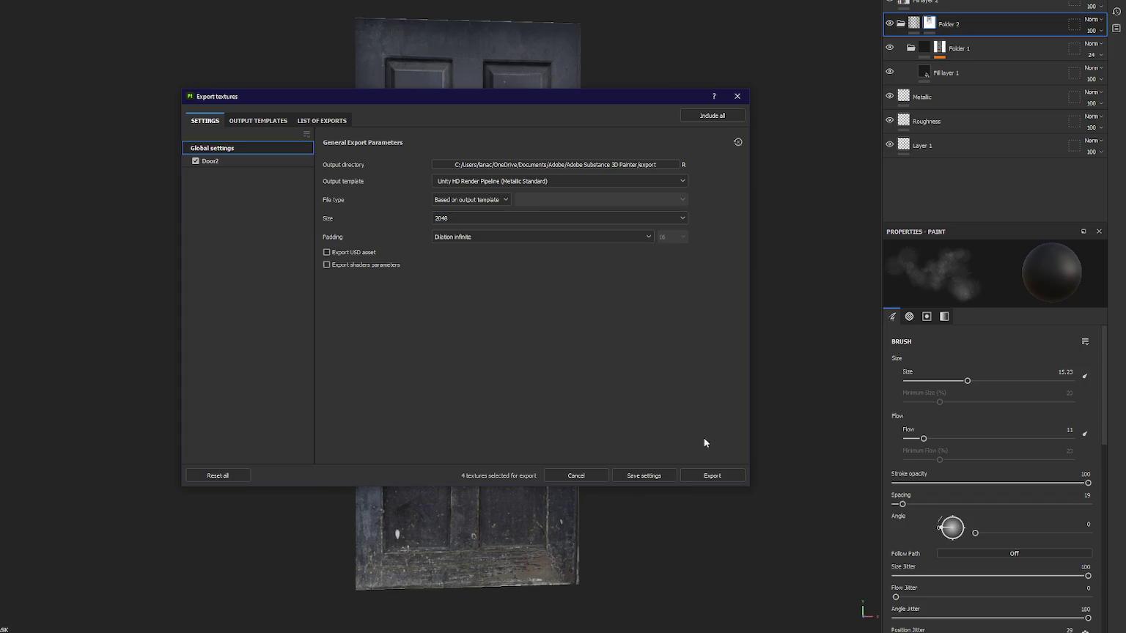
{"action": "left_click", "coordinate": [717, 473]}
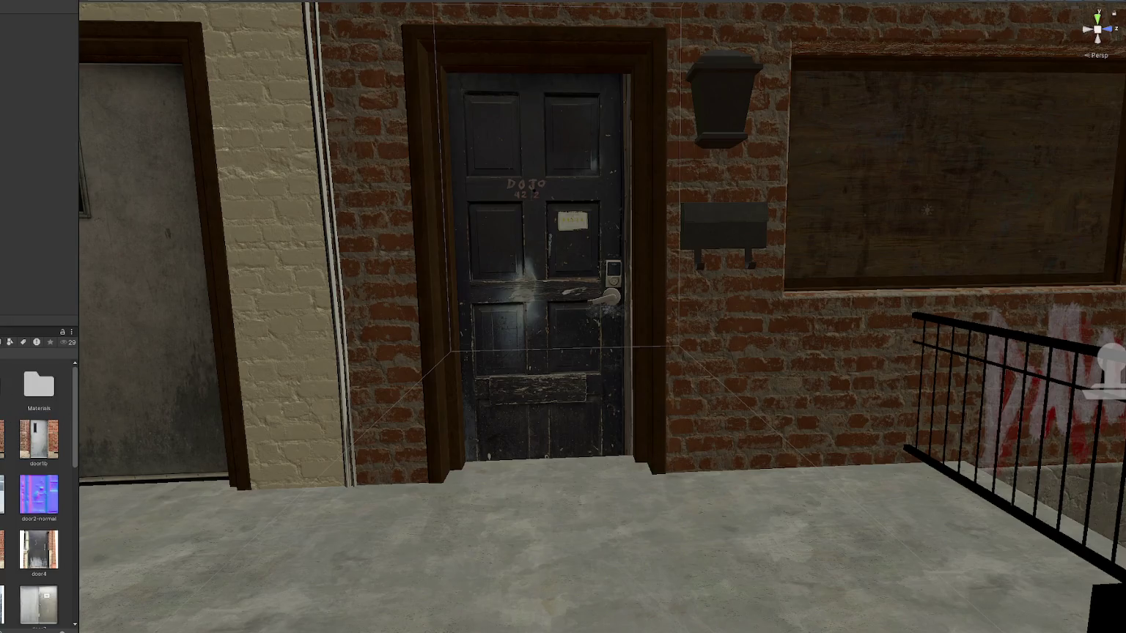
- Move the door1b texture out of its folder and inspect the door material in door2
{"action": "left_click", "coordinate": [38, 440]}
{"action": "left_click_drag", "start_coordinate": [38, 439], "coordinate": [38, 384]}
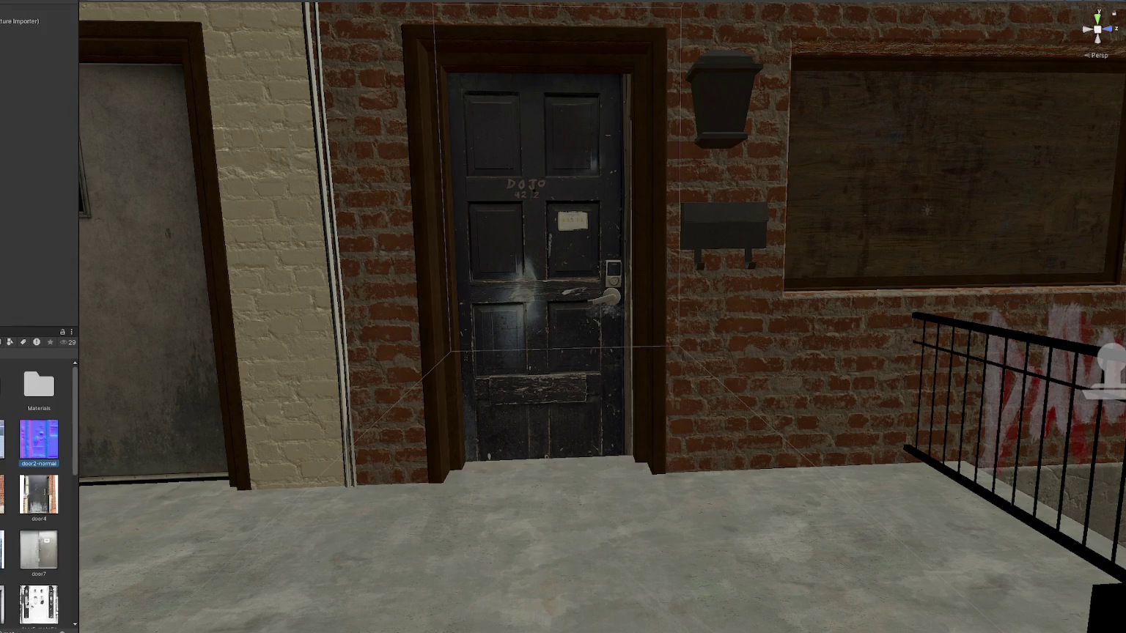
{"action": "double_click", "coordinate": [39, 385]}
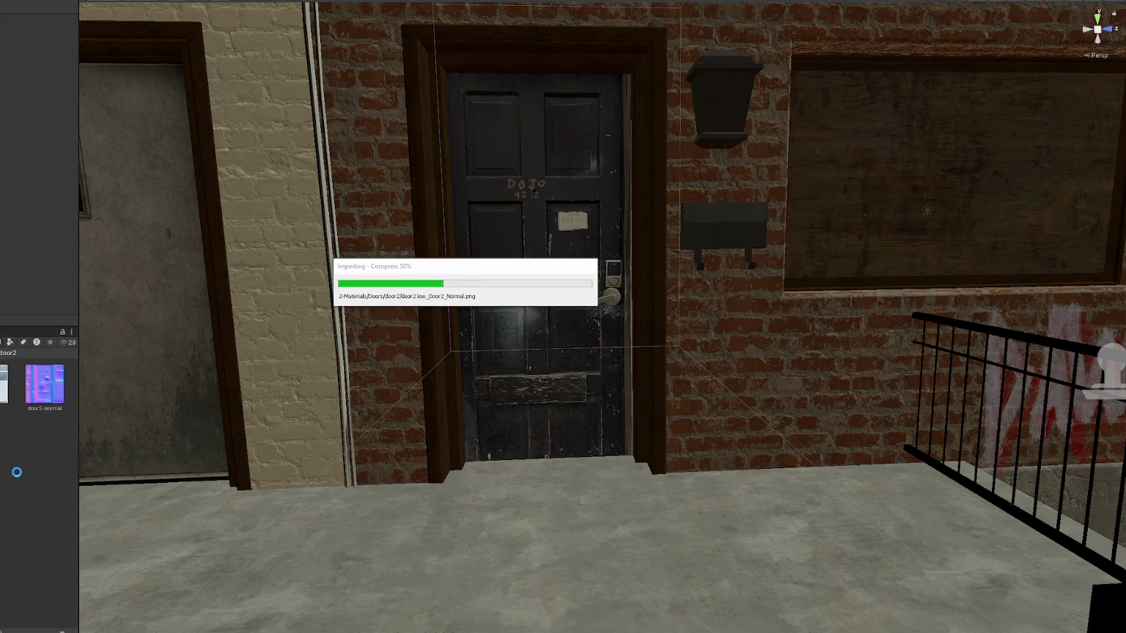
{"action": "left_click", "coordinate": [31, 391]}
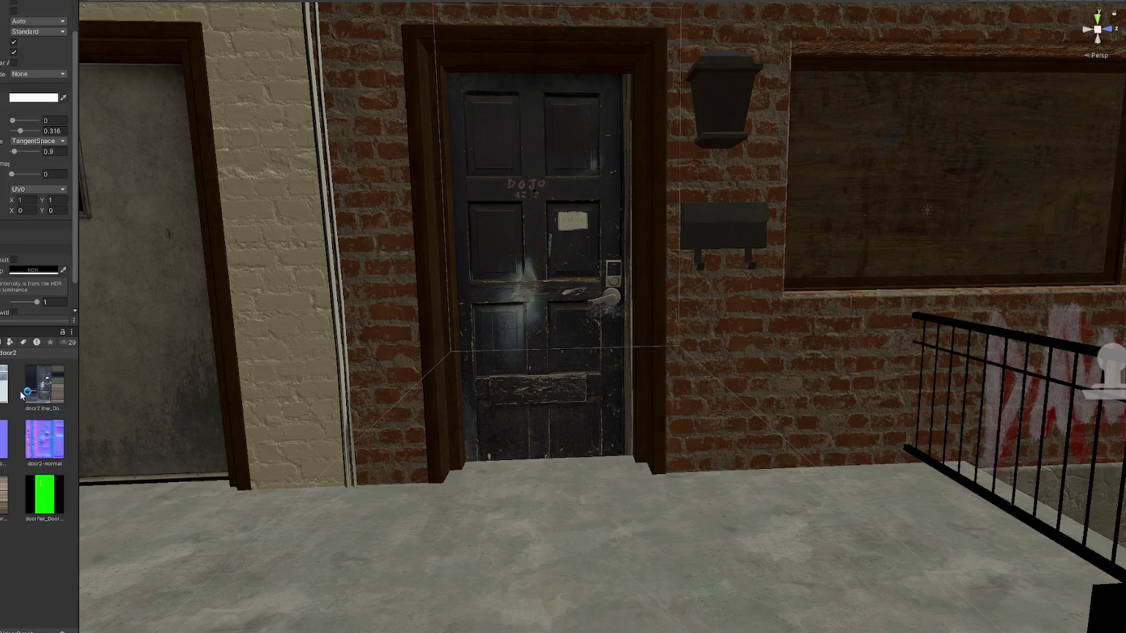
{"action": "scroll", "coordinate": [36, 183], "scroll_direction": "down", "scroll_amount": 2}
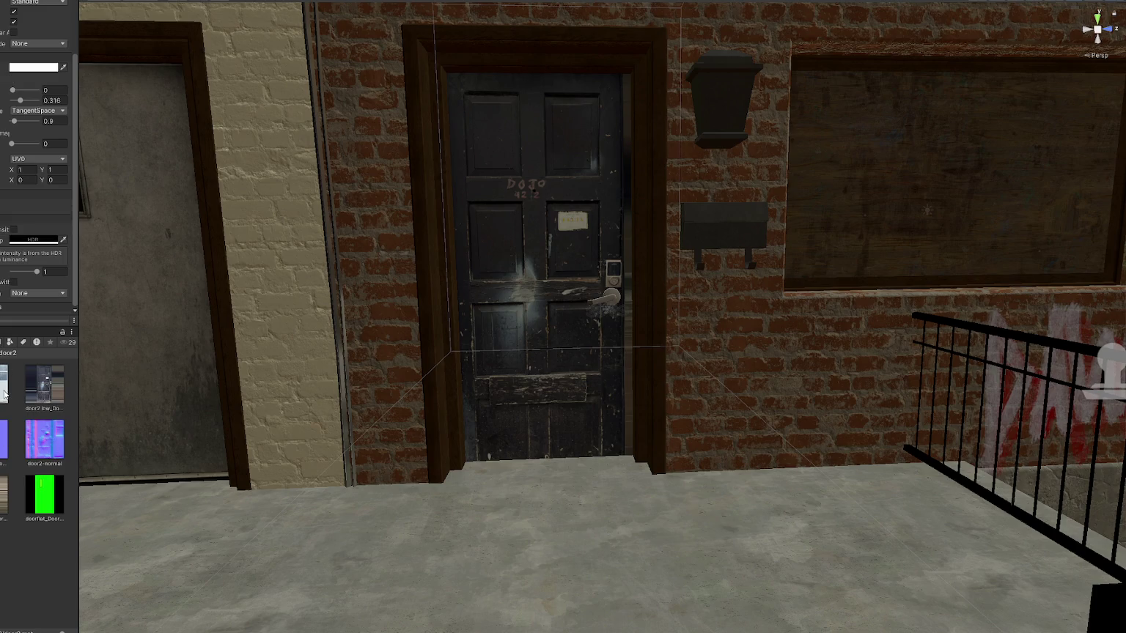
{"action": "left_click", "coordinate": [166, 339]}
- Apply a material to the building wall around the door, then select the door2mat material
{"action": "left_click", "coordinate": [163, 213]}
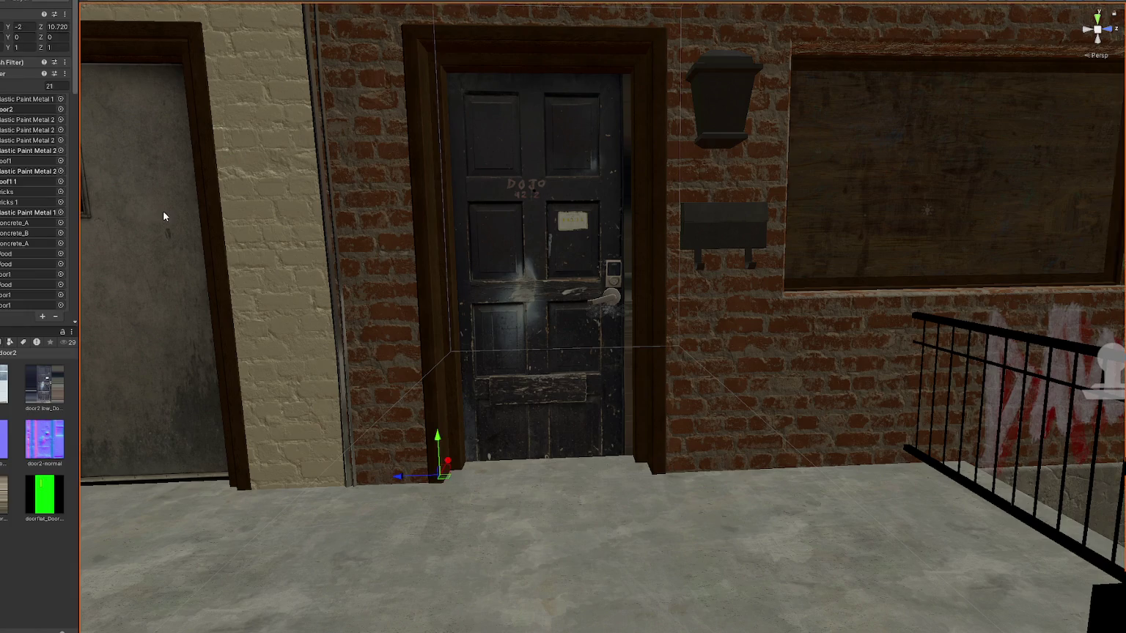
{"action": "mouse_move", "coordinate": [11, 233]}
{"action": "left_mouse_down"}
{"action": "mouse_move", "coordinate": [337, 315]}
{"action": "mouse_move", "coordinate": [456, 312]}
{"action": "left_mouse_up"}
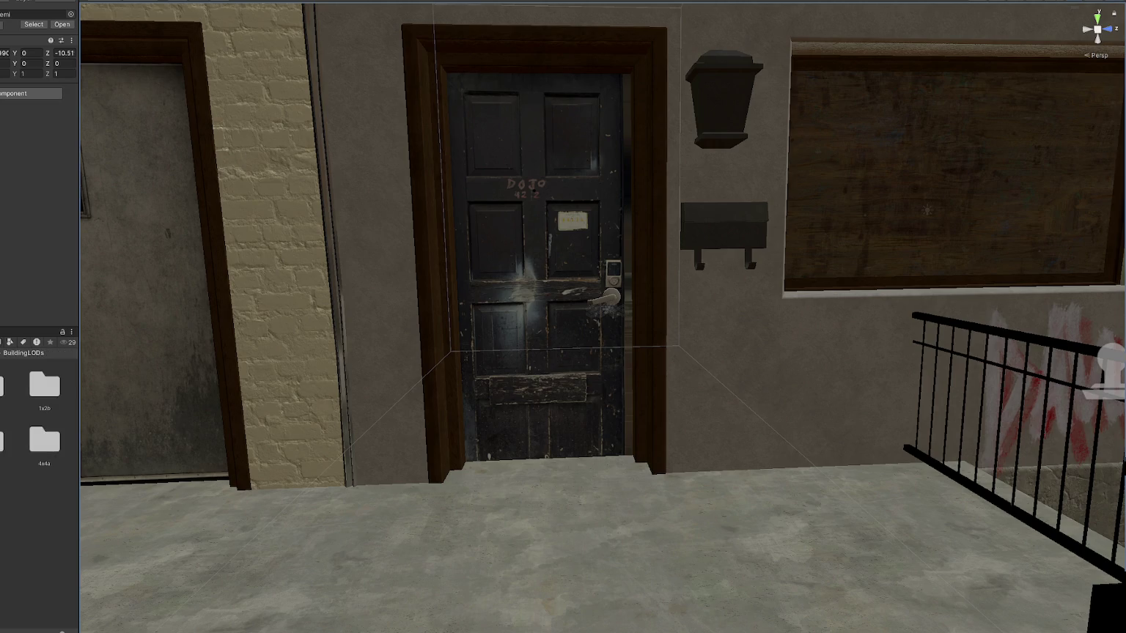
{"action": "double_click", "coordinate": [6, 423]}
{"action": "left_click", "coordinate": [20, 481]}
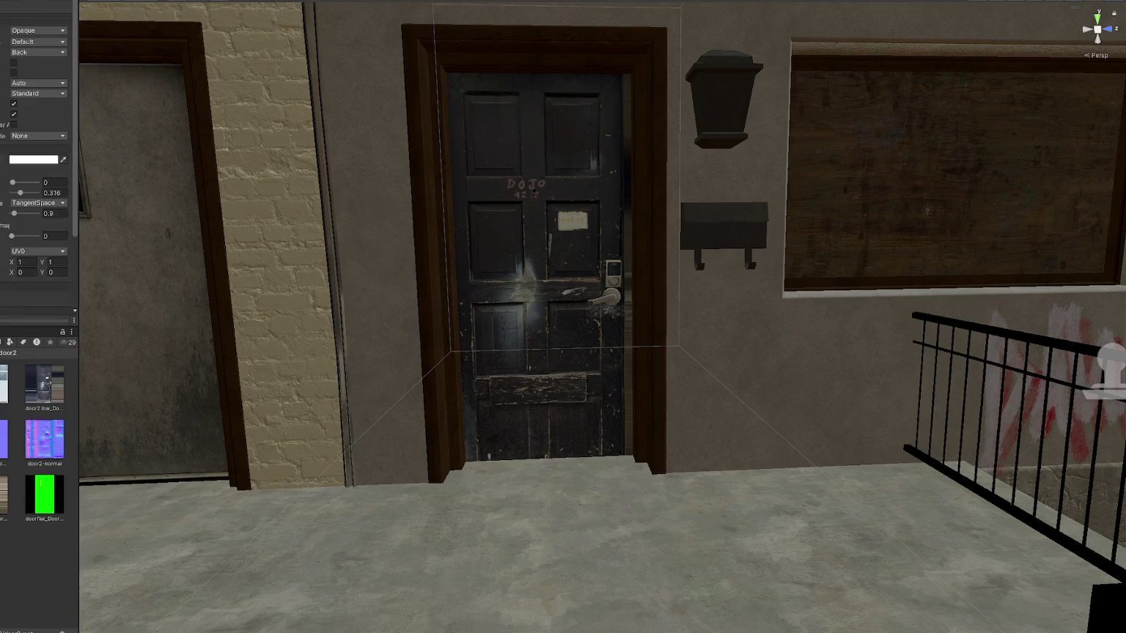
{"action": "scroll", "coordinate": [36, 183], "scroll_direction": "down", "scroll_amount": 3}
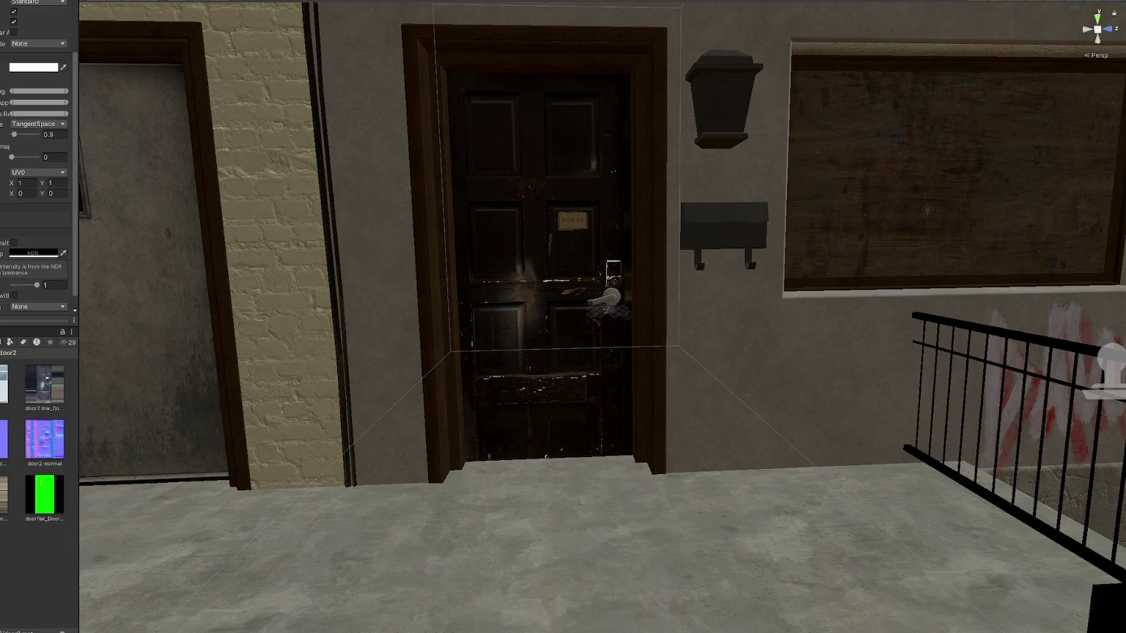
- Set the door's normal texture to type Normal map and apply the import settings
{"action": "left_click", "coordinate": [44, 440]}
{"action": "left_click", "coordinate": [37, 24]}
{"action": "left_click", "coordinate": [37, 45]}
{"action": "left_click", "coordinate": [64, 198]}
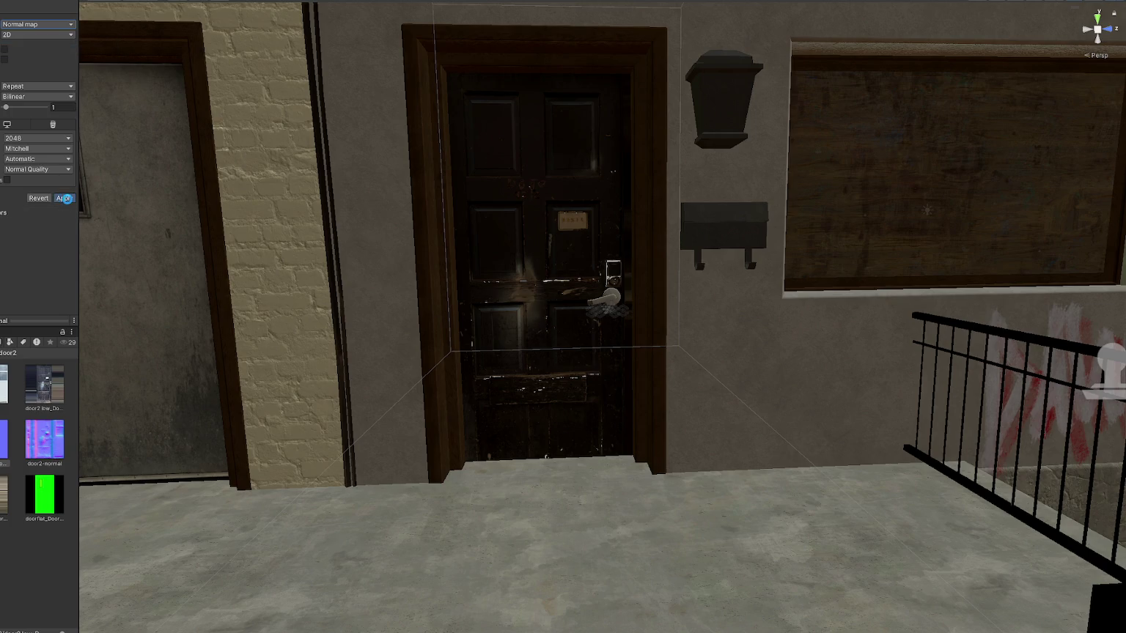
- Select the door in the Scene view and scroll its Inspector to the material
{"action": "scroll", "coordinate": [440, 257], "scroll_direction": "up", "scroll_amount": 1}
{"action": "right_click_drag", "start_coordinate": [498, 247], "coordinate": [434, 346]}
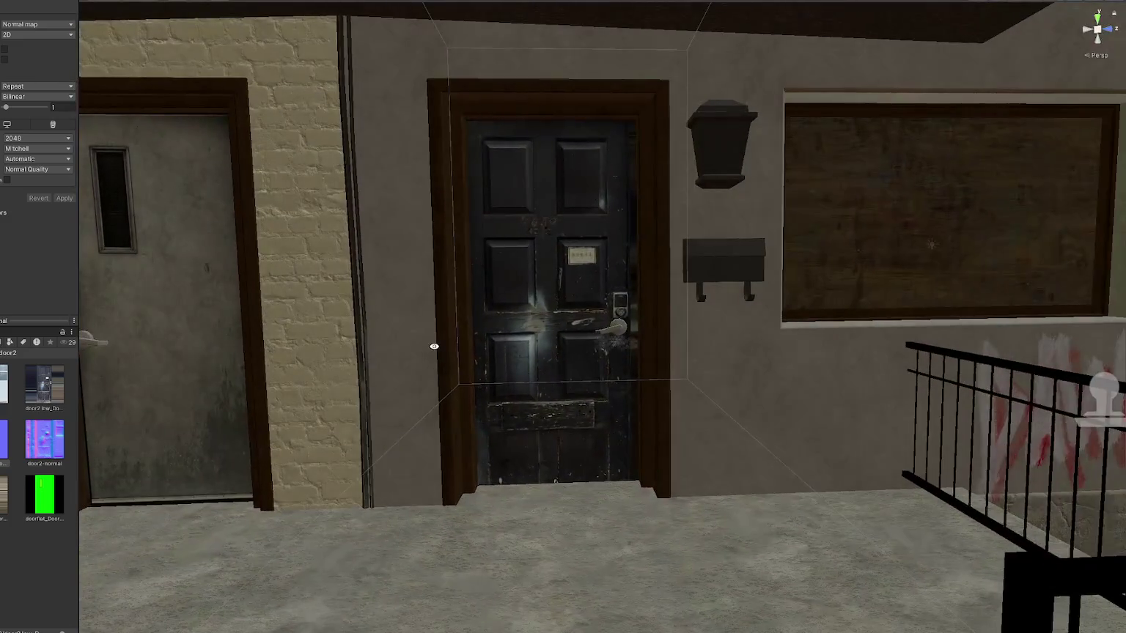
{"action": "left_click", "coordinate": [573, 281]}
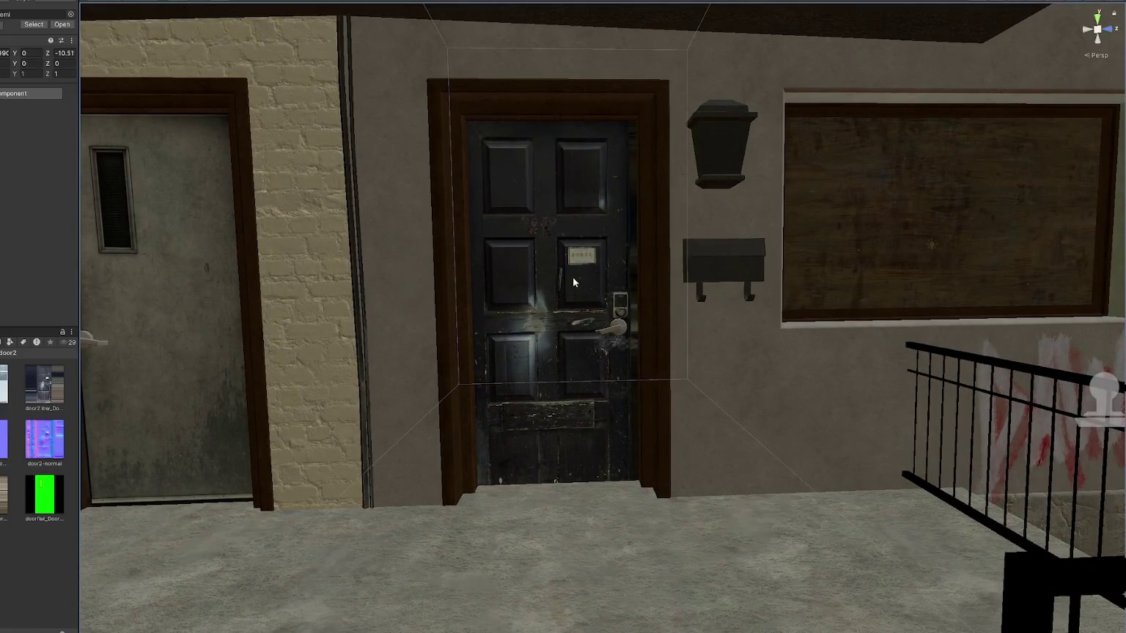
{"action": "scroll", "coordinate": [1, 214], "scroll_direction": "down", "scroll_amount": 3}
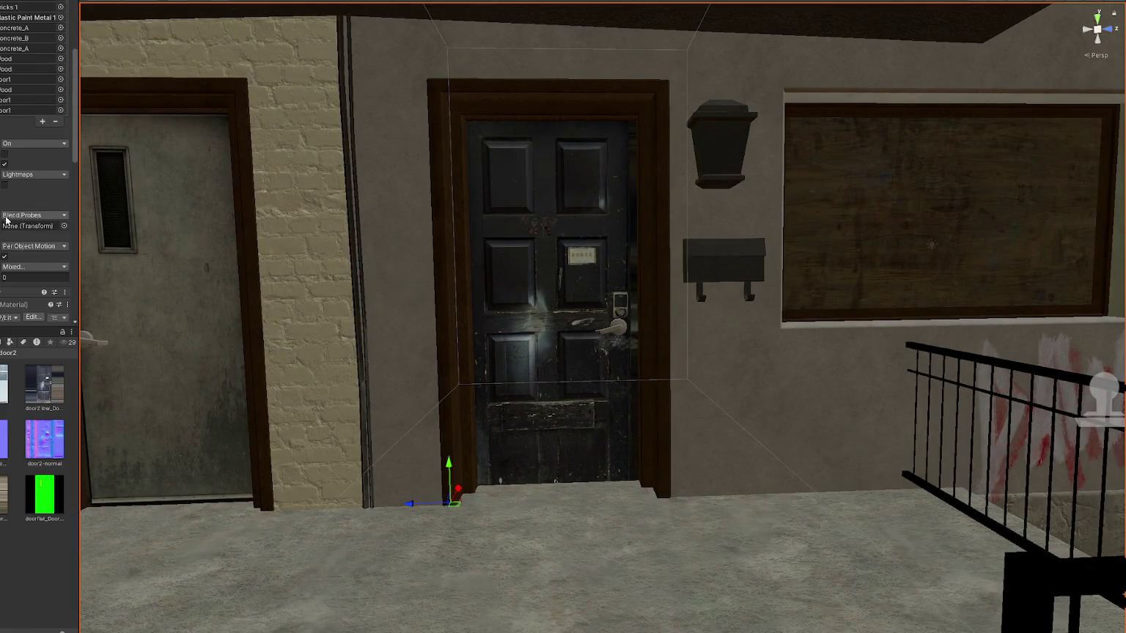
{"action": "scroll", "coordinate": [2, 214], "scroll_direction": "down", "scroll_amount": 5}
{"action": "scroll", "coordinate": [2, 214], "scroll_direction": "down", "scroll_amount": 2}
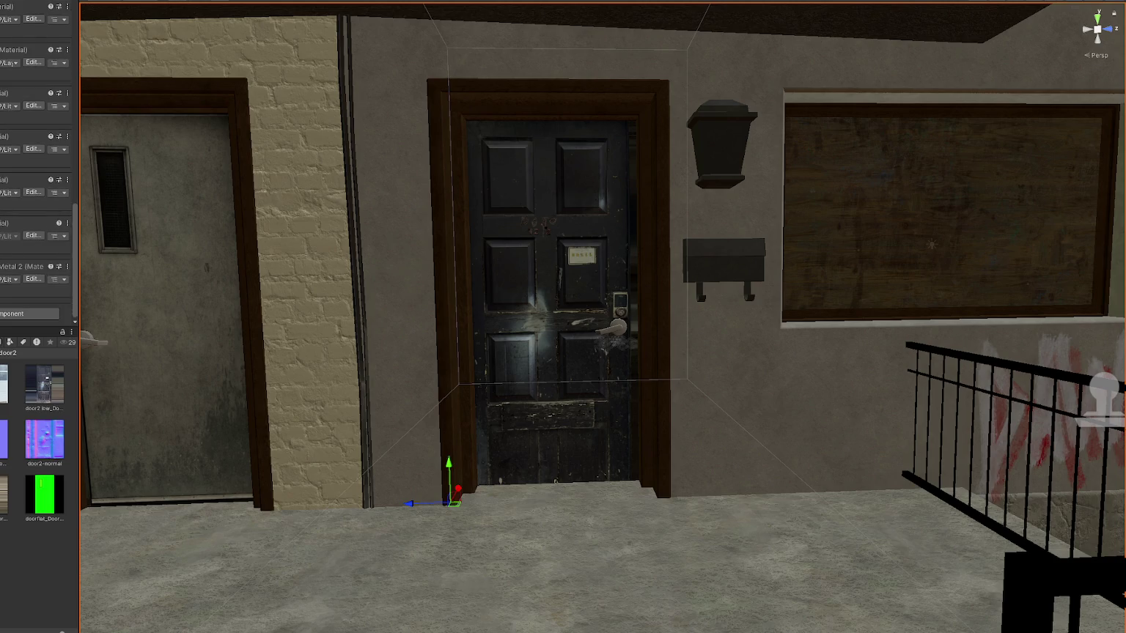
{"action": "scroll", "coordinate": [11, 270], "scroll_direction": "up", "scroll_amount": 2}
{"action": "scroll", "coordinate": [11, 270], "scroll_direction": "up", "scroll_amount": 2}
{"action": "scroll", "coordinate": [11, 270], "scroll_direction": "up", "scroll_amount": 2}
- Set the horizontal tiling to 1.1 and try several horizontal offset values
{"action": "left_click", "coordinate": [25, 186]}
{"action": "type", "text": "1.1"}
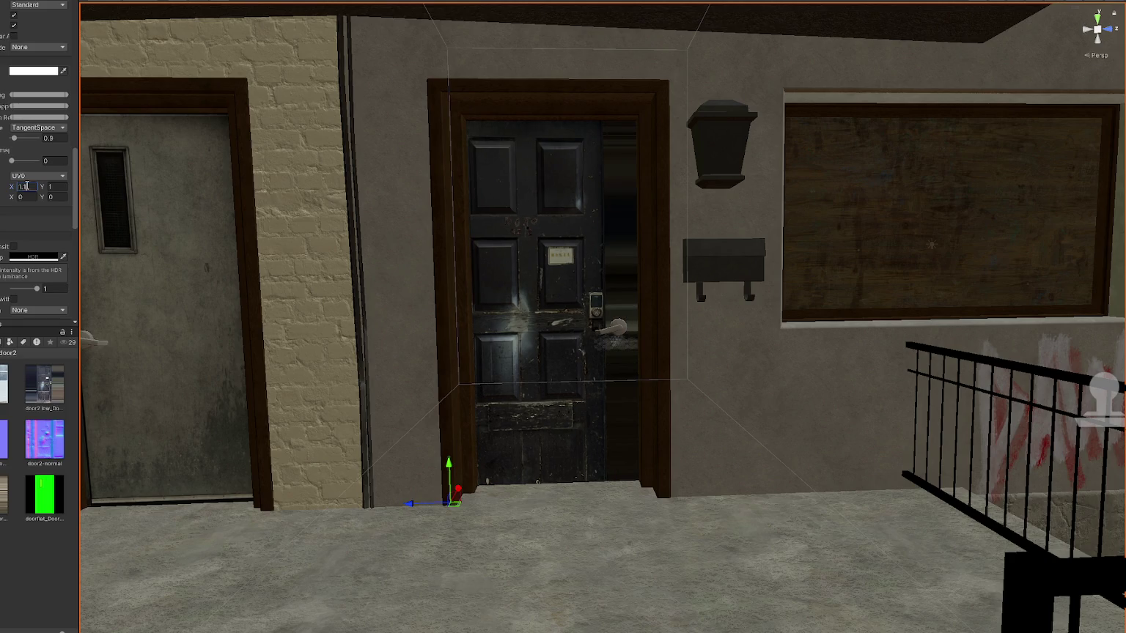
{"action": "left_click", "coordinate": [26, 196]}
{"action": "type", "text": "-.1"}
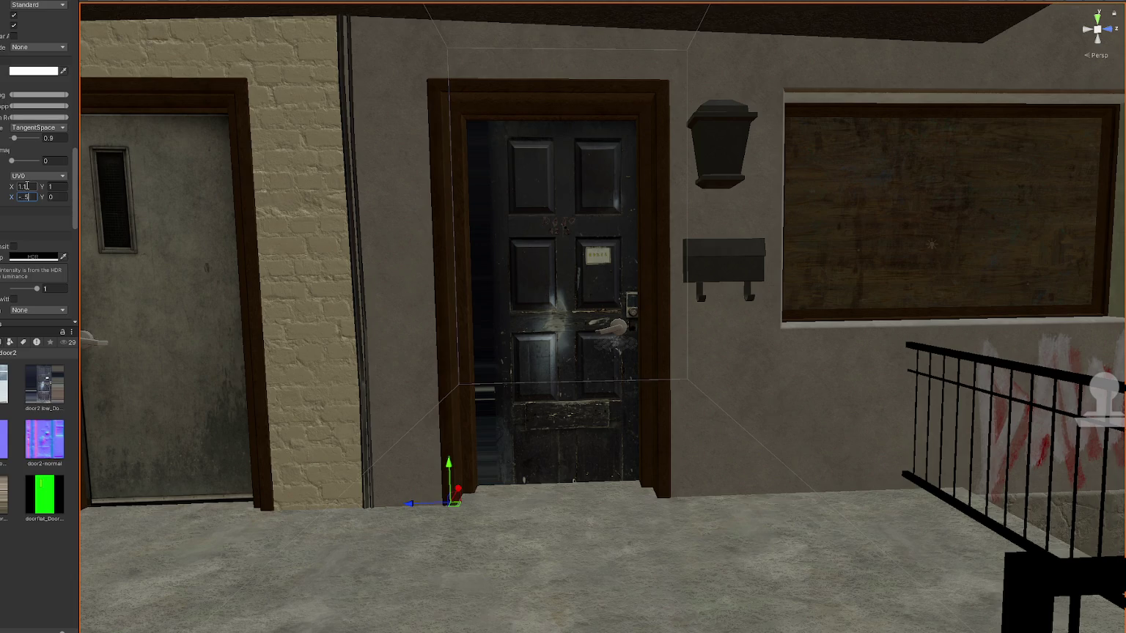
{"action": "type", "text": ".6"}
{"action": "key", "text": "BackSpace"}
{"action": "type", "text": "5"}
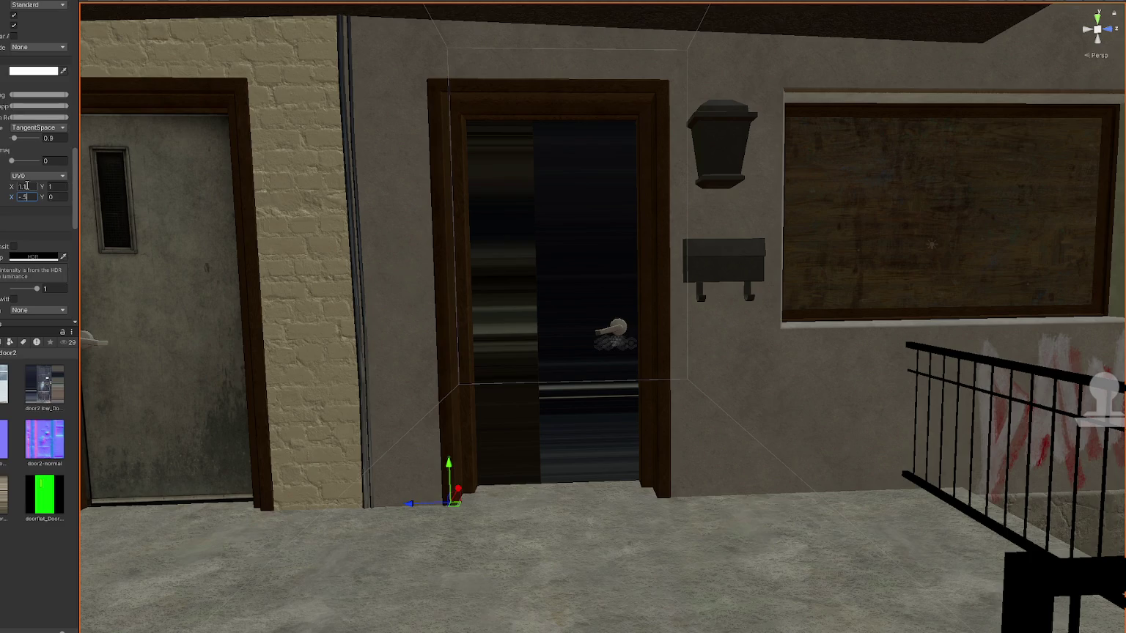
{"action": "key", "text": "BackSpace"}
{"action": "key", "text": "BackSpace"}
{"action": "key", "text": "BackSpace"}
{"action": "type", "text": "1"}
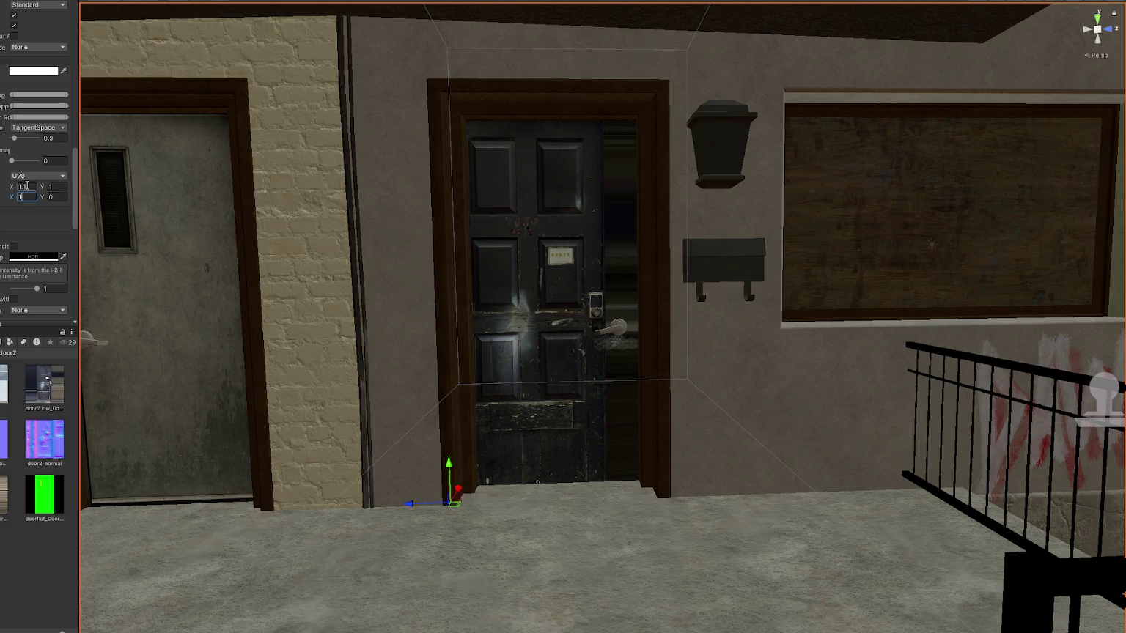
{"action": "type", "text": "-"}
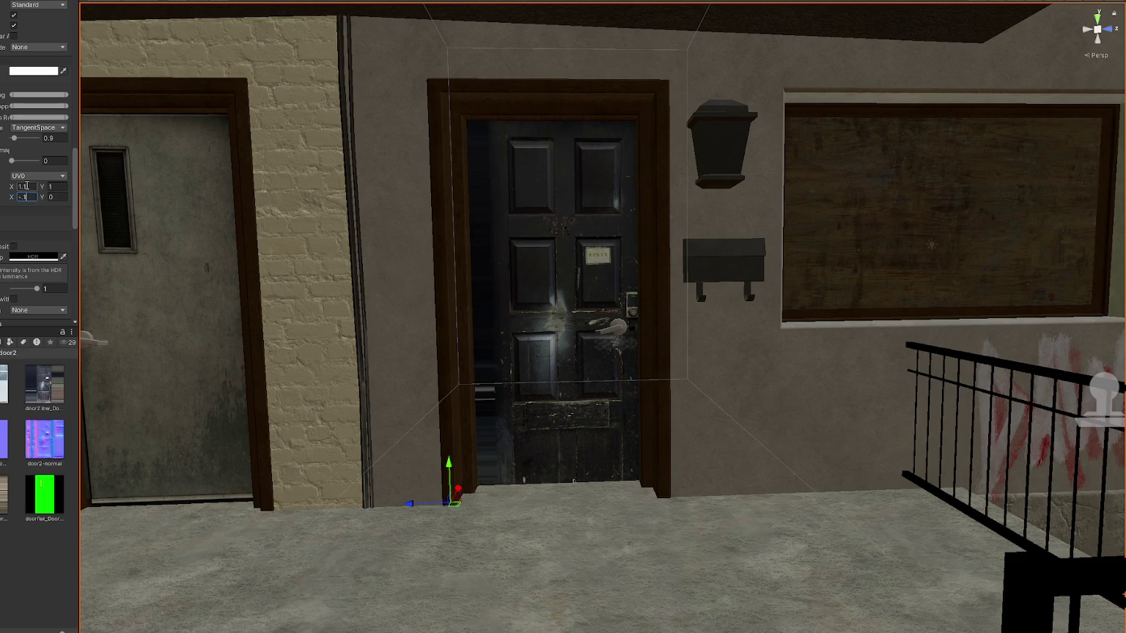
{"action": "type", "text": "."}
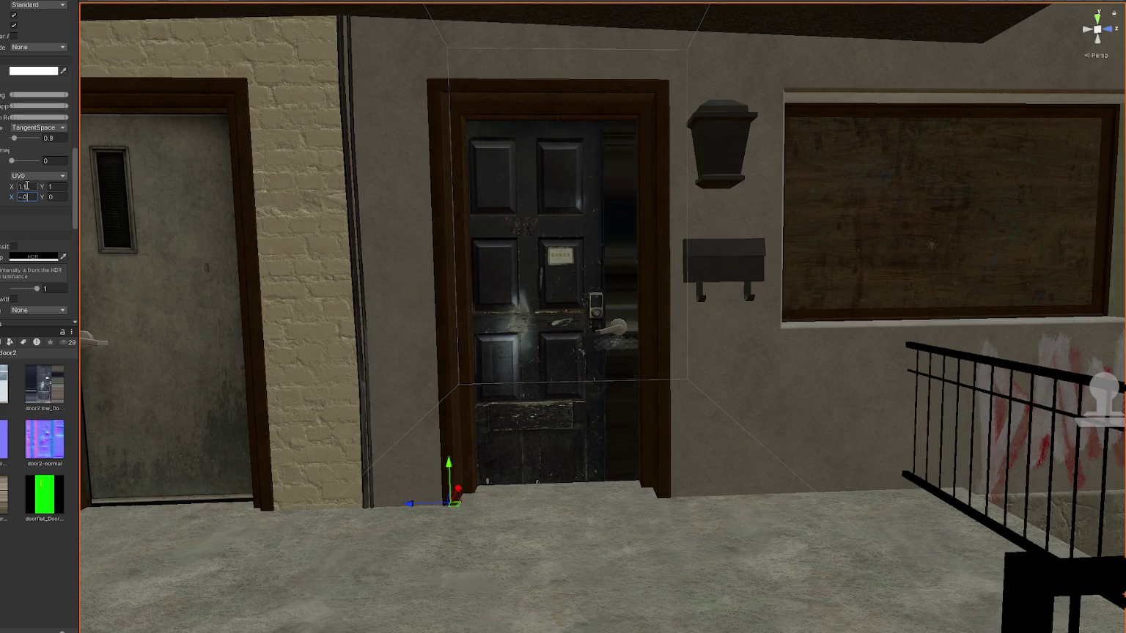
{"action": "type", "text": "05"}
{"action": "key", "text": "BackSpace"}
{"action": "type", "text": "8"}
{"action": "key", "text": "BackSpace"}
{"action": "type", "text": "7"}
- Retry the horizontal tiling with .8 and fine-tune the offset to a small value
{"action": "double_click", "coordinate": [30, 186]}
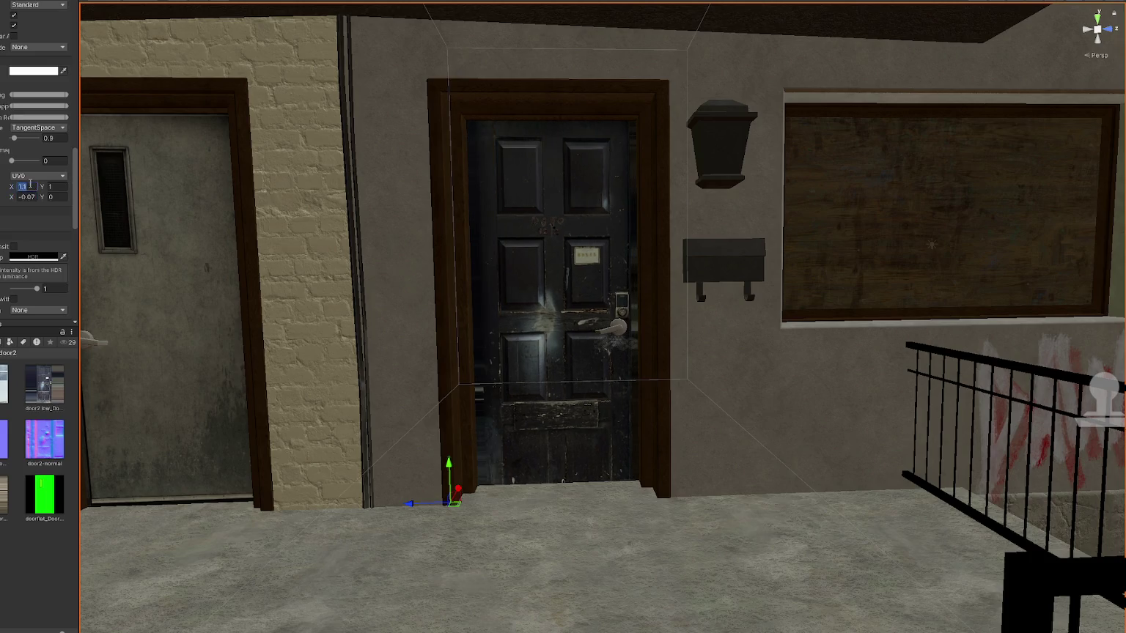
{"action": "type", "text": ".8"}
{"action": "left_click", "coordinate": [32, 197]}
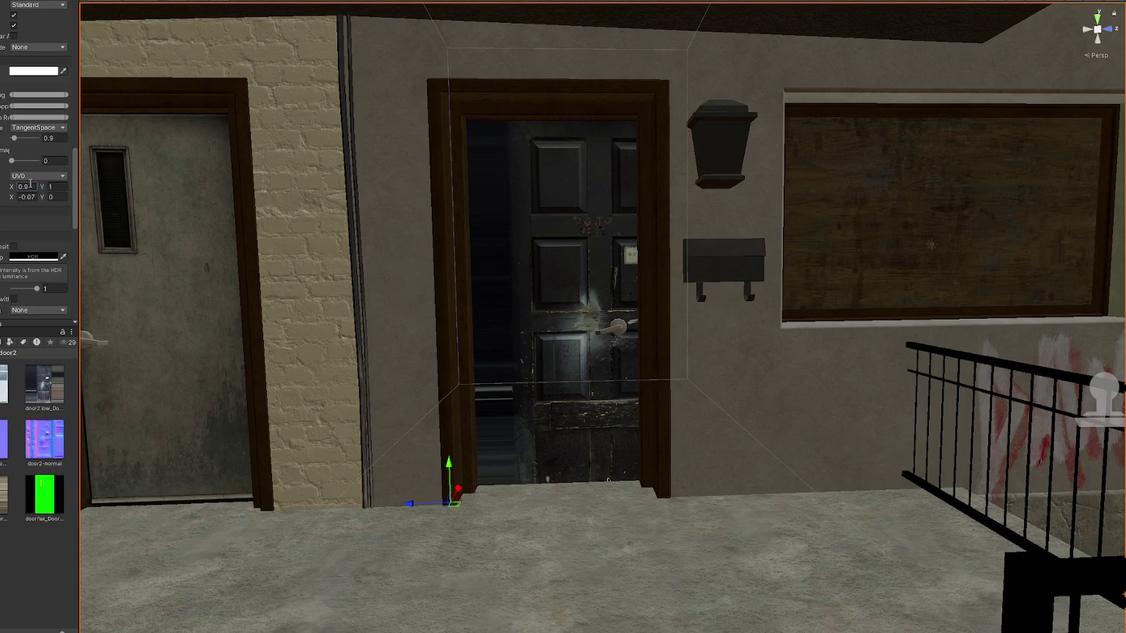
{"action": "key", "text": "BackSpace"}
{"action": "type", "text": "6"}
{"action": "key", "text": "BackSpace"}
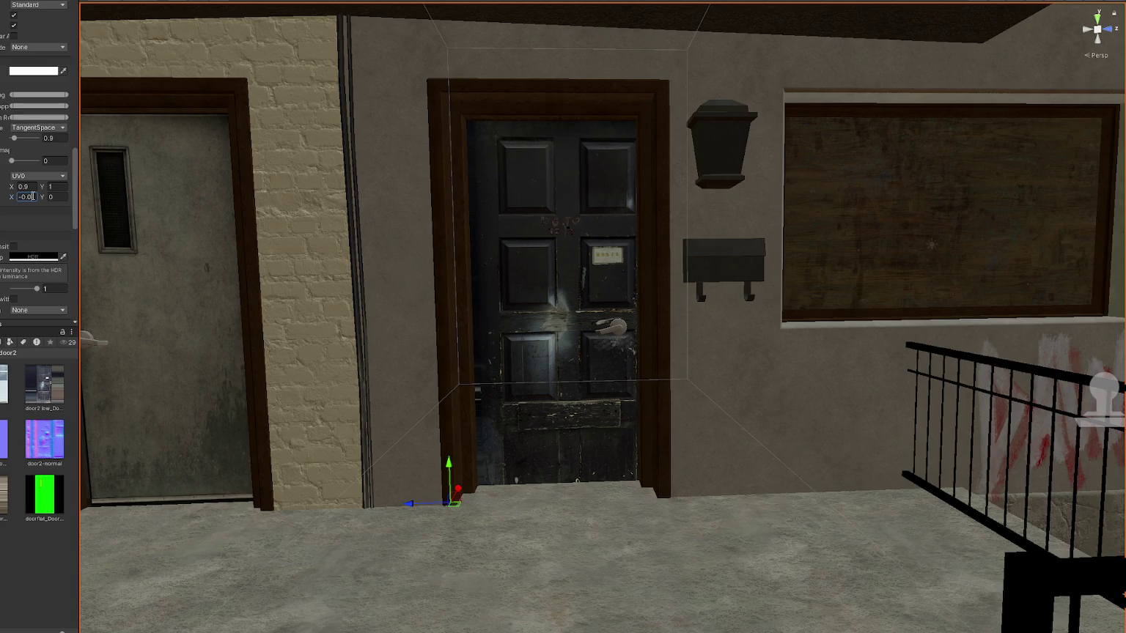
{"action": "key", "text": "BackSpace"}
{"action": "key", "text": "BackSpace"}
{"action": "key", "text": "BackSpace"}
{"action": "key", "text": "BackSpace"}
{"action": "type", "text": "1"}
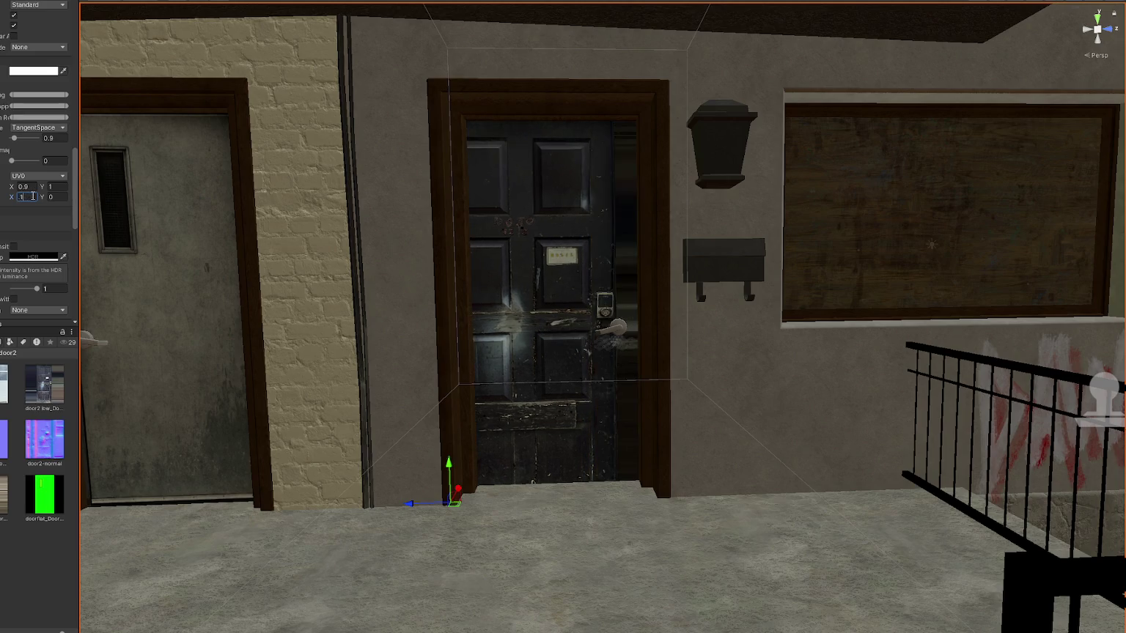
{"action": "key", "text": "BackSpace"}
{"action": "type", "text": ".01"}
{"action": "key", "text": "BackSpace"}
{"action": "type", "text": "2"}
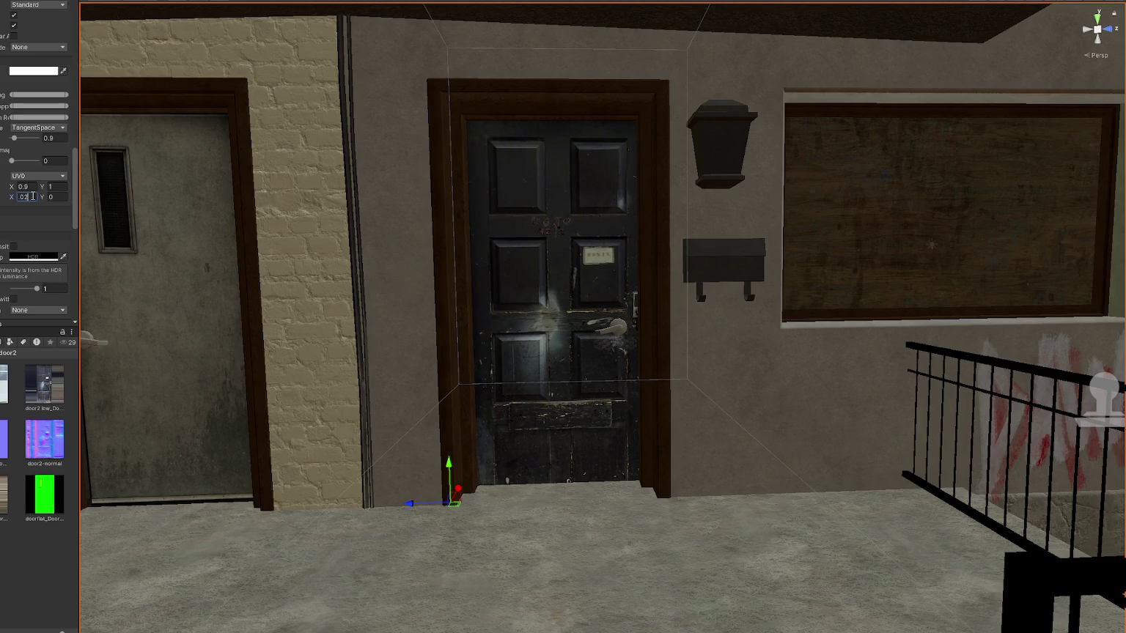
{"action": "key", "text": "BackSpace"}
{"action": "type", "text": "3"}
- Adjust the tiling again and set the horizontal offset near 0.01
{"action": "left_click", "coordinate": [32, 187]}
{"action": "type", "text": "5"}
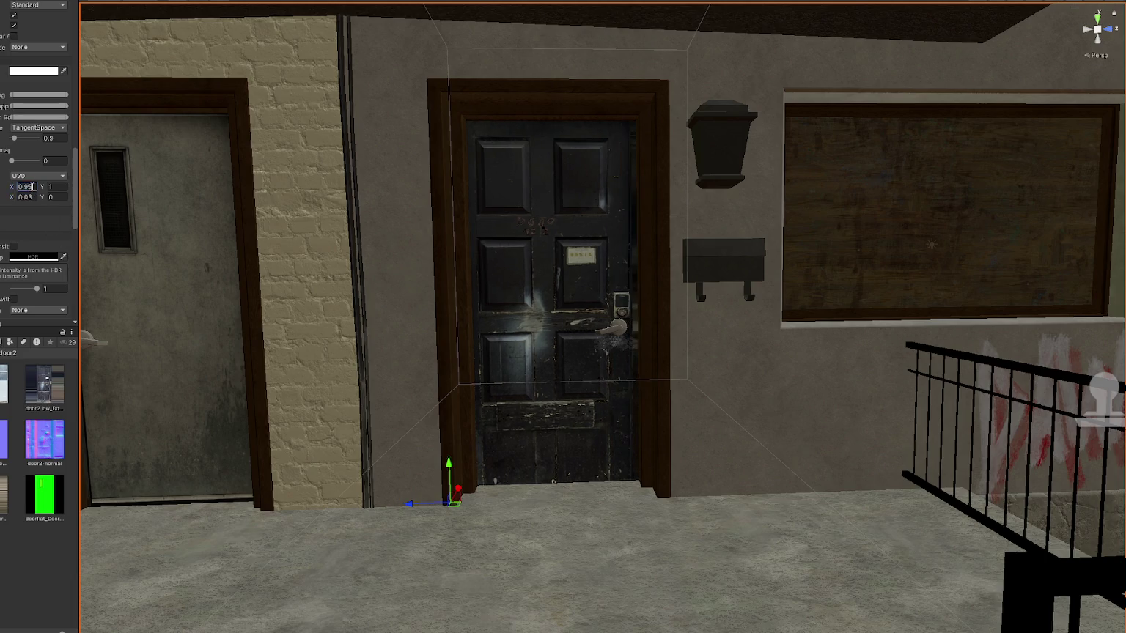
{"action": "left_click", "coordinate": [33, 197]}
{"action": "type", "text": "0.02"}
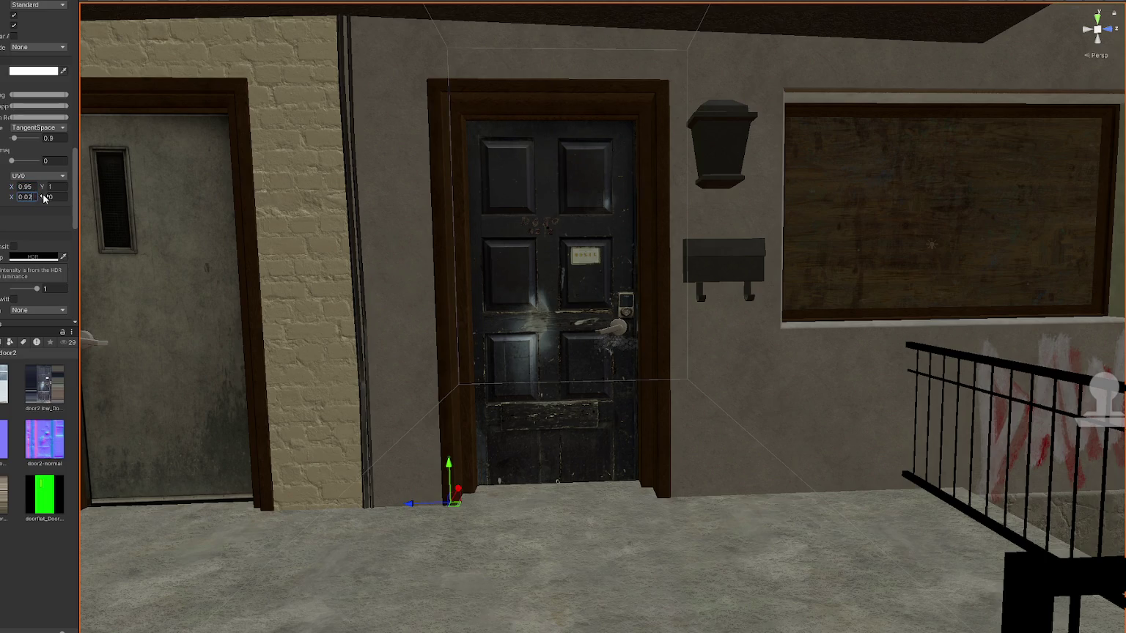
{"action": "key", "text": "BackSpace"}
{"action": "type", "text": "1"}
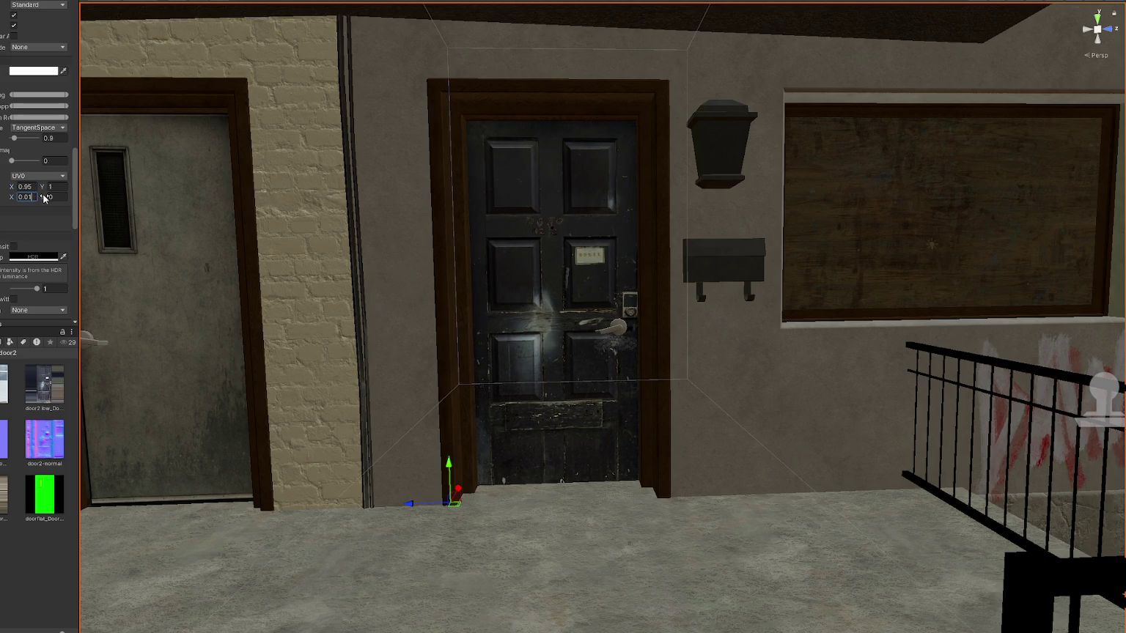
- Refine the tiling toward 0.98 and the offset toward -0.004 to fit the door frame
{"action": "left_click", "coordinate": [38, 187]}
{"action": "left_click", "coordinate": [34, 186]}
{"action": "key", "text": "BackSpace"}
{"action": "type", "text": "8"}
{"action": "left_click", "coordinate": [32, 197]}
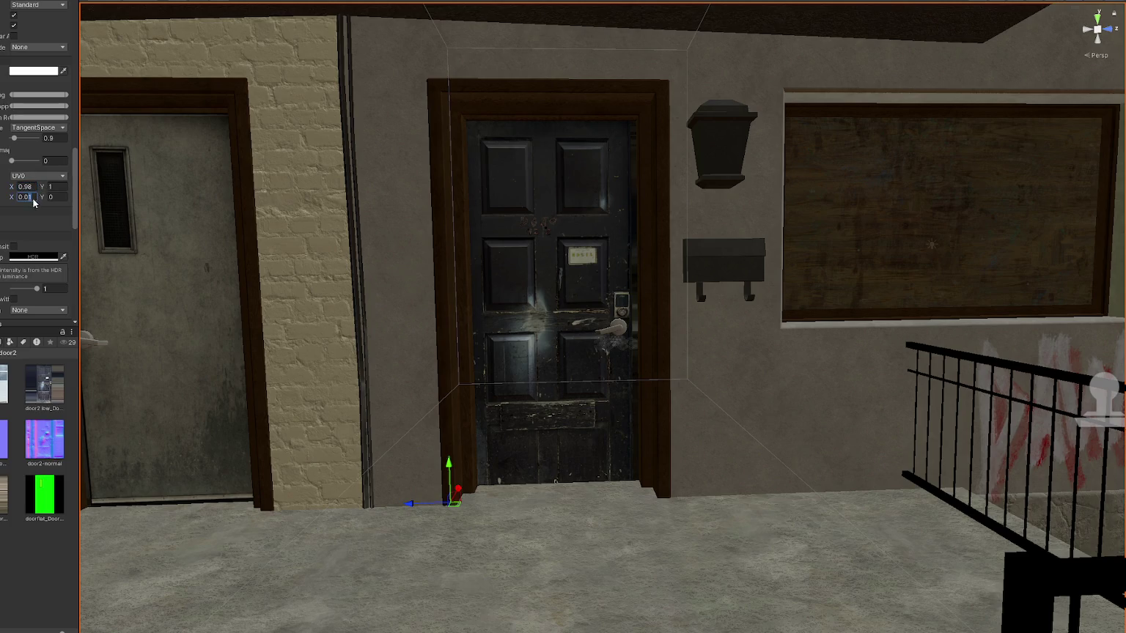
{"action": "key", "text": "BackSpace"}
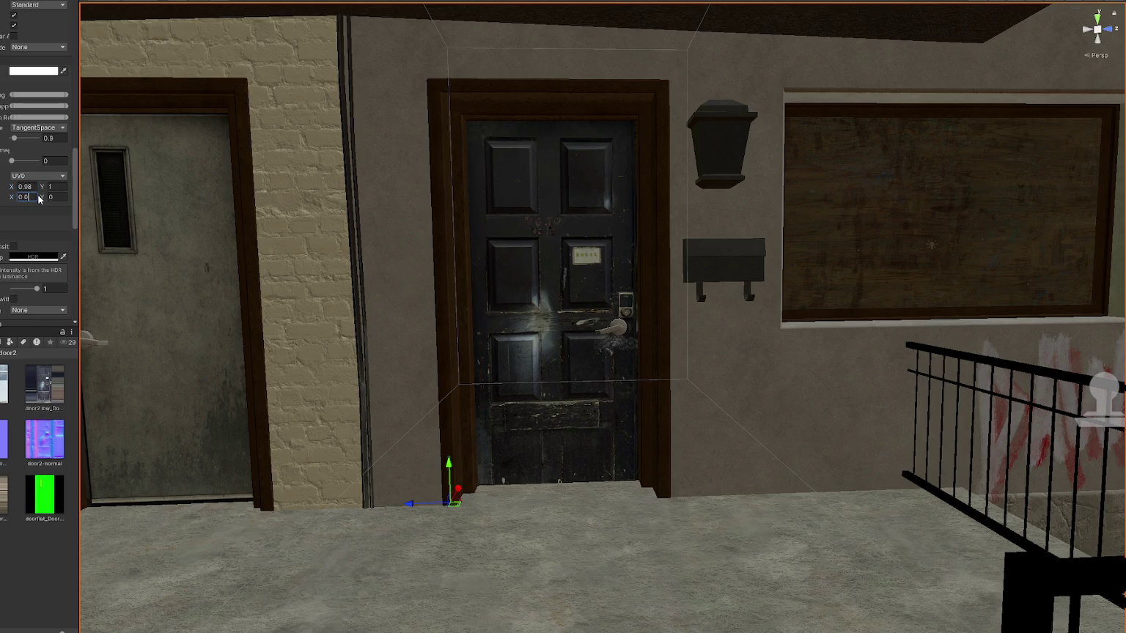
{"action": "key", "text": "BackSpace"}
{"action": "key", "text": "BackSpace"}
{"action": "key", "text": "BackSpace"}
{"action": "type", "text": "-"}
{"action": "type", "text": "1"}
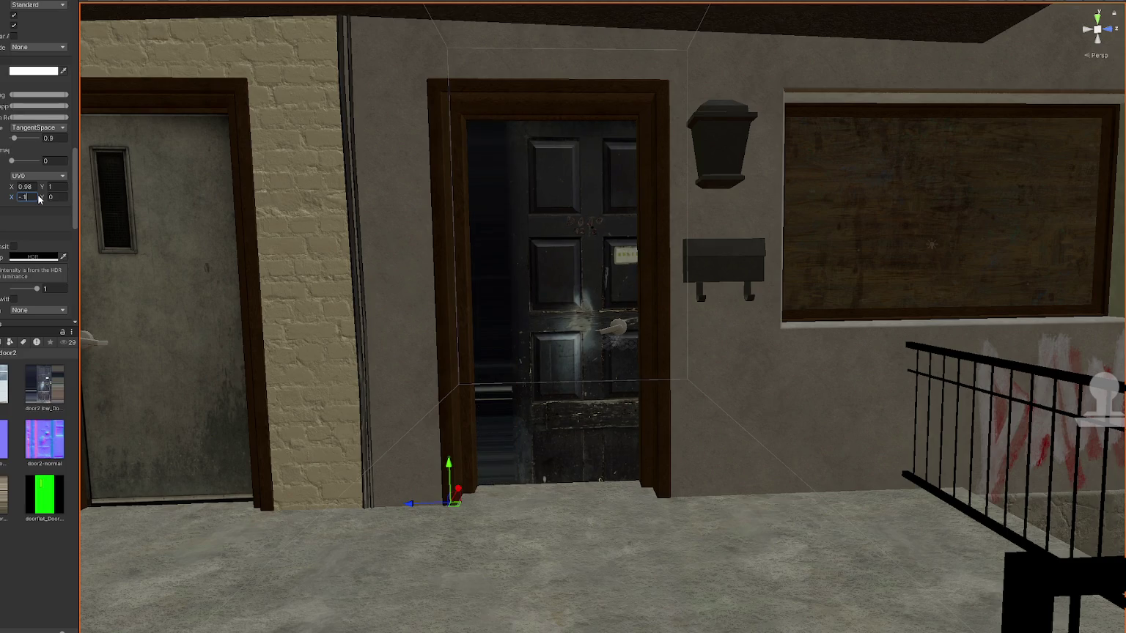
{"action": "type", "text": ".02"}
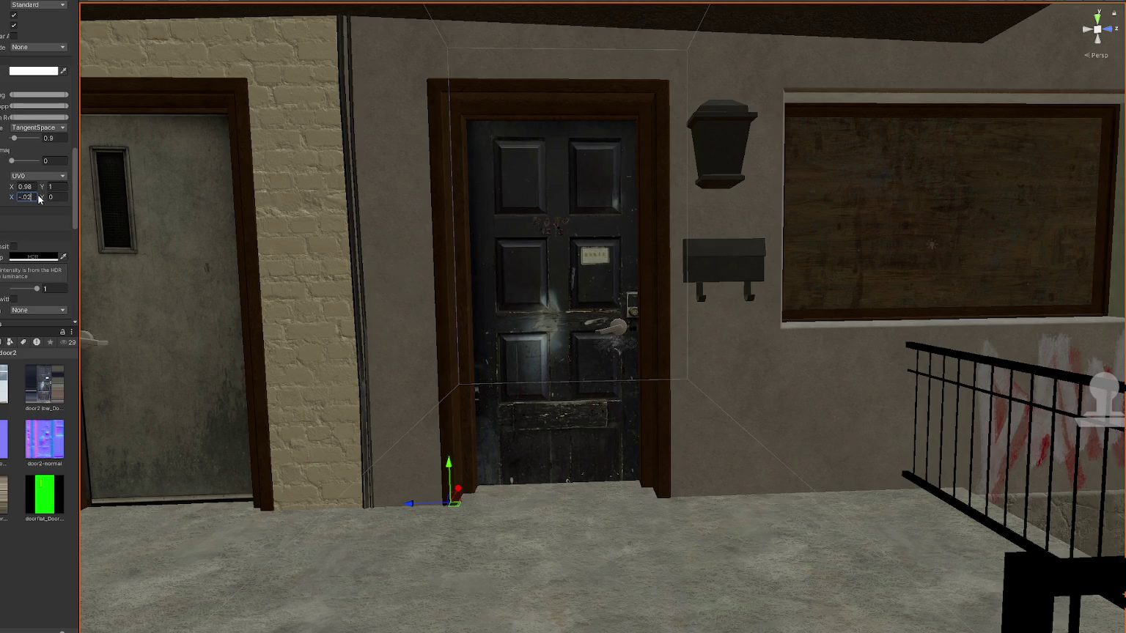
{"action": "key", "text": "BackSpace"}
{"action": "type", "text": "05"}
{"action": "key", "text": "BackSpace"}
- Finish the offset value and pull the Scene camera back to frame the porch and house front
{"action": "type", "text": "4"}
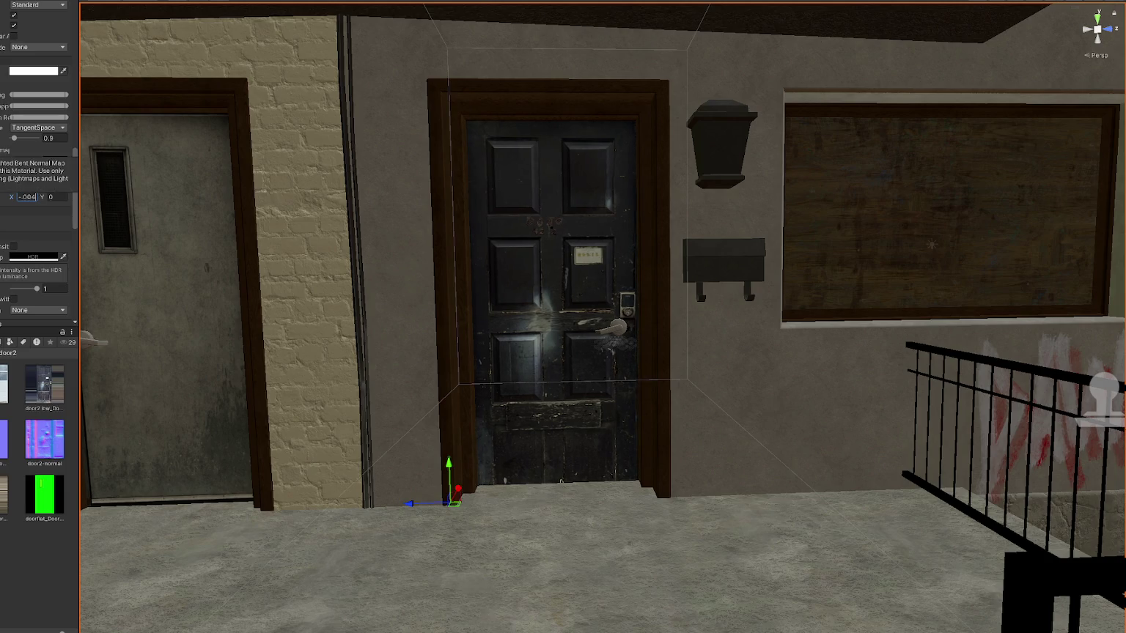
{"action": "right_click_drag", "start_coordinate": [370, 257], "coordinate": [531, 311]}
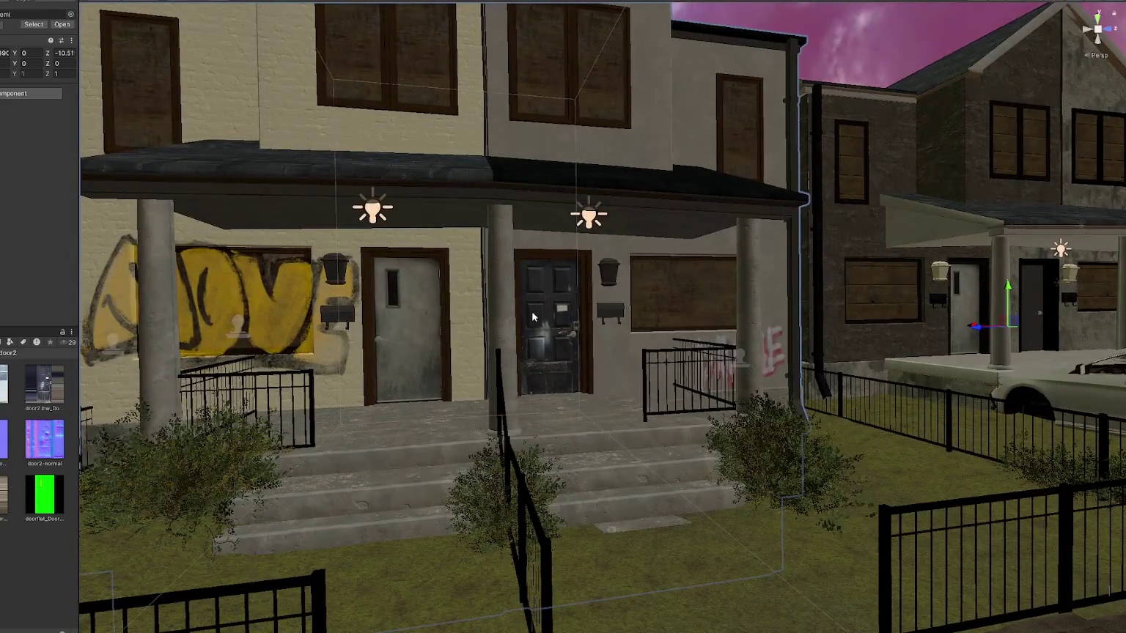
{"action": "scroll", "coordinate": [498, 311], "scroll_direction": "up", "scroll_amount": 3}
{"action": "scroll", "coordinate": [497, 307], "scroll_direction": "down", "scroll_amount": 3}
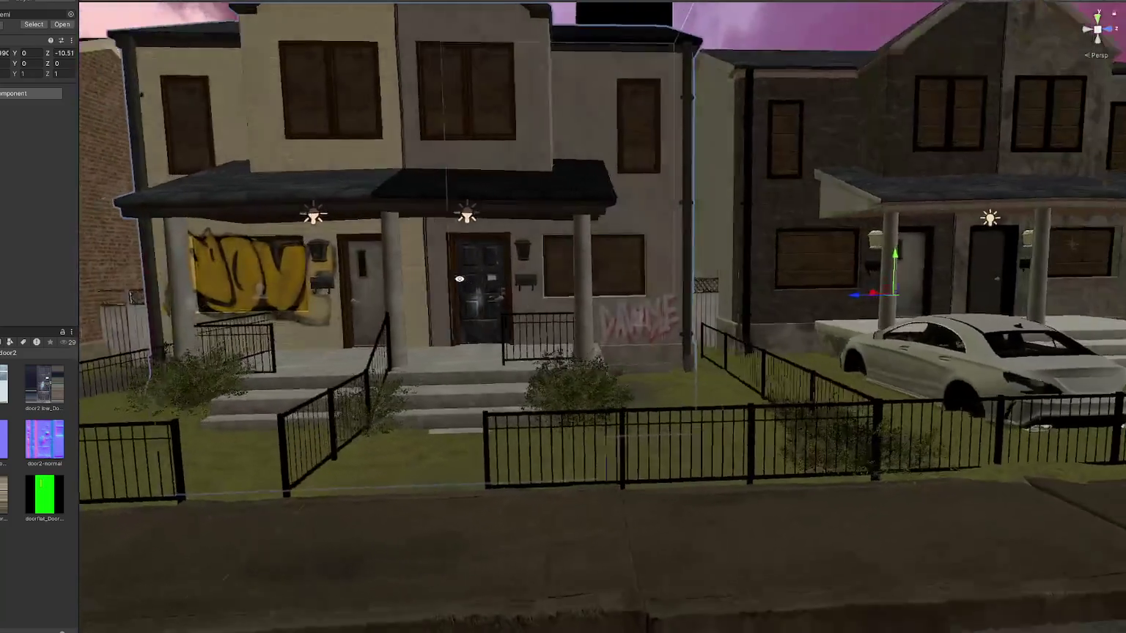
{"action": "right_click_drag", "start_coordinate": [507, 308], "coordinate": [76, 565]}
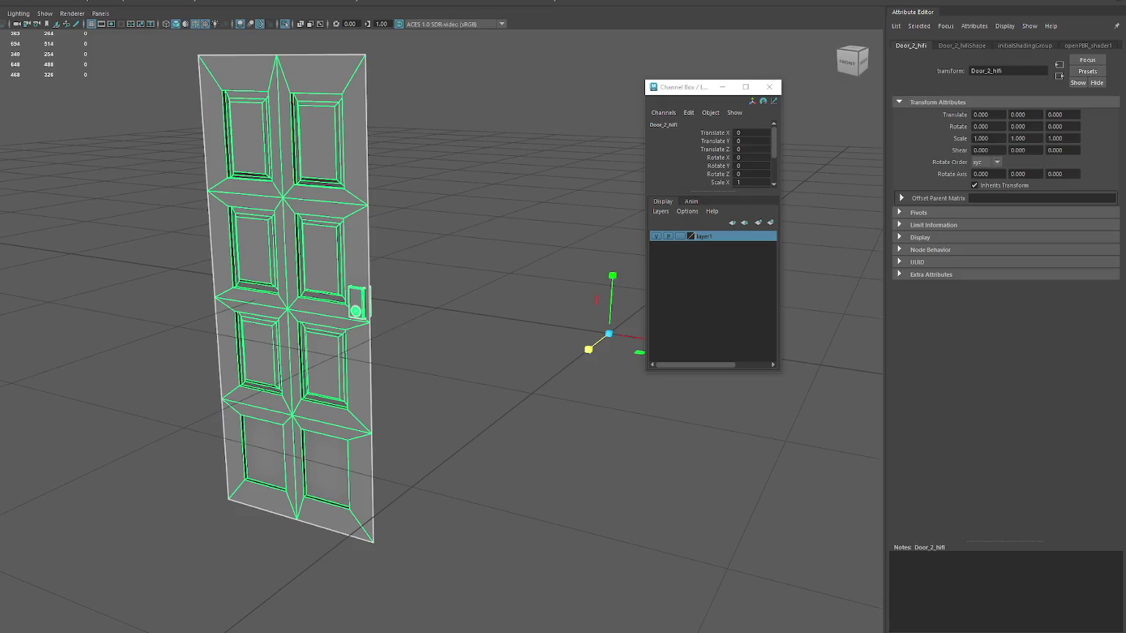
- Group and hide the door mesh, then create a new empty group named Door4
{"action": "key", "text": "ctrl+g"}
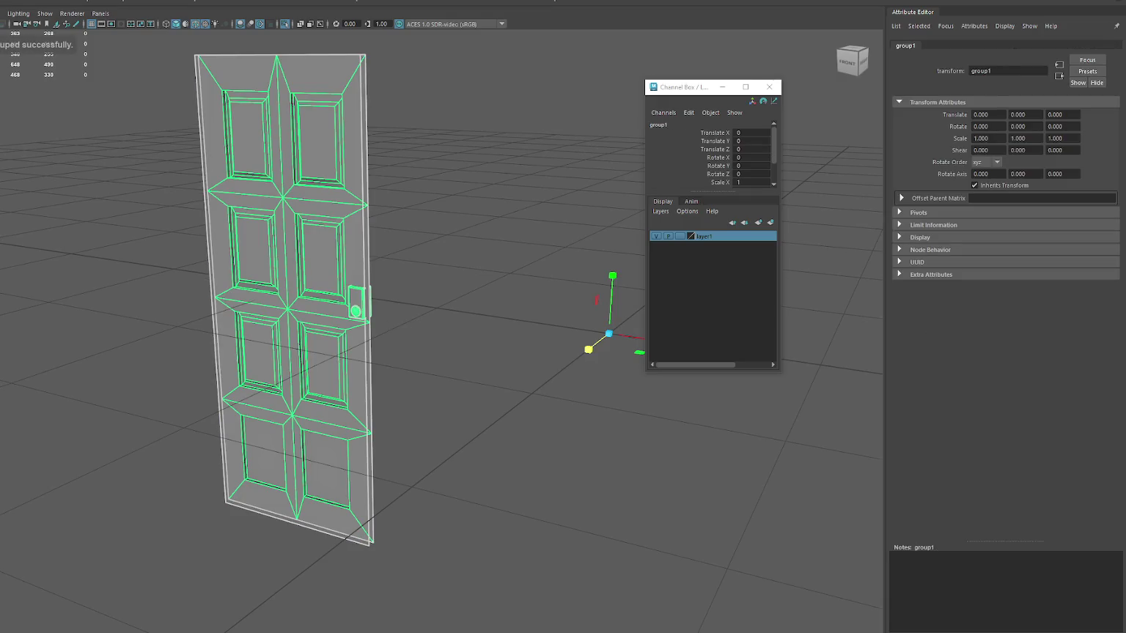
{"action": "key", "text": "ctrl+h"}
{"action": "left_click", "coordinate": [69, 162]}
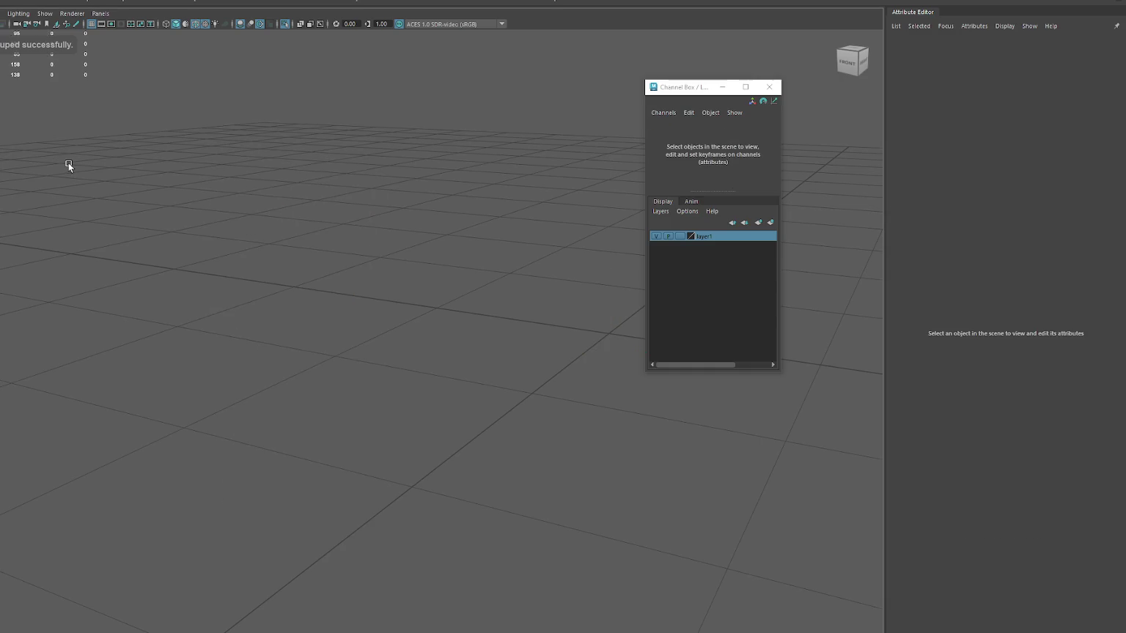
{"action": "left_click", "coordinate": [179, 308]}
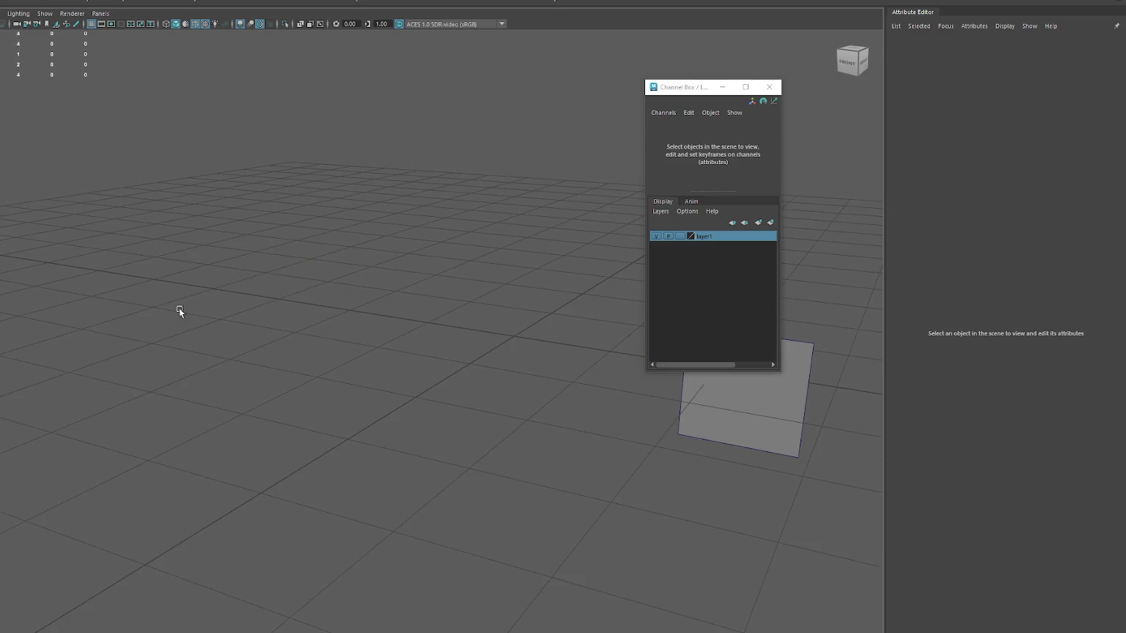
{"action": "key", "text": "ctrl+g"}
{"action": "key", "text": "f"}
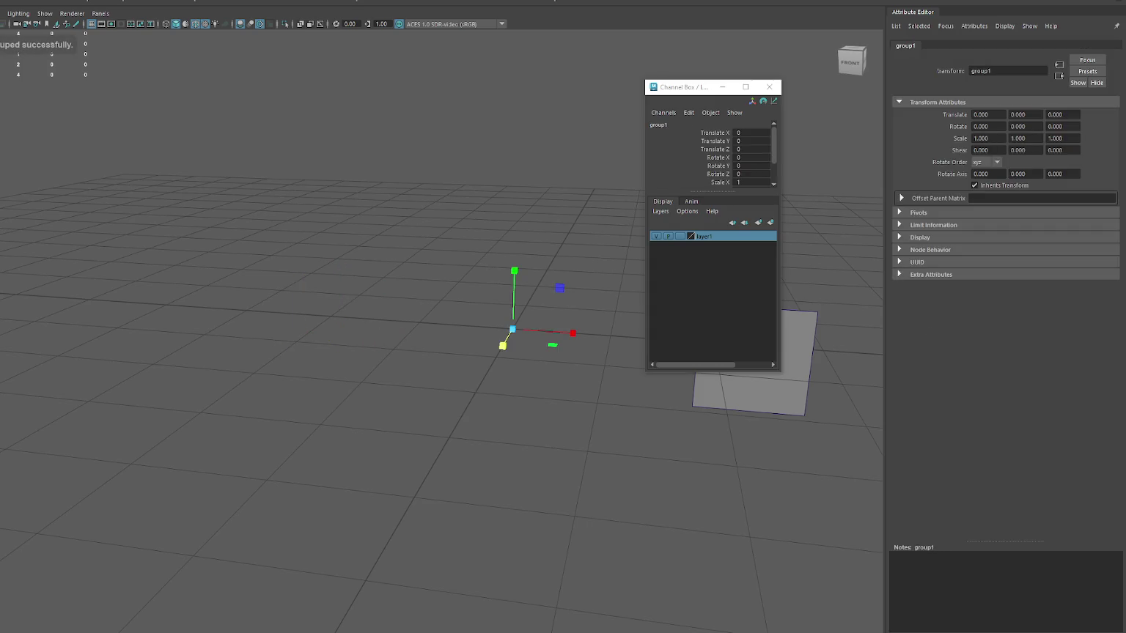
{"action": "type", "text": "Door5"}
{"action": "key", "text": "Return"}
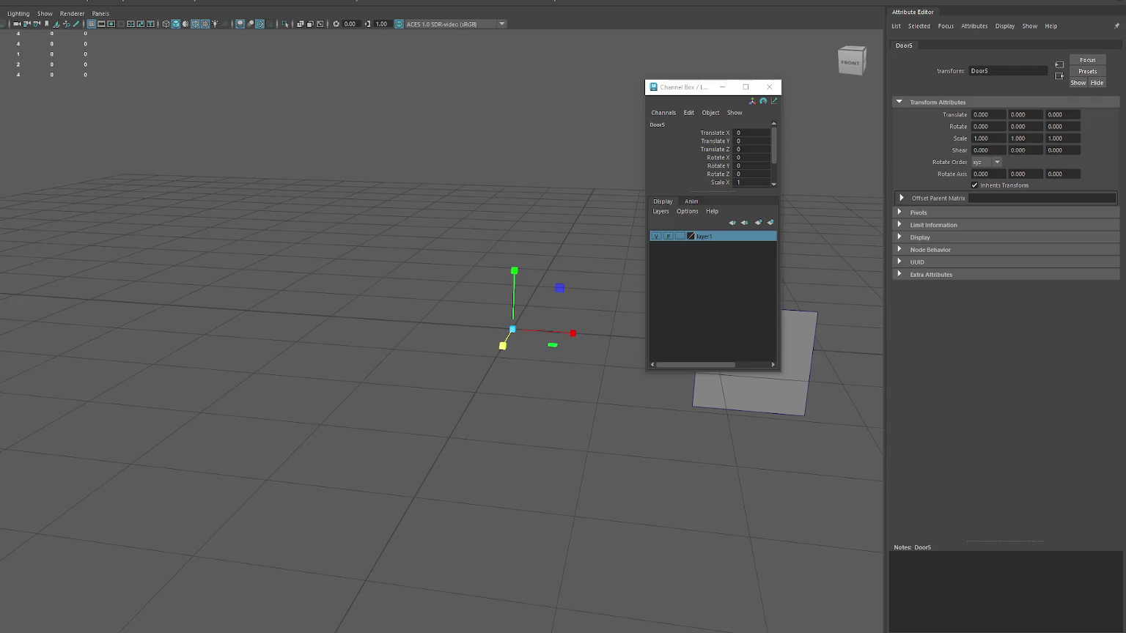
- Add another door object, then undo back to a thin door plane left of the square plane
{"action": "left_click", "coordinate": [329, 327]}
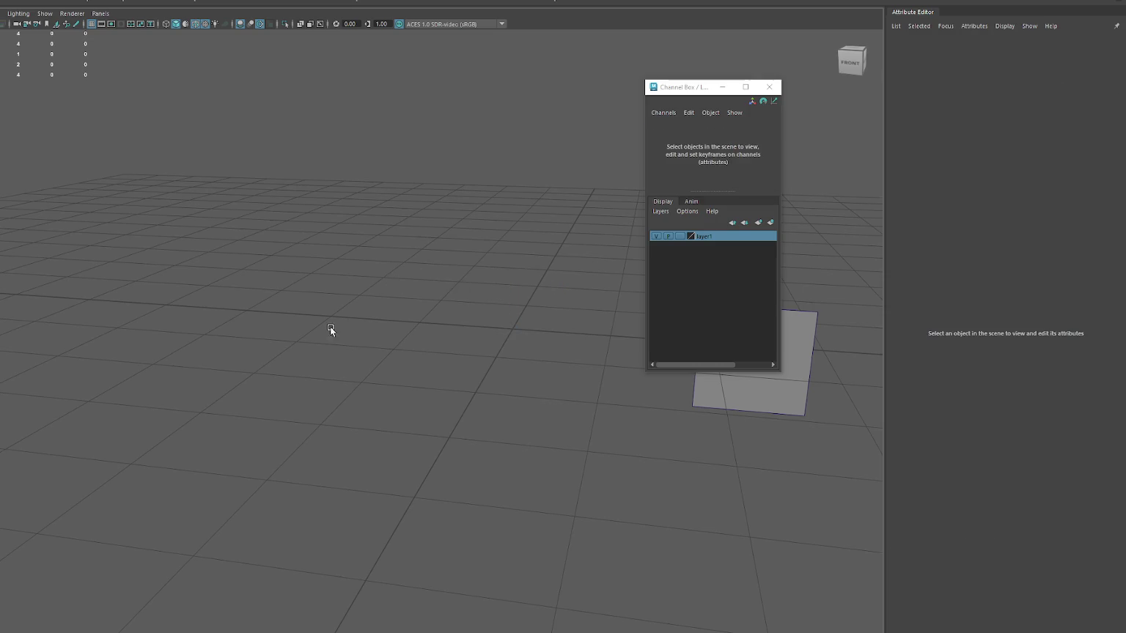
{"action": "key", "text": "g"}
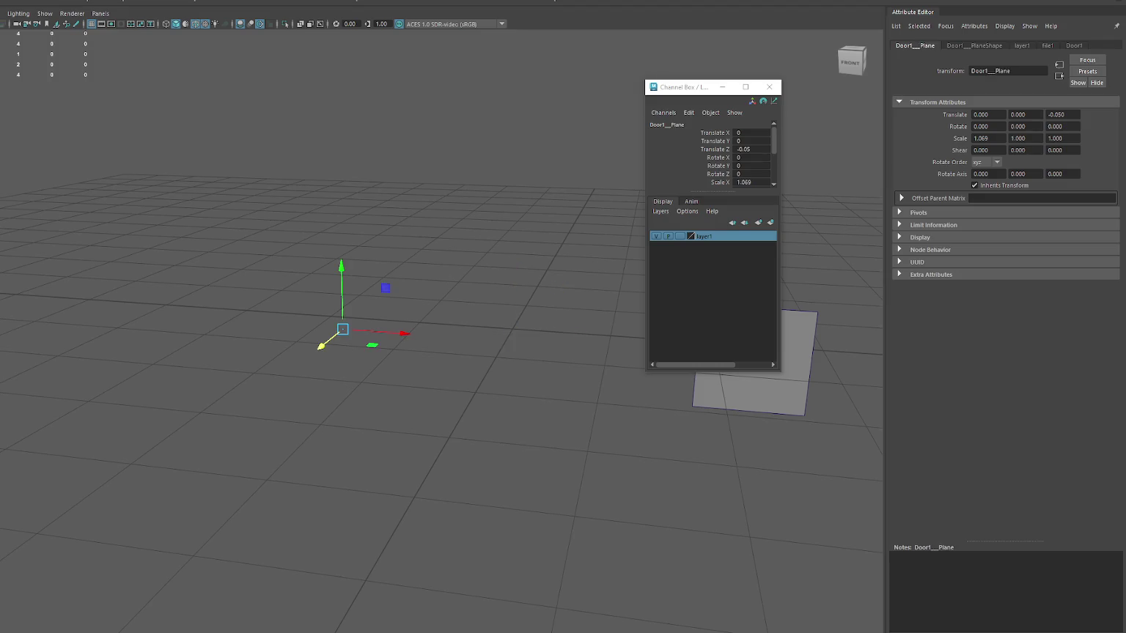
{"action": "left_click", "coordinate": [89, 173]}
{"action": "left_click_drag", "start_coordinate": [275, 219], "coordinate": [220, 227], "text": "alt"}
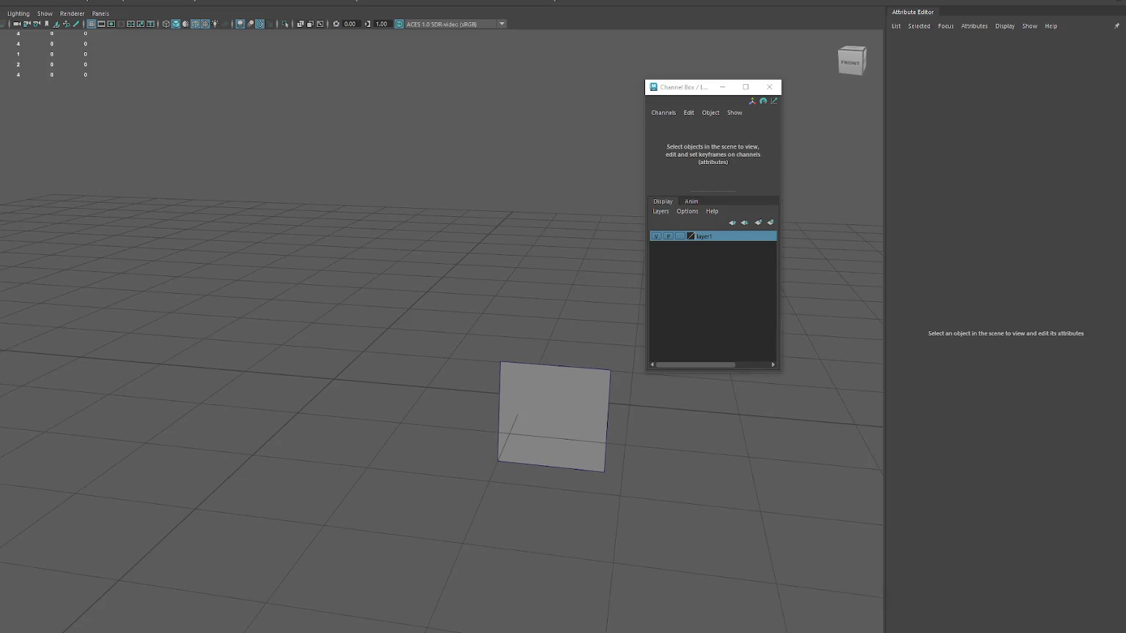
{"action": "key", "text": "g"}
{"action": "left_click", "coordinate": [241, 271]}
{"action": "key", "text": "ctrl+z"}
{"action": "key", "text": "ctrl+z"}
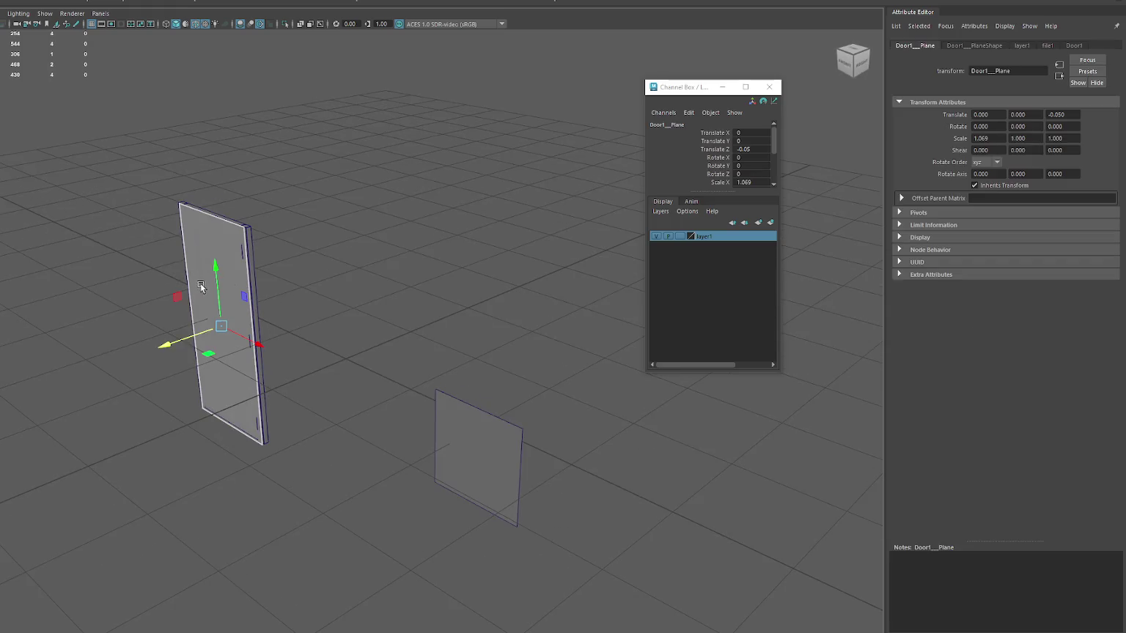
{"action": "key", "text": "ctrl+z"}
{"action": "key", "text": "ctrl+z"}
{"action": "key", "text": "ctrl+z"}
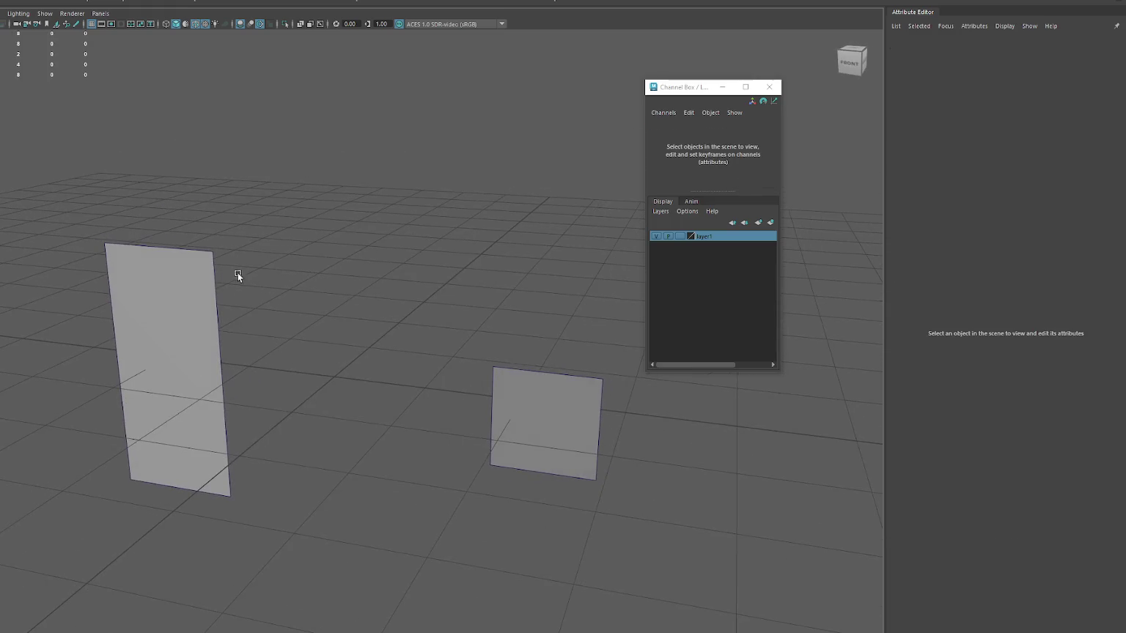
{"action": "key", "text": "ctrl+z"}
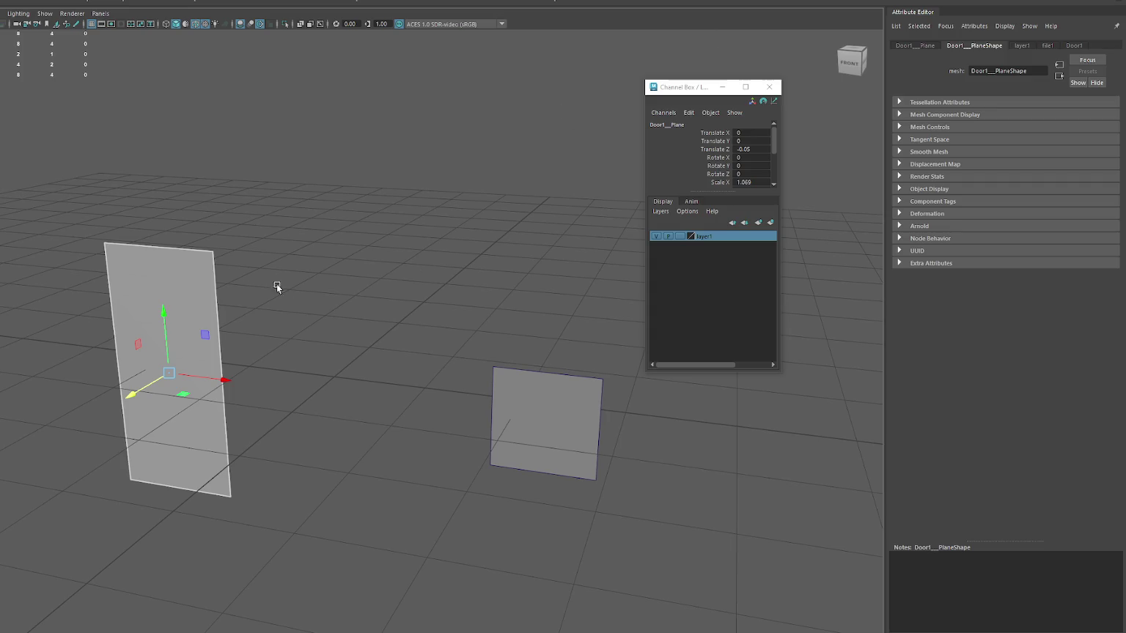
- Give the left plane a new Blinn named Door8 with the door image file mapped to Color
{"action": "right_click_drag", "start_coordinate": [167, 260], "coordinate": [247, 551]}
{"action": "left_click", "coordinate": [248, 554]}
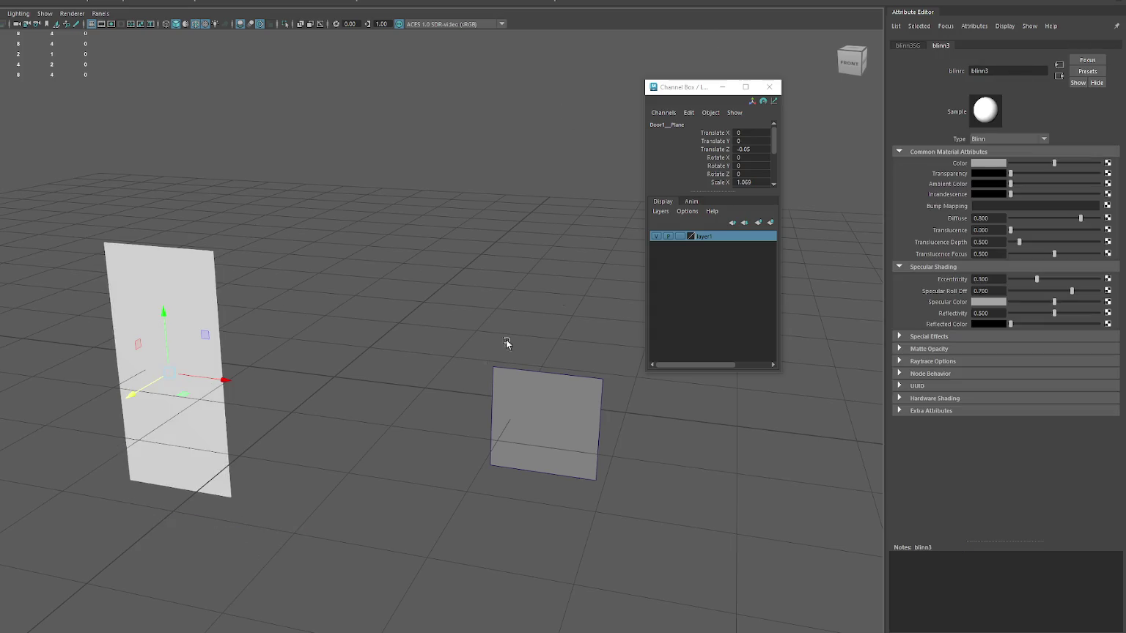
{"action": "double_click", "coordinate": [1004, 70]}
{"action": "type", "text": "Door8"}
{"action": "key", "text": "Return"}
{"action": "left_click", "coordinate": [1108, 162]}
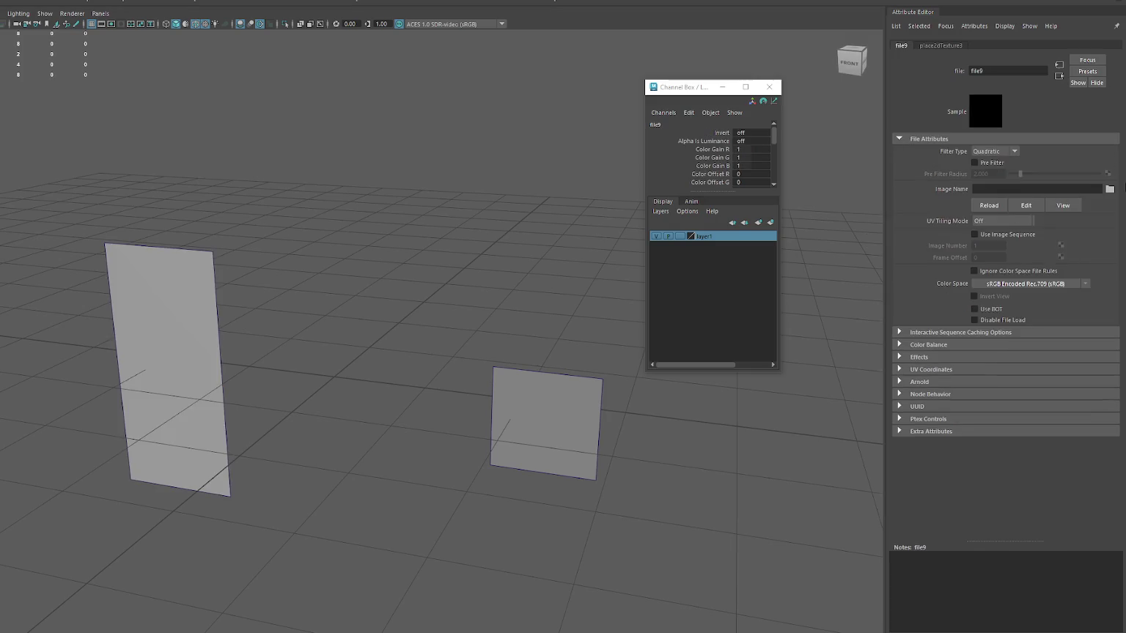
{"action": "left_click", "coordinate": [1108, 190]}
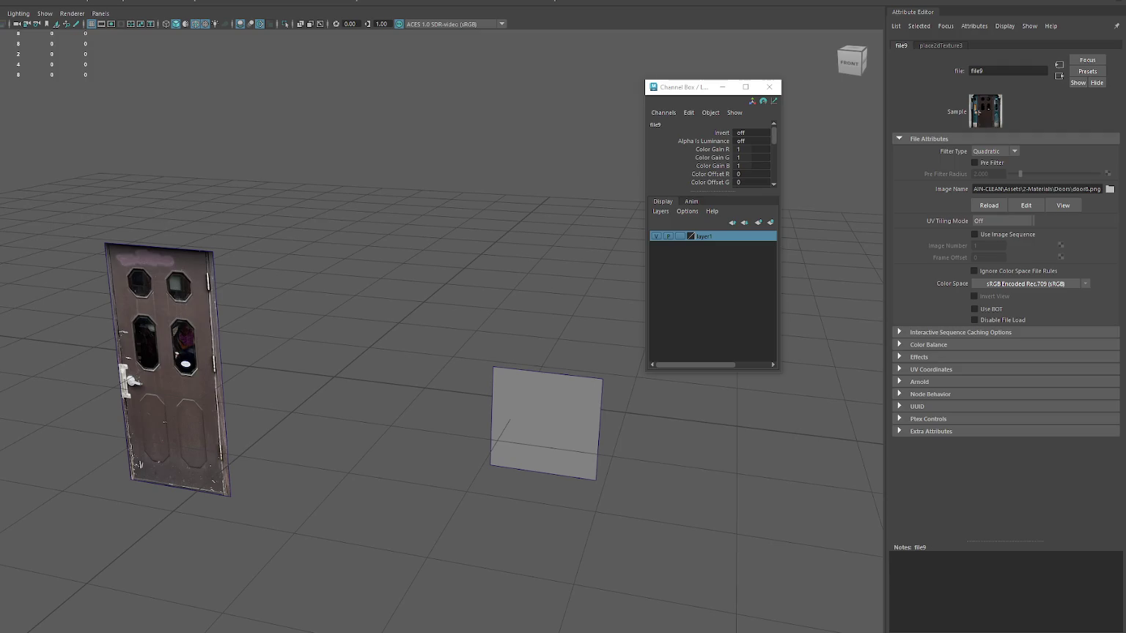
- Remove Door8's specular sheen and raise its transparency so the door plane is semi-transparent
{"action": "left_click_drag", "start_coordinate": [13, 357], "coordinate": [78, 324], "text": "alt"}
{"action": "right_click_drag", "start_coordinate": [78, 339], "coordinate": [236, 318], "text": "alt"}
{"action": "mouse_move", "coordinate": [236, 318]}
{"action": "left_mouse_down", "text": "alt"}
{"action": "mouse_move", "coordinate": [338, 322]}
{"action": "mouse_move", "coordinate": [368, 289]}
{"action": "left_mouse_up", "text": "alt"}
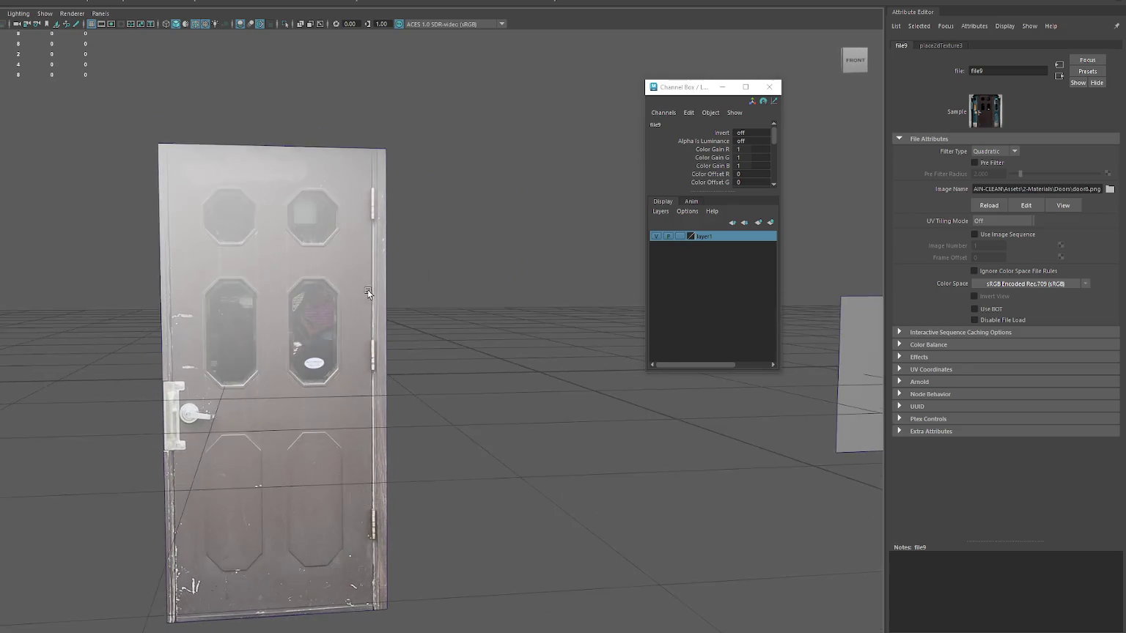
{"action": "left_click", "coordinate": [368, 290]}
{"action": "left_click", "coordinate": [1055, 46]}
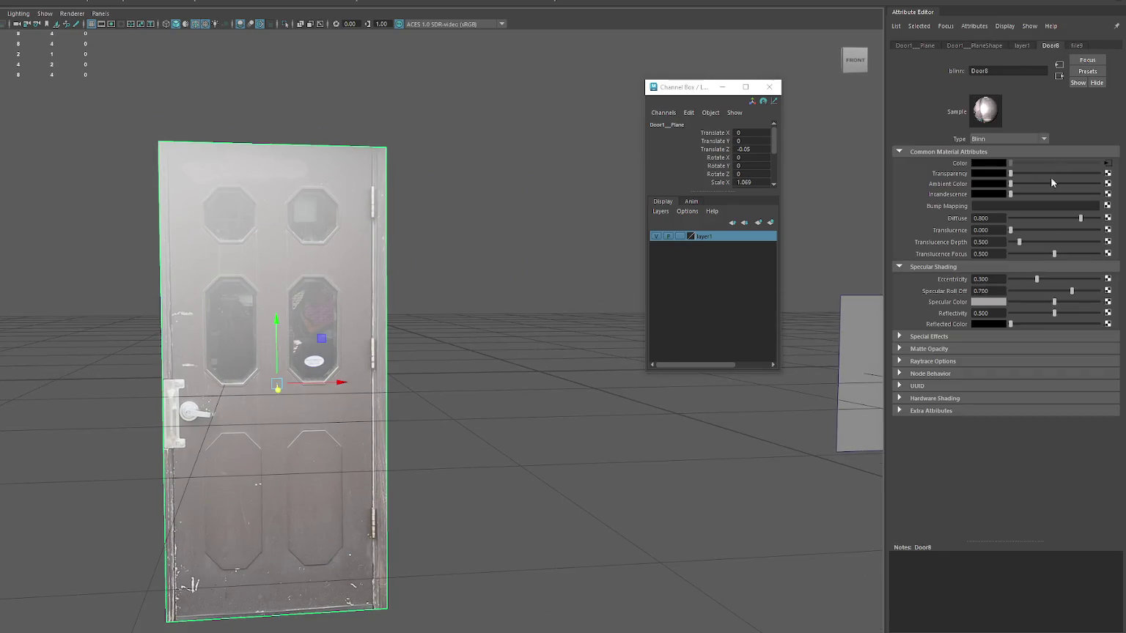
{"action": "mouse_move", "coordinate": [1037, 279]}
{"action": "left_mouse_down"}
{"action": "mouse_move", "coordinate": [1010, 280]}
{"action": "mouse_move", "coordinate": [1029, 291]}
{"action": "mouse_move", "coordinate": [1010, 291]}
{"action": "left_mouse_up"}
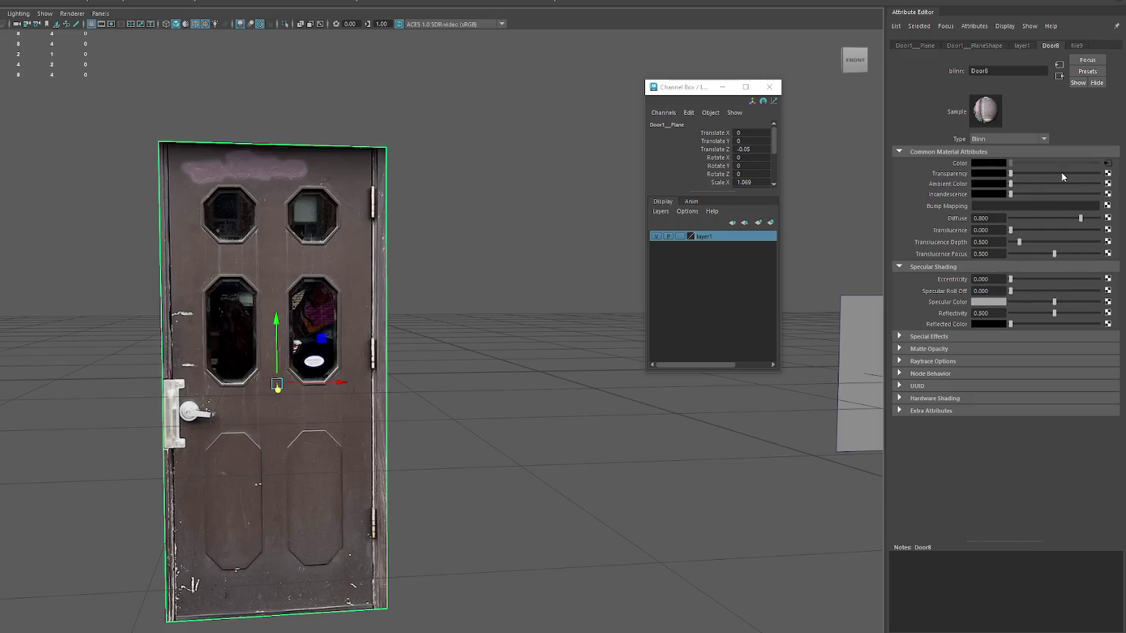
{"action": "left_click_drag", "start_coordinate": [1061, 173], "coordinate": [1065, 173]}
{"action": "left_click_drag", "start_coordinate": [588, 195], "coordinate": [457, 198], "text": "alt"}
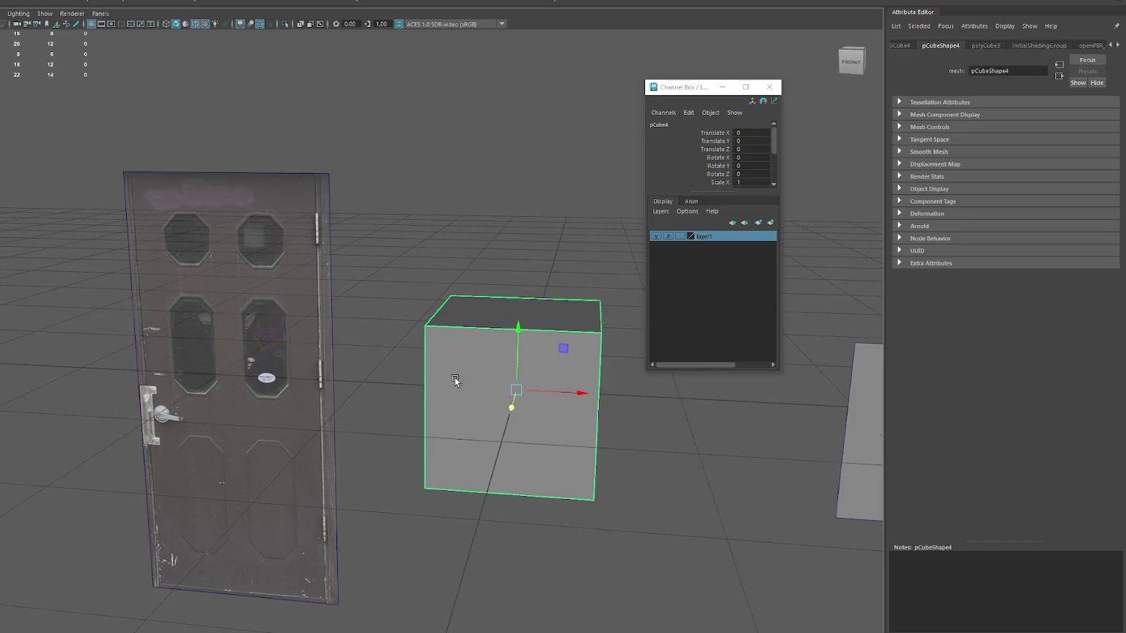
- Create a cube in front of the door, enable X-ray, and delete all but its front face
{"action": "mouse_move", "coordinate": [579, 394]}
{"action": "left_mouse_down"}
{"action": "mouse_move", "coordinate": [262, 363]}
{"action": "mouse_move", "coordinate": [227, 388]}
{"action": "mouse_move", "coordinate": [338, 335]}
{"action": "left_mouse_up"}
{"action": "key", "text": "alt+a"}
{"action": "right_click", "coordinate": [502, 239]}
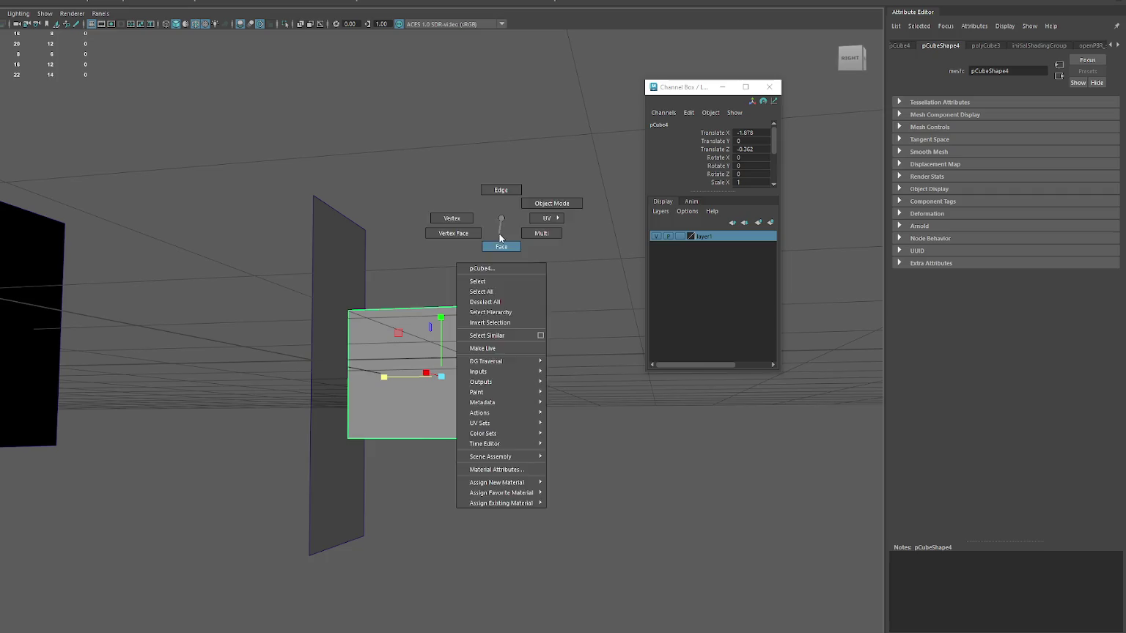
{"action": "key", "text": "Delete"}
- Move the remaining face onto the door and widen it to match
{"action": "left_click_drag", "start_coordinate": [636, 498], "coordinate": [326, 259], "text": "alt"}
{"action": "left_click", "coordinate": [383, 211]}
{"action": "left_click", "coordinate": [245, 354]}
{"action": "left_click_drag", "start_coordinate": [413, 276], "coordinate": [229, 375]}
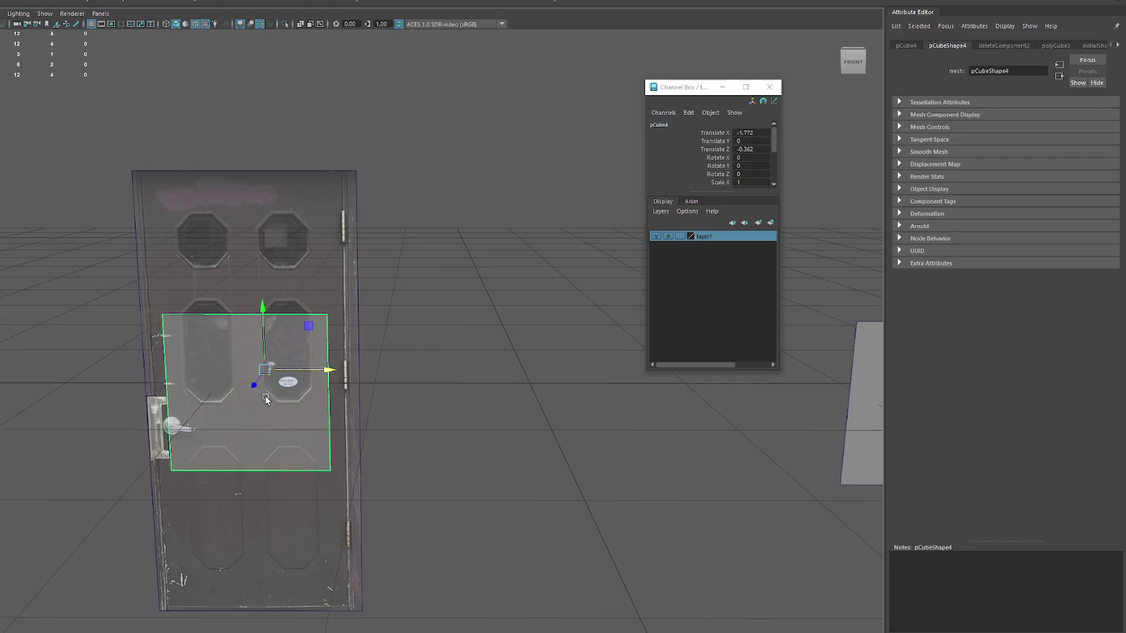
{"action": "mouse_move", "coordinate": [252, 382]}
{"action": "left_mouse_down"}
{"action": "mouse_move", "coordinate": [251, 400]}
{"action": "mouse_move", "coordinate": [327, 378]}
{"action": "left_mouse_up"}
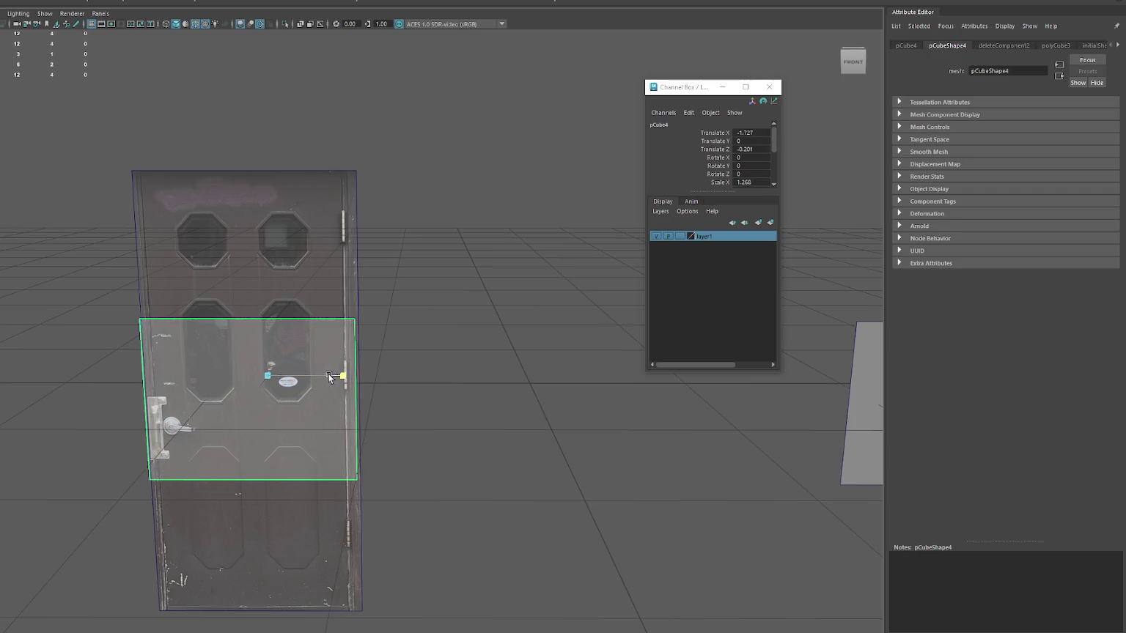
{"action": "left_click_drag", "start_coordinate": [327, 376], "coordinate": [295, 221]}
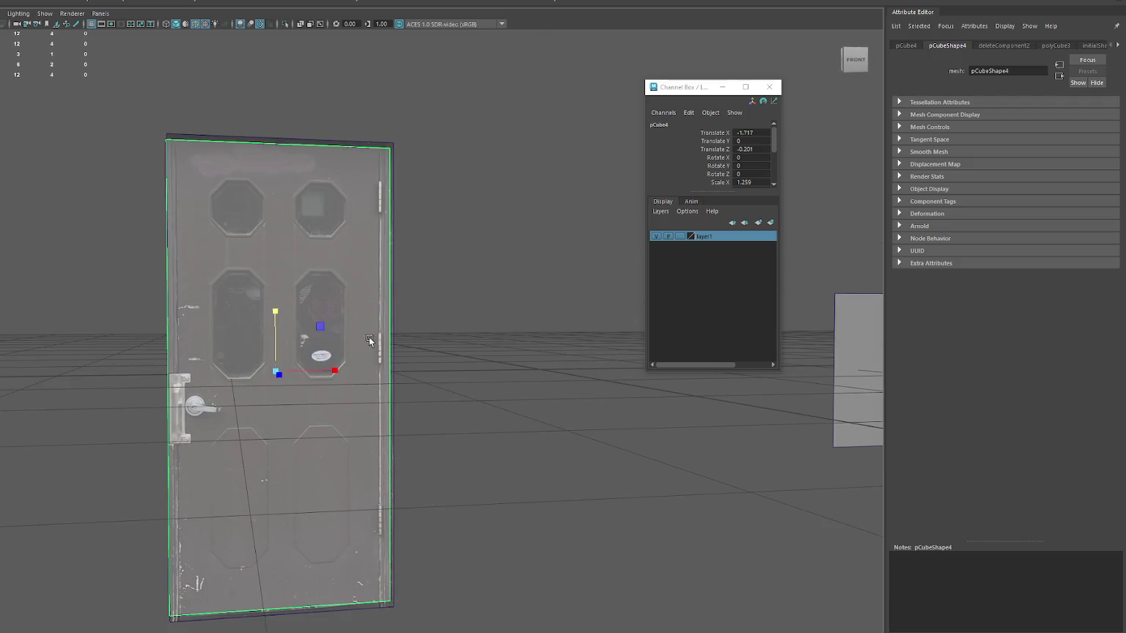
- In four-view layout, snap the face's top, side and bottom vertices to the door's outline
{"action": "key", "text": "space"}
{"action": "key", "text": "F9"}
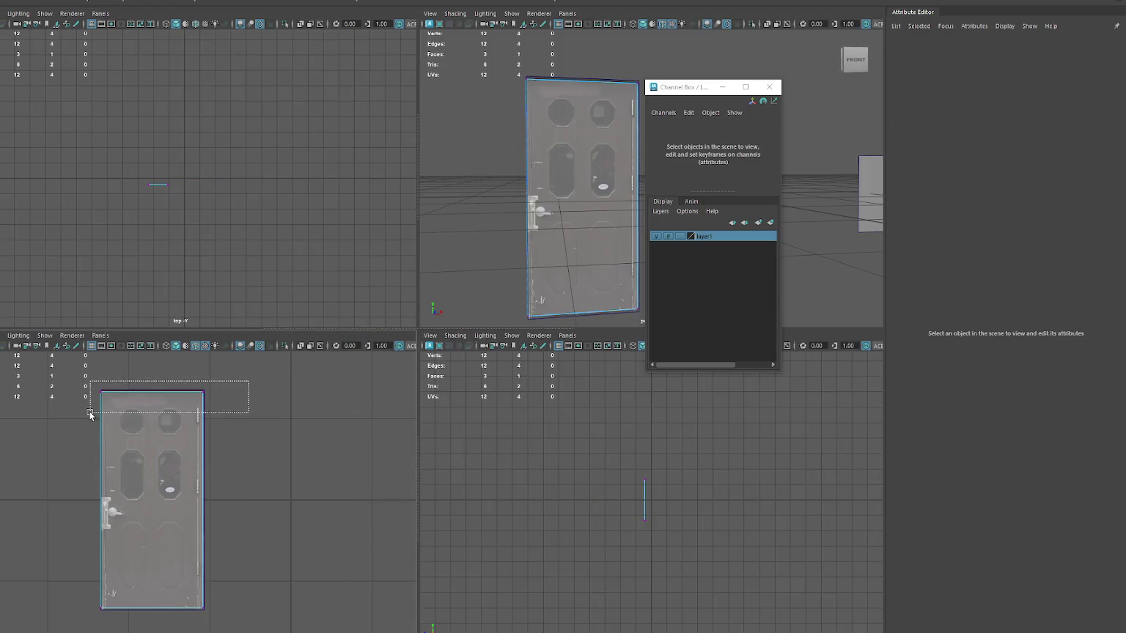
{"action": "left_click_drag", "start_coordinate": [250, 380], "coordinate": [85, 422]}
{"action": "left_click_drag", "start_coordinate": [232, 380], "coordinate": [161, 621]}
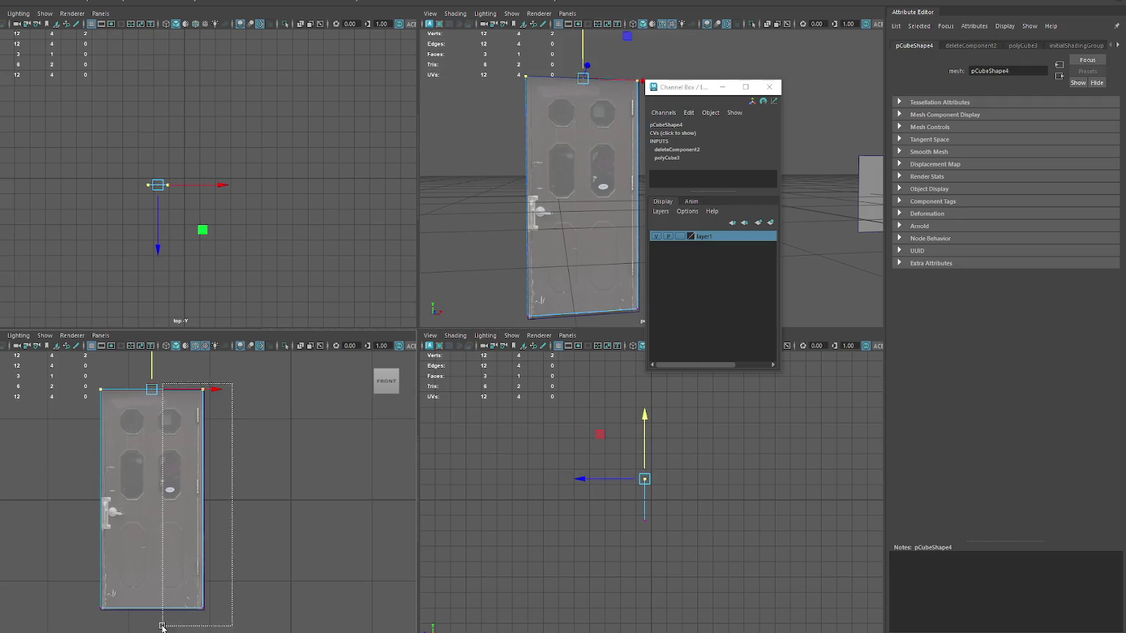
{"action": "left_click_drag", "start_coordinate": [126, 373], "coordinate": [82, 596]}
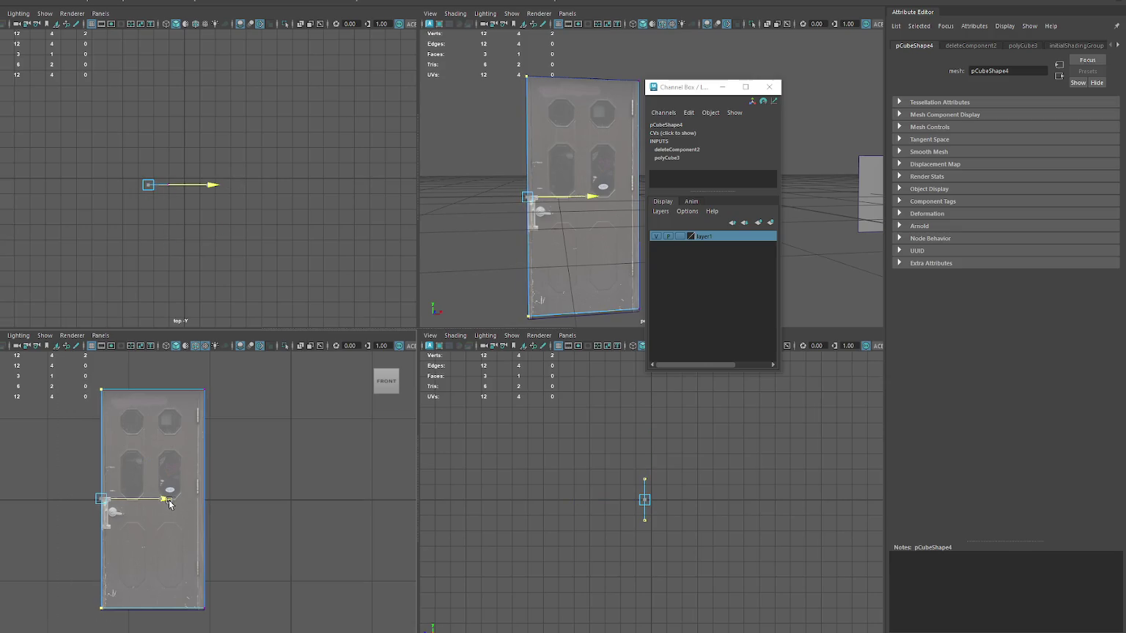
{"action": "left_click_drag", "start_coordinate": [250, 565], "coordinate": [149, 612]}
{"action": "left_click", "coordinate": [152, 546]}
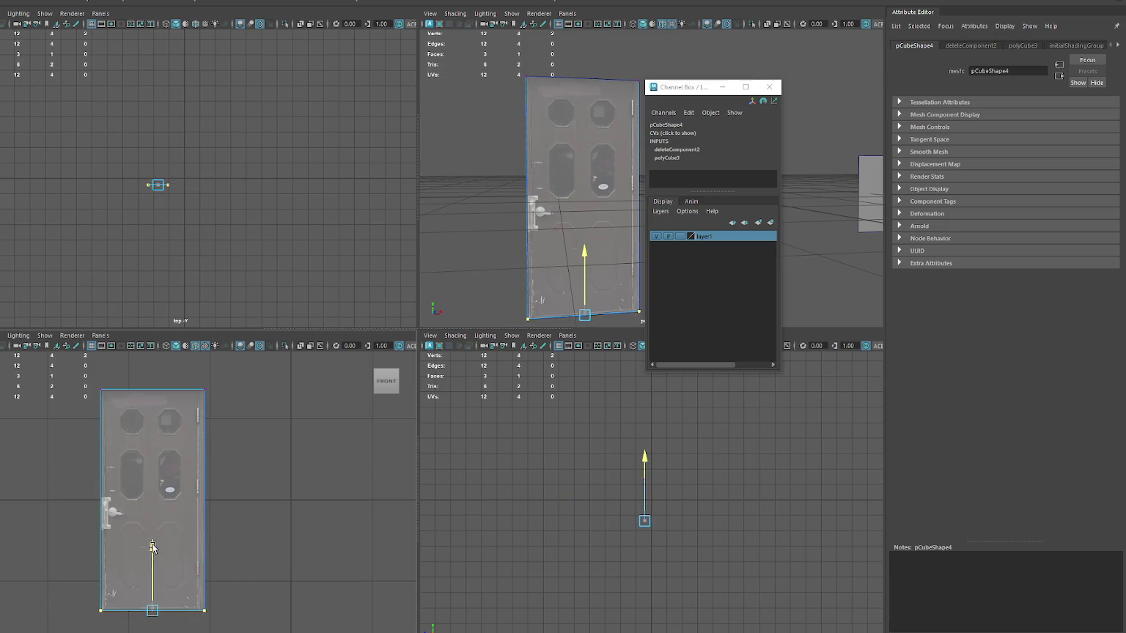
- Back in perspective view, frame the textured door and set its layer to Reference
{"action": "key", "text": "space"}
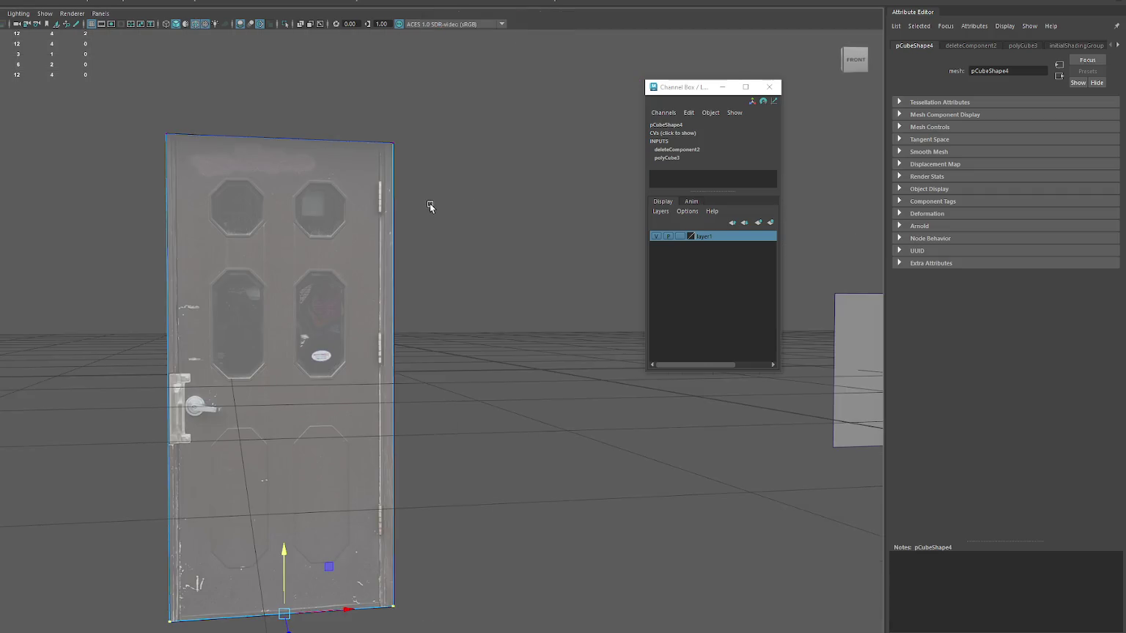
{"action": "left_click", "coordinate": [433, 207]}
{"action": "key", "text": "f"}
{"action": "left_click", "coordinate": [263, 257]}
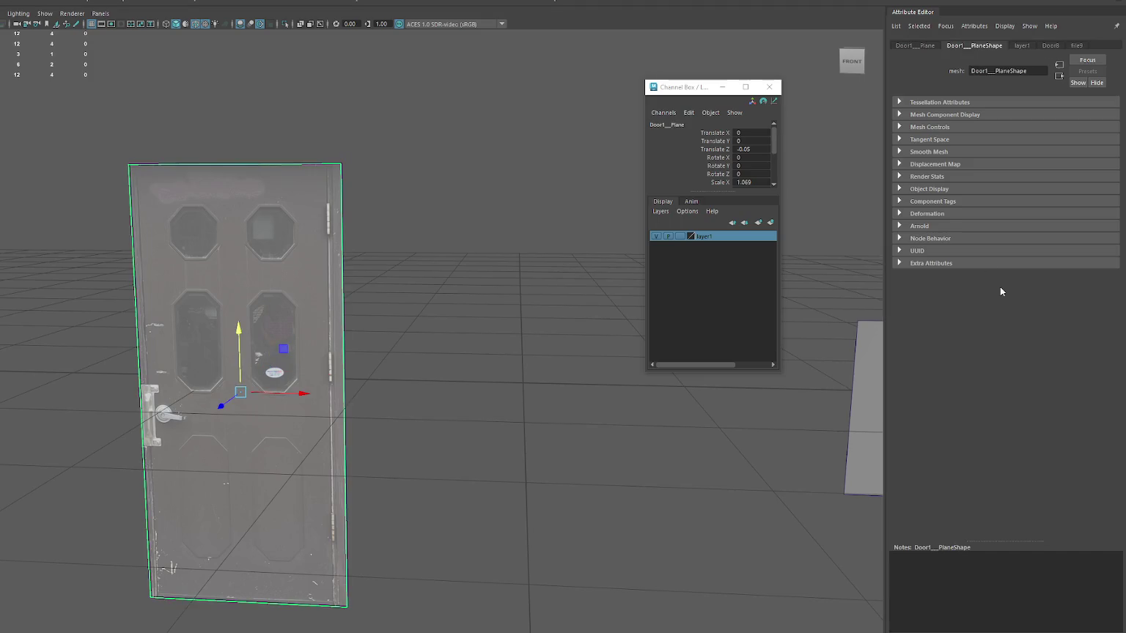
{"action": "left_click", "coordinate": [774, 271]}
{"action": "right_click", "coordinate": [731, 233]}
{"action": "left_click", "coordinate": [657, 238]}
{"action": "left_click", "coordinate": [683, 236]}
{"action": "left_click", "coordinate": [683, 237]}
- Select the new face mesh and recentre the door in the view
{"action": "left_click", "coordinate": [453, 271]}
{"action": "left_click_drag", "start_coordinate": [414, 164], "coordinate": [333, 242]}
{"action": "scroll", "coordinate": [361, 260], "scroll_direction": "up", "scroll_amount": 3}
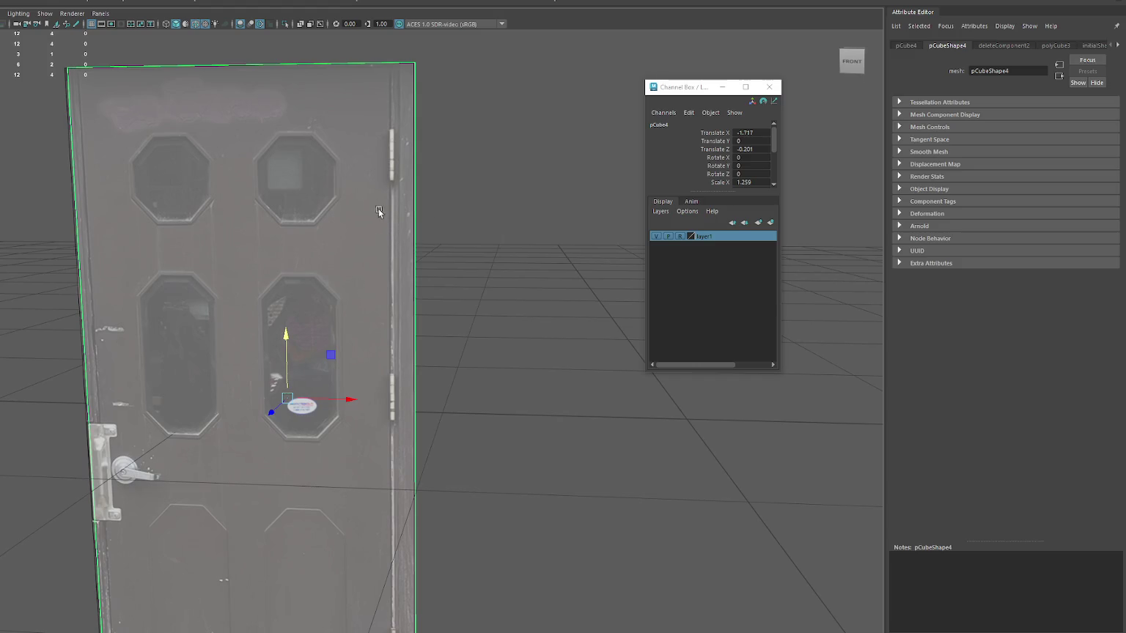
{"action": "middle_click_drag", "start_coordinate": [313, 179], "coordinate": [451, 193], "text": "alt"}
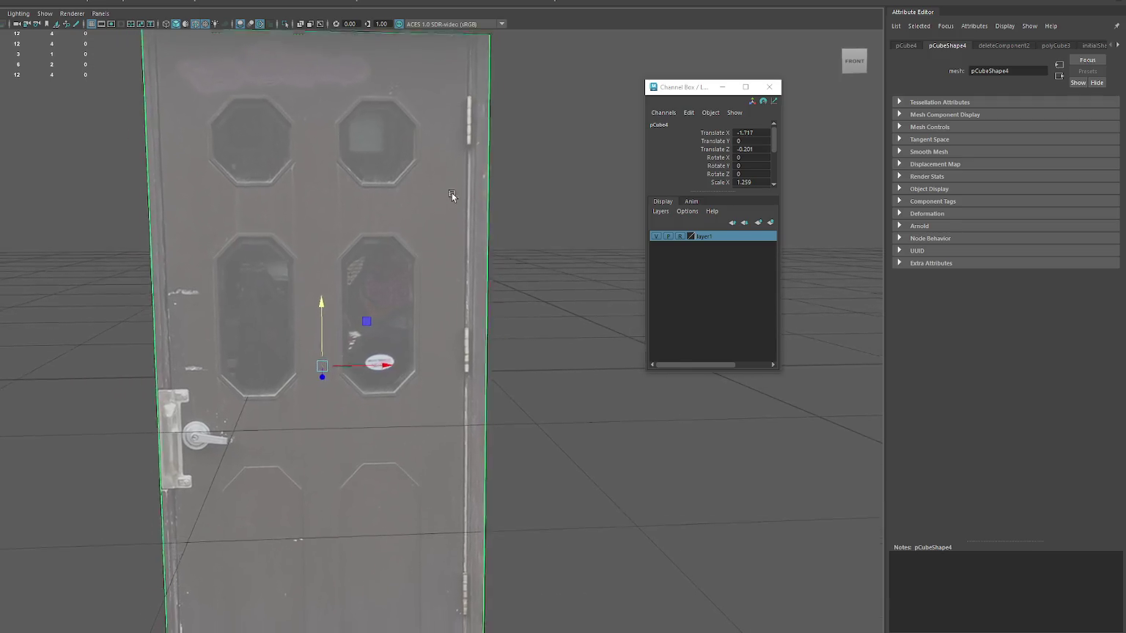
{"action": "right_click_drag", "start_coordinate": [452, 193], "coordinate": [362, 215], "text": "alt"}
{"action": "middle_click_drag", "start_coordinate": [370, 225], "coordinate": [376, 201], "text": "alt"}
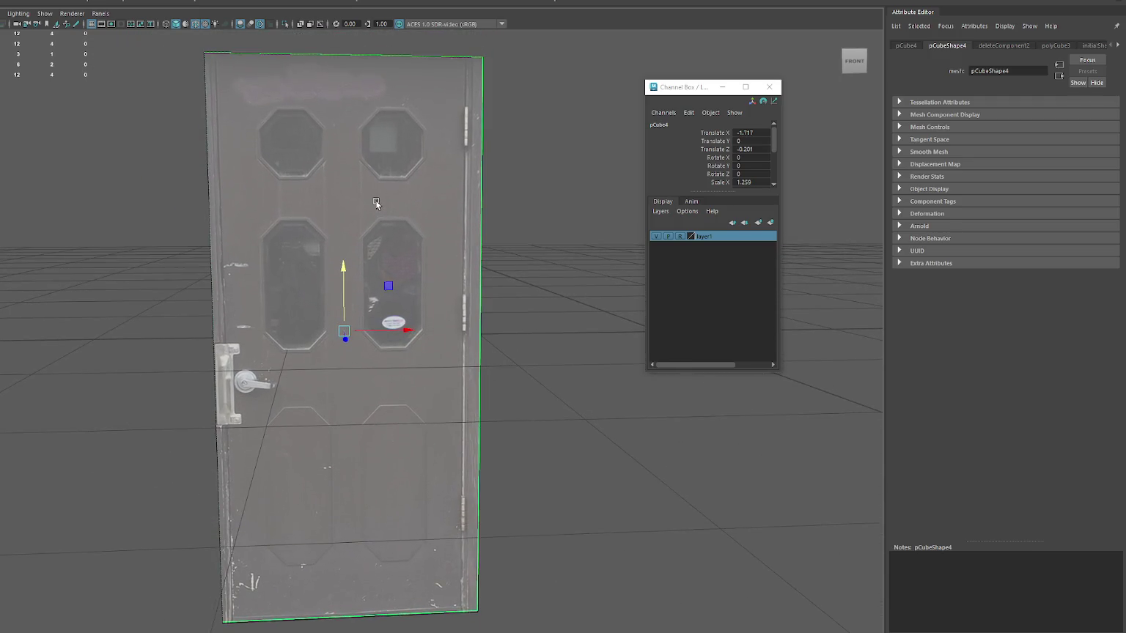
- Insert two vertical edge loops near the door's right edge
{"action": "double_click", "coordinate": [644, 6]}
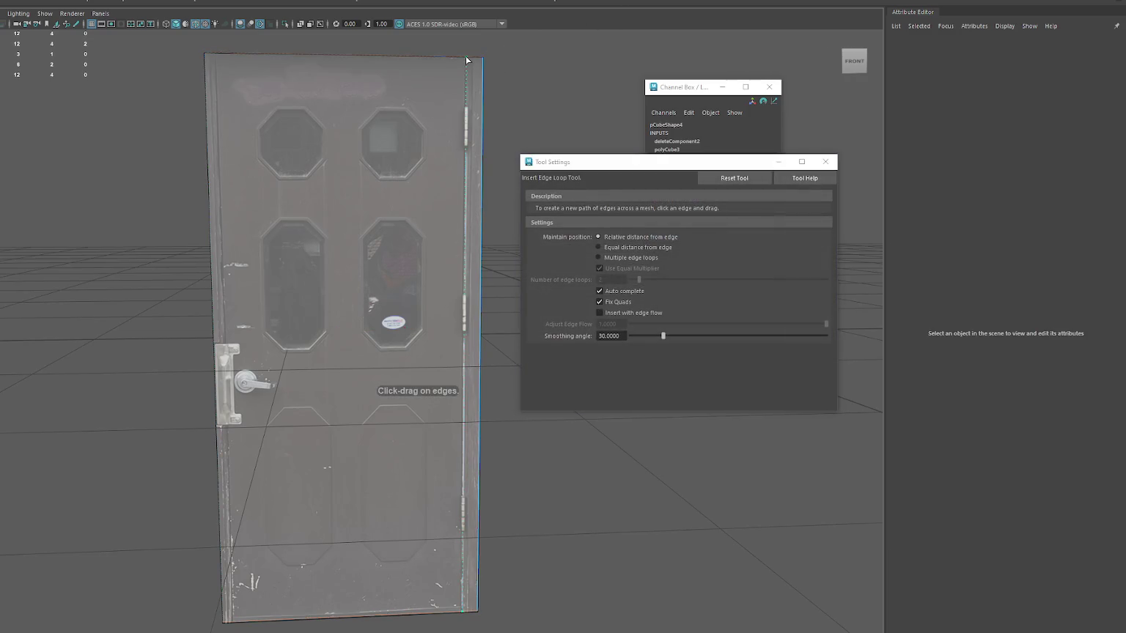
{"action": "left_click", "coordinate": [466, 60]}
{"action": "scroll", "coordinate": [469, 43], "scroll_direction": "up", "scroll_amount": 5}
{"action": "scroll", "coordinate": [354, 309], "scroll_direction": "up", "scroll_amount": 3}
{"action": "scroll", "coordinate": [371, 271], "scroll_direction": "up", "scroll_amount": 1}
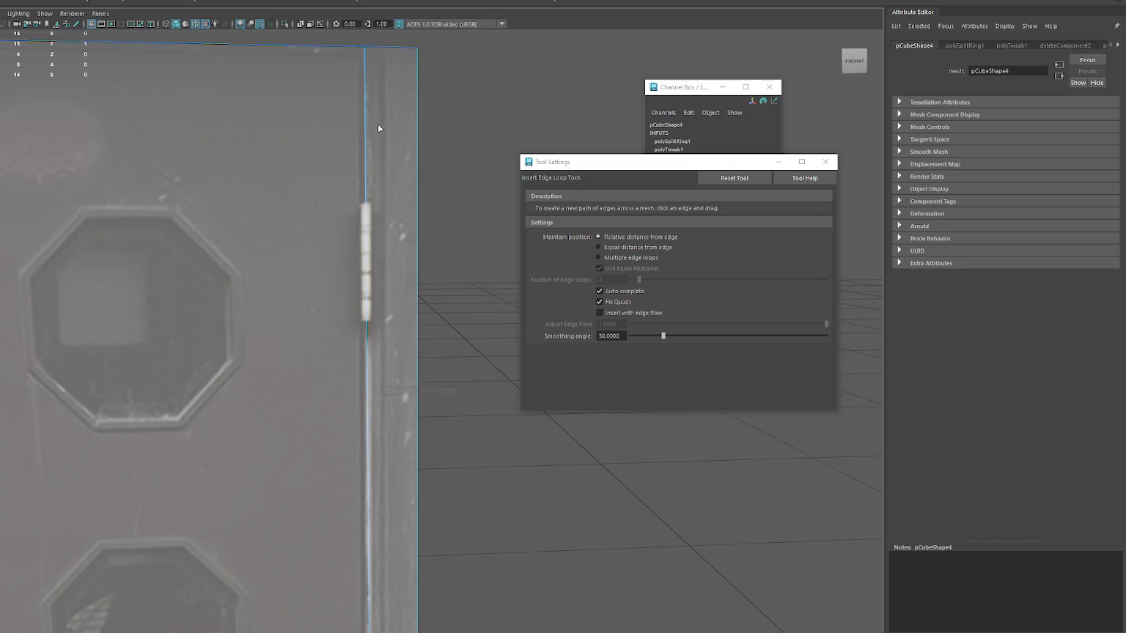
{"action": "left_click_drag", "start_coordinate": [383, 52], "coordinate": [378, 50]}
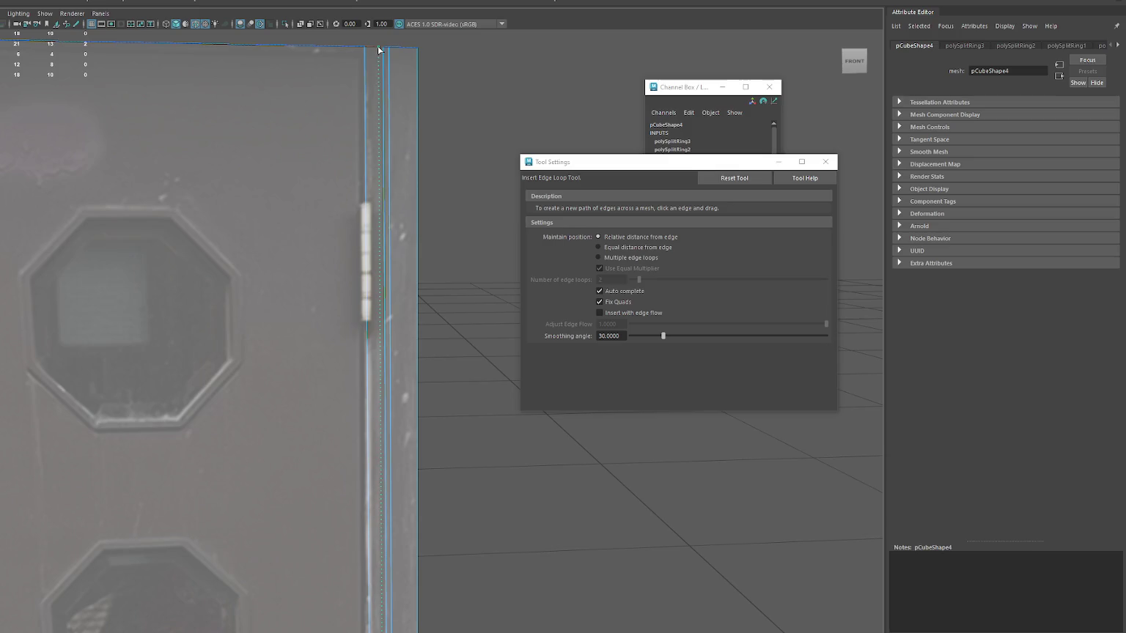
- Select a side edge loop and nudge it slightly left along X with the Move Tool
{"action": "key", "text": "q"}
{"action": "double_click", "coordinate": [376, 100]}
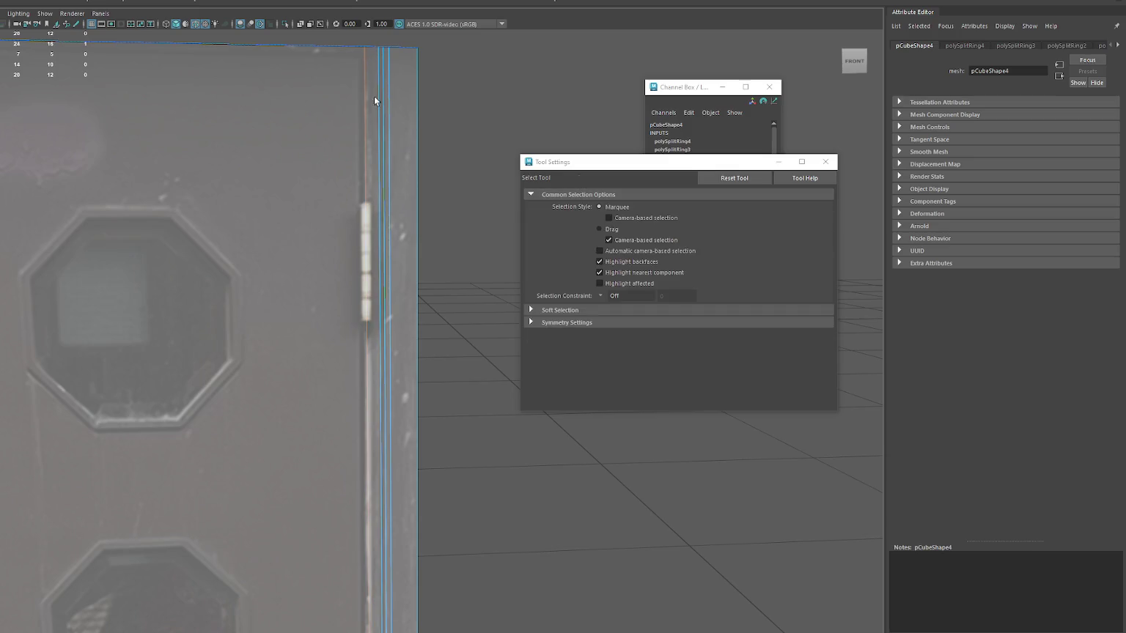
{"action": "key", "text": "w"}
{"action": "key", "text": "f"}
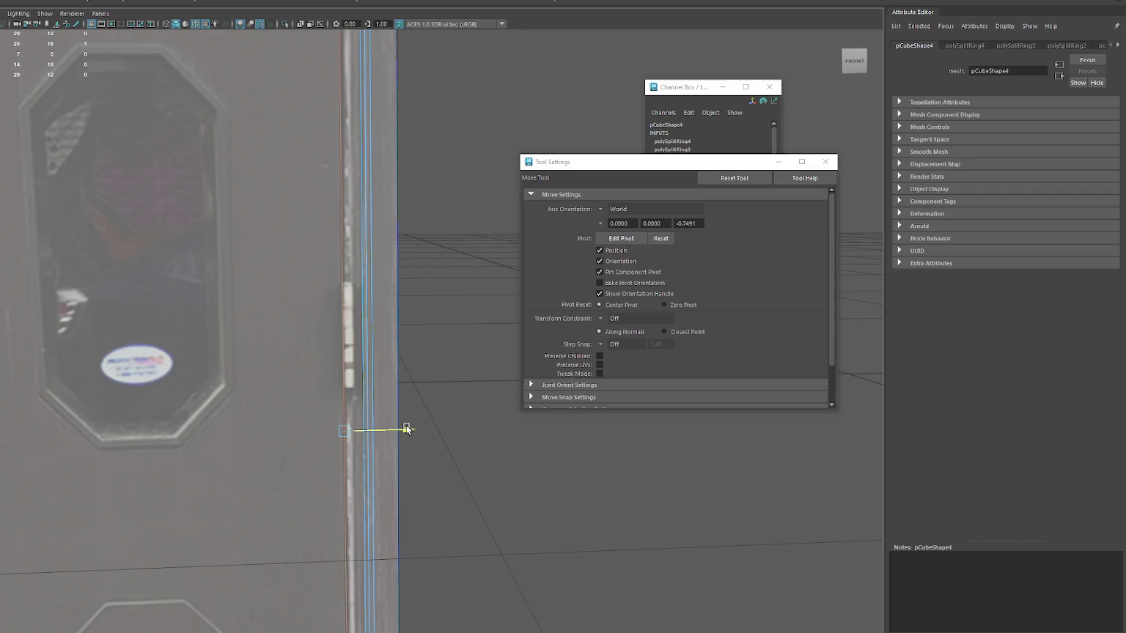
{"action": "scroll", "coordinate": [428, 348], "scroll_direction": "down", "scroll_amount": 2}
{"action": "scroll", "coordinate": [428, 347], "scroll_direction": "down", "scroll_amount": 3}
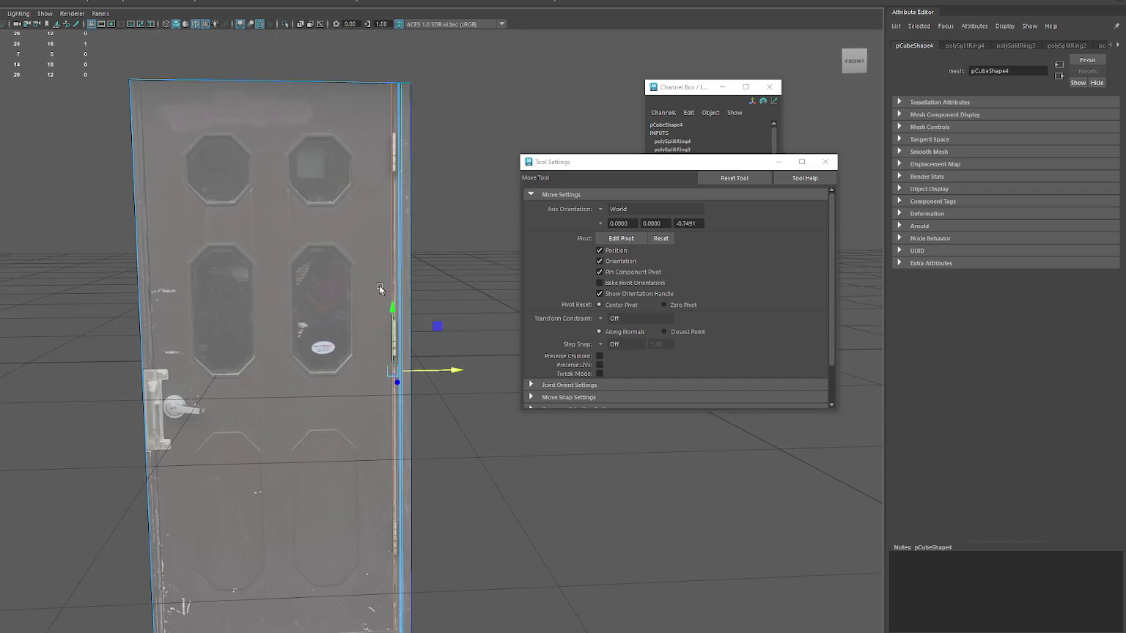
{"action": "scroll", "coordinate": [385, 270], "scroll_direction": "up", "scroll_amount": 3}
{"action": "scroll", "coordinate": [433, 347], "scroll_direction": "down", "scroll_amount": 1}
{"action": "scroll", "coordinate": [389, 159], "scroll_direction": "up", "scroll_amount": 1}
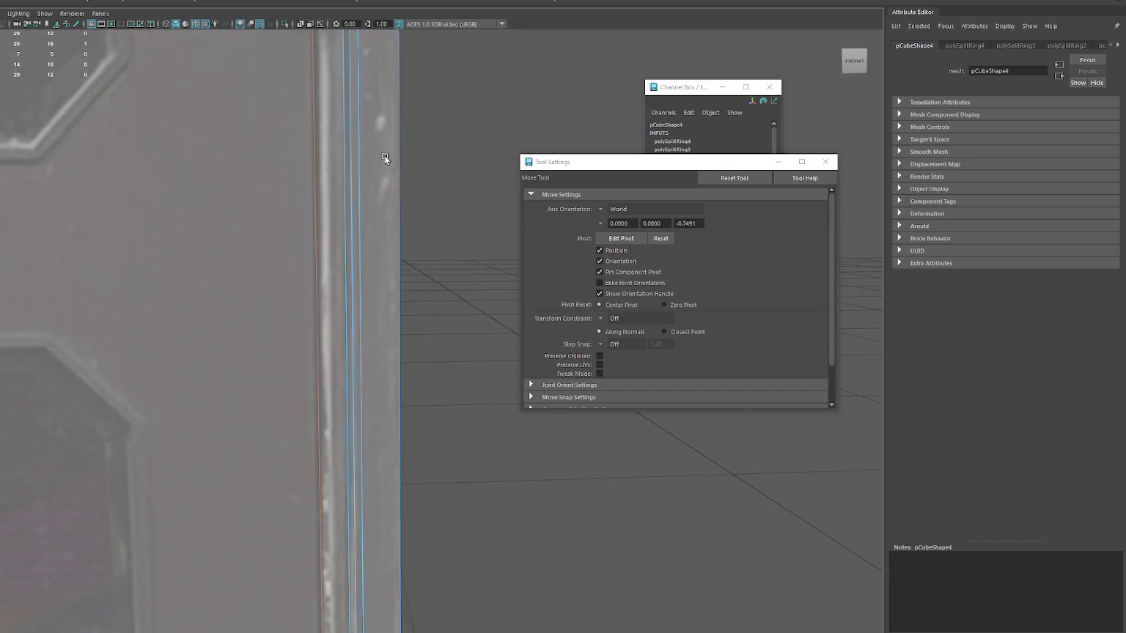
{"action": "scroll", "coordinate": [437, 350], "scroll_direction": "up", "scroll_amount": 3}
{"action": "left_click", "coordinate": [447, 270]}
{"action": "scroll", "coordinate": [449, 276], "scroll_direction": "down", "scroll_amount": 5}
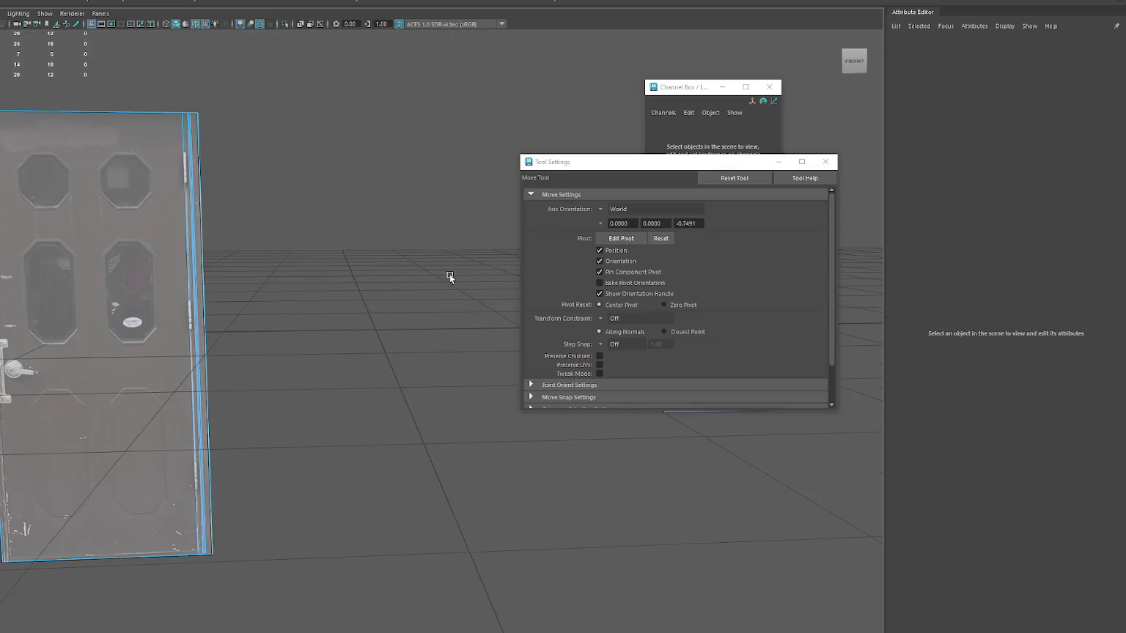
{"action": "left_click", "coordinate": [195, 300]}
{"action": "scroll", "coordinate": [452, 341], "scroll_direction": "up", "scroll_amount": 3}
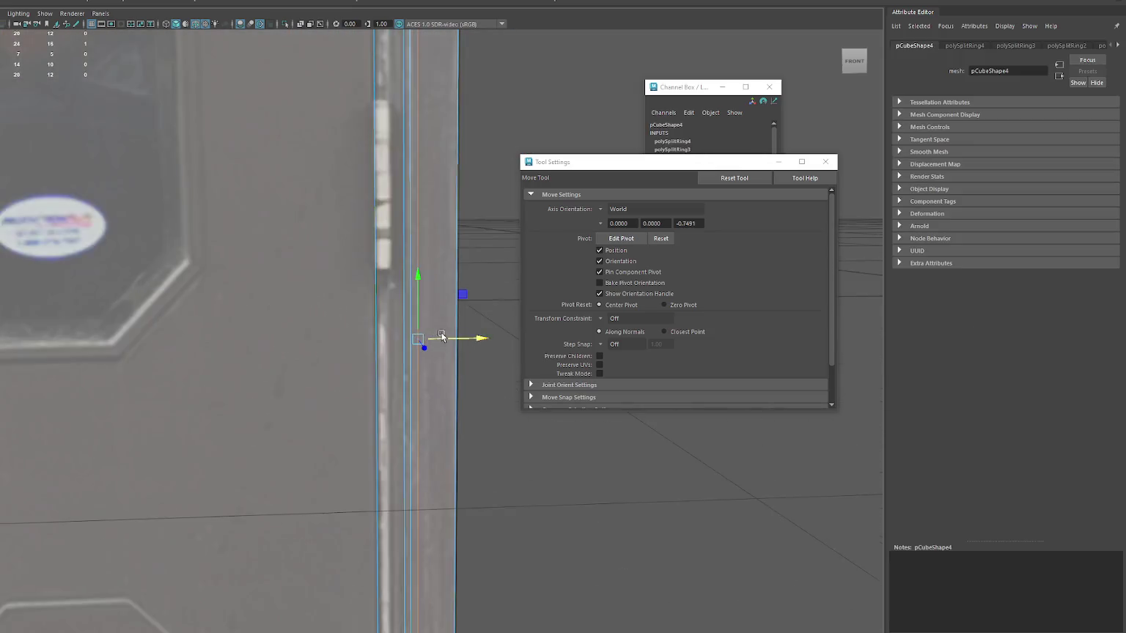
{"action": "scroll", "coordinate": [452, 342], "scroll_direction": "up", "scroll_amount": 2}
{"action": "left_click_drag", "start_coordinate": [454, 343], "coordinate": [450, 342]}
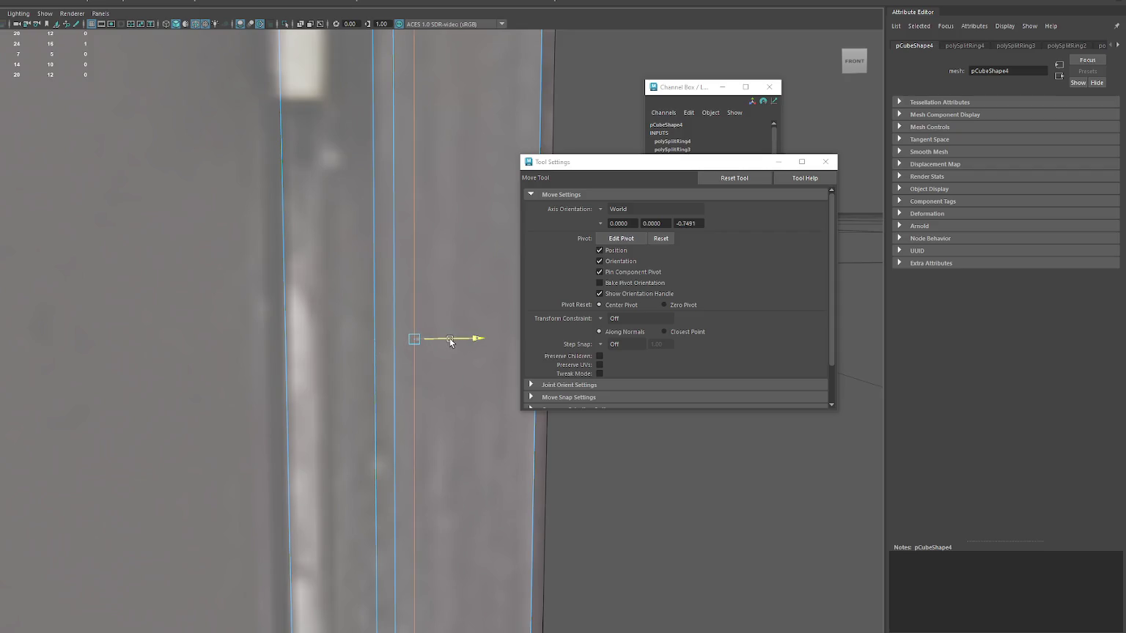
- Switch to vertex mode and select and move the top vertex near the hinge edge
{"action": "right_click_drag", "start_coordinate": [464, 226], "coordinate": [440, 249], "text": "shift"}
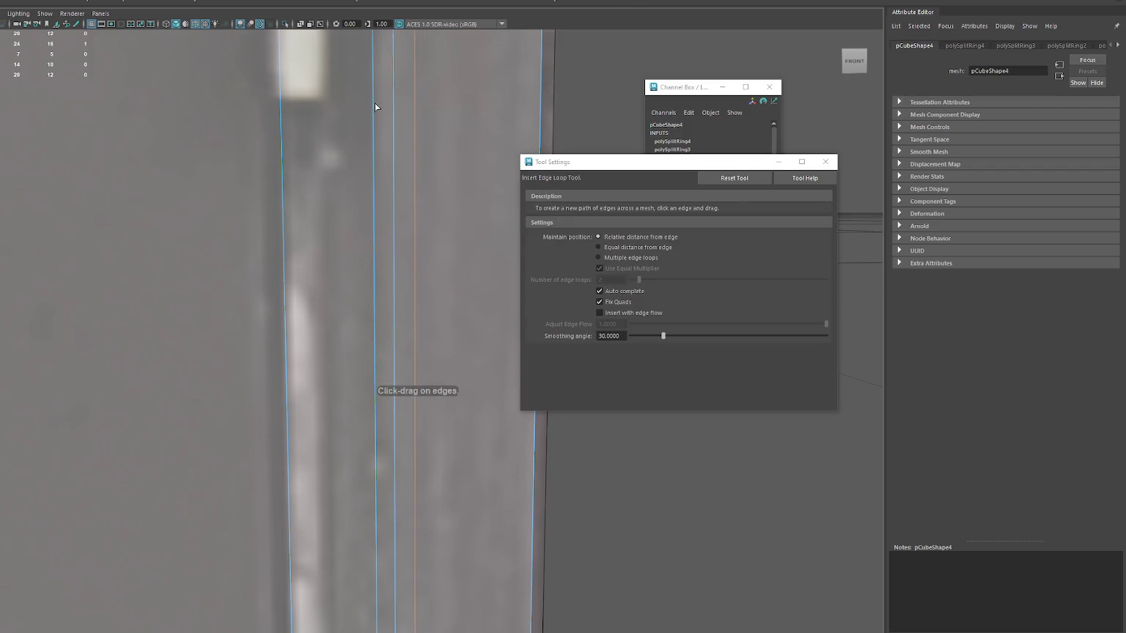
{"action": "middle_click_drag", "start_coordinate": [289, 433], "coordinate": [384, 483], "text": "alt"}
{"action": "scroll", "coordinate": [383, 290], "scroll_direction": "down", "scroll_amount": 3}
{"action": "scroll", "coordinate": [382, 290], "scroll_direction": "up", "scroll_amount": 3}
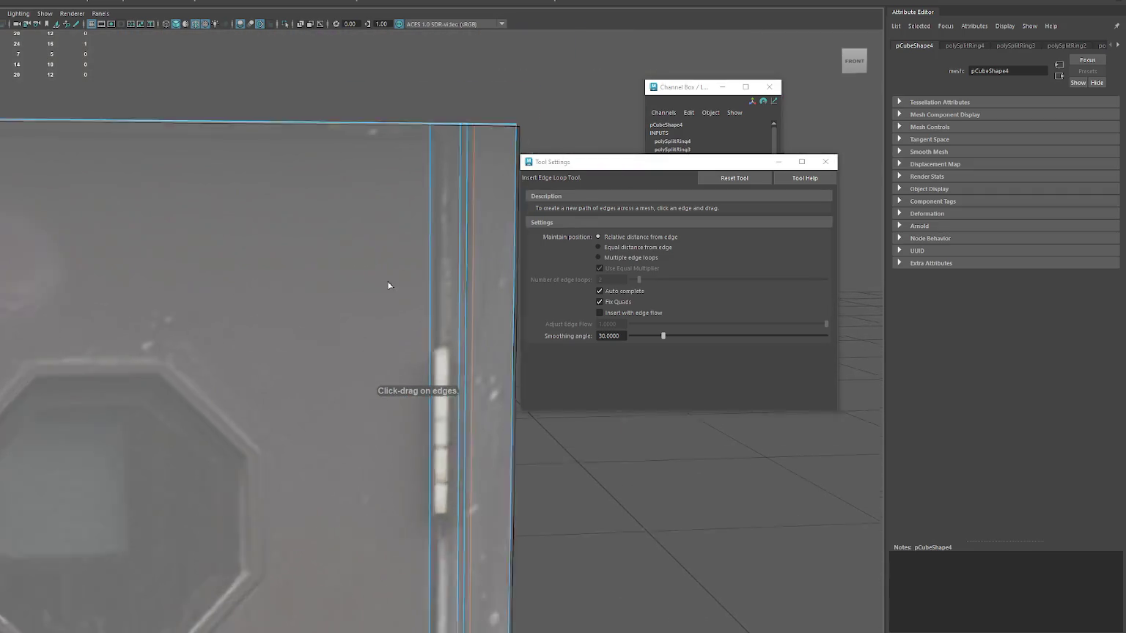
{"action": "middle_click_drag", "start_coordinate": [386, 281], "coordinate": [378, 218], "text": "alt"}
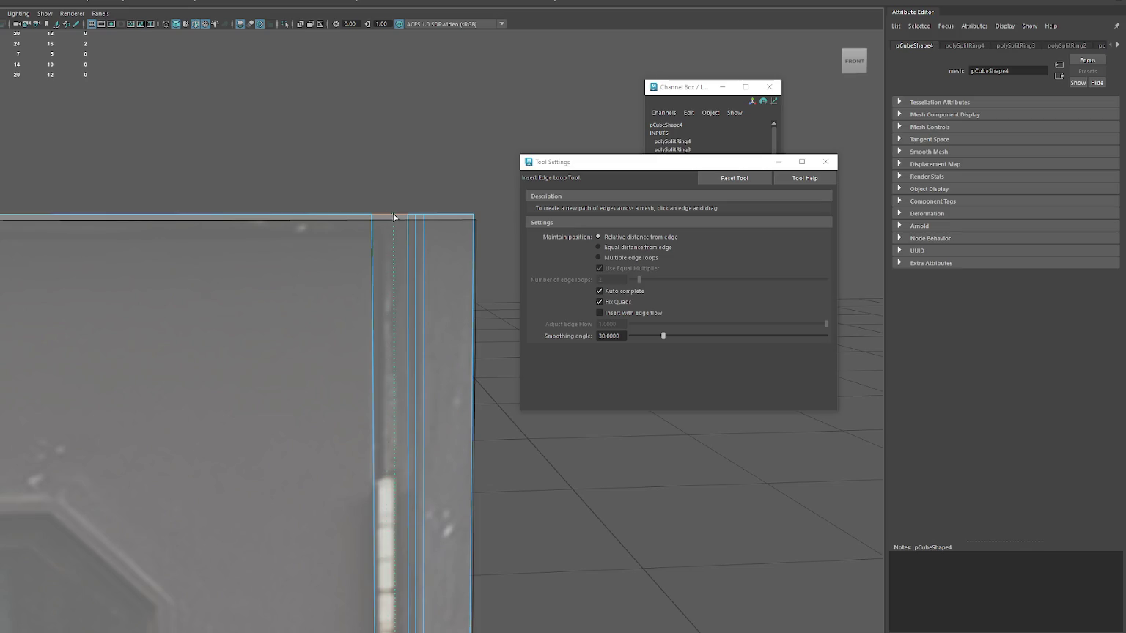
{"action": "mouse_move", "coordinate": [396, 165]}
{"action": "right_mouse_down"}
{"action": "mouse_move", "coordinate": [374, 165]}
{"action": "mouse_move", "coordinate": [352, 195]}
{"action": "right_mouse_up"}
{"action": "key", "text": "w"}
{"action": "left_click_drag", "start_coordinate": [351, 195], "coordinate": [378, 242]}
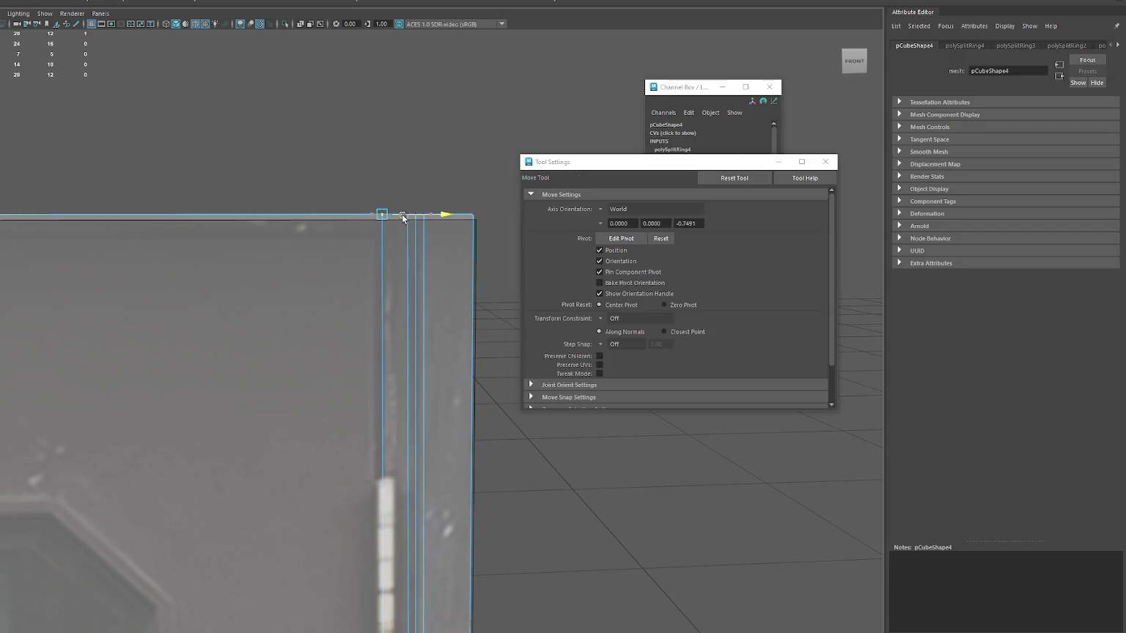
{"action": "mouse_move", "coordinate": [436, 339]}
{"action": "middle_mouse_down", "text": "alt"}
{"action": "mouse_move", "coordinate": [363, 234]}
{"action": "mouse_move", "coordinate": [370, 433]}
{"action": "mouse_move", "coordinate": [382, 403]}
{"action": "mouse_move", "coordinate": [362, 105]}
{"action": "mouse_move", "coordinate": [364, 125]}
{"action": "middle_mouse_up", "text": "alt"}
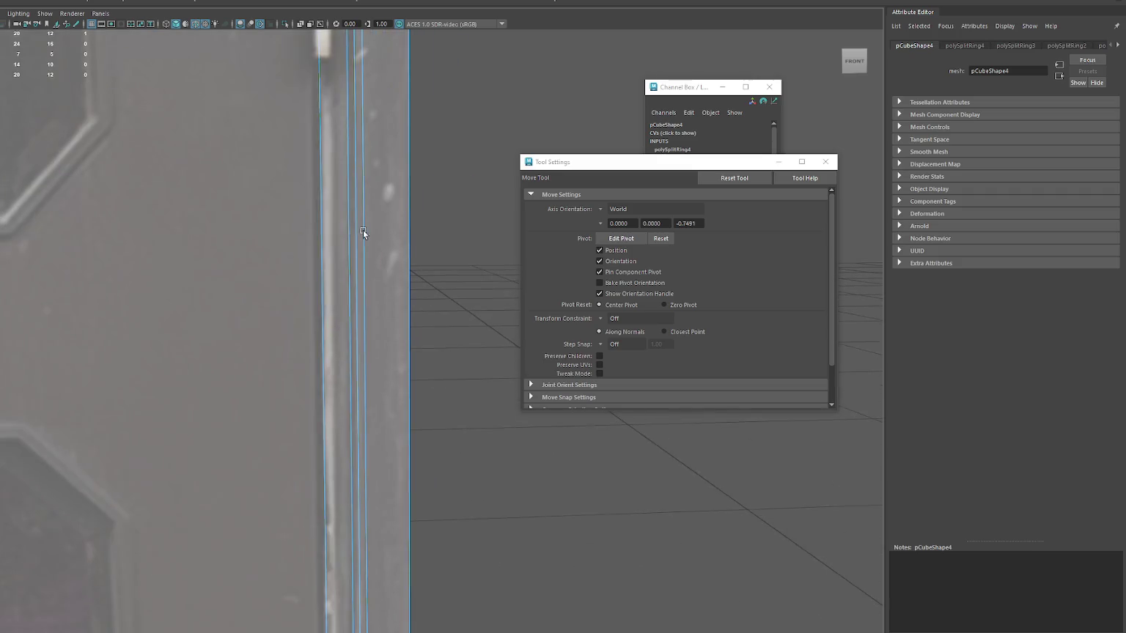
- Insert two edge loops along the hinge-side strip
{"action": "key", "text": "g"}
{"action": "left_click", "coordinate": [371, 380]}
{"action": "left_click", "coordinate": [359, 382]}
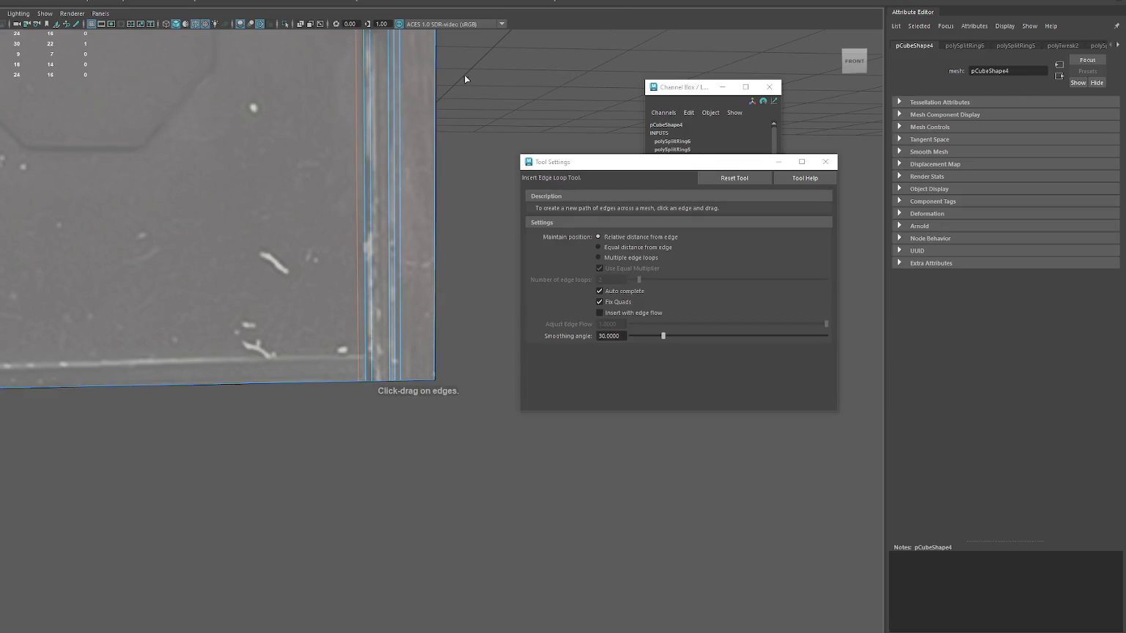
{"action": "scroll", "coordinate": [408, 440], "scroll_direction": "up", "scroll_amount": 3}
{"action": "mouse_move", "coordinate": [408, 440]}
{"action": "middle_mouse_down", "text": "alt"}
{"action": "mouse_move", "coordinate": [397, 467]}
{"action": "mouse_move", "coordinate": [413, 515]}
{"action": "mouse_move", "coordinate": [422, 447]}
{"action": "middle_mouse_up", "text": "alt"}
- Select and move the vertices along the door's top edge
{"action": "right_click_drag", "start_coordinate": [378, 106], "coordinate": [352, 108]}
{"action": "mouse_move", "coordinate": [336, 147]}
{"action": "left_mouse_down"}
{"action": "mouse_move", "coordinate": [353, 189]}
{"action": "mouse_move", "coordinate": [376, 170]}
{"action": "left_mouse_up"}
{"action": "key", "text": "w"}
{"action": "right_click_drag", "start_coordinate": [381, 122], "coordinate": [355, 189]}
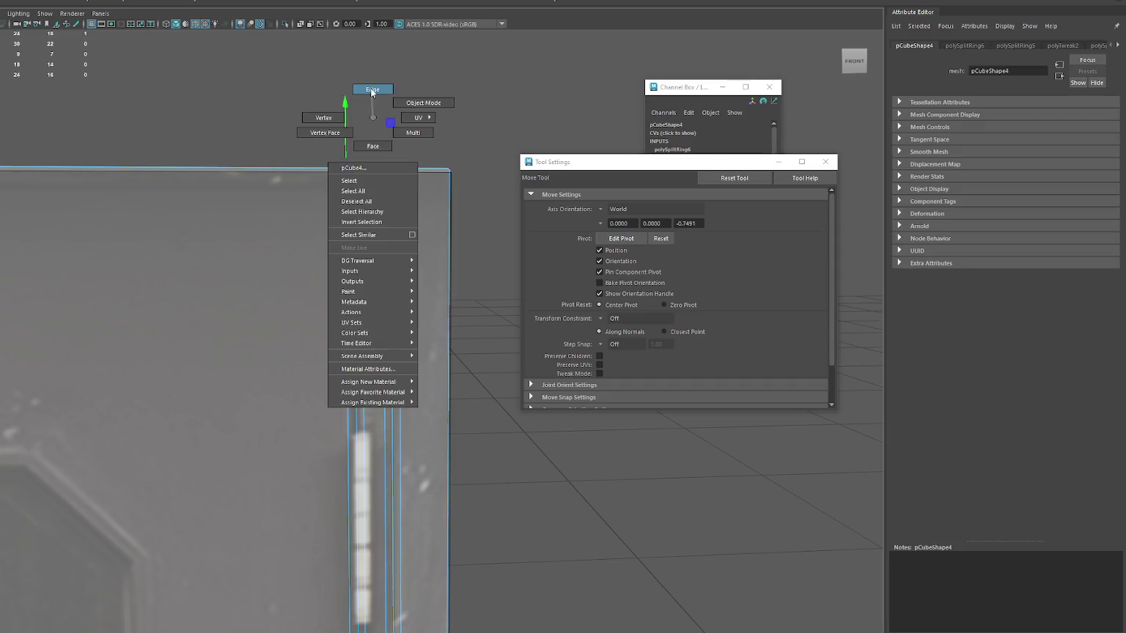
{"action": "mouse_move", "coordinate": [231, 176]}
{"action": "right_mouse_down", "text": "alt"}
{"action": "mouse_move", "coordinate": [560, 171]}
{"action": "mouse_move", "coordinate": [265, 164]}
{"action": "right_mouse_up", "text": "alt"}
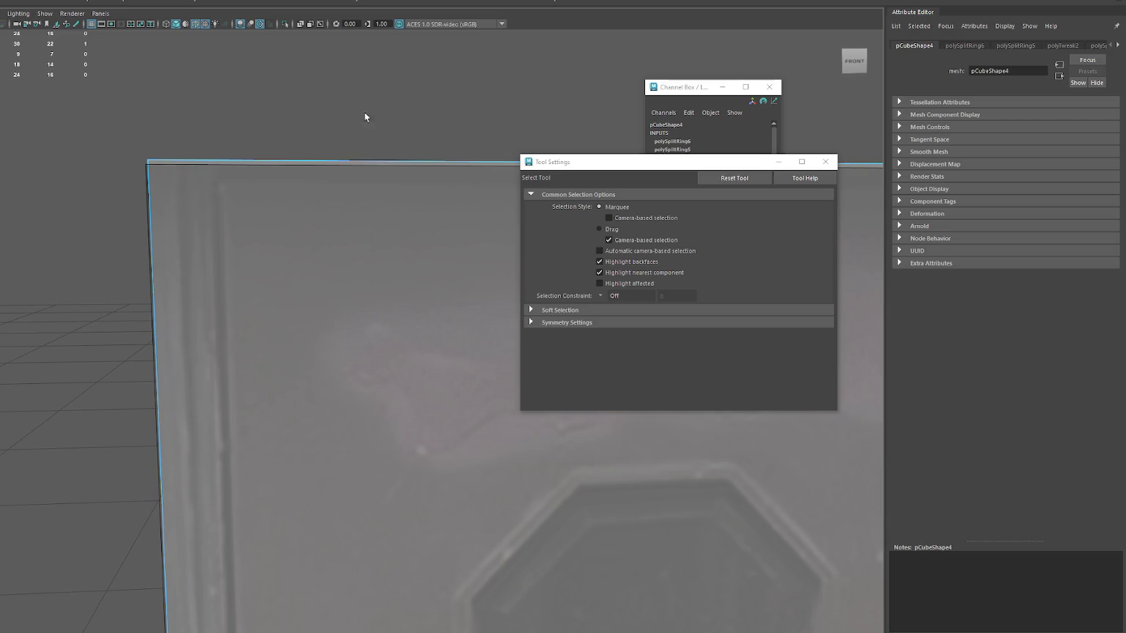
- Add more edge loops along the hinge strip at the top and bottom corners
{"action": "right_click_drag", "start_coordinate": [355, 162], "coordinate": [216, 162], "text": "shift"}
{"action": "left_click", "coordinate": [216, 160]}
{"action": "left_click", "coordinate": [183, 162]}
{"action": "mouse_move", "coordinate": [266, 316]}
{"action": "middle_mouse_down", "text": "alt"}
{"action": "mouse_move", "coordinate": [309, 442]}
{"action": "mouse_move", "coordinate": [313, 303]}
{"action": "mouse_move", "coordinate": [331, 258]}
{"action": "middle_mouse_up", "text": "alt"}
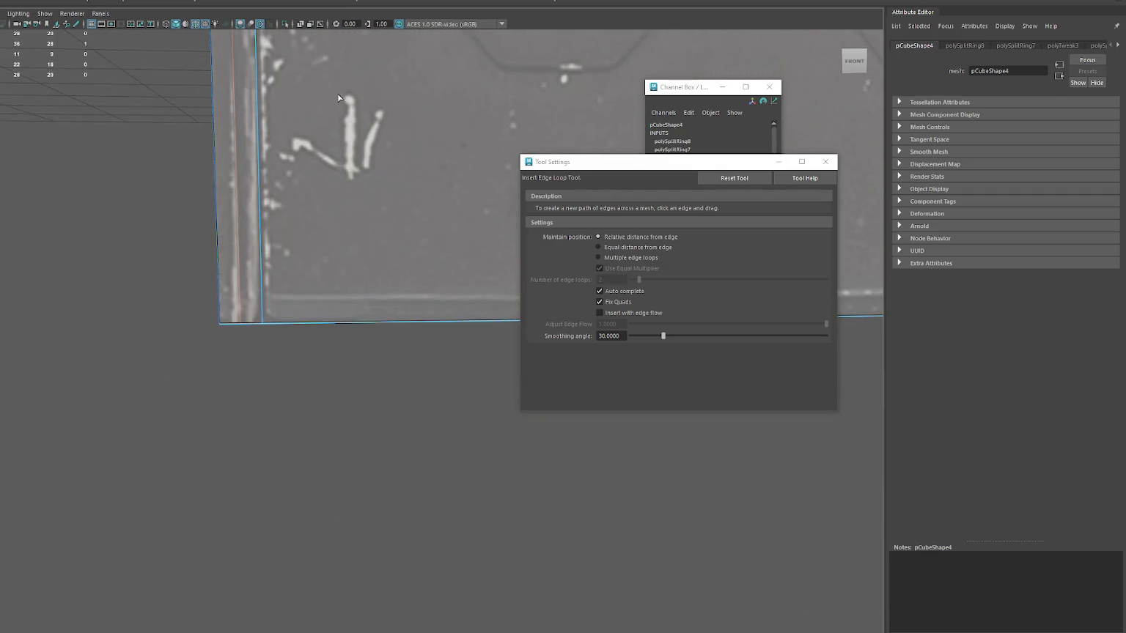
{"action": "left_click", "coordinate": [270, 325]}
{"action": "left_click", "coordinate": [268, 324]}
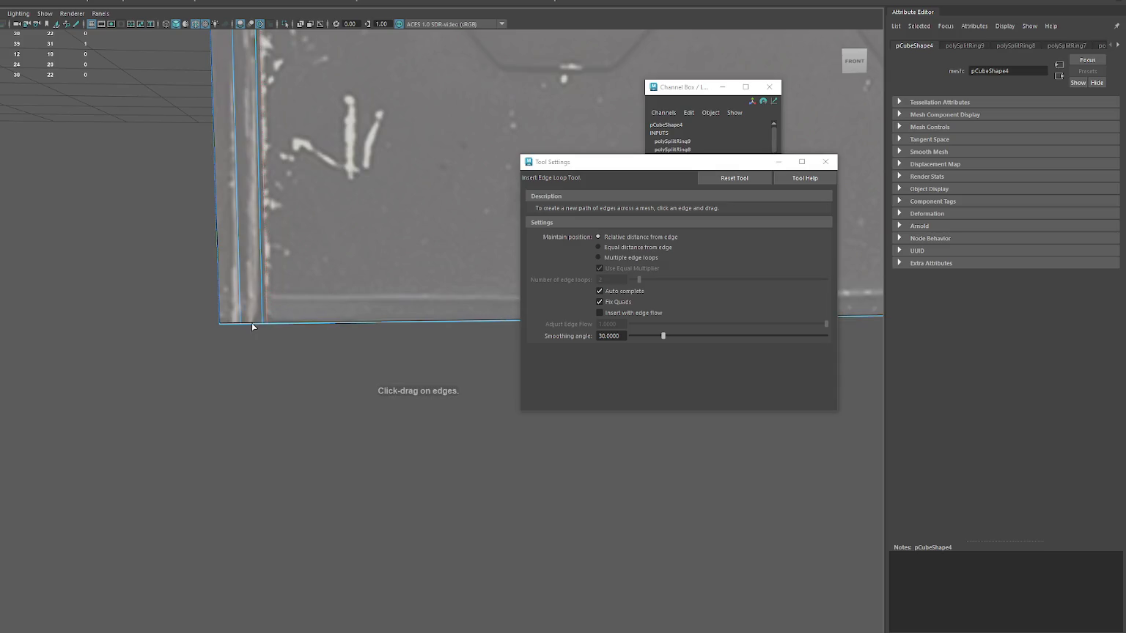
{"action": "left_click", "coordinate": [257, 325]}
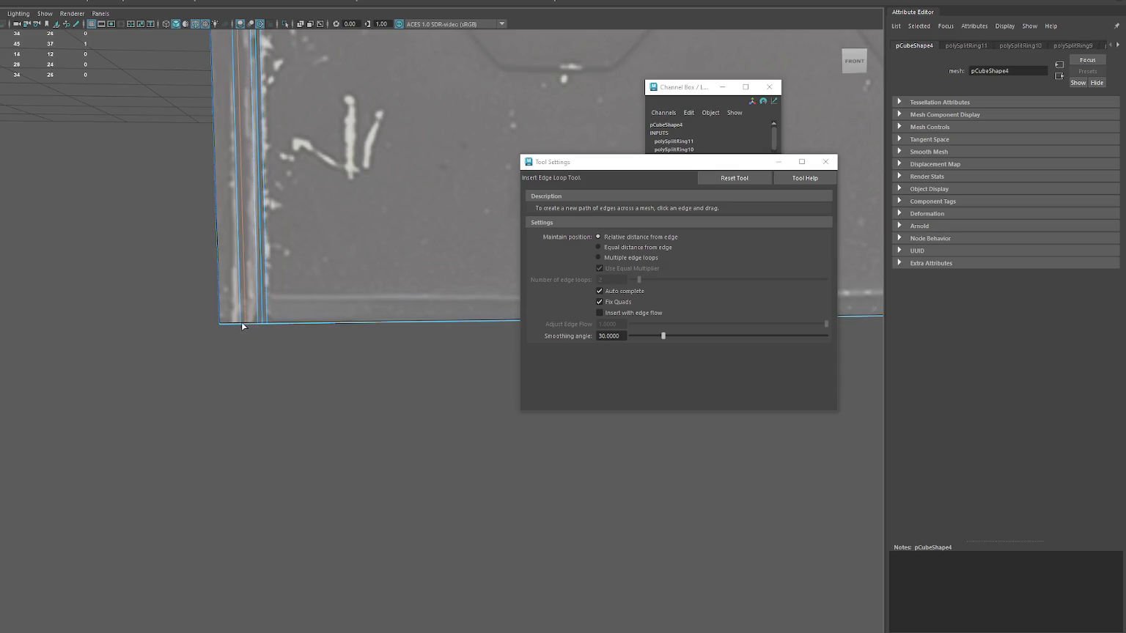
- Exit the edge loop tool and orbit around the framed door to inspect the loops
{"action": "key", "text": "q"}
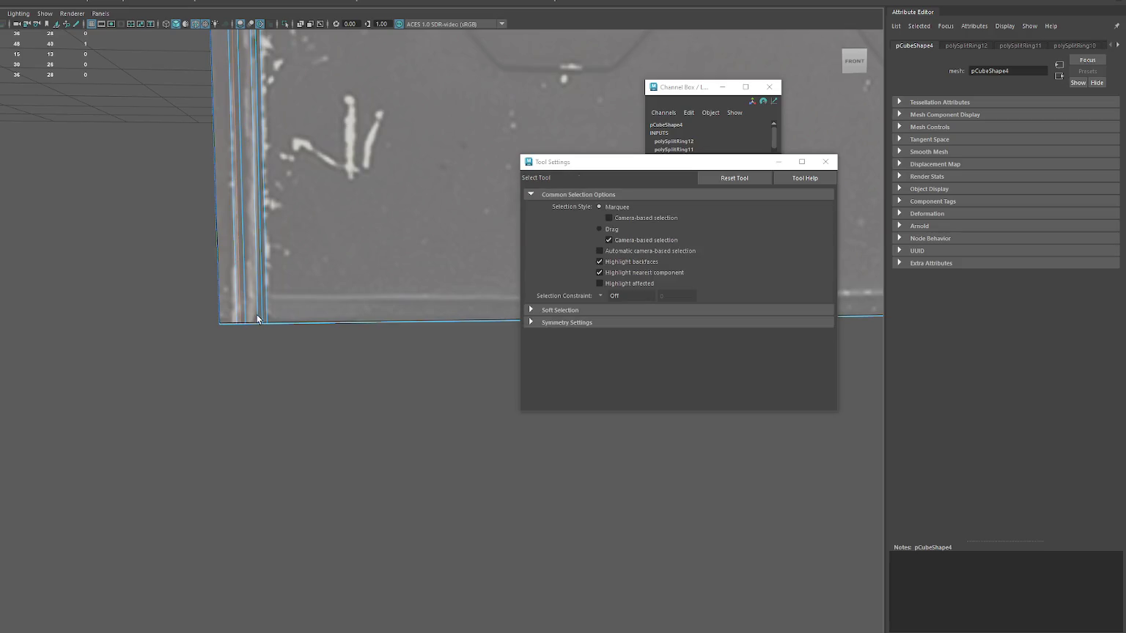
{"action": "mouse_move", "coordinate": [375, 264]}
{"action": "left_mouse_down", "text": "alt"}
{"action": "mouse_move", "coordinate": [447, 221]}
{"action": "mouse_move", "coordinate": [258, 229]}
{"action": "left_mouse_up", "text": "alt"}
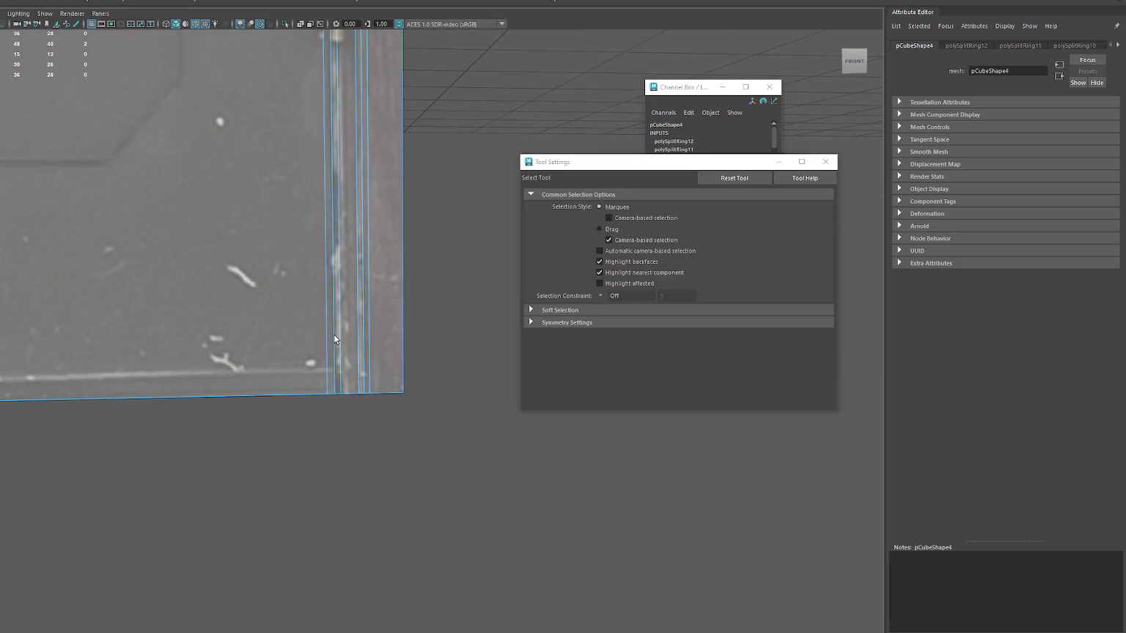
{"action": "key", "text": "f"}
{"action": "left_click_drag", "start_coordinate": [395, 232], "coordinate": [285, 242], "text": "alt"}
{"action": "key", "text": "w"}
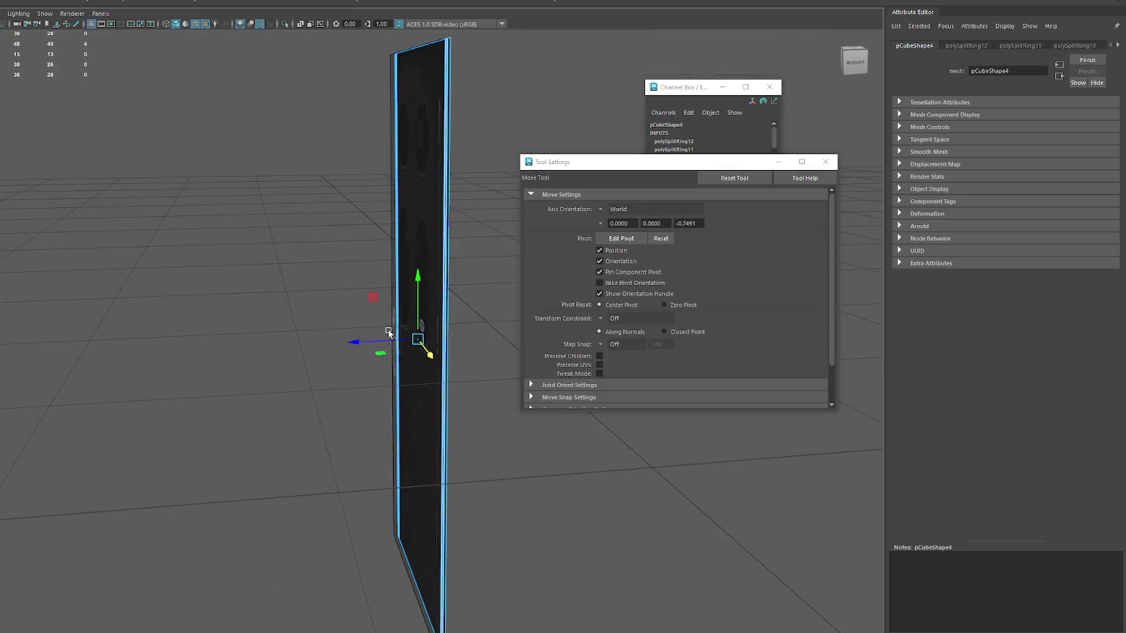
{"action": "scroll", "coordinate": [364, 343], "scroll_direction": "up", "scroll_amount": 3}
{"action": "mouse_move", "coordinate": [365, 344]}
{"action": "left_mouse_down", "text": "alt"}
{"action": "mouse_move", "coordinate": [212, 366]}
{"action": "mouse_move", "coordinate": [210, 378]}
{"action": "mouse_move", "coordinate": [219, 264]}
{"action": "left_mouse_up", "text": "alt"}
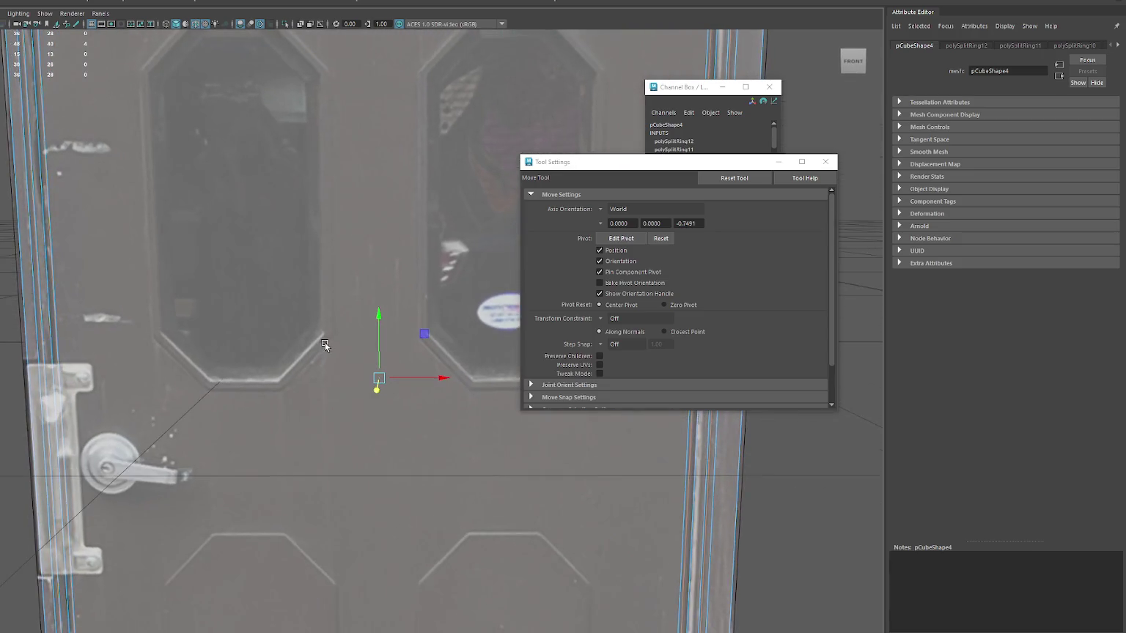
- Soften two sets of selected door edges with Soften Edge
{"action": "scroll", "coordinate": [219, 265], "scroll_direction": "down", "scroll_amount": 2}
{"action": "right_click_drag", "start_coordinate": [407, 145], "coordinate": [474, 174], "text": "shift"}
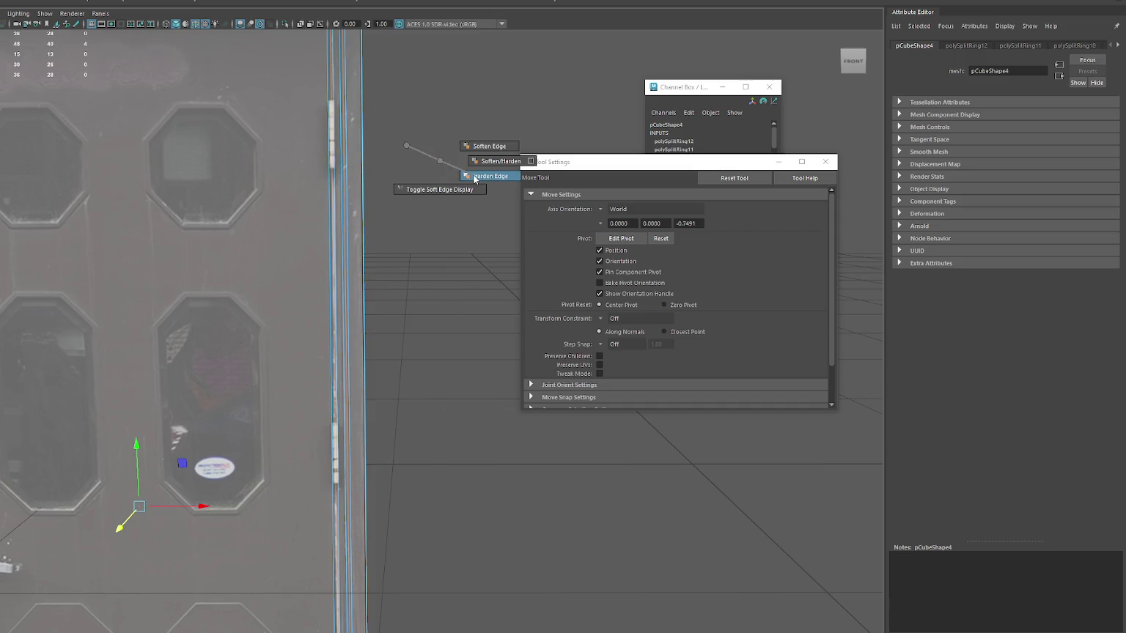
{"action": "scroll", "coordinate": [460, 183], "scroll_direction": "down", "scroll_amount": 3}
{"action": "left_click_drag", "start_coordinate": [460, 244], "coordinate": [228, 285]}
{"action": "right_click_drag", "start_coordinate": [357, 90], "coordinate": [433, 142], "text": "shift"}
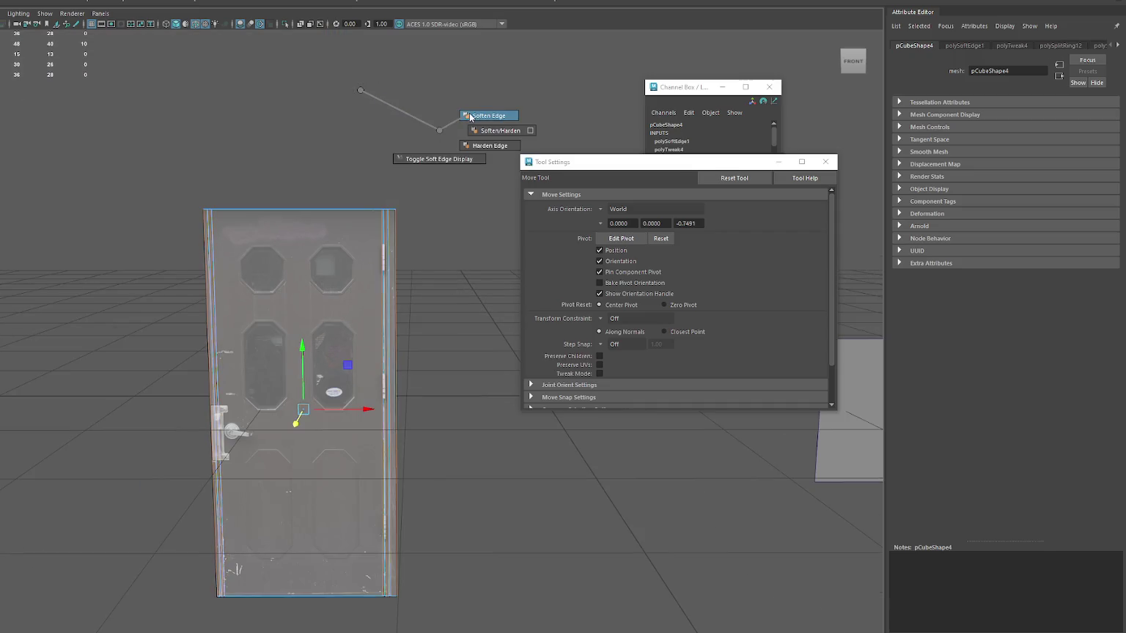
{"action": "left_click", "coordinate": [446, 118]}
{"action": "scroll", "coordinate": [368, 187], "scroll_direction": "up", "scroll_amount": 5}
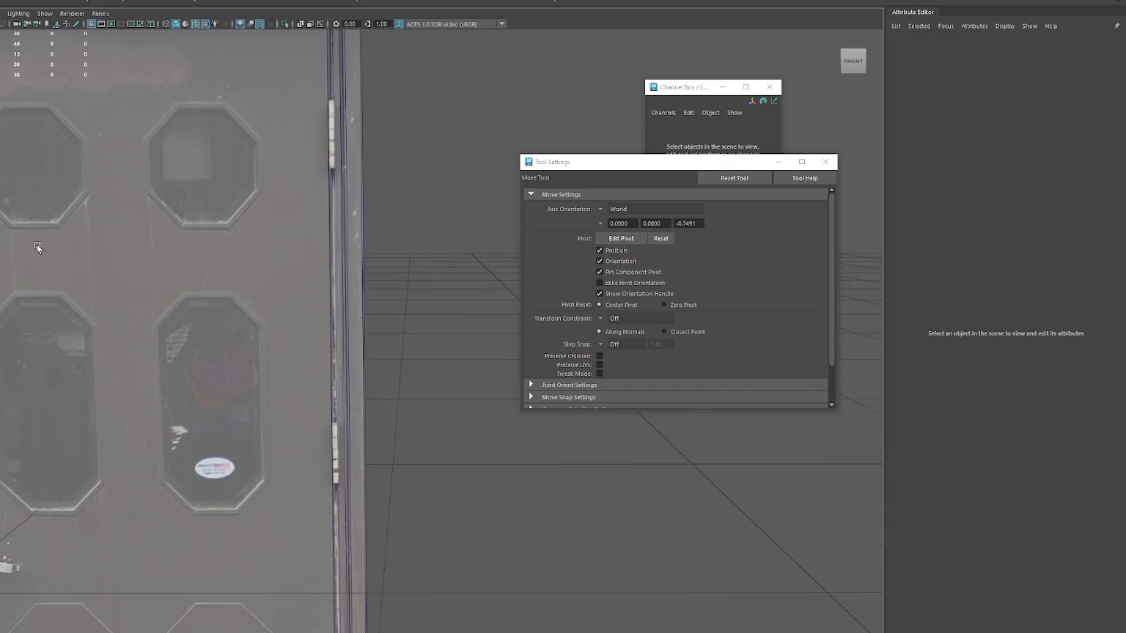
{"action": "left_click", "coordinate": [825, 162]}
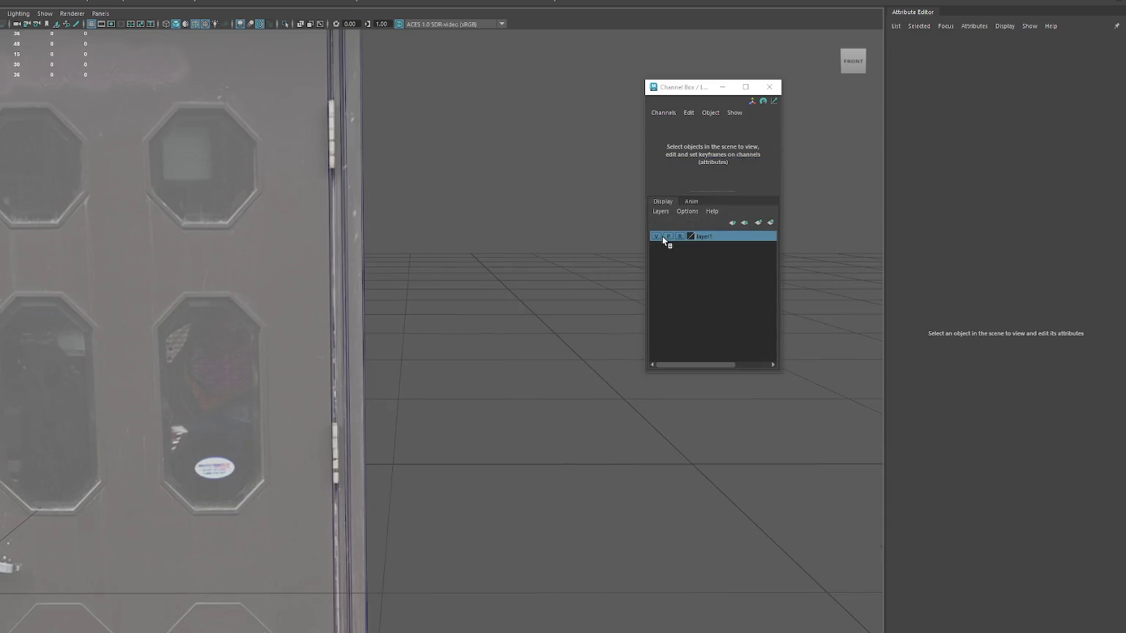
- Hide layer1, turn off the wireframe, show layer1 again, and select the door mesh
{"action": "left_click", "coordinate": [657, 236]}
{"action": "scroll", "coordinate": [532, 302], "scroll_direction": "down", "scroll_amount": 2}
{"action": "middle_click_drag", "start_coordinate": [533, 302], "coordinate": [521, 253], "text": "alt"}
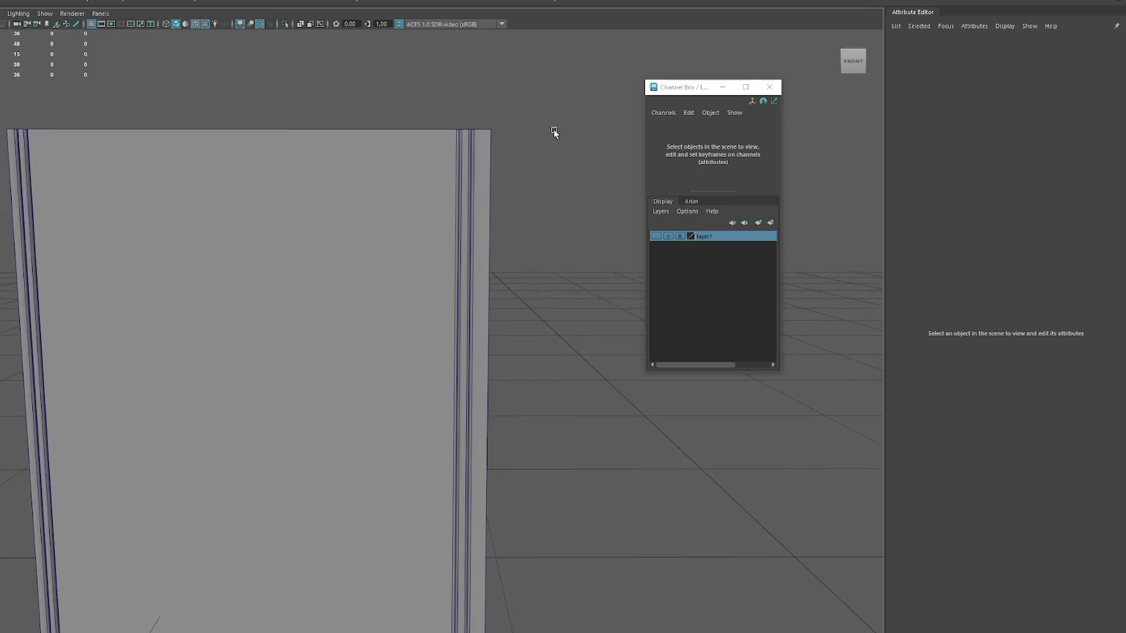
{"action": "left_click", "coordinate": [195, 24]}
{"action": "mouse_move", "coordinate": [273, 82]}
{"action": "left_mouse_down", "text": "alt"}
{"action": "mouse_move", "coordinate": [337, 129]}
{"action": "mouse_move", "coordinate": [370, 129]}
{"action": "mouse_move", "coordinate": [353, 105]}
{"action": "left_mouse_up", "text": "alt"}
{"action": "left_click", "coordinate": [656, 236]}
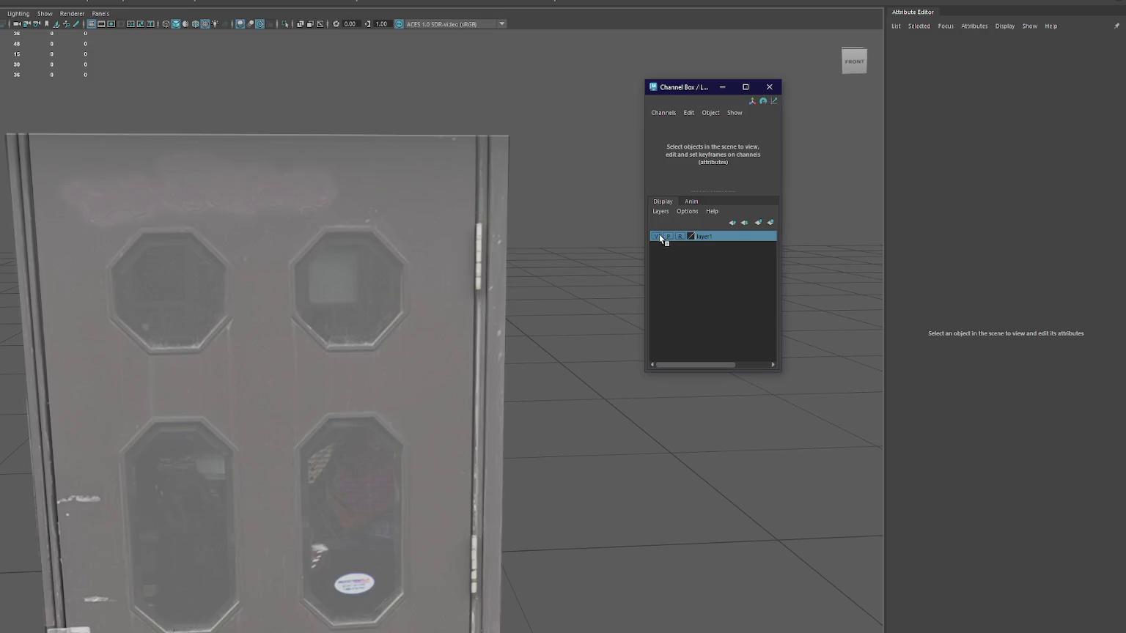
{"action": "left_click_drag", "start_coordinate": [581, 195], "coordinate": [533, 237], "text": "alt"}
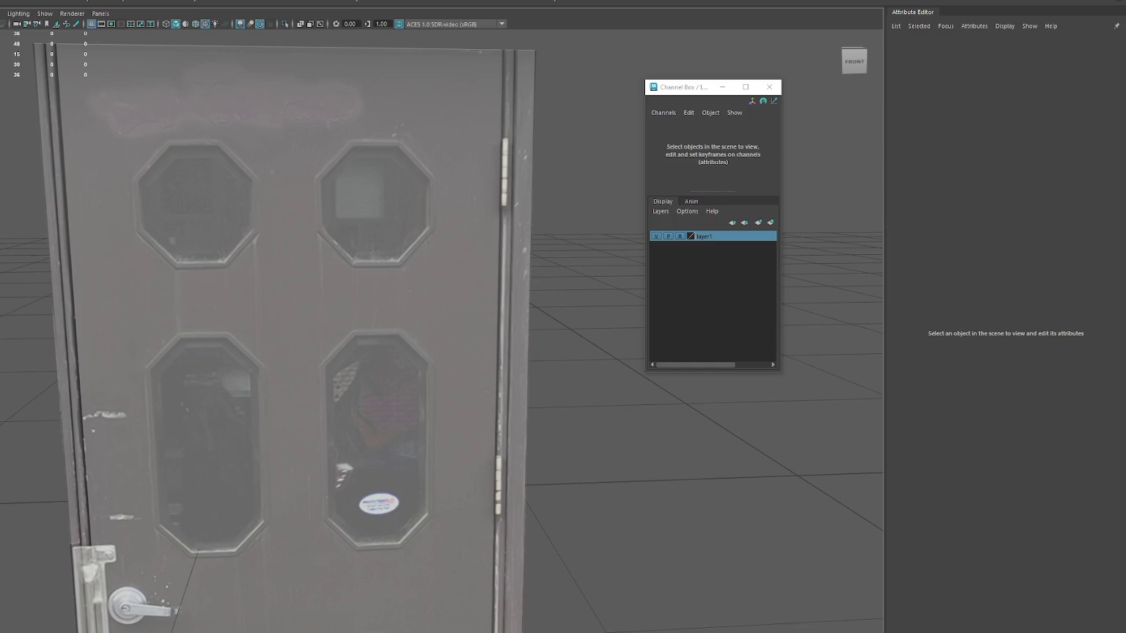
{"action": "left_click", "coordinate": [394, 50]}
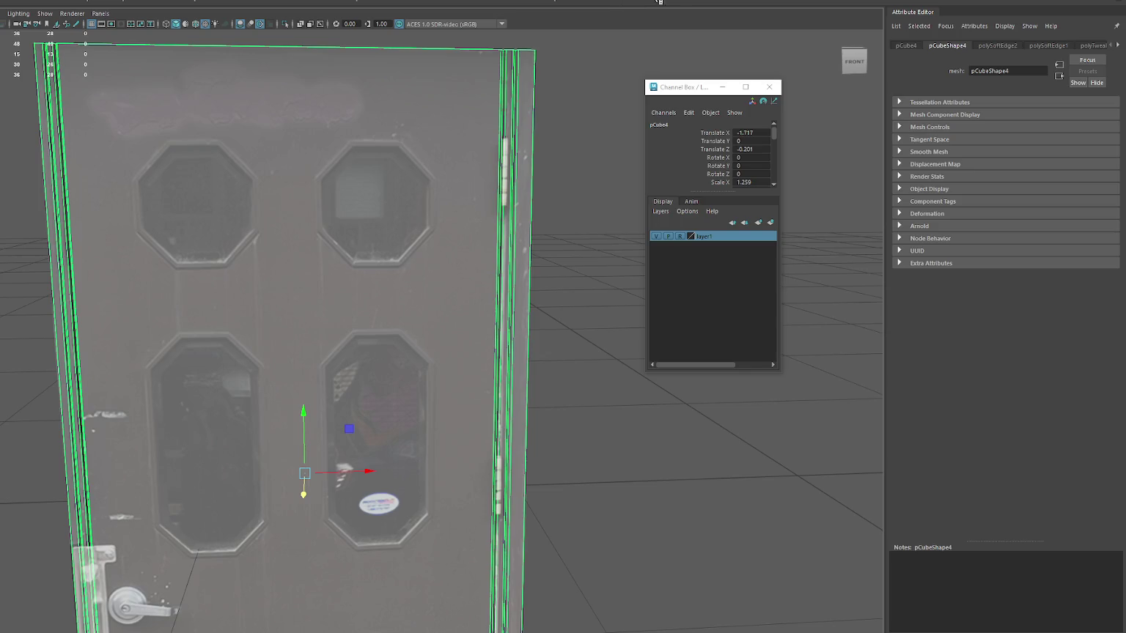
- Insert four vertical edge loops along the window edges
{"action": "double_click", "coordinate": [546, 4]}
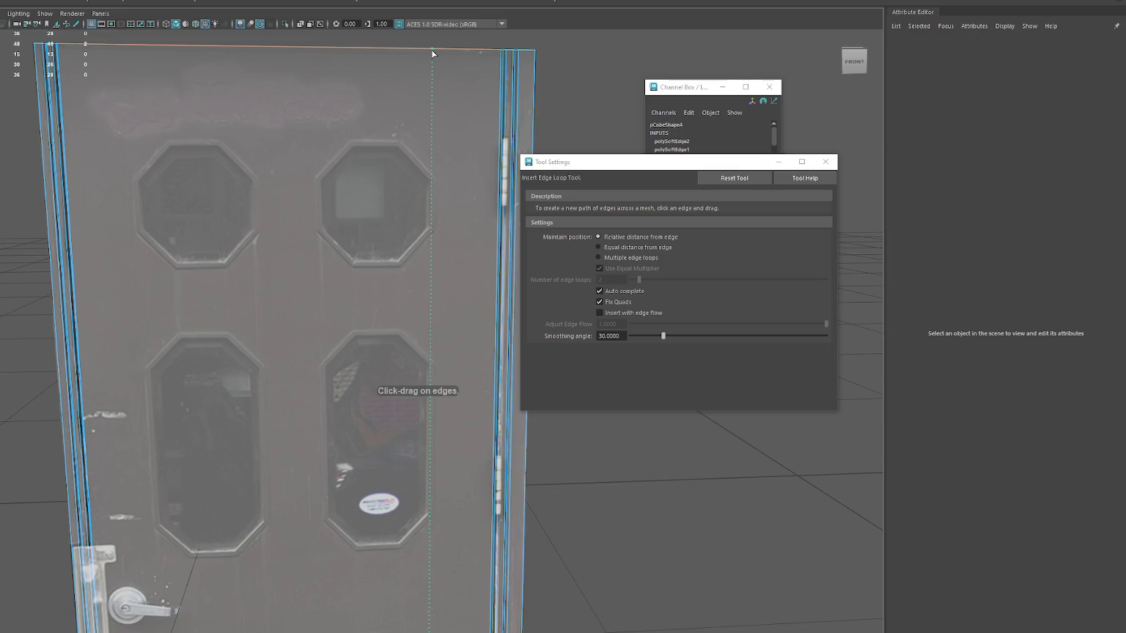
{"action": "left_click", "coordinate": [431, 50]}
{"action": "left_click", "coordinate": [318, 50]}
{"action": "left_click", "coordinate": [250, 49]}
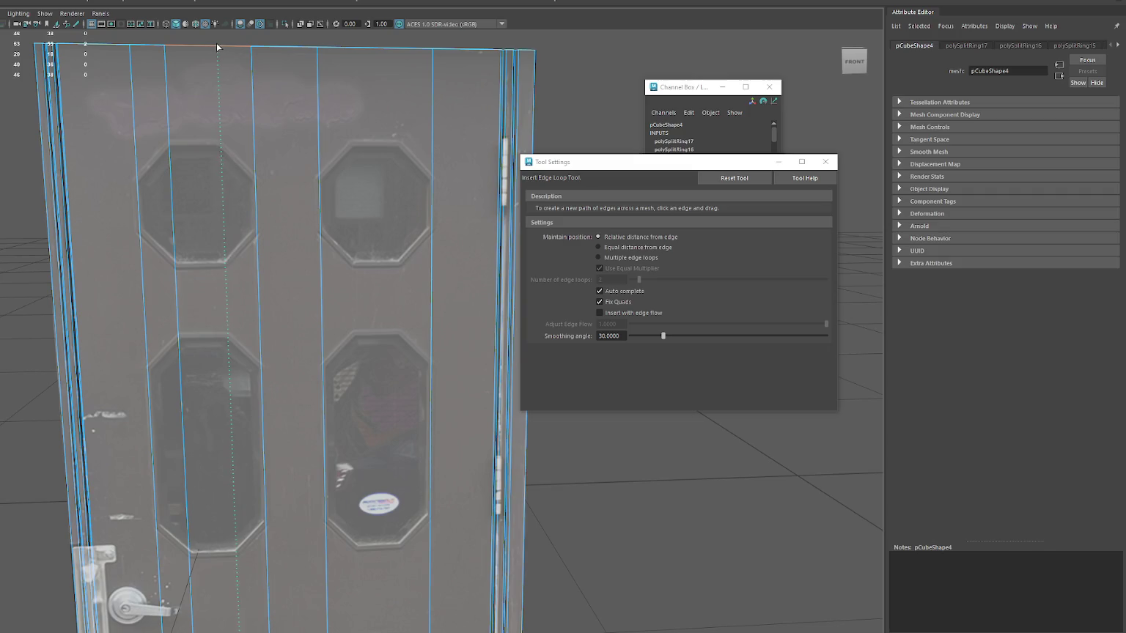
{"action": "left_click", "coordinate": [387, 48]}
- Add horizontal edge loops along the upper and lower windows' edges
{"action": "left_click", "coordinate": [434, 178]}
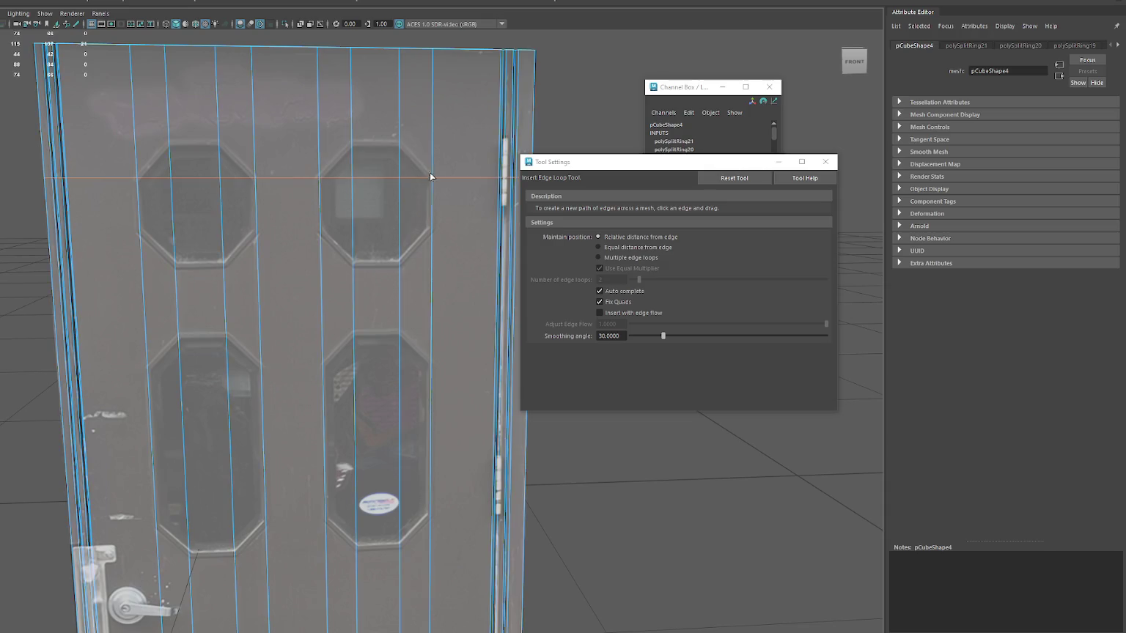
{"action": "left_click", "coordinate": [399, 144]}
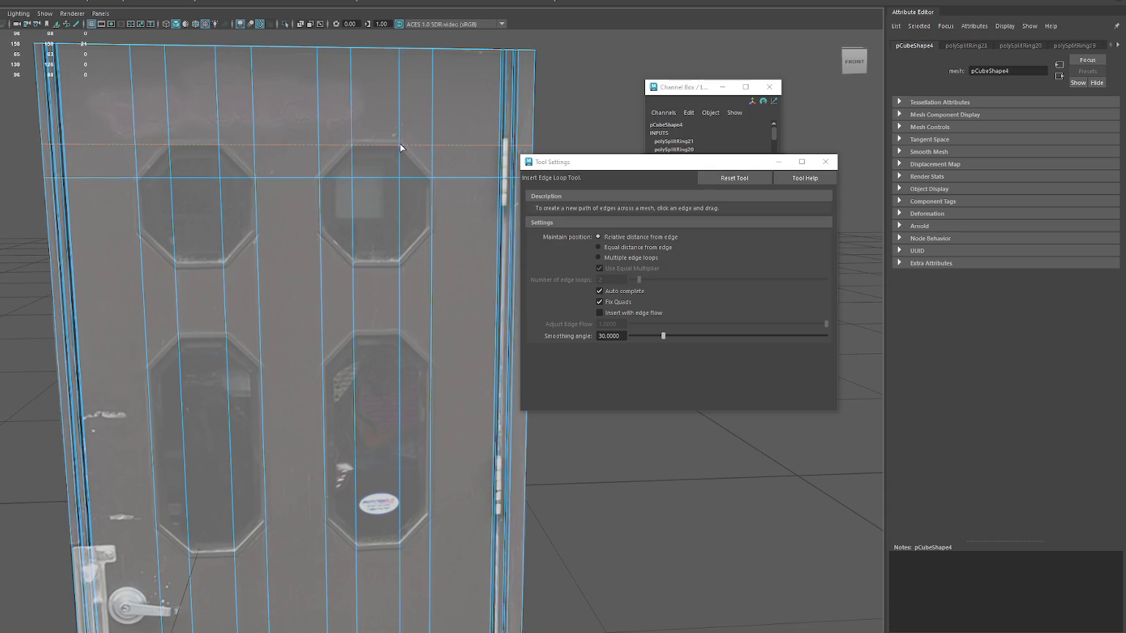
{"action": "left_click", "coordinate": [401, 265]}
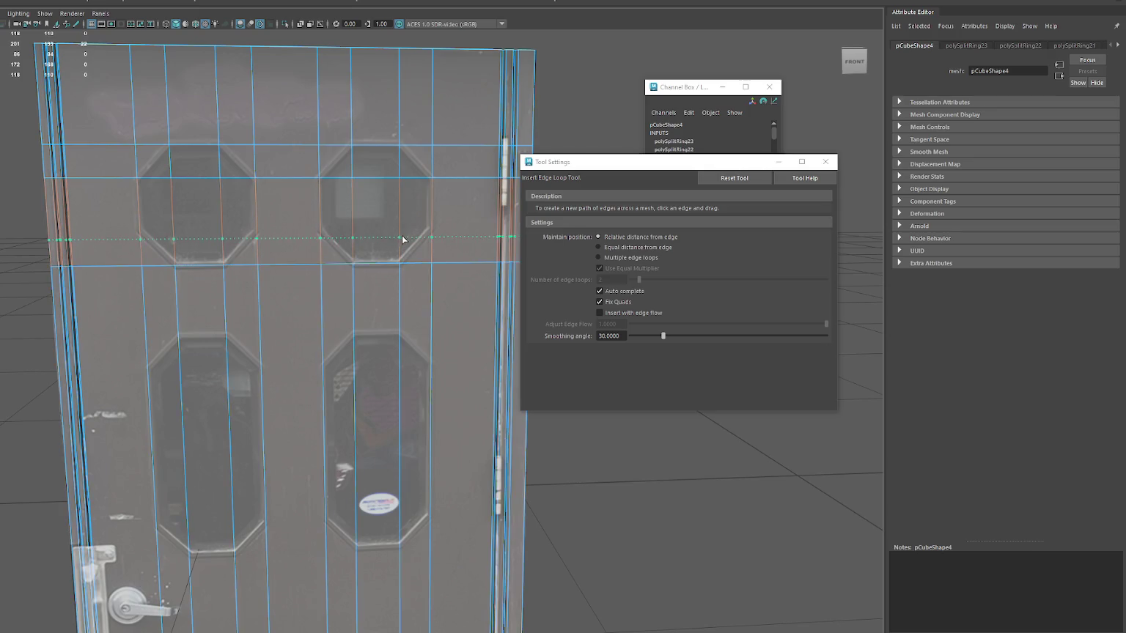
{"action": "left_click", "coordinate": [405, 233]}
{"action": "middle_click_drag", "start_coordinate": [405, 233], "coordinate": [401, 195], "text": "alt"}
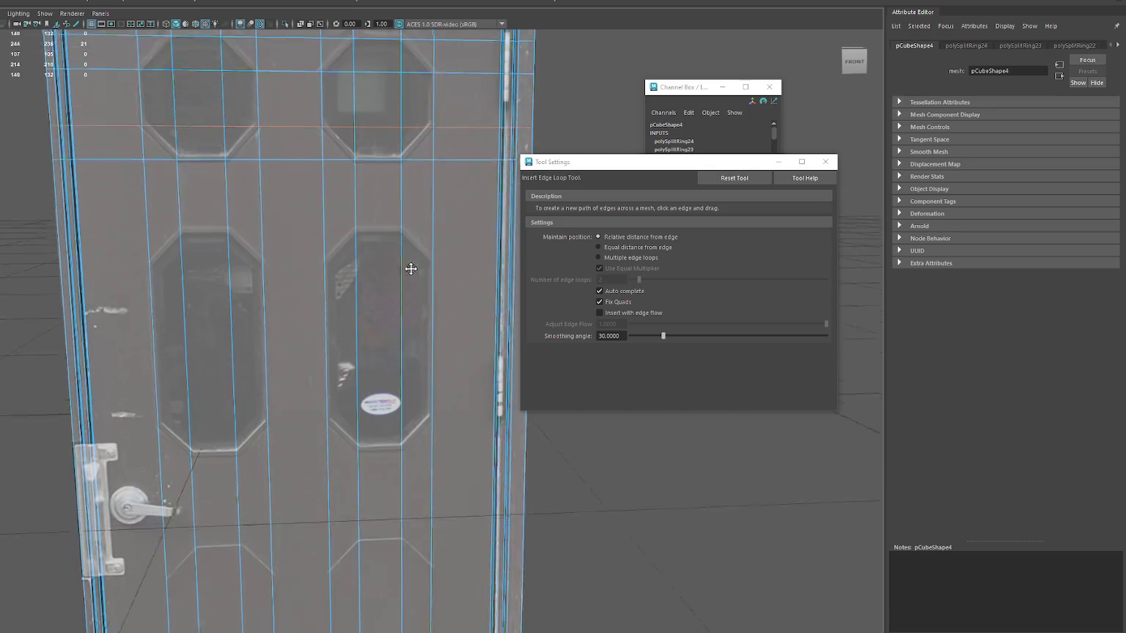
{"action": "left_click", "coordinate": [401, 195]}
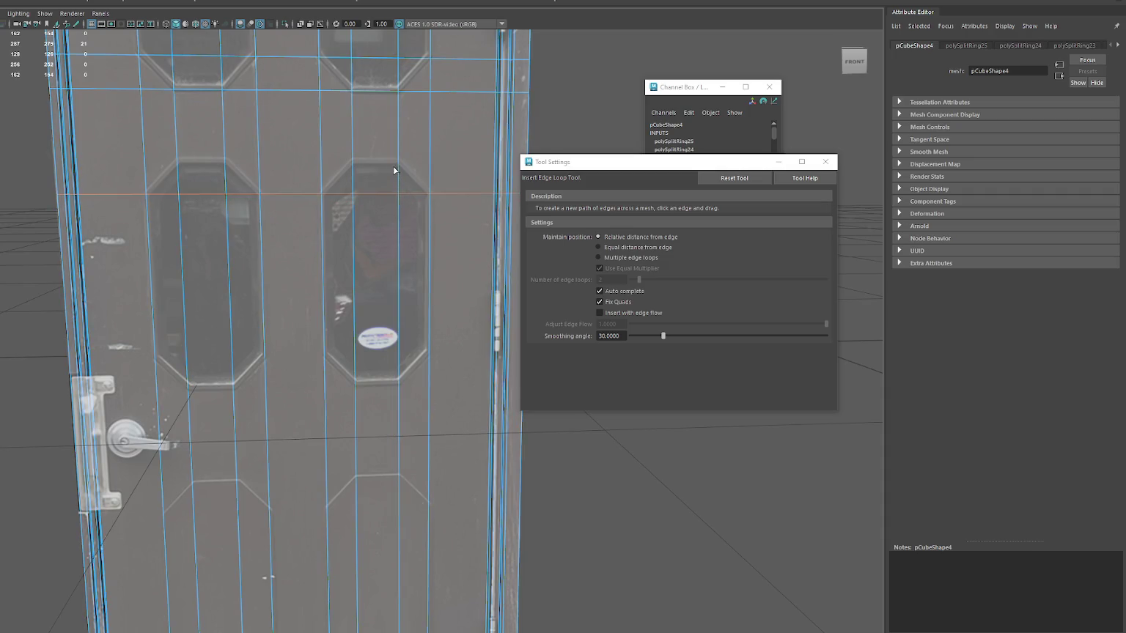
{"action": "left_click", "coordinate": [400, 161]}
- Add horizontal edge loops across the lower panels and near the door's bottom
{"action": "left_click", "coordinate": [398, 384]}
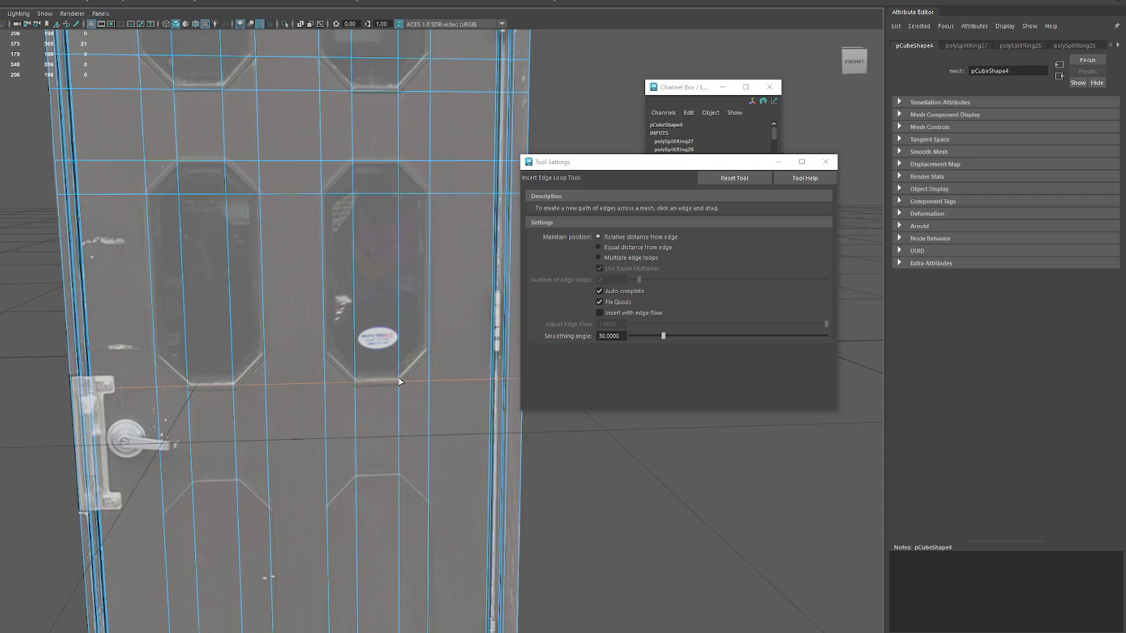
{"action": "left_click", "coordinate": [402, 354]}
{"action": "middle_click_drag", "start_coordinate": [401, 355], "coordinate": [393, 149], "text": "alt"}
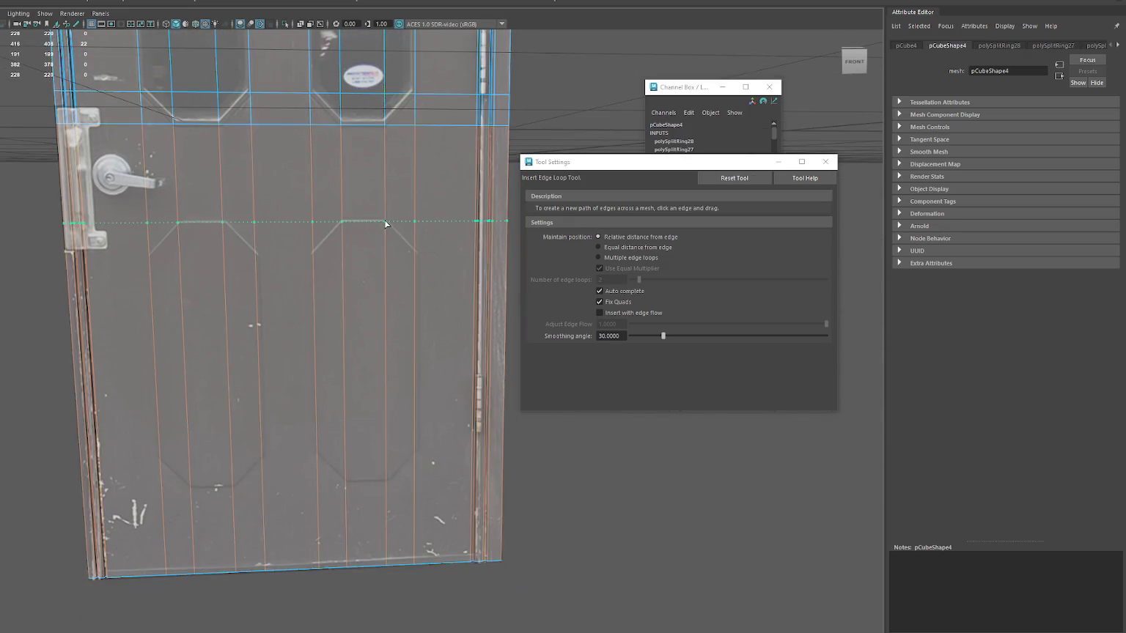
{"action": "left_click", "coordinate": [387, 221]}
{"action": "left_click", "coordinate": [388, 479]}
{"action": "left_click", "coordinate": [415, 454]}
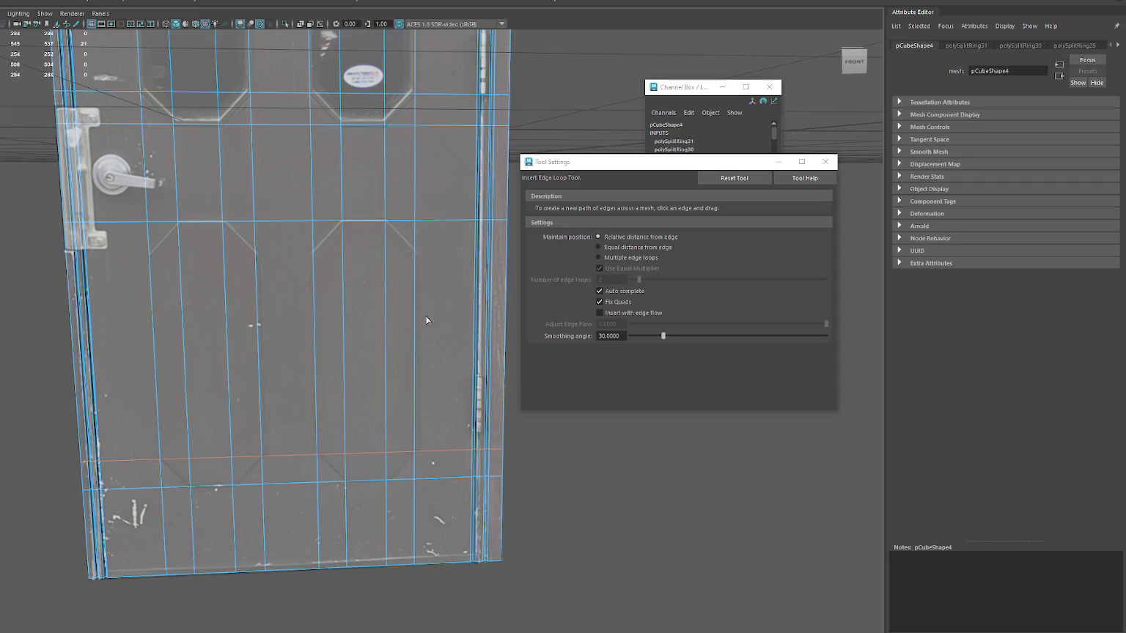
{"action": "left_click", "coordinate": [416, 257]}
{"action": "left_click_drag", "start_coordinate": [479, 246], "coordinate": [517, 158], "text": "alt"}
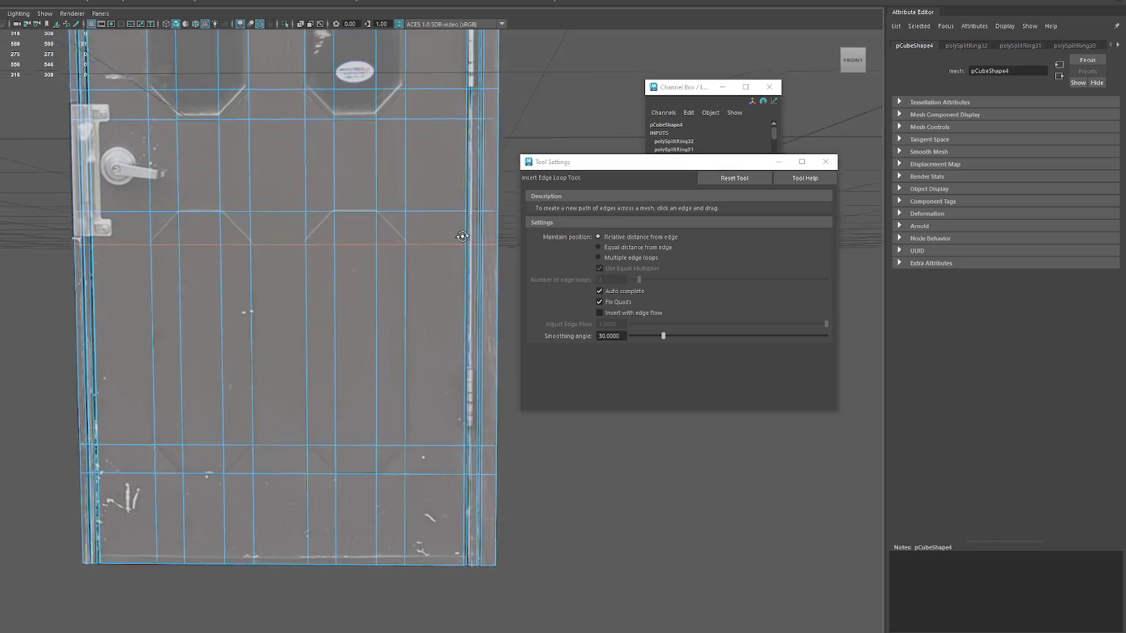
{"action": "key", "text": "q"}
- With Multi-Cut, cut diagonal edges at the lower panels' angled corners, then enter edge mode
{"action": "right_click", "coordinate": [531, 115]}
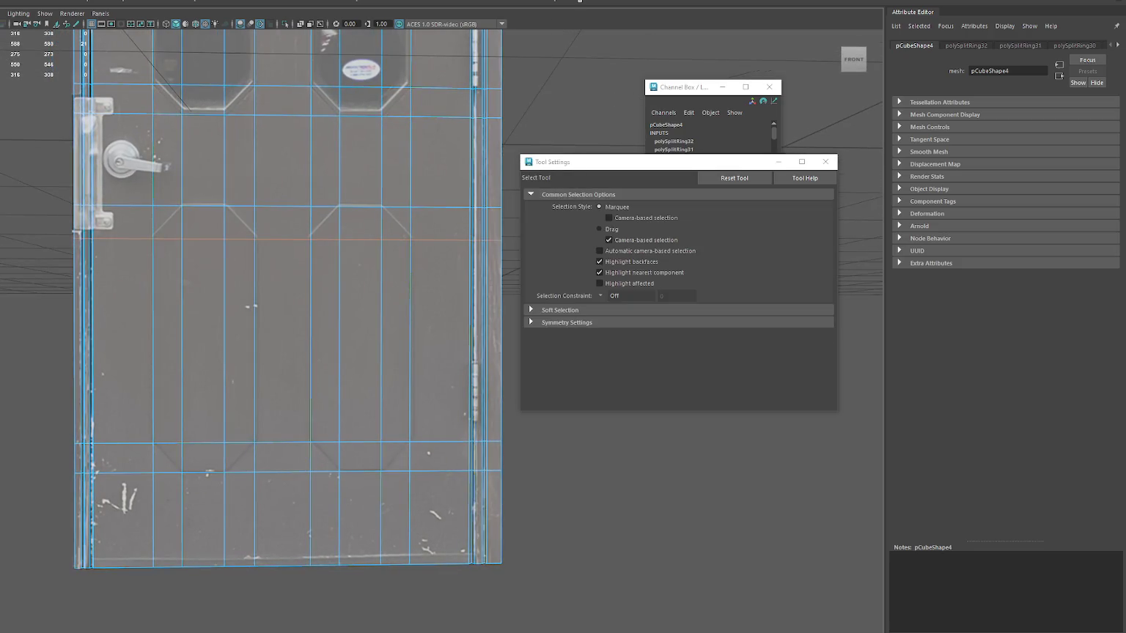
{"action": "left_click", "coordinate": [381, 207]}
{"action": "left_click", "coordinate": [410, 239]}
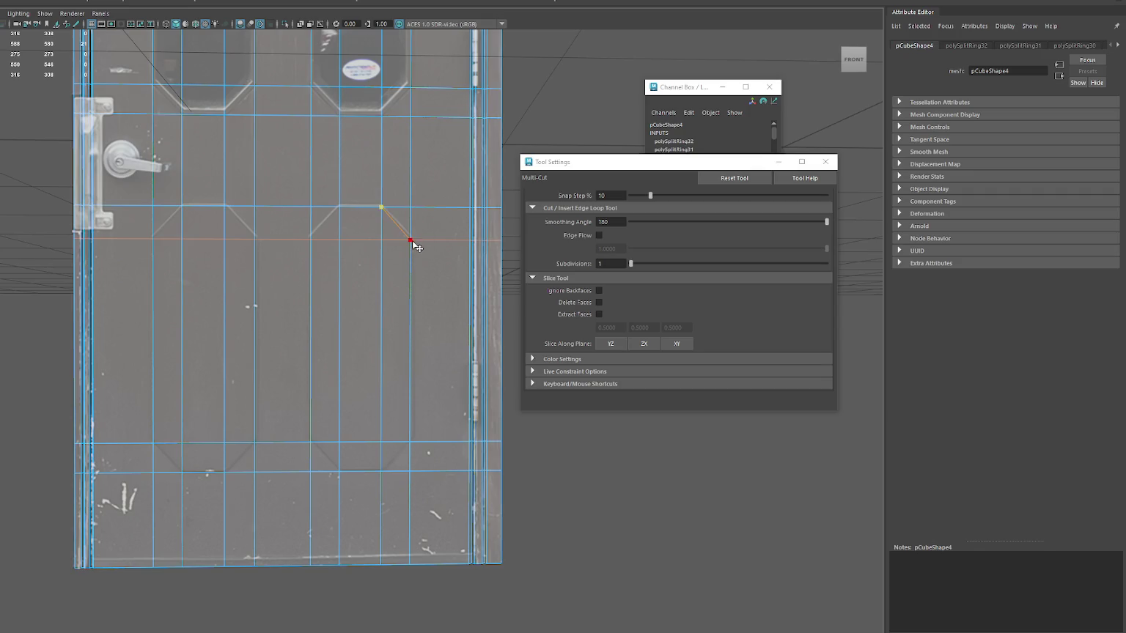
{"action": "right_click", "coordinate": [409, 240]}
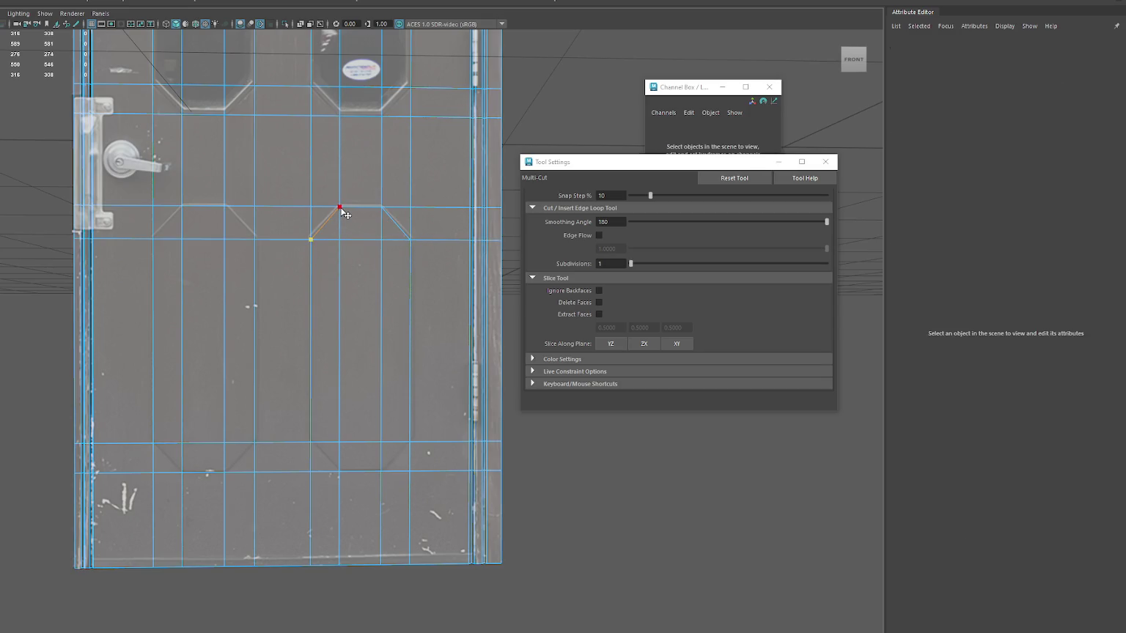
{"action": "left_click", "coordinate": [356, 470]}
{"action": "right_click", "coordinate": [573, 432]}
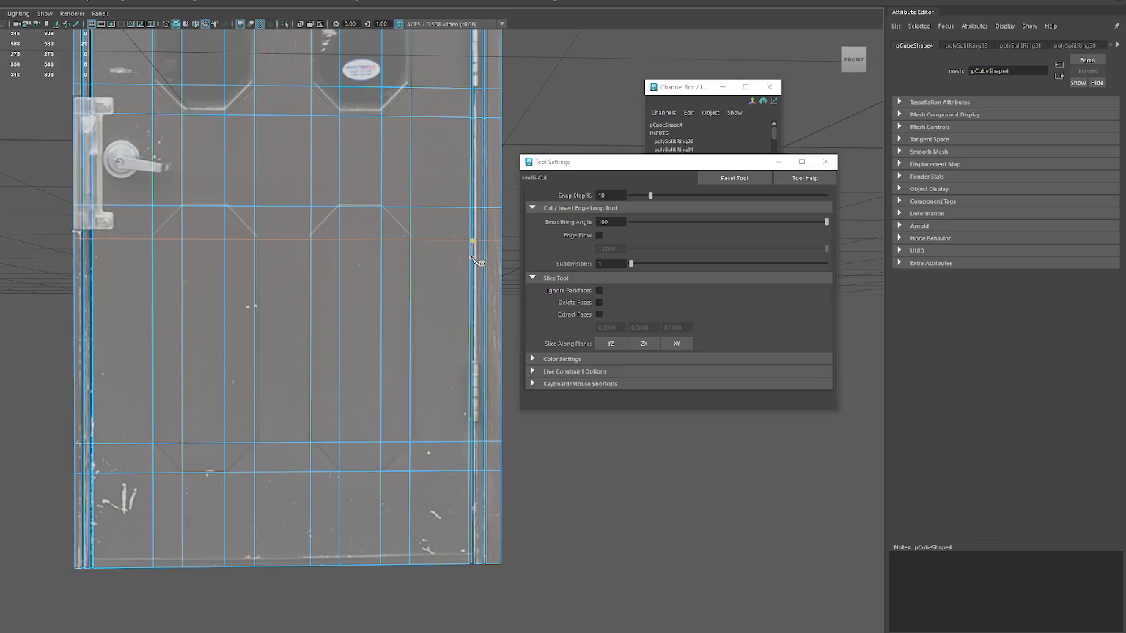
{"action": "left_click", "coordinate": [487, 117]}
{"action": "middle_click_drag", "start_coordinate": [522, 52], "coordinate": [522, 180], "text": "alt"}
{"action": "key", "text": "q"}
{"action": "right_click", "coordinate": [533, 106]}
{"action": "left_click", "coordinate": [533, 81]}
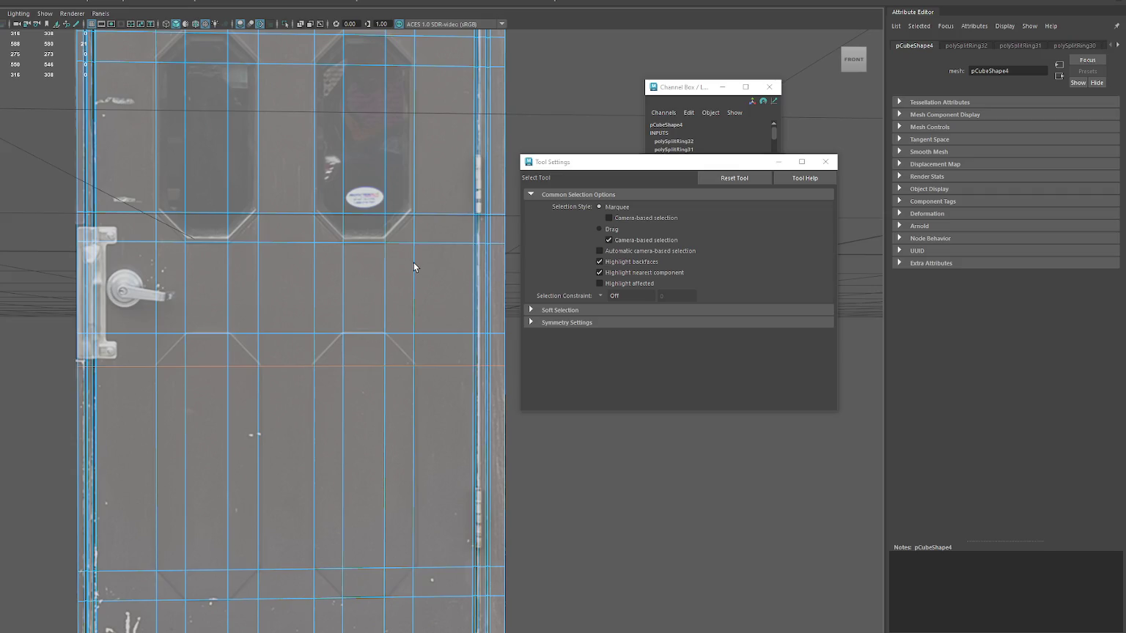
- Shift the vertical edge beside the middle window right so it meets the window side
{"action": "left_click", "coordinate": [411, 286]}
{"action": "key", "text": "w"}
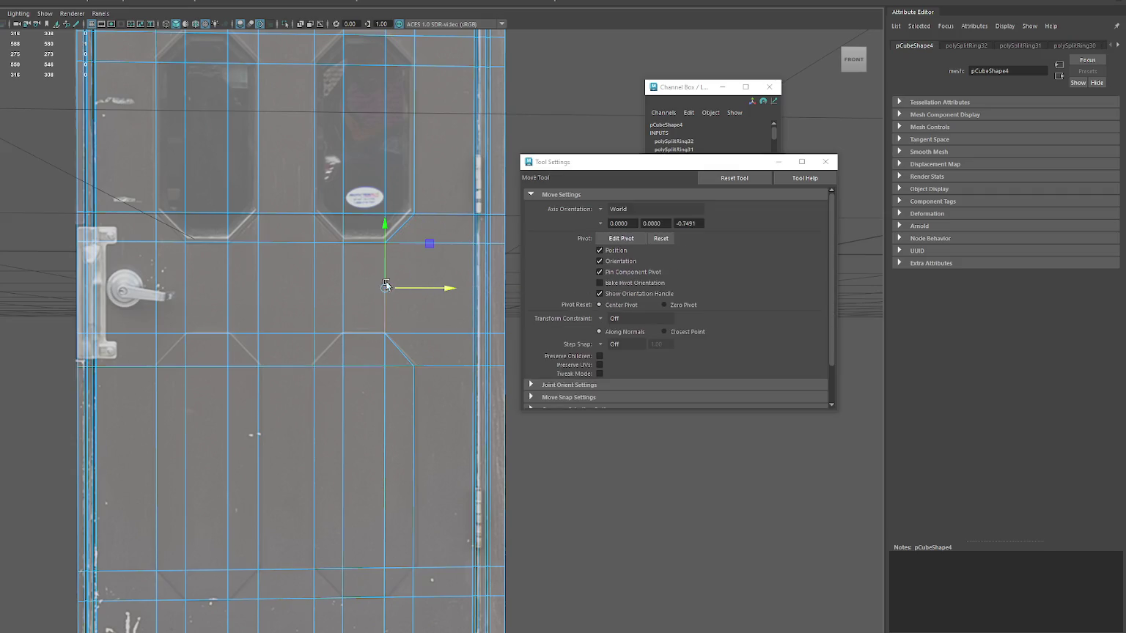
{"action": "left_click", "coordinate": [316, 281]}
{"action": "left_click_drag", "start_coordinate": [342, 287], "coordinate": [370, 287]}
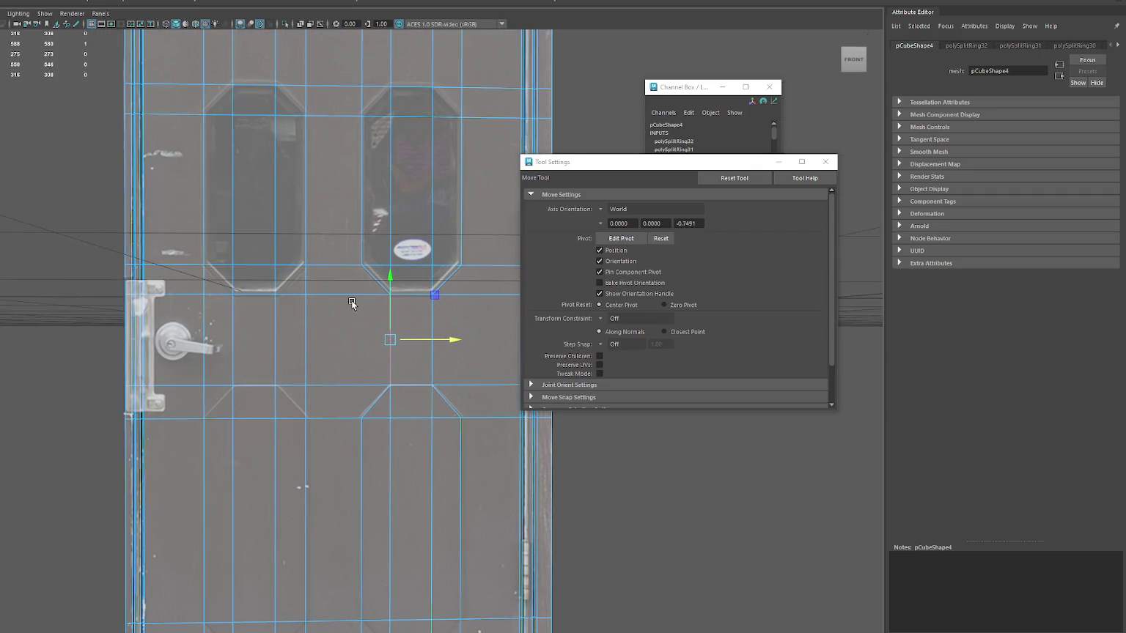
{"action": "left_click", "coordinate": [304, 331]}
{"action": "left_click", "coordinate": [276, 341]}
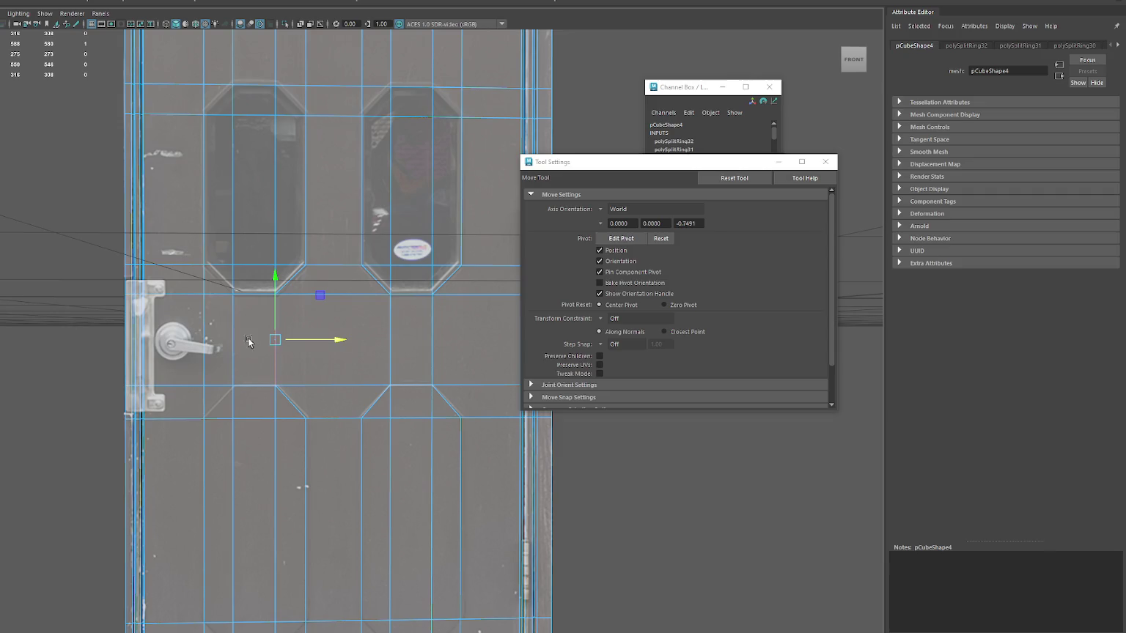
{"action": "left_click", "coordinate": [230, 338]}
{"action": "left_click", "coordinate": [206, 334]}
{"action": "left_click", "coordinate": [232, 338]}
- Move the edges beside the left and right octagon windows toward the window sides
{"action": "middle_click_drag", "start_coordinate": [208, 51], "coordinate": [194, 202], "text": "alt"}
{"action": "left_click", "coordinate": [186, 185]}
{"action": "left_click", "coordinate": [219, 199]}
{"action": "mouse_move", "coordinate": [242, 201]}
{"action": "left_mouse_down"}
{"action": "mouse_move", "coordinate": [282, 201]}
{"action": "mouse_move", "coordinate": [223, 199]}
{"action": "left_mouse_up"}
{"action": "left_click", "coordinate": [302, 192], "text": "shift"}
{"action": "left_click_drag", "start_coordinate": [348, 200], "coordinate": [454, 206]}
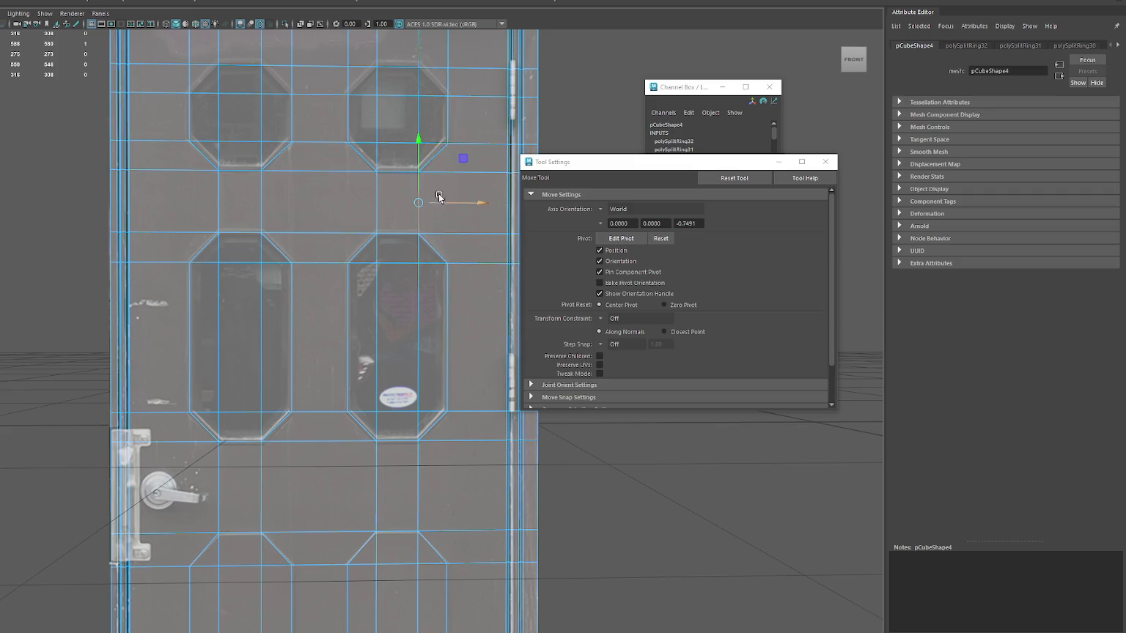
- Slide the upper vertical edges left to line up with the right window's left side
{"action": "scroll", "coordinate": [443, 150], "scroll_direction": "up", "scroll_amount": 2}
{"action": "middle_click_drag", "start_coordinate": [444, 150], "coordinate": [427, 143], "text": "alt"}
{"action": "left_click", "coordinate": [418, 133]}
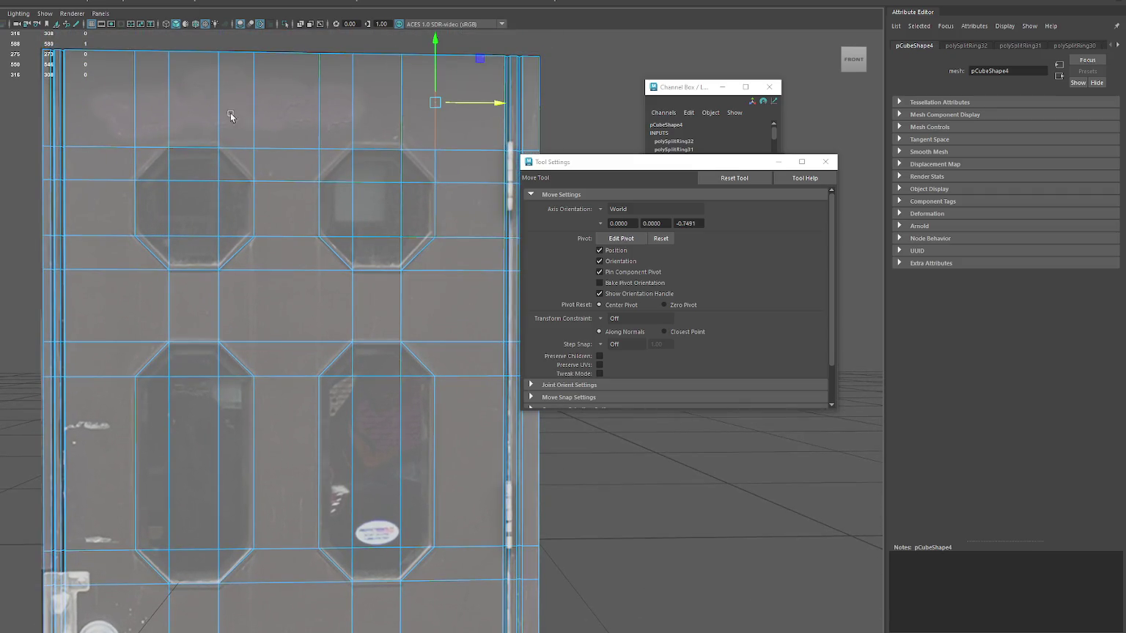
{"action": "left_click_drag", "start_coordinate": [463, 111], "coordinate": [363, 109]}
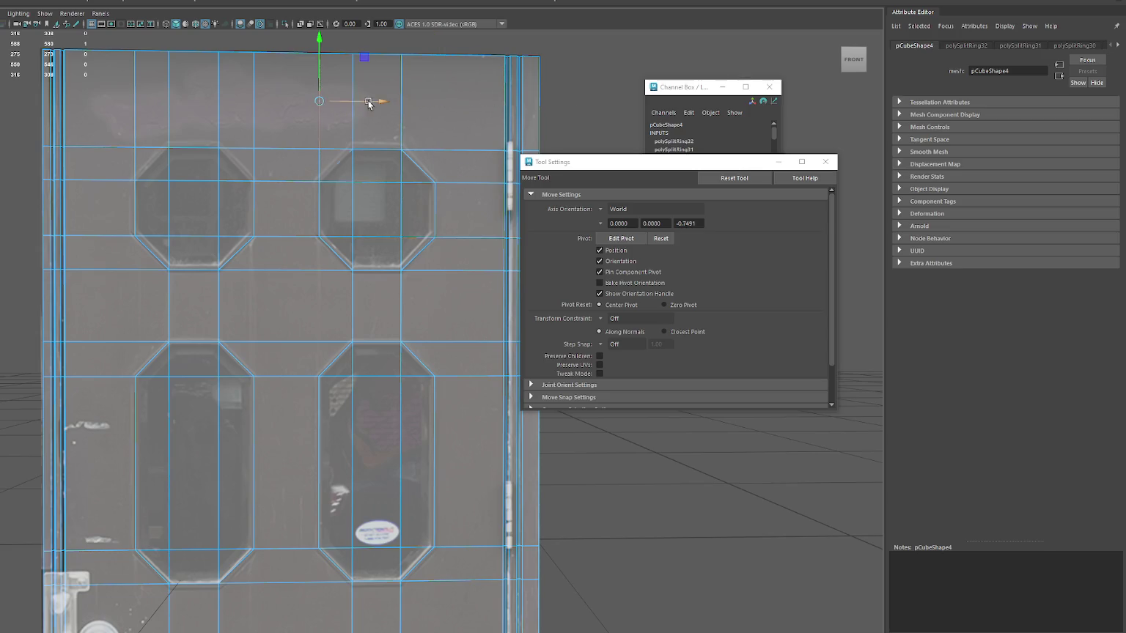
{"action": "left_click", "coordinate": [261, 107]}
{"action": "left_click", "coordinate": [253, 106]}
{"action": "left_click", "coordinate": [219, 103]}
{"action": "left_click", "coordinate": [169, 107]}
- Shift the lower vertical edges so they follow the sides of the bottom panels
{"action": "scroll", "coordinate": [348, 152], "scroll_direction": "down", "scroll_amount": 1}
{"action": "scroll", "coordinate": [347, 152], "scroll_direction": "down", "scroll_amount": 1}
{"action": "mouse_move", "coordinate": [309, 168]}
{"action": "middle_mouse_down", "text": "alt"}
{"action": "mouse_move", "coordinate": [368, 290]}
{"action": "mouse_move", "coordinate": [382, 104]}
{"action": "middle_mouse_up", "text": "alt"}
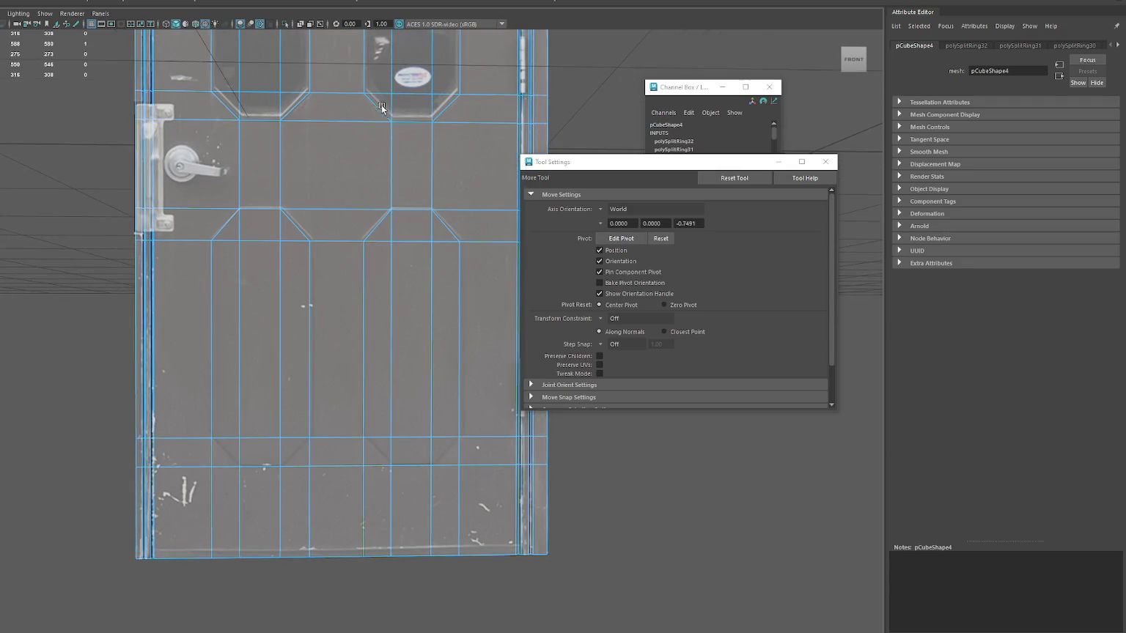
{"action": "left_click", "coordinate": [312, 483]}
{"action": "left_click", "coordinate": [212, 491], "text": "shift"}
{"action": "left_click", "coordinate": [317, 497]}
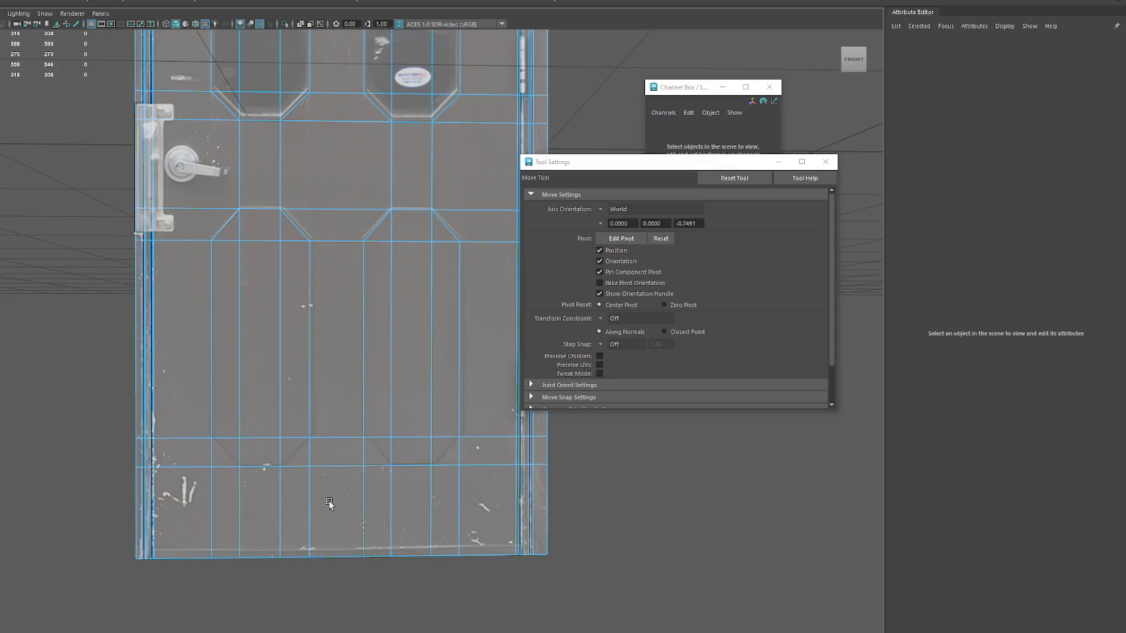
{"action": "left_click", "coordinate": [311, 500]}
{"action": "left_click_drag", "start_coordinate": [330, 513], "coordinate": [281, 507]}
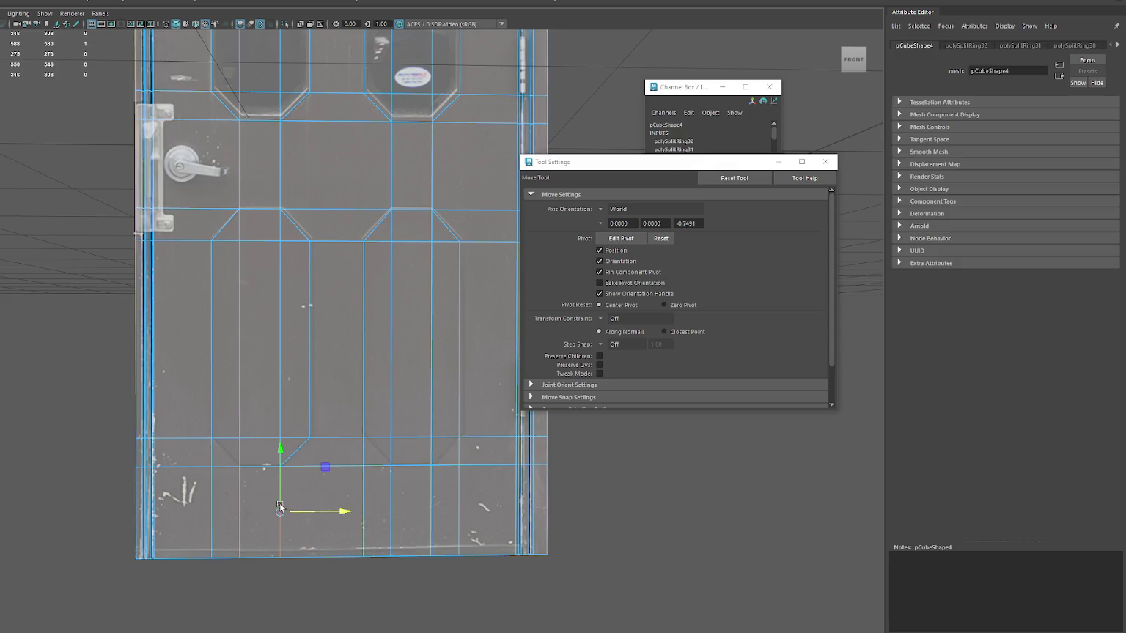
{"action": "left_click", "coordinate": [367, 510]}
{"action": "left_click", "coordinate": [361, 507]}
{"action": "left_click", "coordinate": [391, 510]}
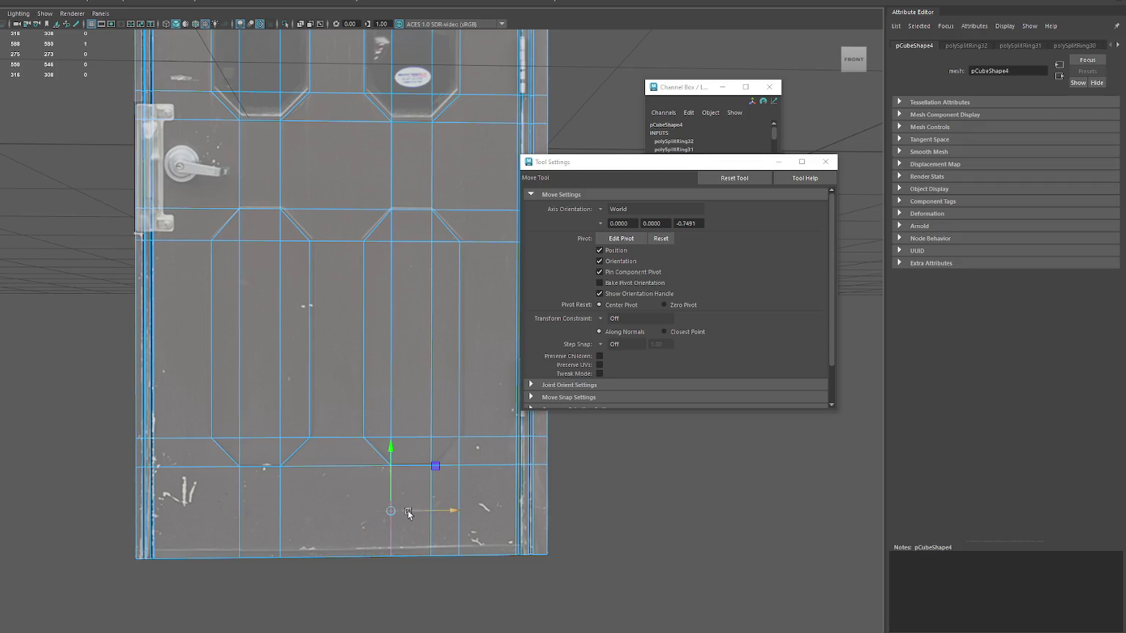
{"action": "left_click", "coordinate": [431, 490]}
{"action": "left_click_drag", "start_coordinate": [448, 509], "coordinate": [448, 508]}
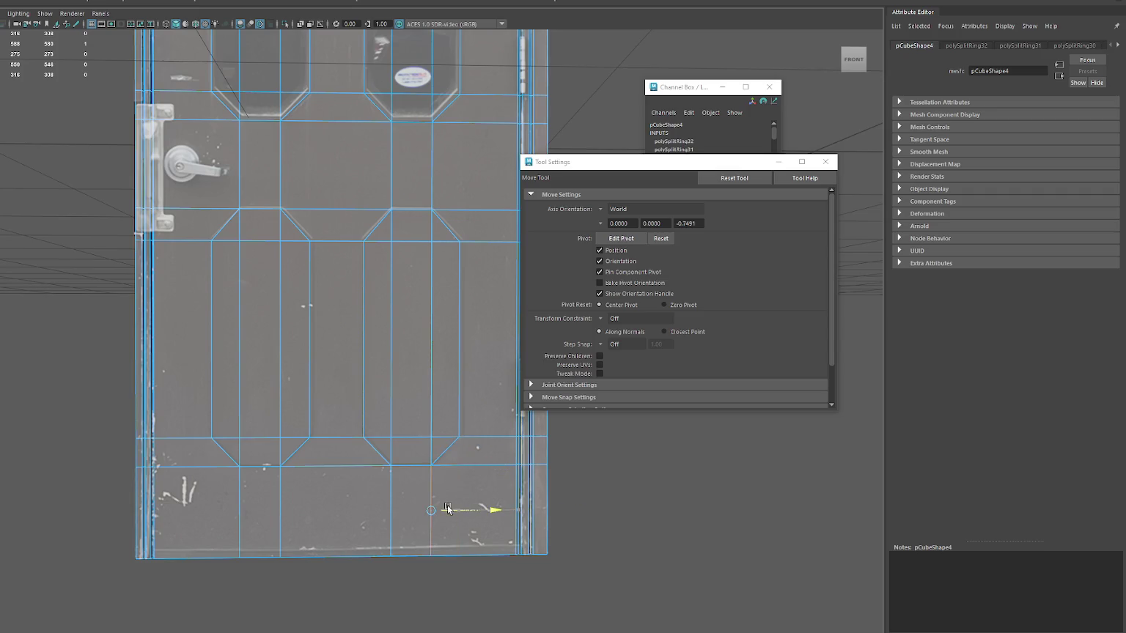
- Box-select the vertices across the whole door
{"action": "left_click_drag", "start_coordinate": [433, 250], "coordinate": [419, 534], "text": "alt"}
{"action": "mouse_move", "coordinate": [395, 380]}
{"action": "left_mouse_down", "text": "alt"}
{"action": "mouse_move", "coordinate": [384, 389]}
{"action": "mouse_move", "coordinate": [394, 394]}
{"action": "mouse_move", "coordinate": [390, 386]}
{"action": "left_mouse_up", "text": "alt"}
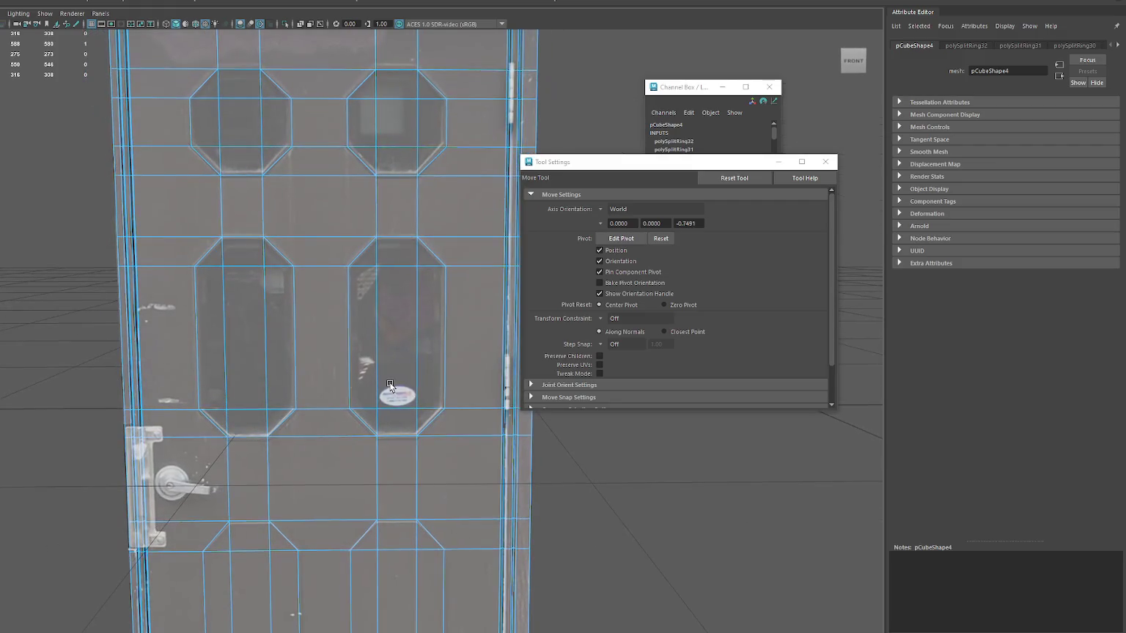
{"action": "mouse_move", "coordinate": [398, 345]}
{"action": "right_mouse_down", "text": "alt"}
{"action": "mouse_move", "coordinate": [364, 304]}
{"action": "mouse_move", "coordinate": [367, 279]}
{"action": "right_mouse_up", "text": "alt"}
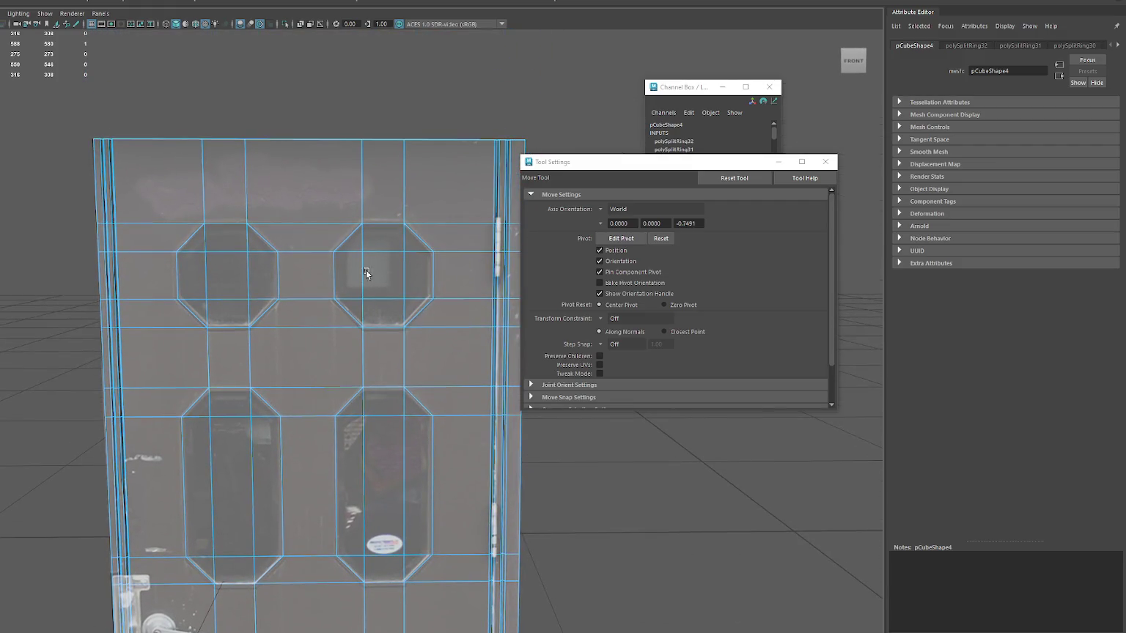
{"action": "left_click", "coordinate": [427, 86]}
{"action": "right_click_drag", "start_coordinate": [365, 100], "coordinate": [315, 213], "text": "alt"}
{"action": "mouse_move", "coordinate": [315, 210]}
{"action": "left_mouse_down"}
{"action": "mouse_move", "coordinate": [415, 616]}
{"action": "mouse_move", "coordinate": [429, 627]}
{"action": "left_mouse_up"}
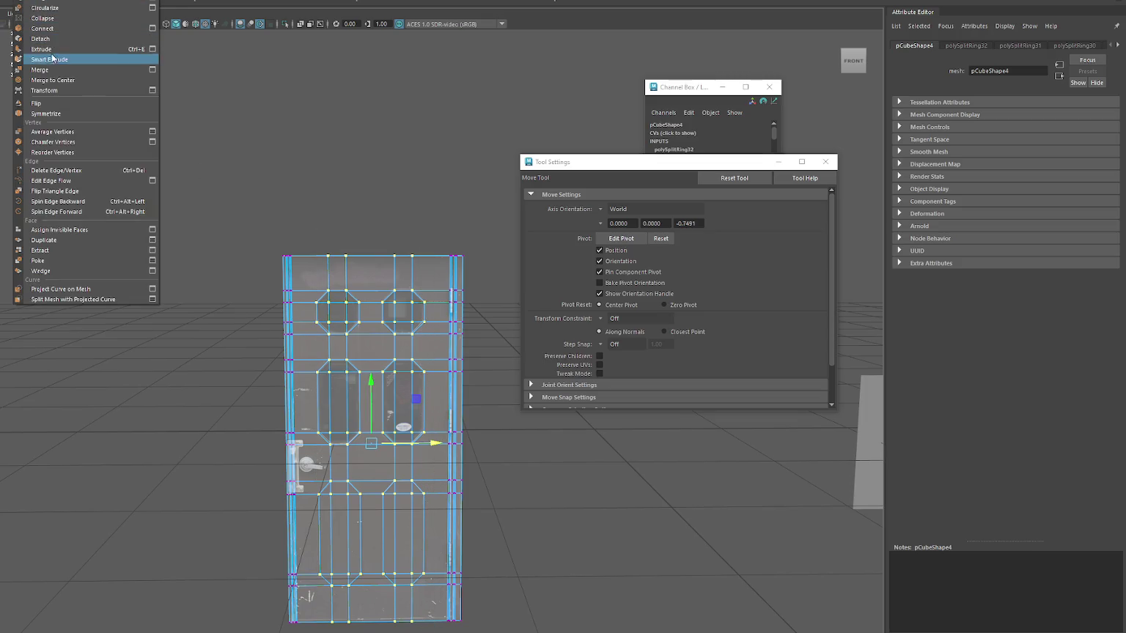
- Merge the selected vertices and raise the vertex above the right octagon to the window top
{"action": "left_click", "coordinate": [44, 71]}
{"action": "scroll", "coordinate": [273, 182], "scroll_direction": "up", "scroll_amount": 5}
{"action": "left_click", "coordinate": [342, 182]}
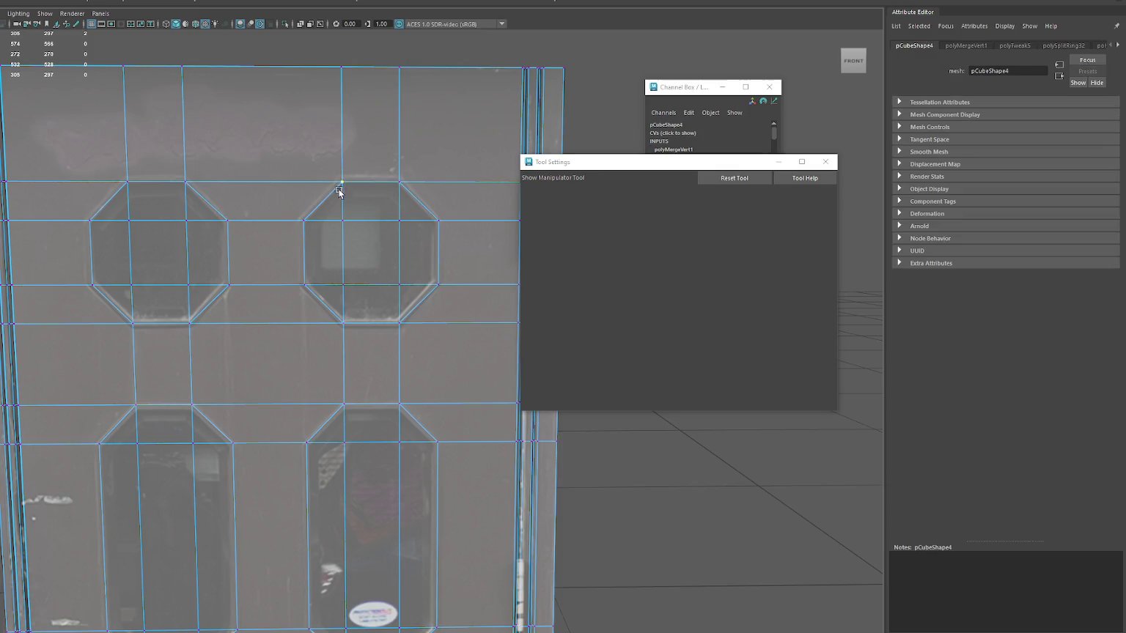
{"action": "key", "text": "w"}
{"action": "mouse_move", "coordinate": [344, 164]}
{"action": "left_mouse_down"}
{"action": "mouse_move", "coordinate": [469, 192]}
{"action": "mouse_move", "coordinate": [455, 220]}
{"action": "left_mouse_up"}
- Move the right octagon's vertices onto the outline of the window in the photo
{"action": "left_click", "coordinate": [438, 220]}
{"action": "left_click", "coordinate": [440, 284]}
{"action": "mouse_move", "coordinate": [457, 285]}
{"action": "left_mouse_down"}
{"action": "mouse_move", "coordinate": [343, 311]}
{"action": "mouse_move", "coordinate": [325, 285]}
{"action": "left_mouse_up"}
{"action": "left_click", "coordinate": [399, 323]}
{"action": "left_click", "coordinate": [342, 322]}
{"action": "left_click", "coordinate": [303, 284]}
{"action": "left_click", "coordinate": [314, 205]}
{"action": "left_click_drag", "start_coordinate": [313, 206], "coordinate": [295, 199]}
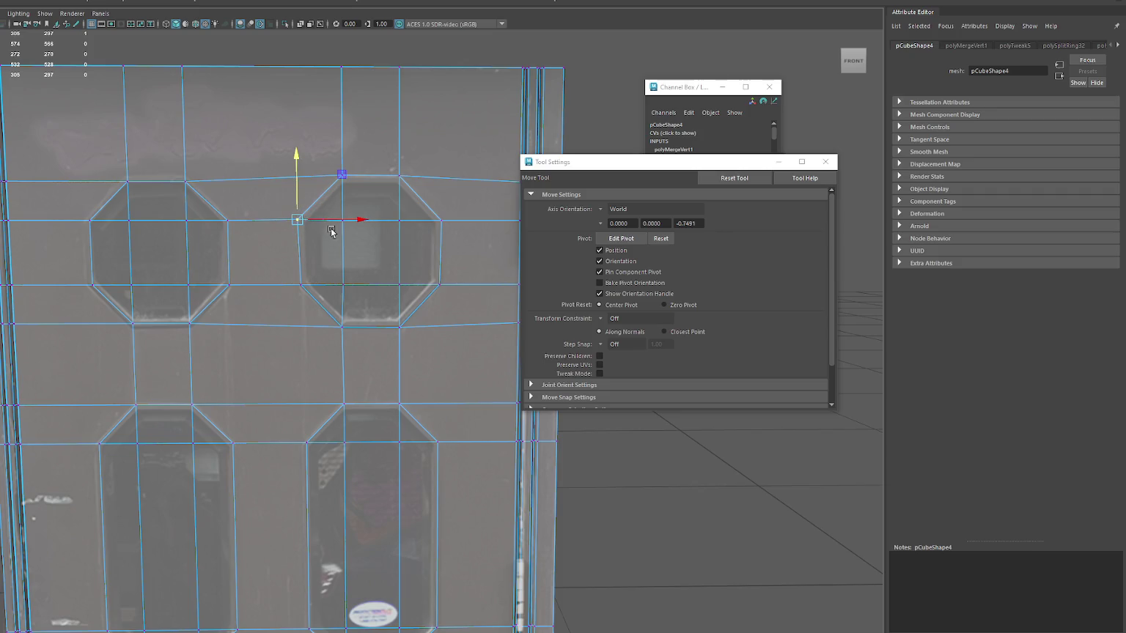
- Extrude the right octagon window face and scale the new face inward to inset it
{"action": "right_click_drag", "start_coordinate": [370, 233], "coordinate": [372, 258]}
{"action": "key", "text": "q"}
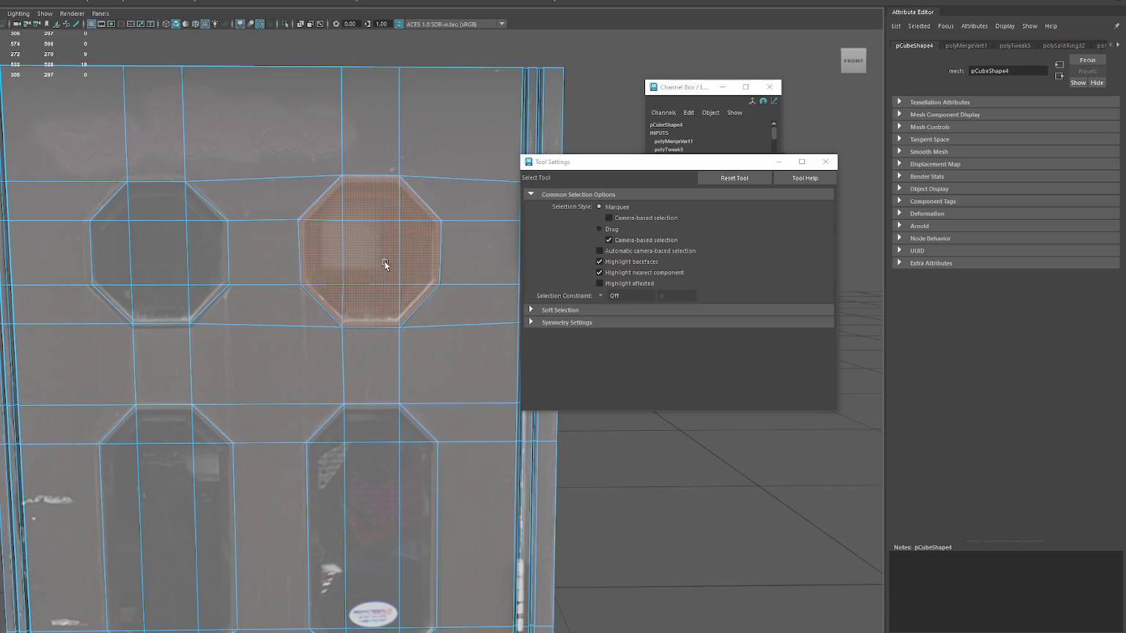
{"action": "key", "text": "r"}
{"action": "key", "text": "ctrl+e"}
{"action": "left_click_drag", "start_coordinate": [367, 250], "coordinate": [357, 253]}
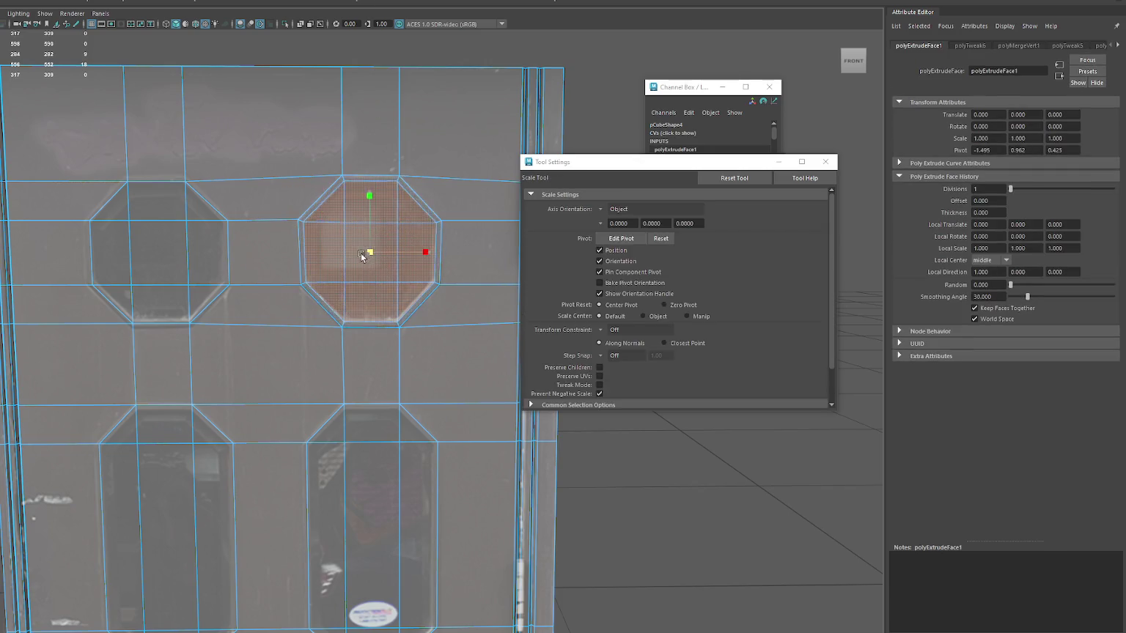
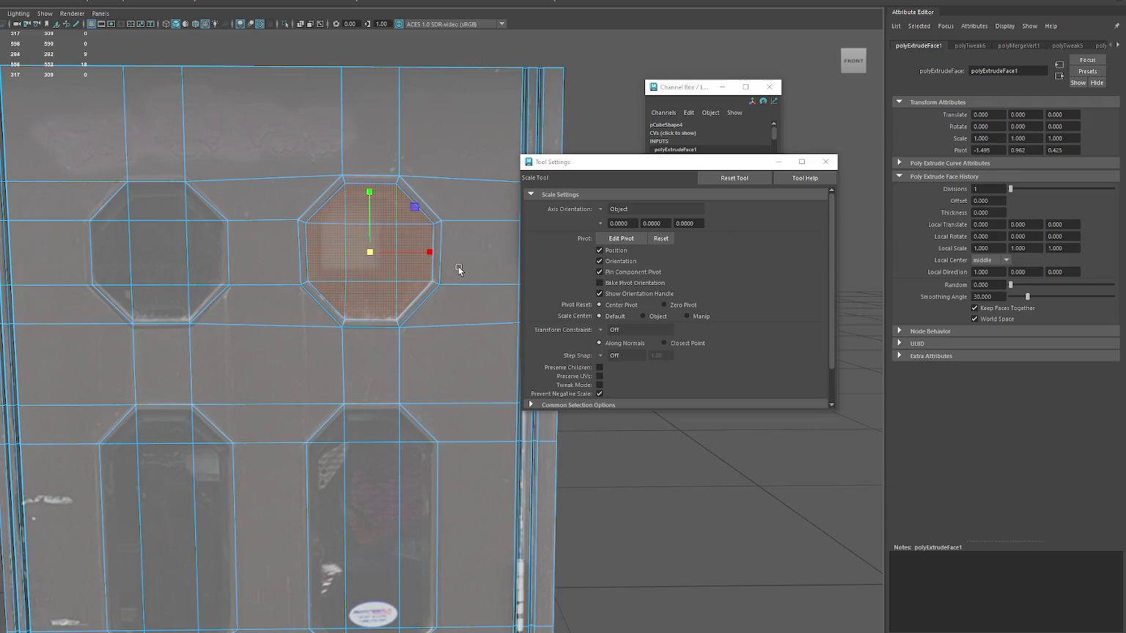
- Extrude the upper-right octagonal window face a second time and push it into the door
{"action": "left_click_drag", "start_coordinate": [457, 269], "coordinate": [274, 280], "text": "alt"}
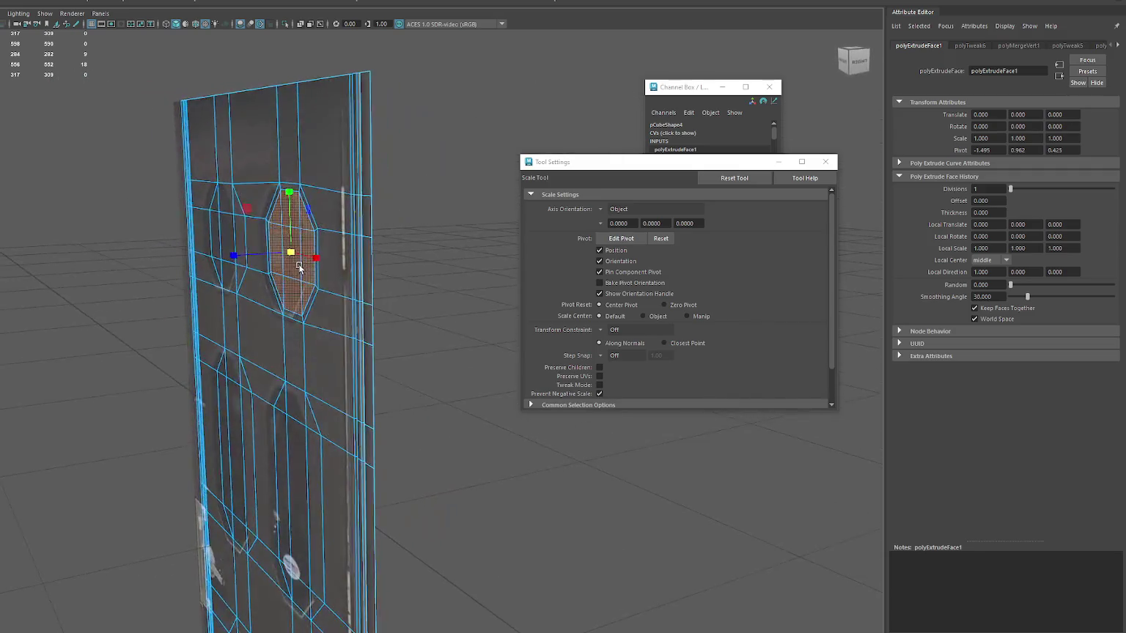
{"action": "key", "text": "ctrl+e"}
{"action": "left_click_drag", "start_coordinate": [260, 277], "coordinate": [308, 270]}
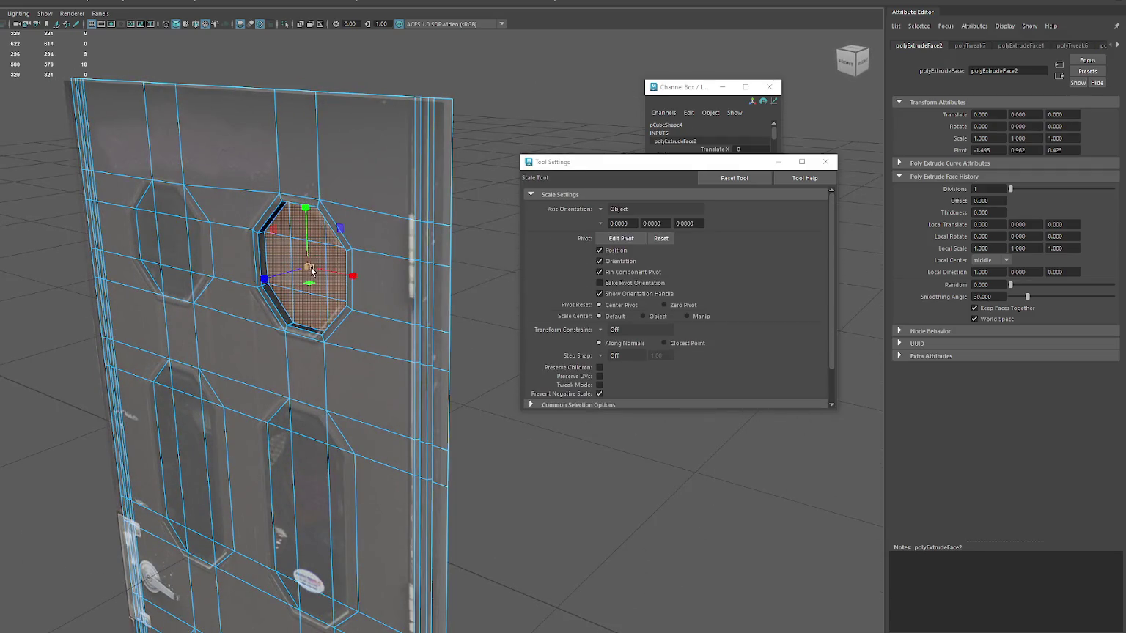
- Return to the straight-on front view and switch to vertex editing
{"action": "key", "text": "bracketleft"}
{"action": "scroll", "coordinate": [209, 205], "scroll_direction": "up", "scroll_amount": 3}
{"action": "right_click", "coordinate": [285, 175]}
{"action": "left_click", "coordinate": [273, 186]}
- Move the left octagon's left vertices slightly left and lower its bottom vertices
{"action": "key", "text": "w"}
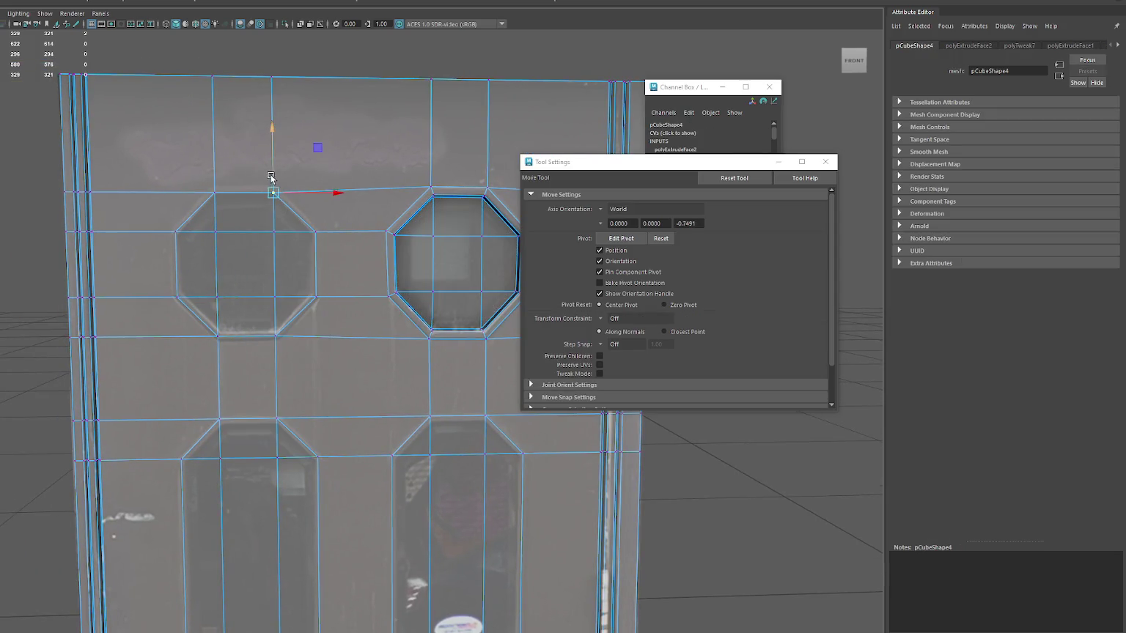
{"action": "left_click", "coordinate": [214, 187]}
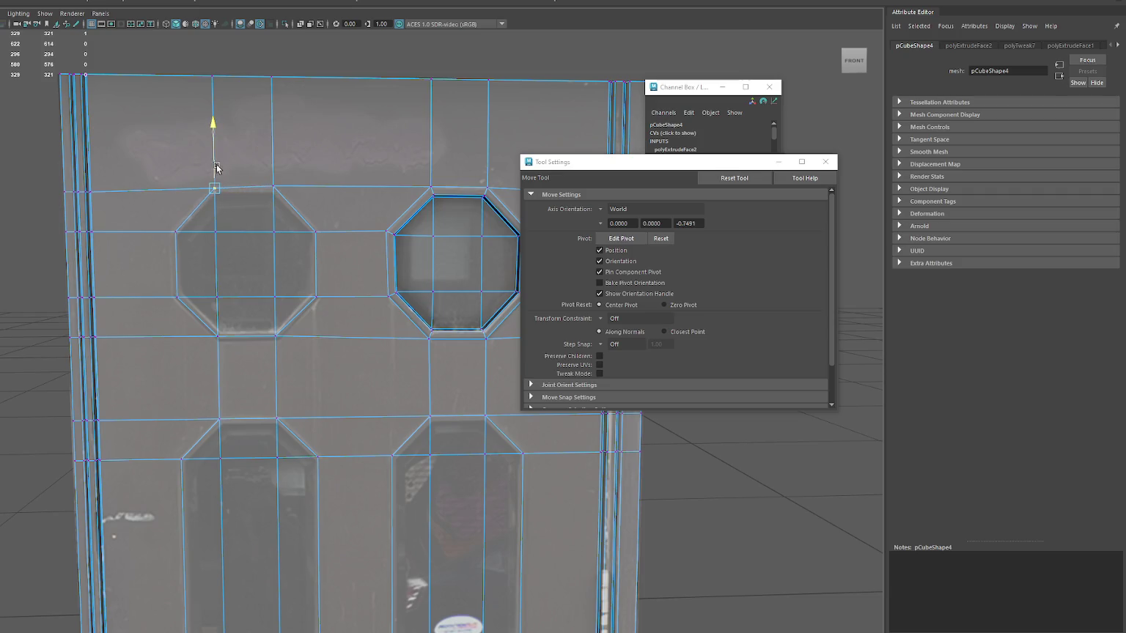
{"action": "mouse_move", "coordinate": [185, 225]}
{"action": "left_mouse_down"}
{"action": "mouse_move", "coordinate": [162, 240]}
{"action": "mouse_move", "coordinate": [186, 231]}
{"action": "left_mouse_up"}
{"action": "left_click", "coordinate": [178, 297]}
{"action": "left_click_drag", "start_coordinate": [194, 301], "coordinate": [285, 346]}
{"action": "left_click_drag", "start_coordinate": [246, 310], "coordinate": [246, 313]}
- Slide the left octagon's right vertex right and shift its top-left corner horizontally
{"action": "left_click", "coordinate": [276, 340]}
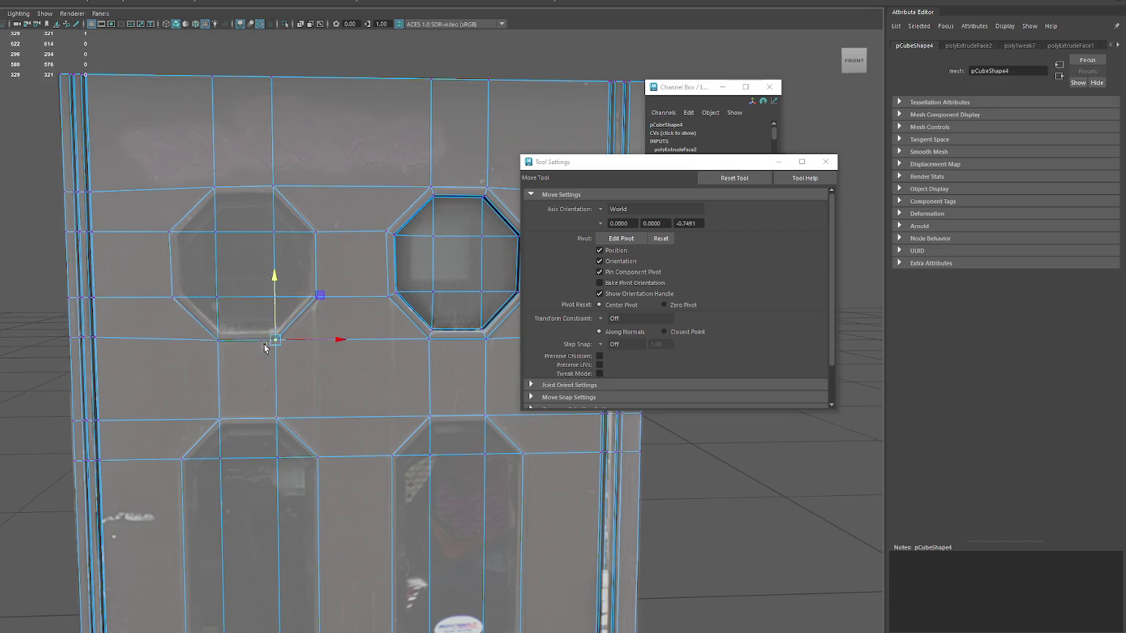
{"action": "left_click", "coordinate": [316, 297]}
{"action": "left_click_drag", "start_coordinate": [329, 299], "coordinate": [335, 299]}
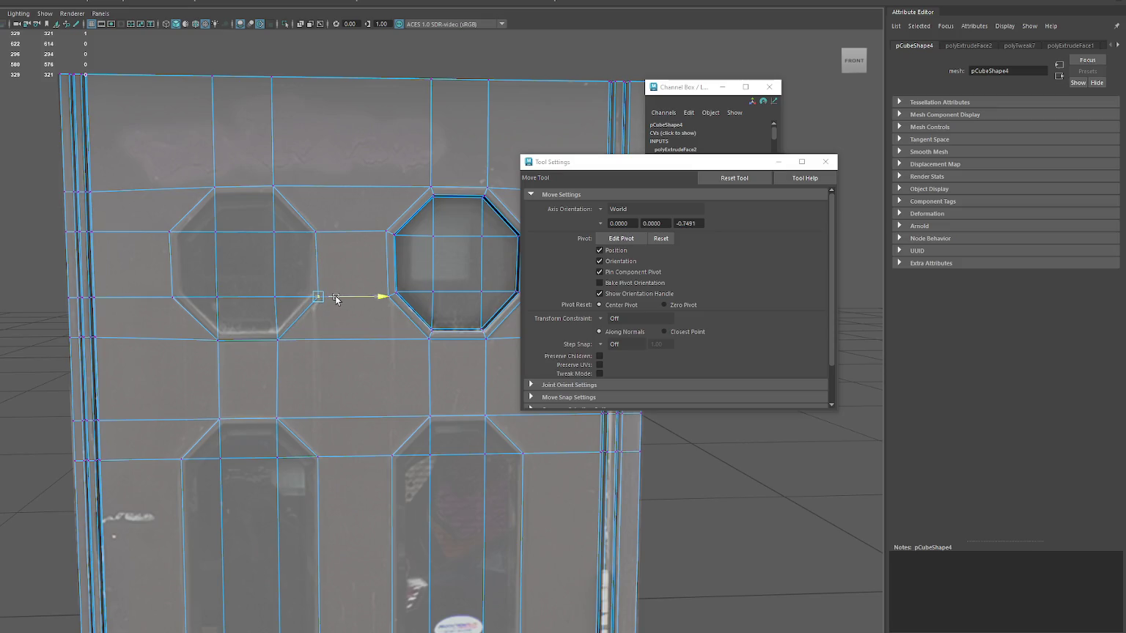
{"action": "left_click", "coordinate": [334, 235]}
{"action": "left_click", "coordinate": [272, 188]}
{"action": "left_click_drag", "start_coordinate": [294, 187], "coordinate": [295, 189]}
{"action": "left_click", "coordinate": [316, 230]}
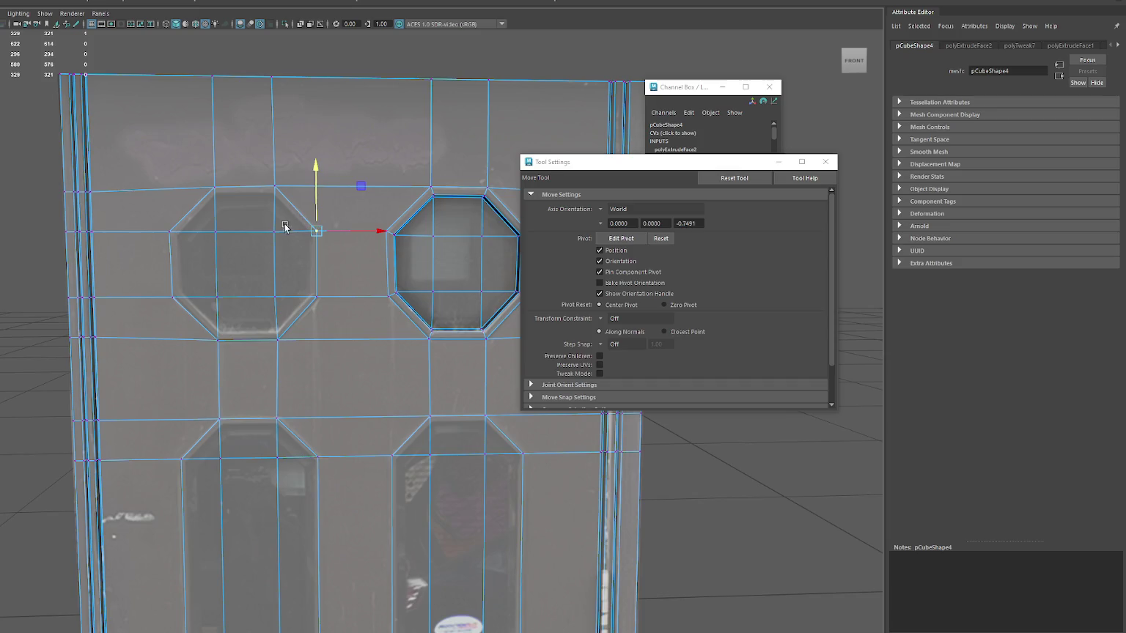
- Switch to face mode and select the faces of the upper-left octagon
{"action": "key", "text": "F11"}
{"action": "key", "text": "q"}
{"action": "left_click", "coordinate": [208, 269]}
{"action": "left_click", "coordinate": [214, 219], "text": "shift"}
{"action": "left_click", "coordinate": [208, 314], "text": "shift"}
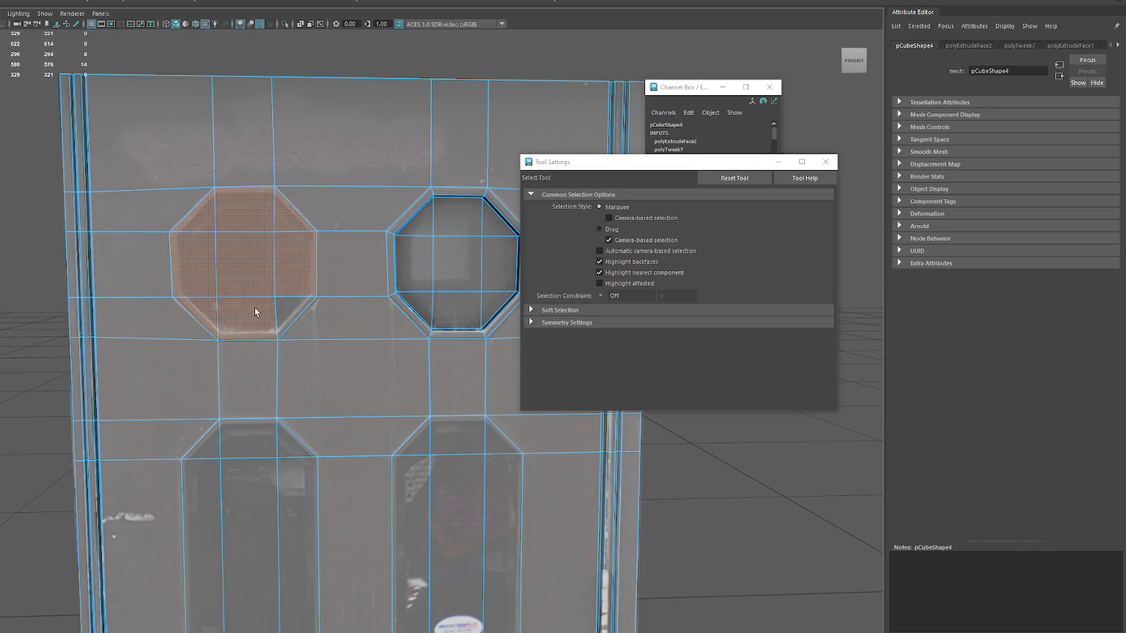
- Extrude the left octagon faces, scale them inward, then extrude again and move inward
{"action": "key", "text": "ctrl+e"}
{"action": "key", "text": "r"}
{"action": "left_click_drag", "start_coordinate": [236, 273], "coordinate": [189, 271]}
{"action": "key", "text": "ctrl+e"}
{"action": "key", "text": "w"}
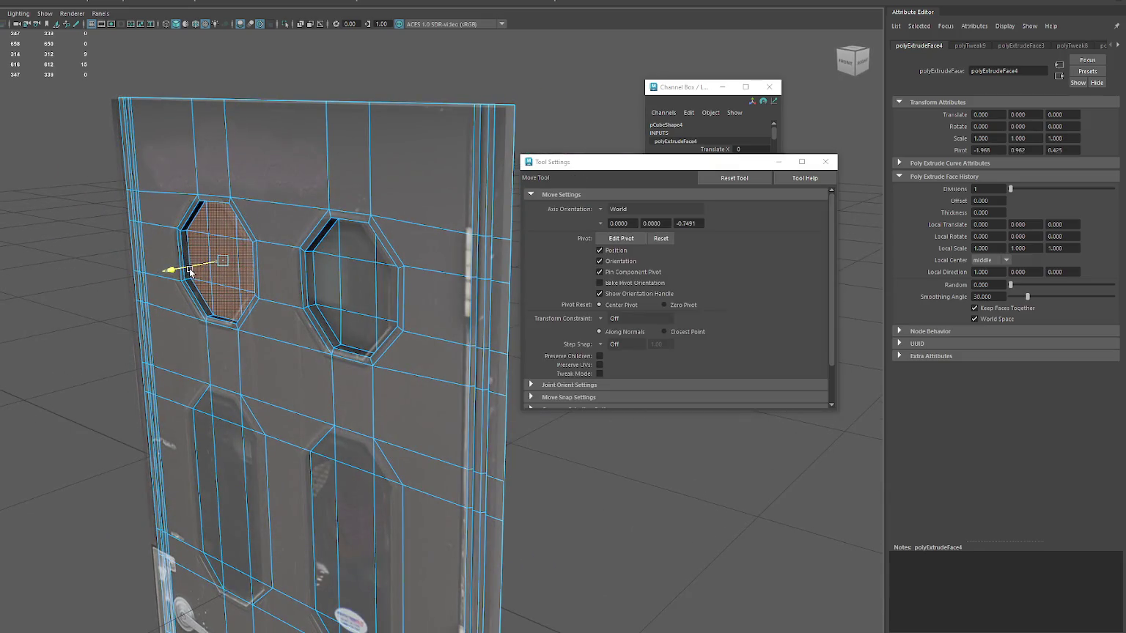
- Scale the recessed left window face up slightly to even its rim
{"action": "key", "text": "r"}
{"action": "key", "text": "bracketleft"}
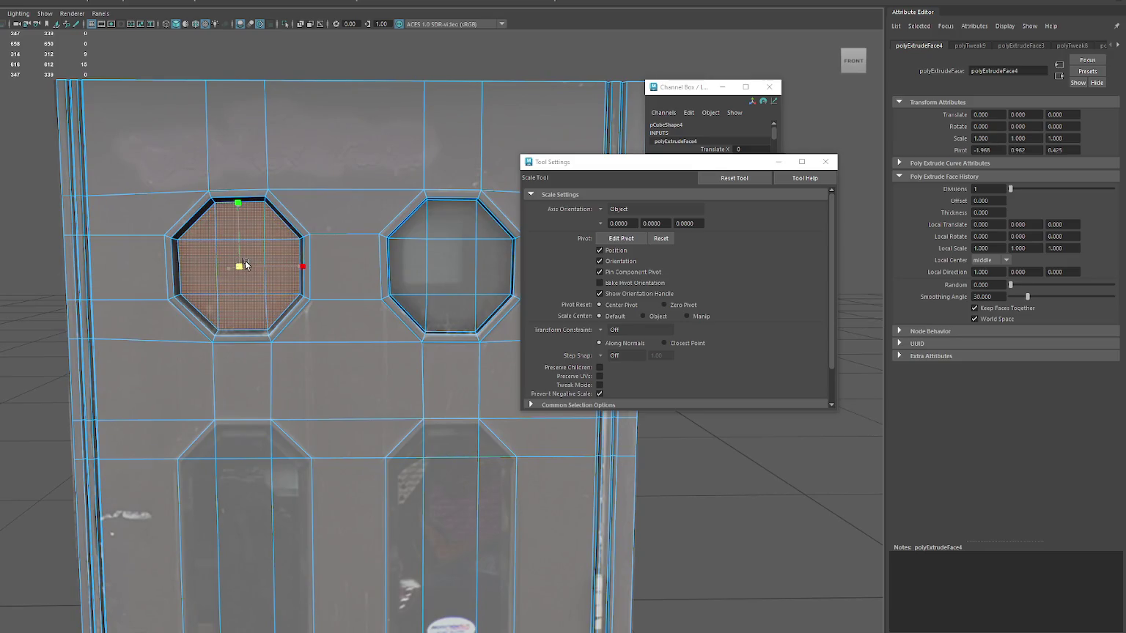
{"action": "left_click_drag", "start_coordinate": [241, 267], "coordinate": [284, 273]}
{"action": "key", "text": "space"}
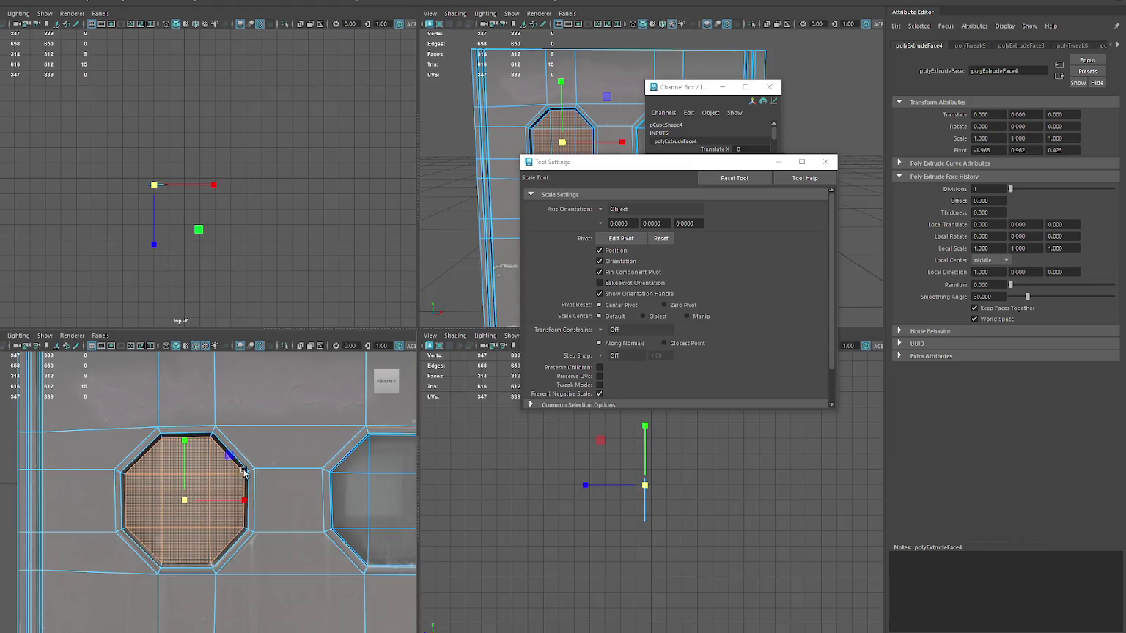
{"action": "left_click_drag", "start_coordinate": [184, 499], "coordinate": [187, 501]}
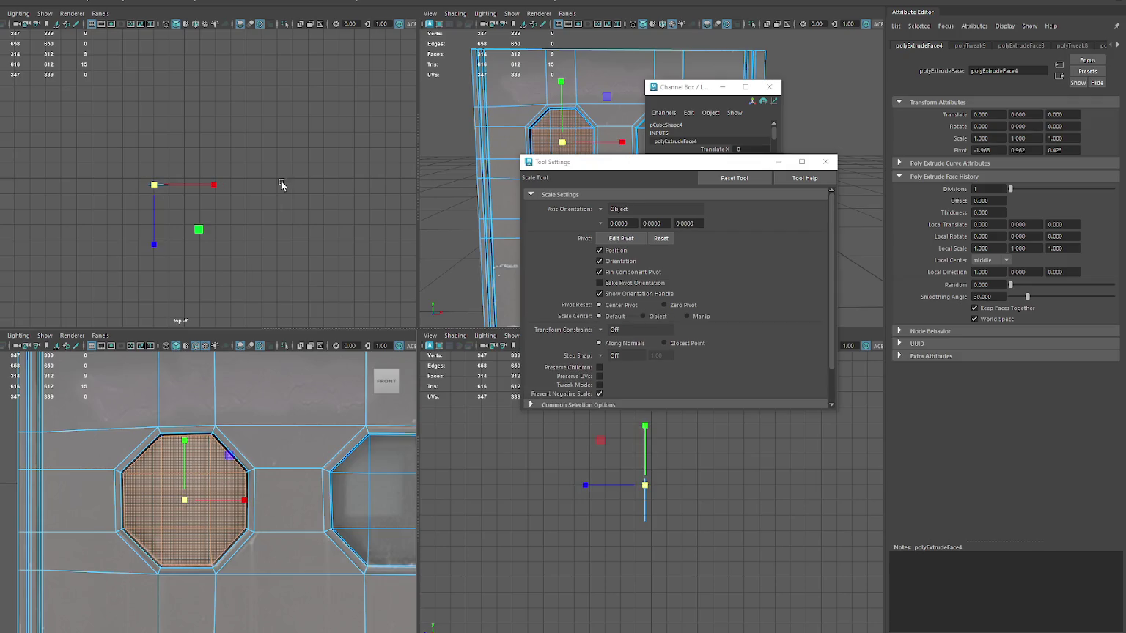
{"action": "key", "text": "space"}
- Frame the lower door panels and select the top-row vertices of the lower windows
{"action": "middle_click_drag", "start_coordinate": [399, 311], "coordinate": [271, 169], "text": "alt"}
{"action": "right_click_drag", "start_coordinate": [267, 112], "coordinate": [267, 84]}
{"action": "left_click_drag", "start_coordinate": [175, 92], "coordinate": [462, 124]}
{"action": "key", "text": "w"}
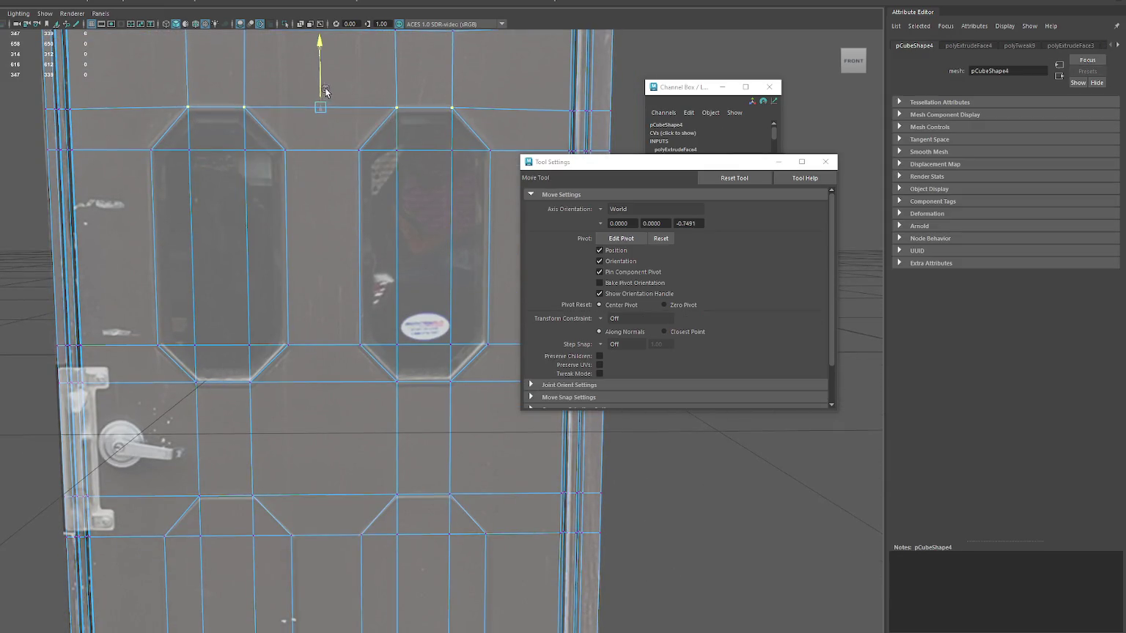
- Lower the bottom row of lower-window vertices and select the left-edge and corner vertices
{"action": "left_click_drag", "start_coordinate": [168, 363], "coordinate": [466, 416]}
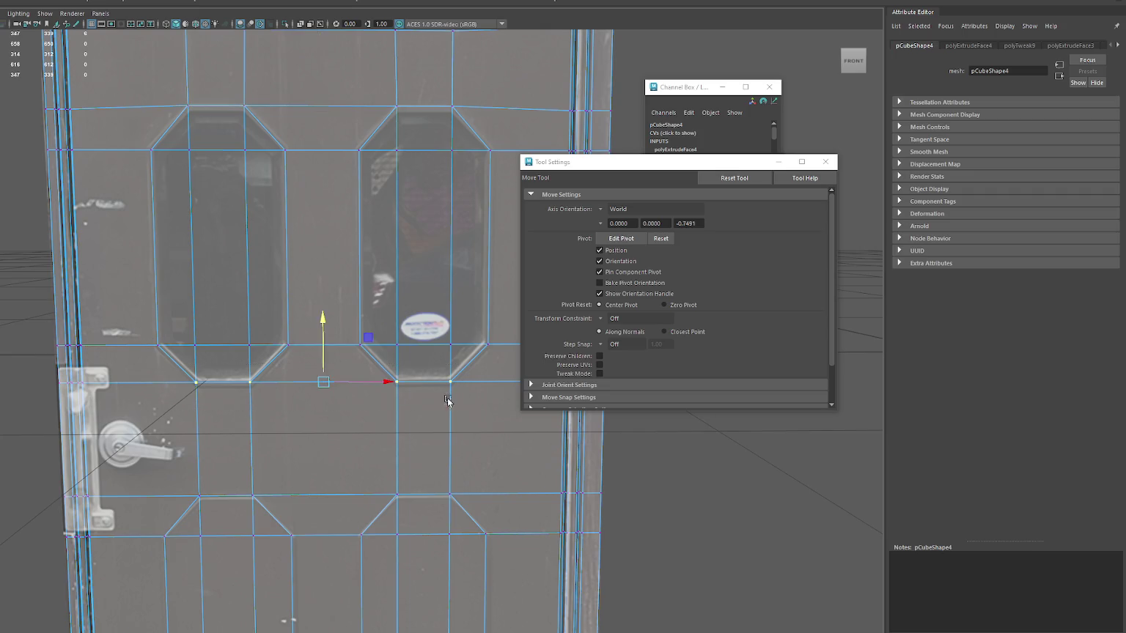
{"action": "left_click_drag", "start_coordinate": [321, 336], "coordinate": [322, 341]}
{"action": "left_click_drag", "start_coordinate": [167, 123], "coordinate": [117, 387]}
{"action": "left_click", "coordinate": [146, 147]}
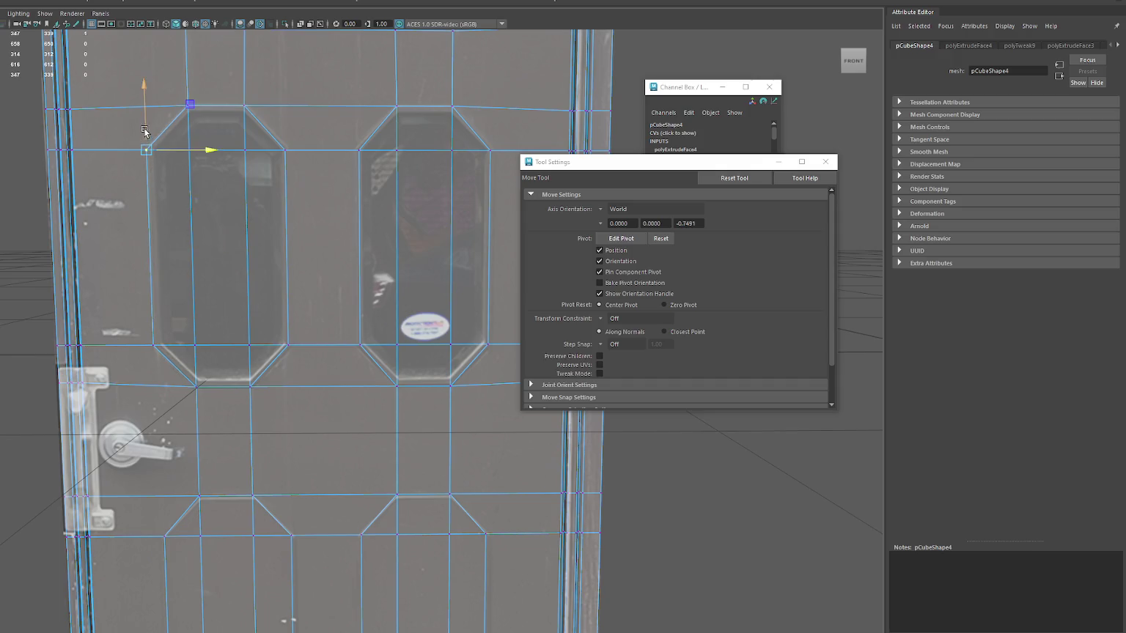
{"action": "left_click_drag", "start_coordinate": [277, 163], "coordinate": [276, 163]}
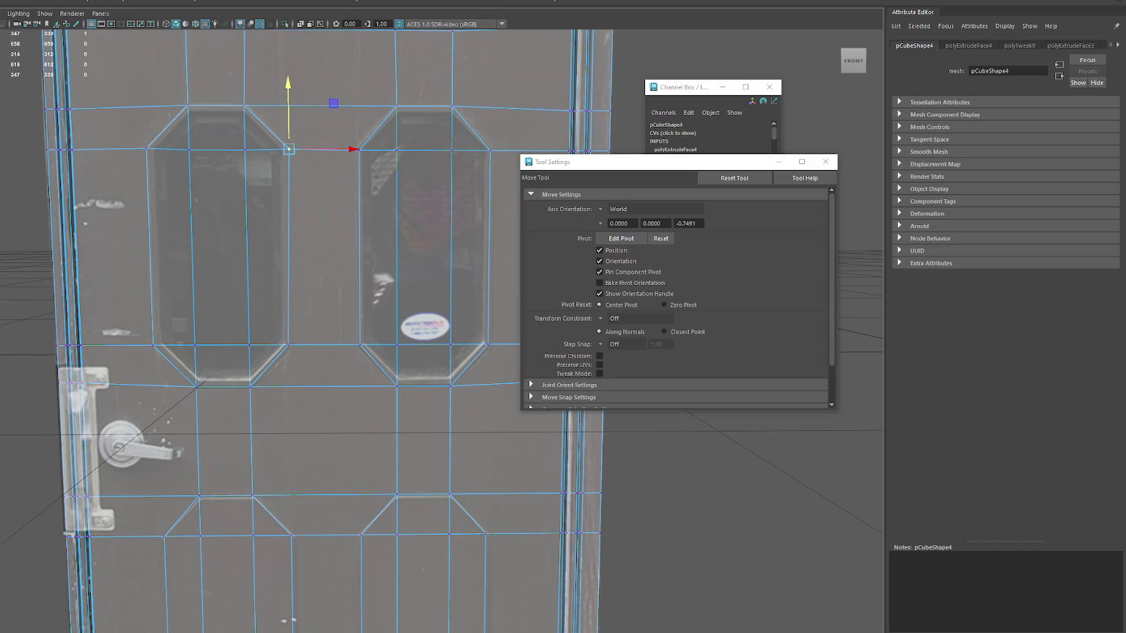
{"action": "left_click", "coordinate": [298, 354]}
{"action": "left_click", "coordinate": [244, 395]}
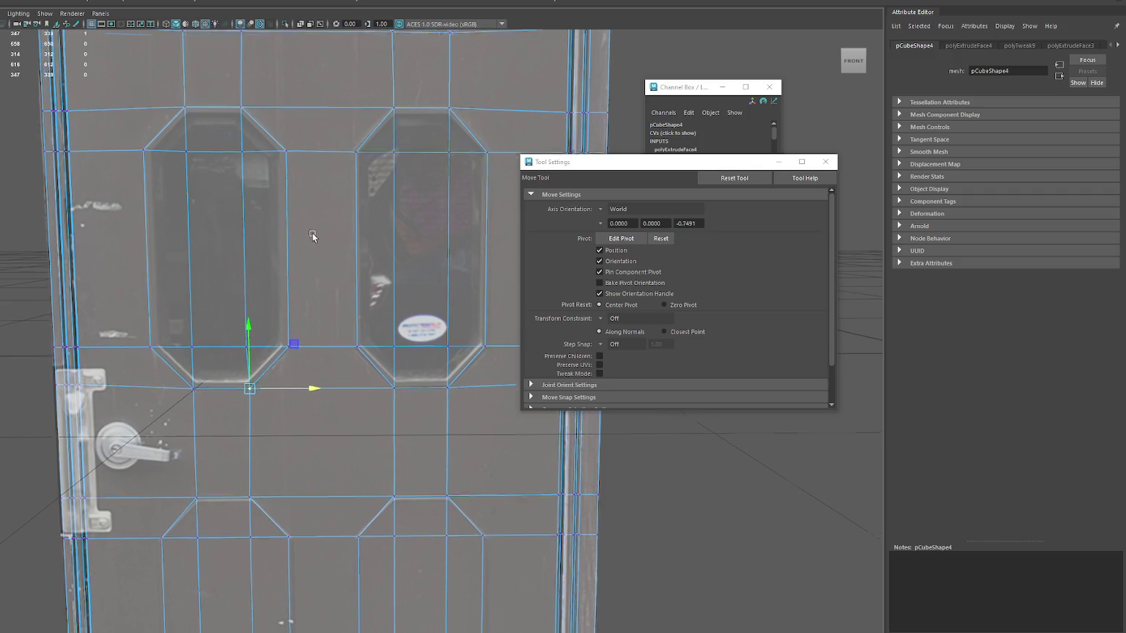
- Adjust the lower window's top chamfer vertices, moving the left chamfer vertex slightly left
{"action": "middle_click_drag", "start_coordinate": [299, 275], "coordinate": [256, 305], "text": "alt"}
{"action": "left_click", "coordinate": [212, 140]}
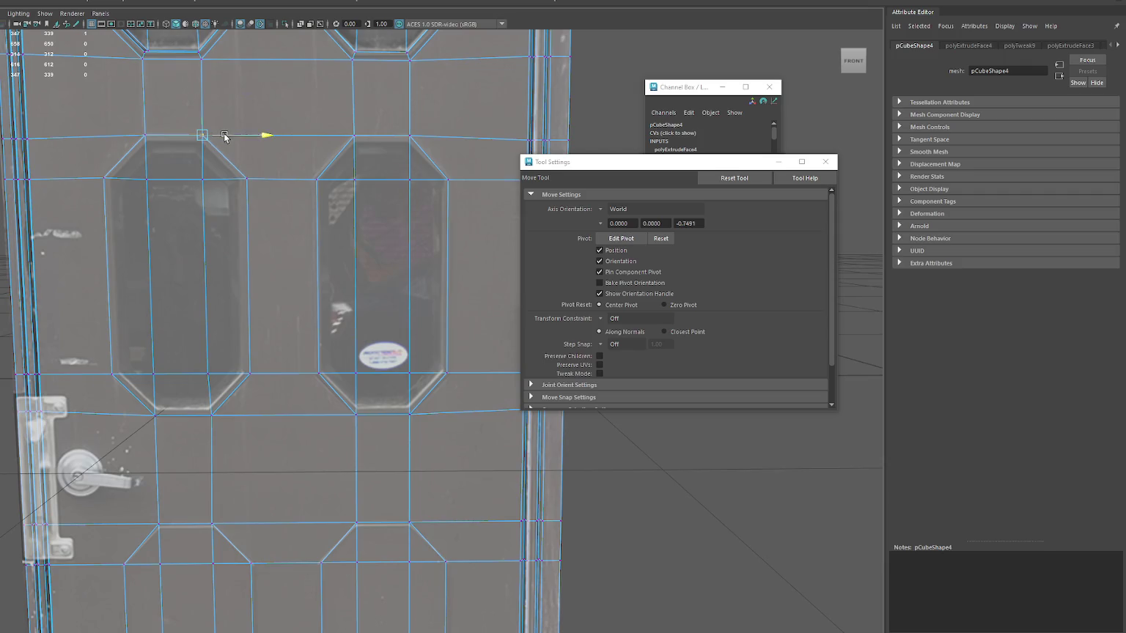
{"action": "left_click", "coordinate": [355, 134]}
{"action": "left_click", "coordinate": [317, 178]}
{"action": "left_click_drag", "start_coordinate": [370, 180], "coordinate": [364, 179]}
- Nudge the lower window's bottom chamfer vertices down and left to even the outline
{"action": "left_click", "coordinate": [460, 183]}
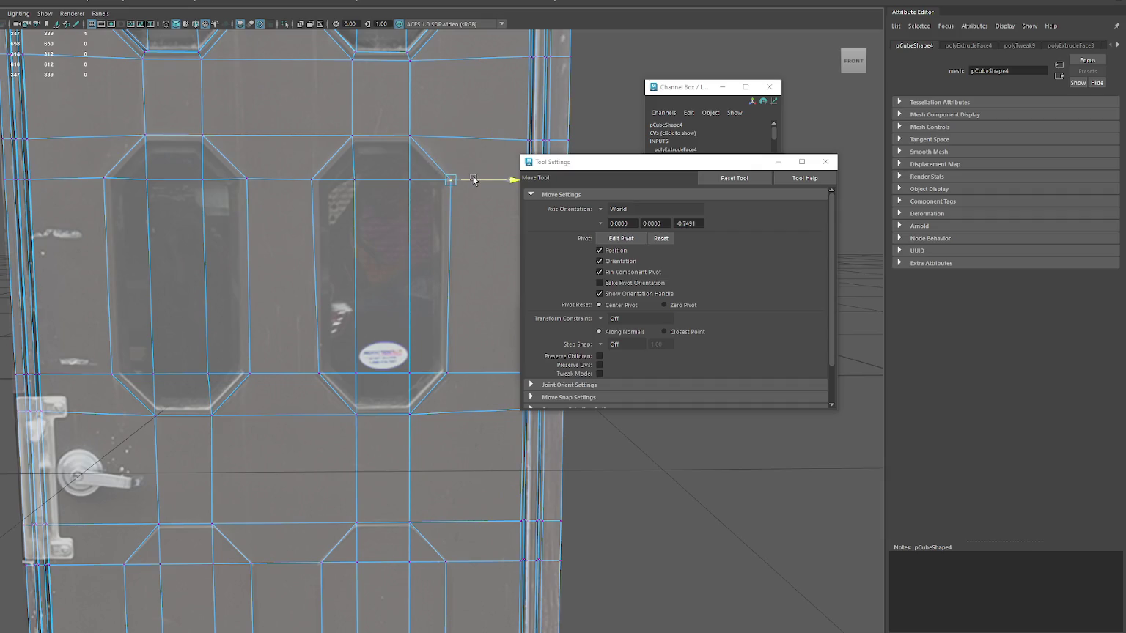
{"action": "left_click", "coordinate": [462, 370]}
{"action": "left_click_drag", "start_coordinate": [446, 356], "coordinate": [445, 359]}
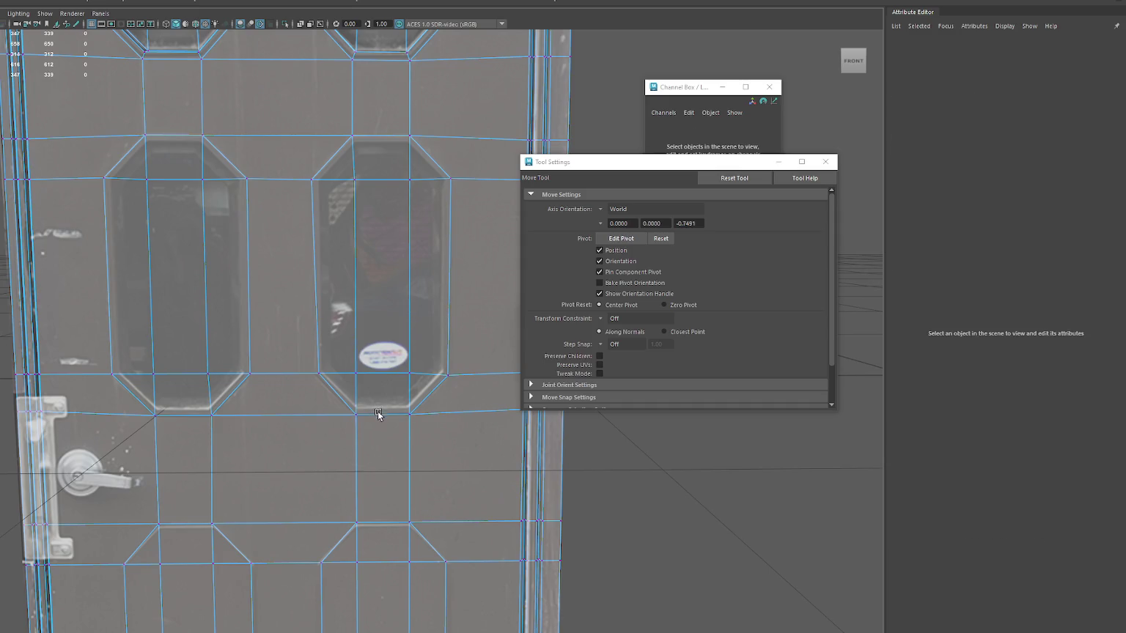
{"action": "left_click", "coordinate": [341, 381]}
{"action": "middle_click_drag", "start_coordinate": [341, 381], "coordinate": [339, 378]}
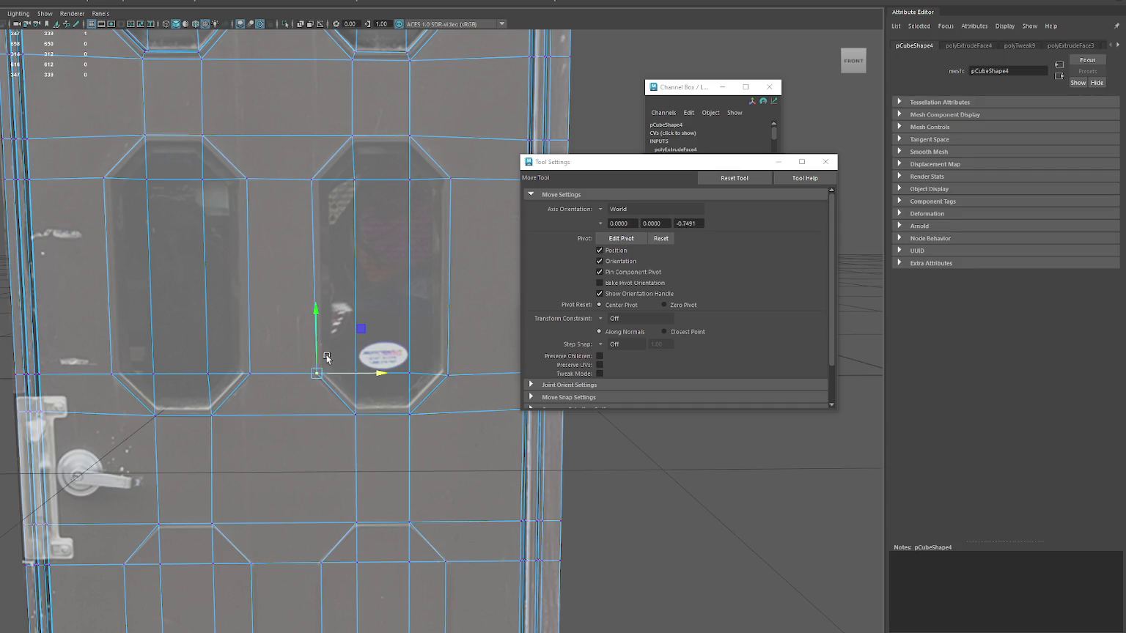
{"action": "left_click_drag", "start_coordinate": [320, 362], "coordinate": [317, 359]}
- Select the whole lower-right window face in face mode
{"action": "right_click_drag", "start_coordinate": [364, 244], "coordinate": [364, 265]}
{"action": "left_click", "coordinate": [366, 241]}
{"action": "mouse_move", "coordinate": [381, 248]}
{"action": "left_mouse_down", "text": "shift"}
{"action": "mouse_move", "coordinate": [410, 309]}
{"action": "mouse_move", "coordinate": [416, 371]}
{"action": "mouse_move", "coordinate": [330, 388]}
{"action": "left_mouse_up", "text": "shift"}
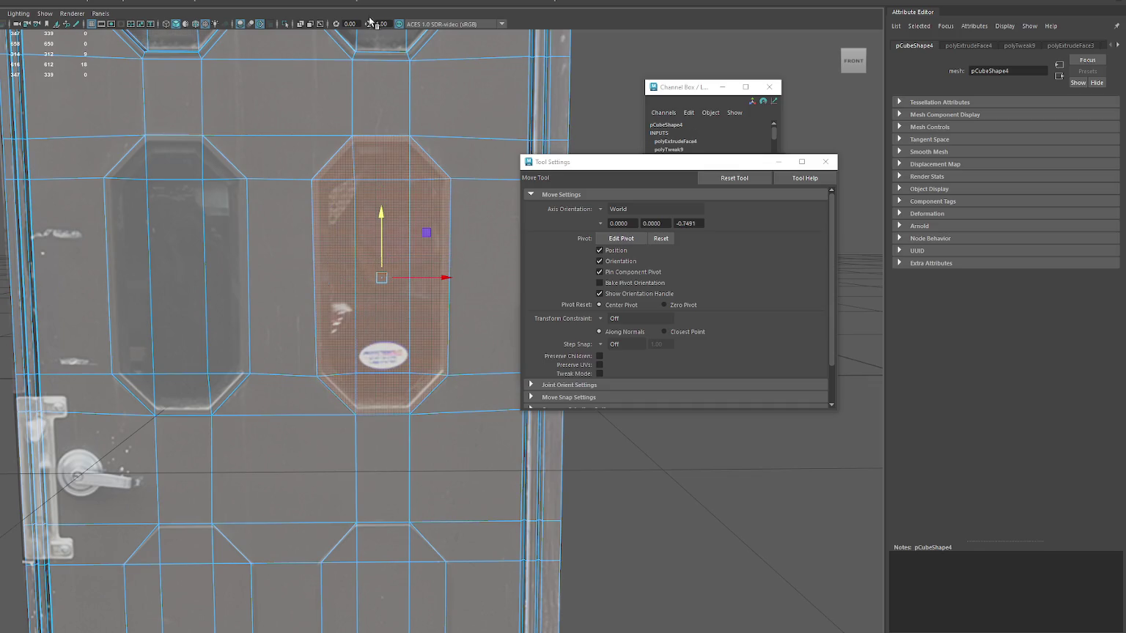
- Inset the lower-right window face, extrude again and recess it into the door
{"action": "key", "text": "ctrl+e"}
{"action": "key", "text": "r"}
{"action": "left_click_drag", "start_coordinate": [439, 278], "coordinate": [382, 282]}
{"action": "key", "text": "ctrl+e"}
{"action": "key", "text": "w"}
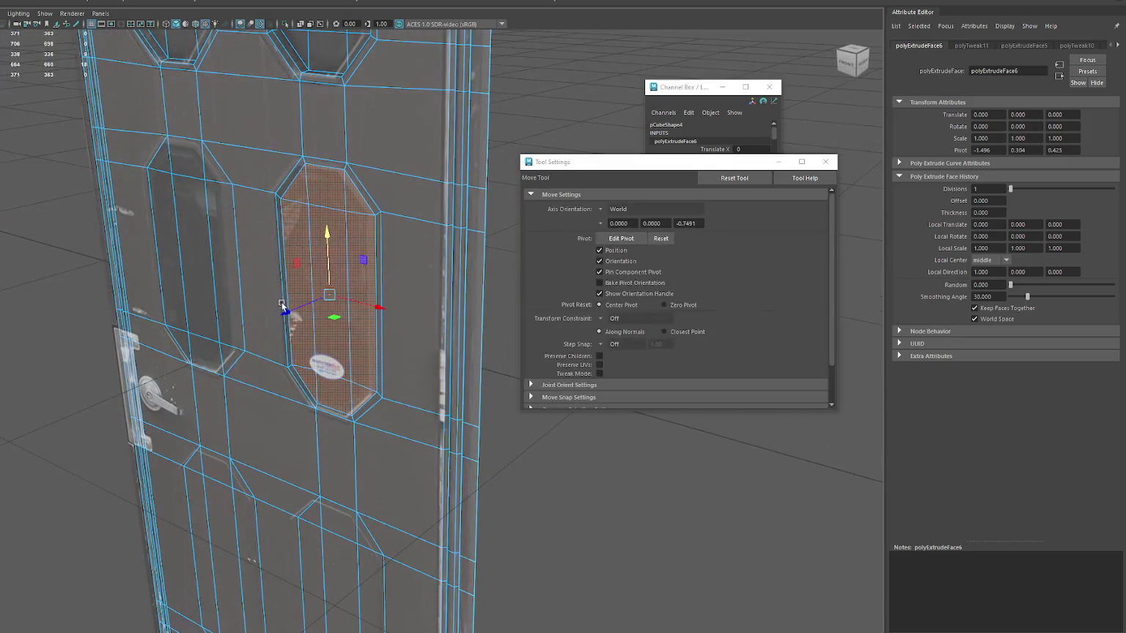
{"action": "key", "text": "r"}
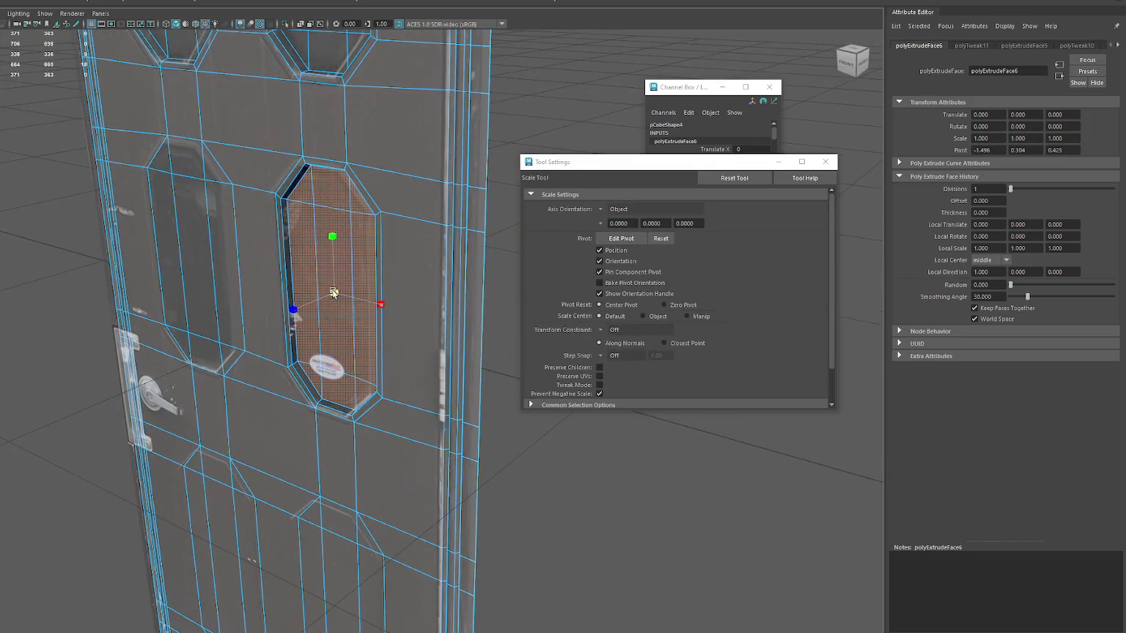
{"action": "key", "text": "bracketleft"}
{"action": "key", "text": "bracketleft"}
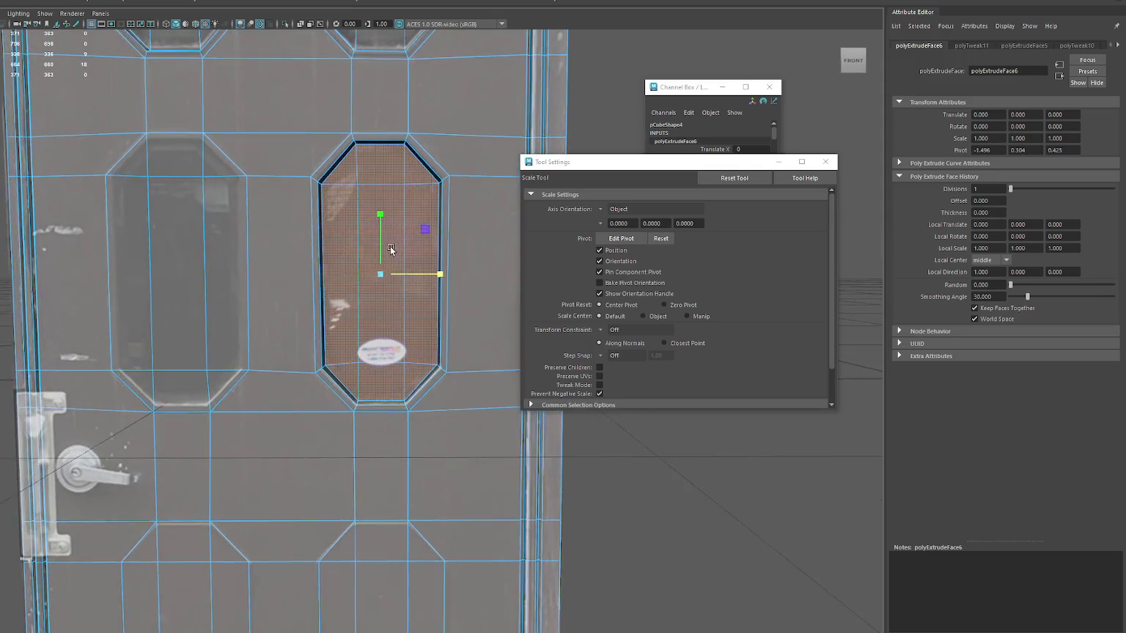
- Select the lower-left window faces, extrude them, and add the right strip and bottom chamfer faces
{"action": "left_click", "coordinate": [180, 242]}
{"action": "left_click", "coordinate": [132, 293], "text": "shift"}
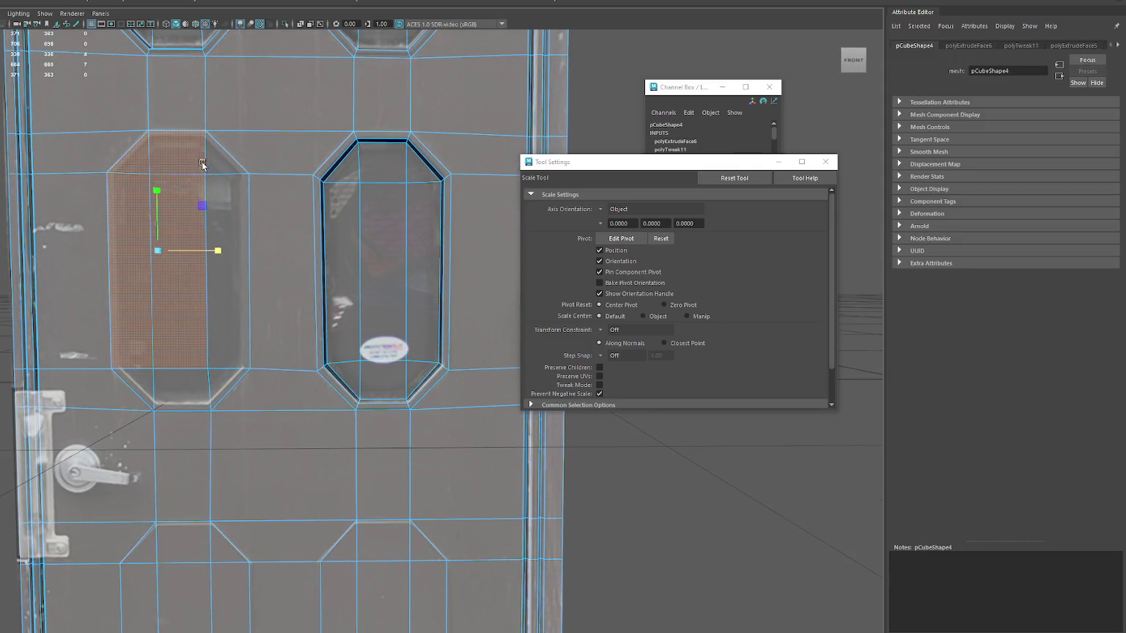
{"action": "key", "text": "ctrl+e"}
{"action": "left_click", "coordinate": [218, 366], "text": "shift"}
{"action": "left_click", "coordinate": [187, 389], "text": "shift"}
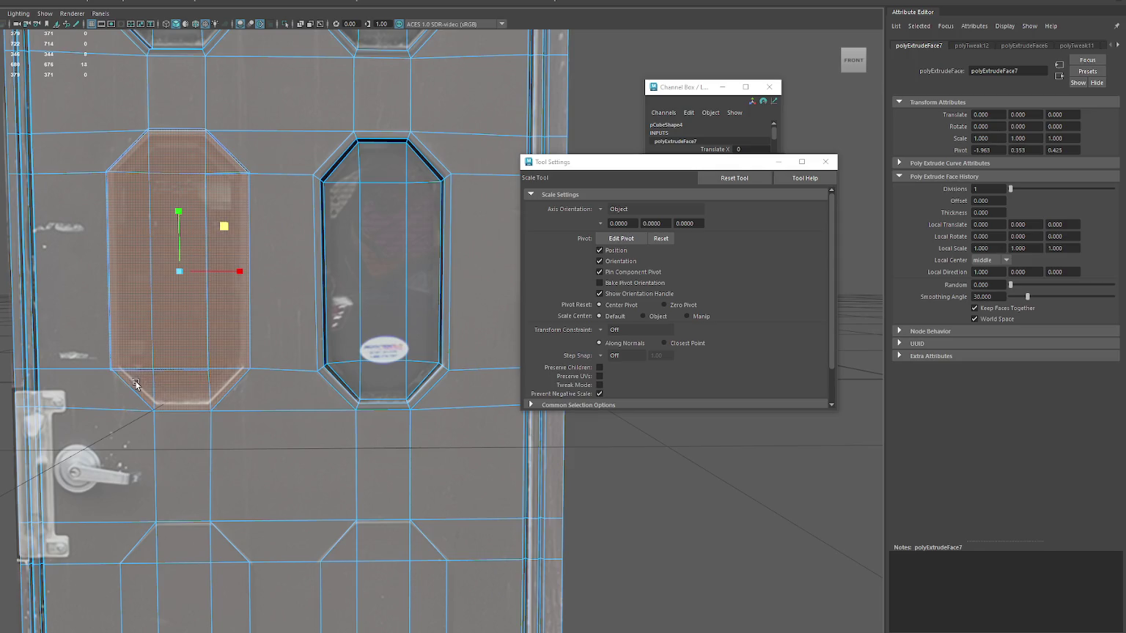
{"action": "key", "text": "F9"}
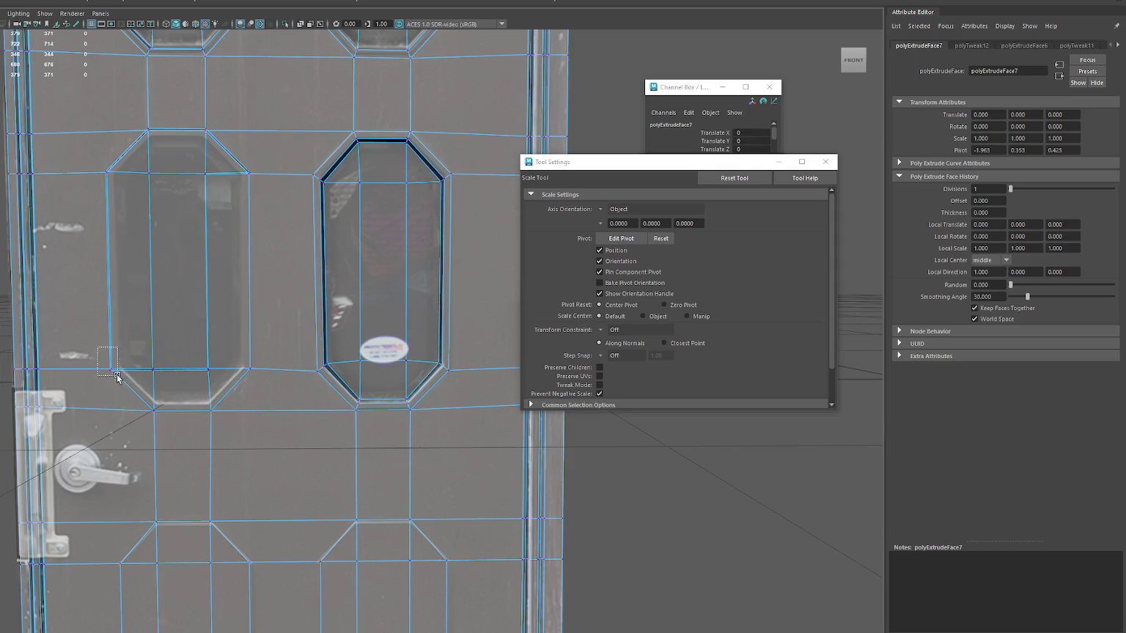
- Merge the left window's stray bottom and top vertices with Merge to Center
{"action": "left_click", "coordinate": [110, 370]}
{"action": "left_click", "coordinate": [33, 41]}
{"action": "left_click", "coordinate": [67, 80]}
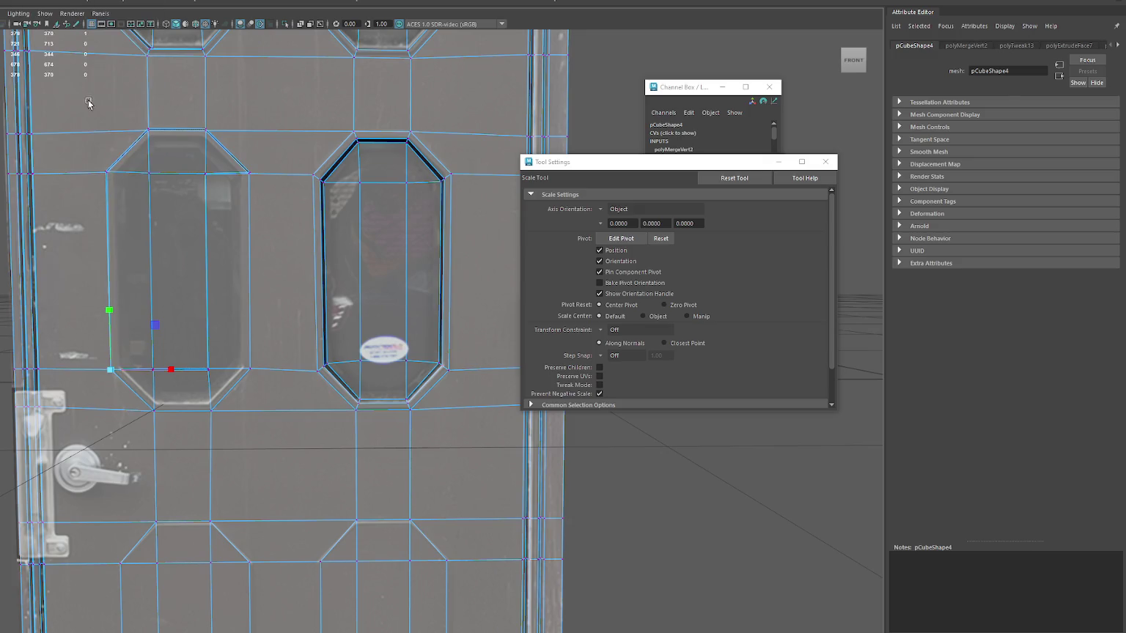
{"action": "key", "text": "g"}
{"action": "left_click", "coordinate": [206, 369]}
{"action": "key", "text": "g"}
{"action": "left_click", "coordinate": [250, 368]}
{"action": "key", "text": "g"}
{"action": "left_click", "coordinate": [206, 173]}
{"action": "left_click", "coordinate": [250, 173], "text": "shift"}
{"action": "key", "text": "g"}
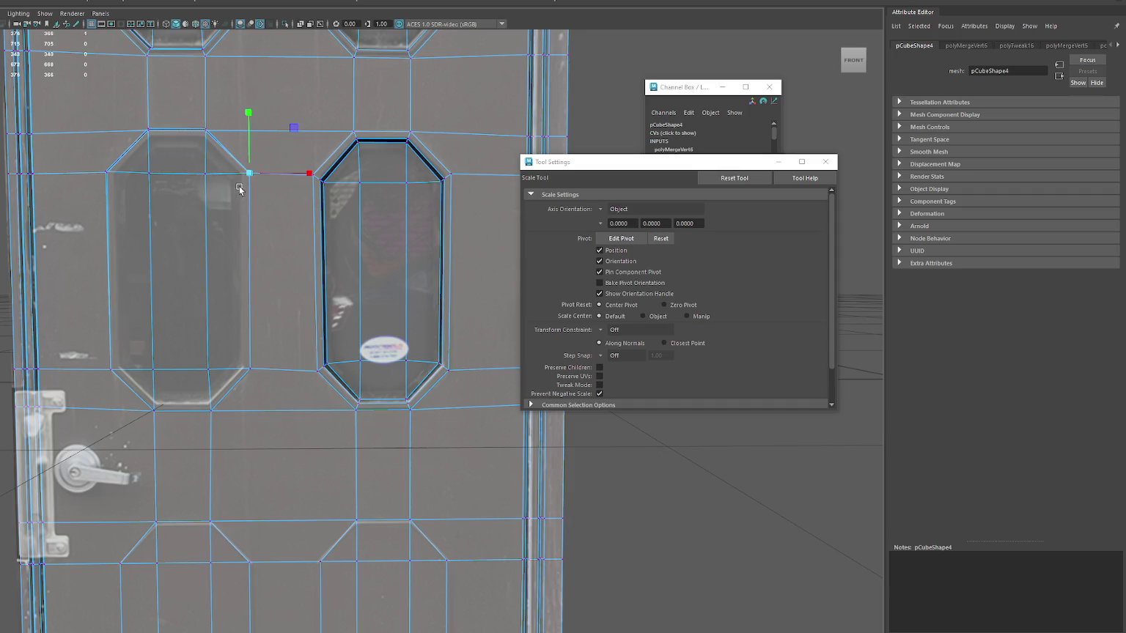
- Merge the left window's corner vertices into a clean octagon outline
{"action": "left_click", "coordinate": [210, 405]}
{"action": "key", "text": "g"}
{"action": "left_click", "coordinate": [154, 405]}
{"action": "key", "text": "g"}
{"action": "left_click", "coordinate": [114, 368]}
{"action": "left_click", "coordinate": [106, 172]}
{"action": "left_click", "coordinate": [148, 129]}
{"action": "key", "text": "g"}
{"action": "left_click", "coordinate": [205, 173]}
{"action": "left_click", "coordinate": [250, 164]}
{"action": "left_click", "coordinate": [272, 164]}
- Select the lower-left window's face columns and bottom face
{"action": "key", "text": "q"}
{"action": "left_click", "coordinate": [178, 204]}
{"action": "left_click", "coordinate": [178, 205], "text": "shift"}
{"action": "left_click", "coordinate": [221, 196], "text": "shift"}
{"action": "left_click", "coordinate": [191, 387], "text": "shift"}
- Extrude the left window faces twice, scaling each extrusion slightly inward
{"action": "key", "text": "ctrl+e"}
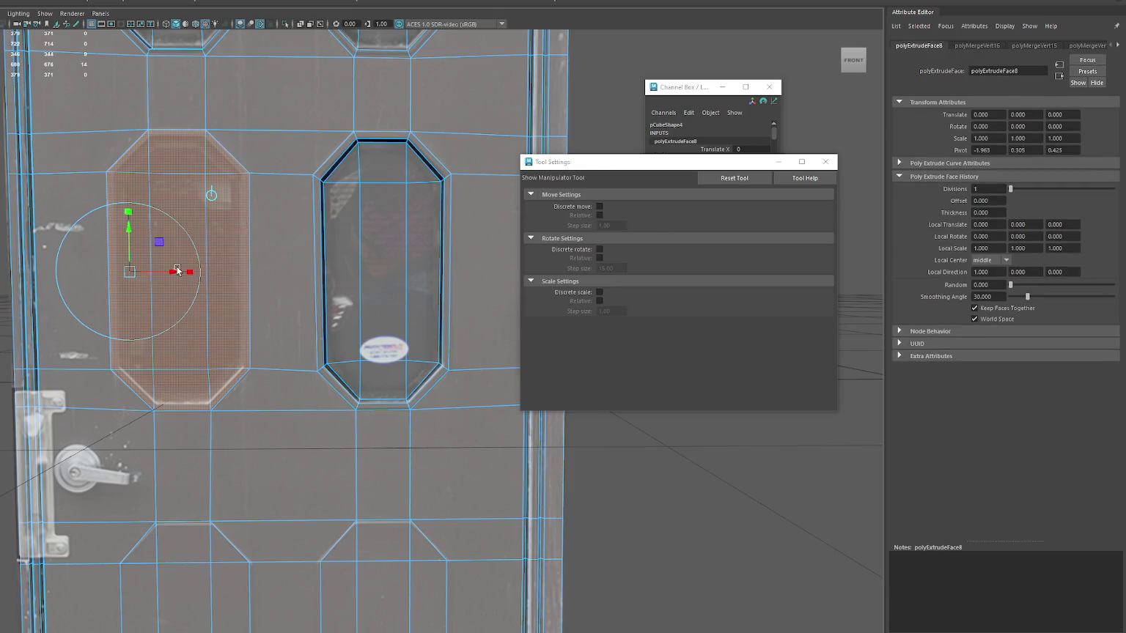
{"action": "key", "text": "r"}
{"action": "mouse_move", "coordinate": [181, 271]}
{"action": "left_mouse_down"}
{"action": "mouse_move", "coordinate": [172, 278]}
{"action": "mouse_move", "coordinate": [212, 276]}
{"action": "left_mouse_up"}
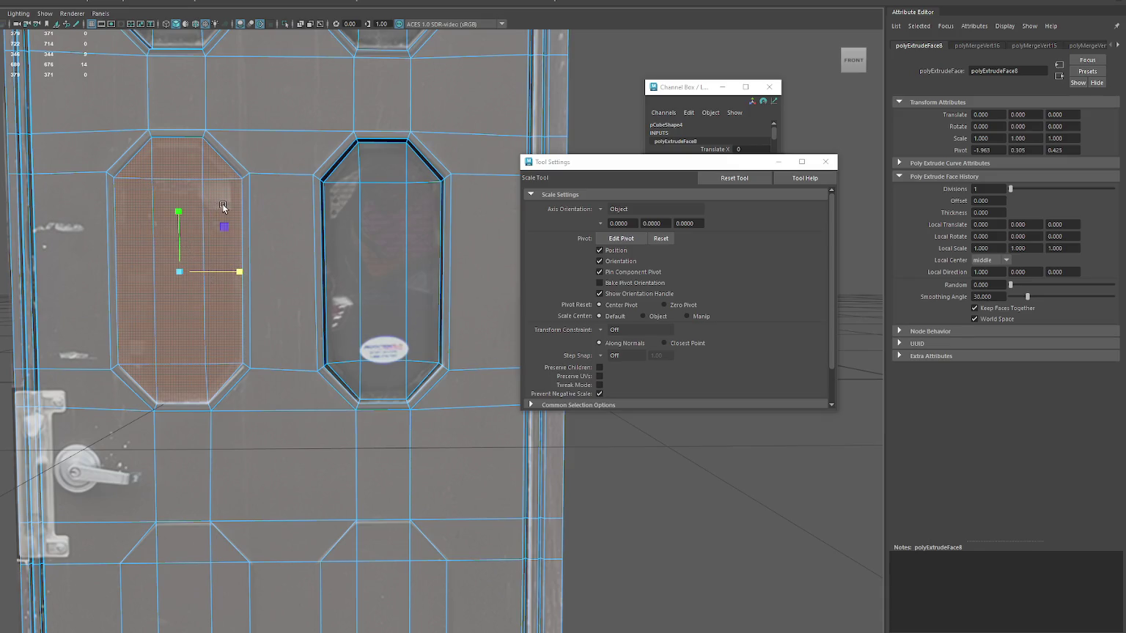
{"action": "key", "text": "ctrl+e"}
{"action": "key", "text": "r"}
{"action": "left_click_drag", "start_coordinate": [180, 272], "coordinate": [184, 256]}
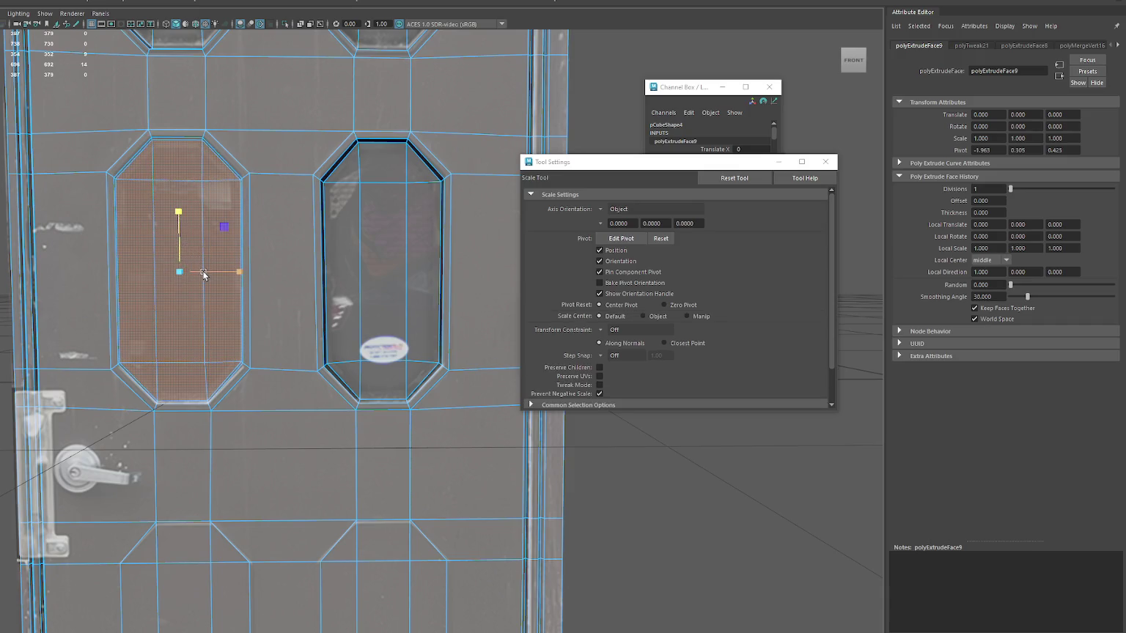
{"action": "left_click_drag", "start_coordinate": [175, 269], "coordinate": [156, 294], "text": "alt"}
- Frame the lower panels and shift the left panel's inner vertical edge slightly right
{"action": "key", "text": "w"}
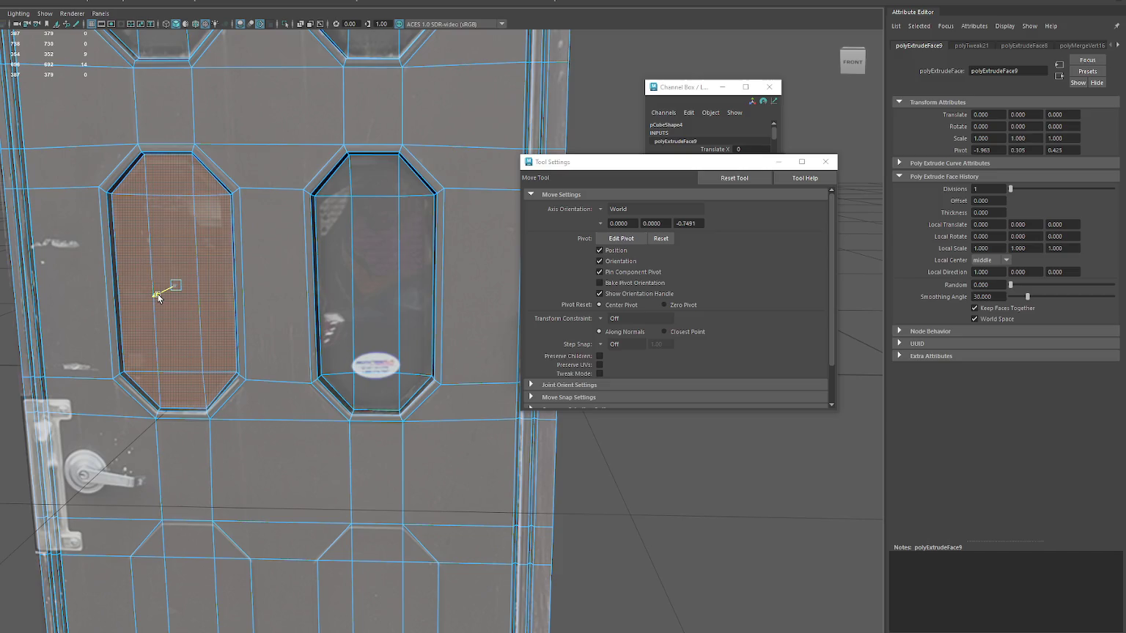
{"action": "middle_click_drag", "start_coordinate": [327, 470], "coordinate": [292, 177], "text": "alt"}
{"action": "left_click_drag", "start_coordinate": [237, 162], "coordinate": [269, 163], "text": "alt"}
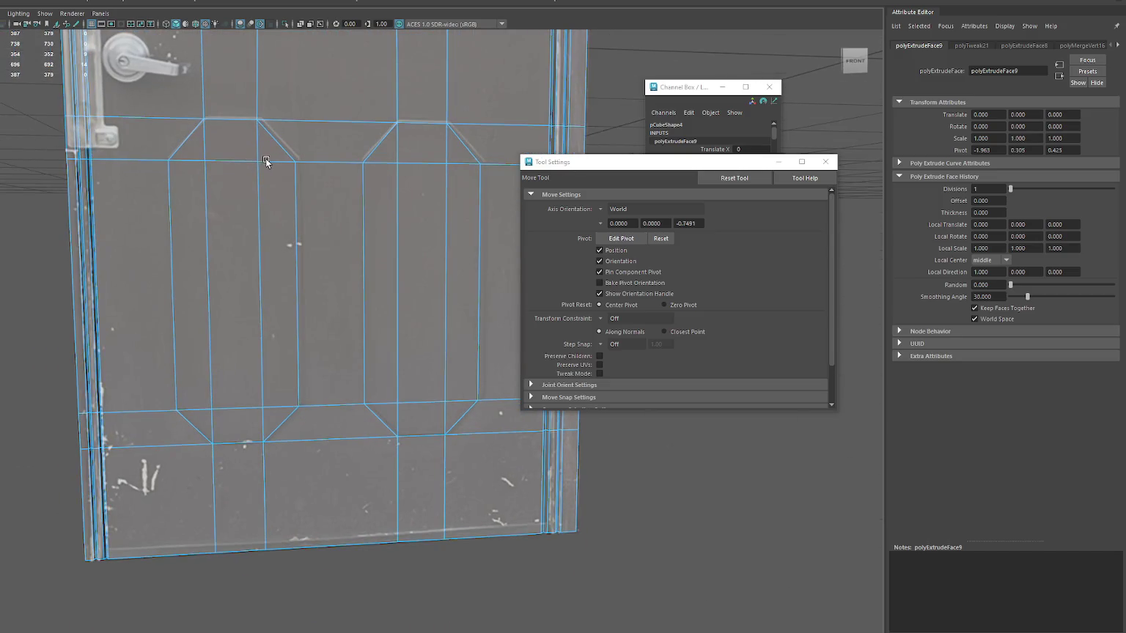
{"action": "left_click", "coordinate": [165, 163]}
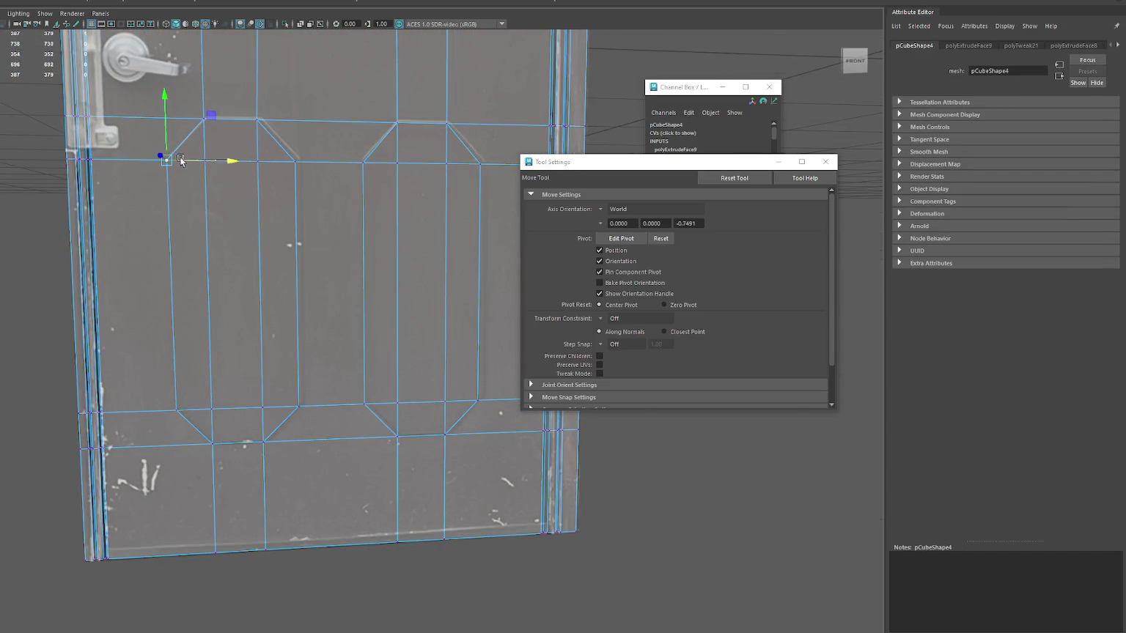
{"action": "left_click", "coordinate": [244, 111]}
{"action": "left_click", "coordinate": [373, 121]}
{"action": "left_click", "coordinate": [205, 117]}
{"action": "left_click_drag", "start_coordinate": [315, 153], "coordinate": [270, 424]}
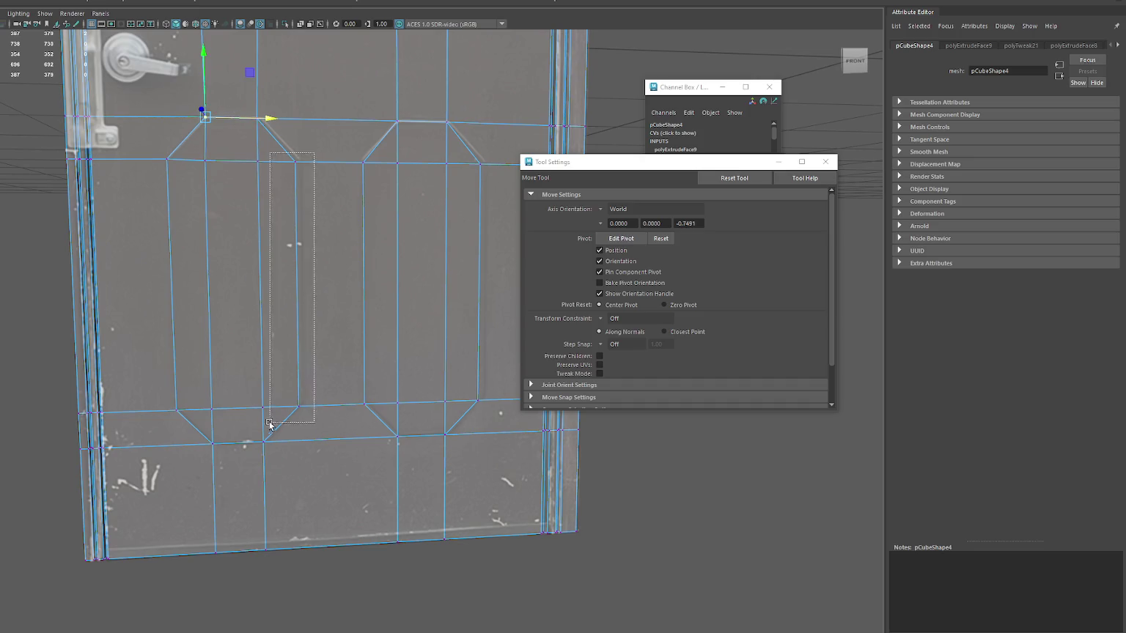
{"action": "left_click_drag", "start_coordinate": [348, 288], "coordinate": [359, 286]}
{"action": "left_click", "coordinate": [291, 121]}
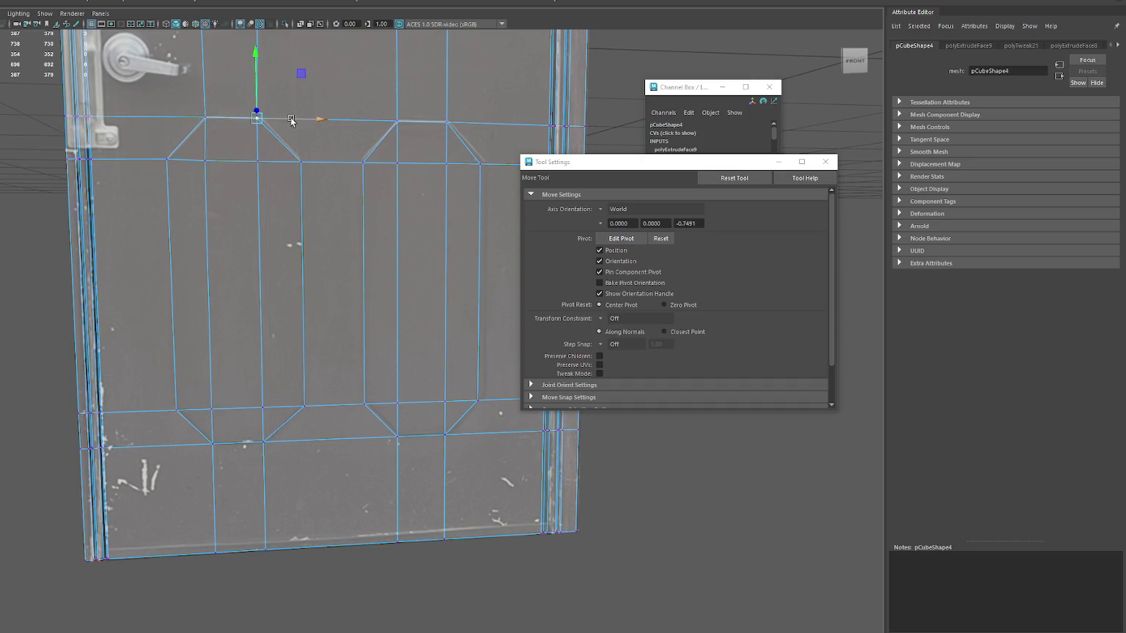
{"action": "left_click_drag", "start_coordinate": [293, 124], "coordinate": [344, 126], "text": "alt"}
- Nudge the right panel's top and bottom corner vertices to even the octagonal outlines
{"action": "left_click", "coordinate": [361, 162]}
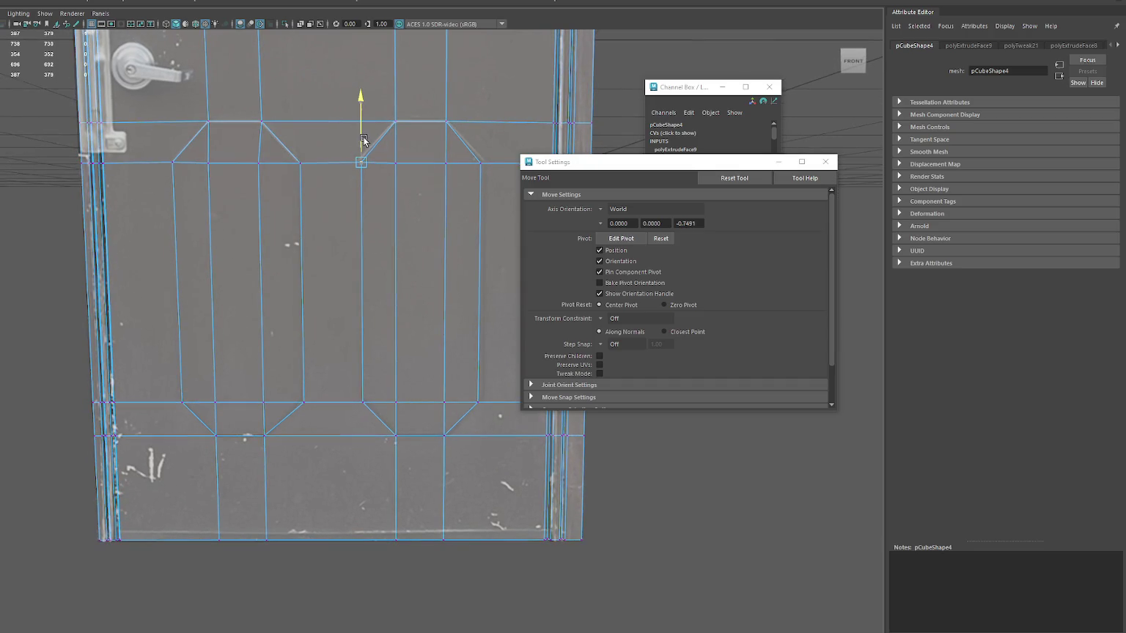
{"action": "left_click_drag", "start_coordinate": [380, 161], "coordinate": [378, 161]}
{"action": "left_click", "coordinate": [483, 162]}
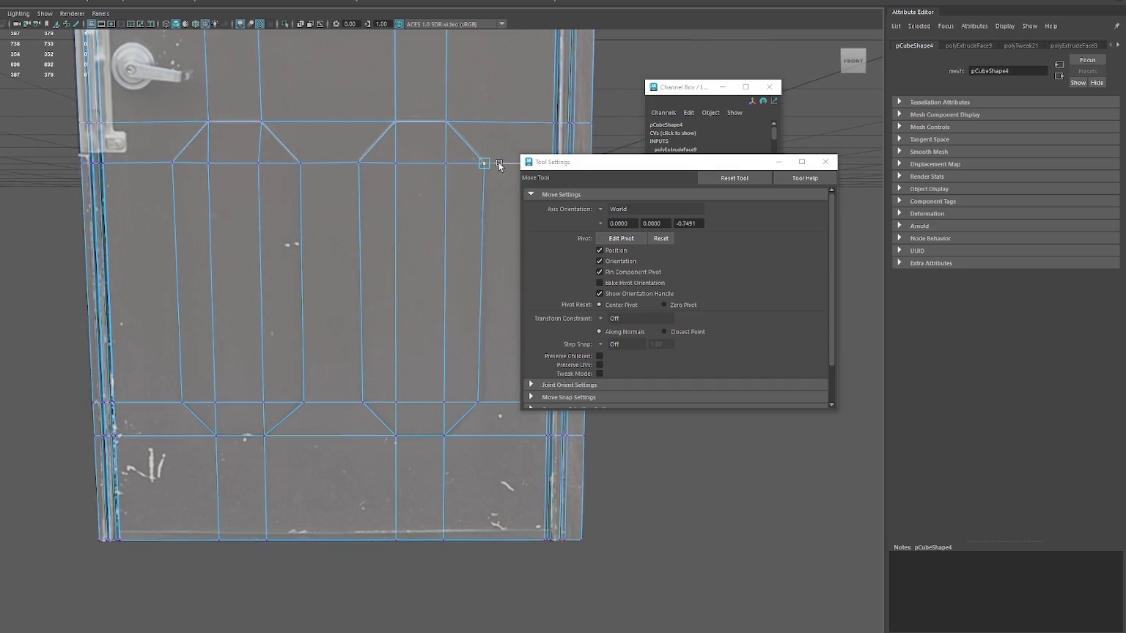
{"action": "left_click", "coordinate": [484, 149]}
{"action": "left_click", "coordinate": [478, 402]}
{"action": "left_click", "coordinate": [480, 383]}
{"action": "left_click_drag", "start_coordinate": [438, 440], "coordinate": [438, 440]}
{"action": "left_click", "coordinate": [363, 399]}
{"action": "left_click", "coordinate": [301, 401]}
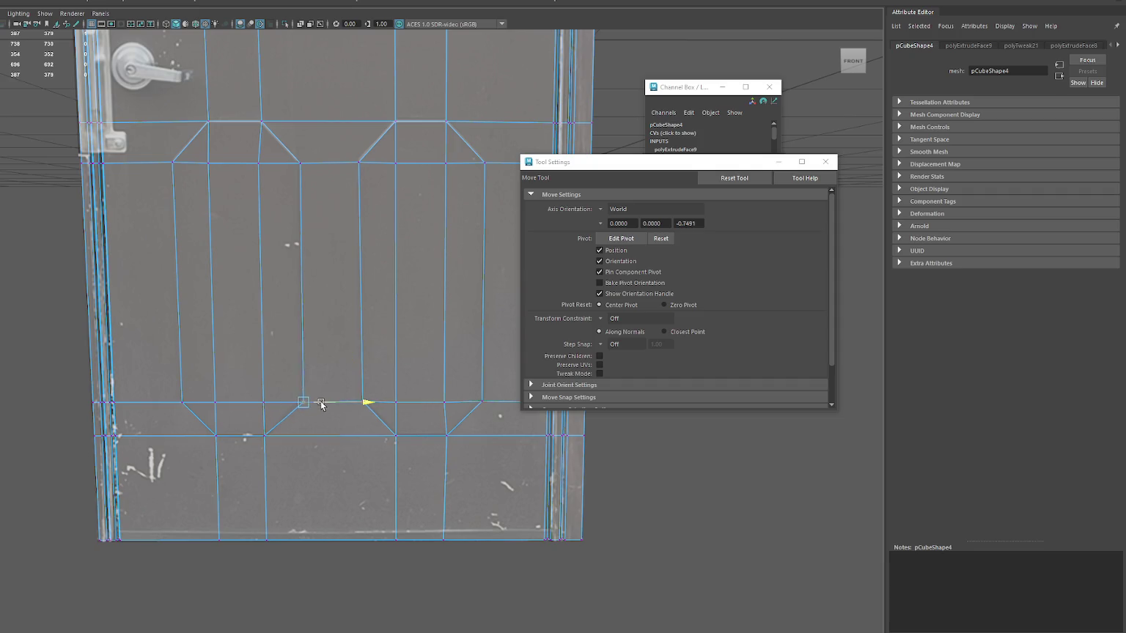
{"action": "left_click", "coordinate": [182, 400]}
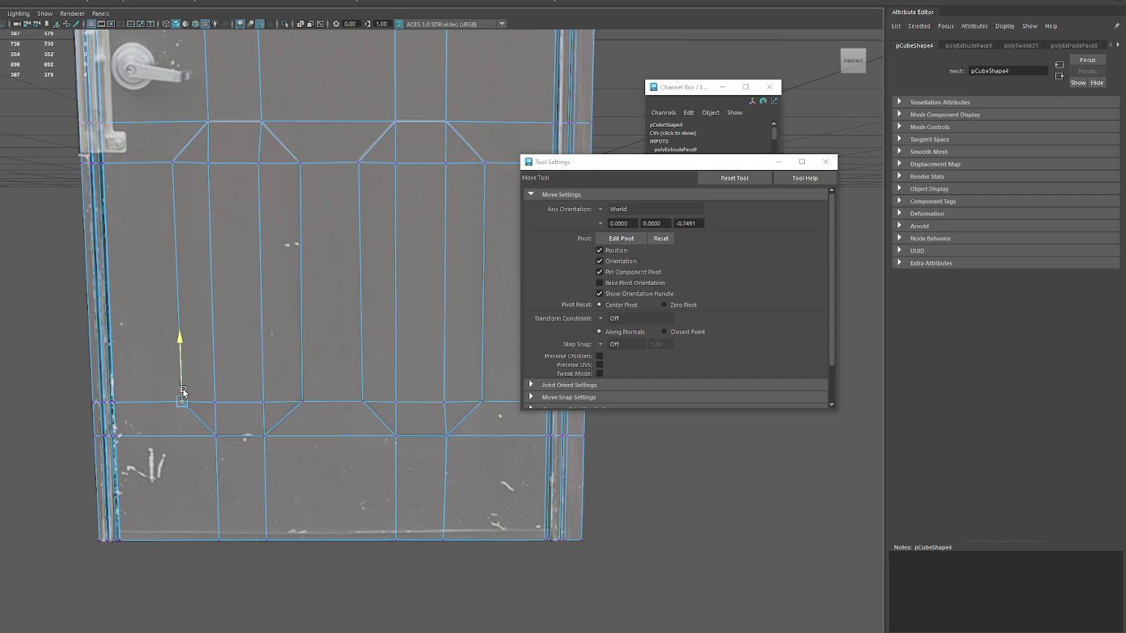
- Switch to face selection and pick the left panel's top face
{"action": "key", "text": "F11"}
{"action": "key", "text": "q"}
{"action": "left_click", "coordinate": [203, 147]}
- Select all the faces of the left and right lower elongated panels
{"action": "left_click", "coordinate": [211, 395], "text": "shift"}
{"action": "left_click", "coordinate": [255, 341], "text": "shift"}
{"action": "left_click", "coordinate": [281, 175], "text": "shift"}
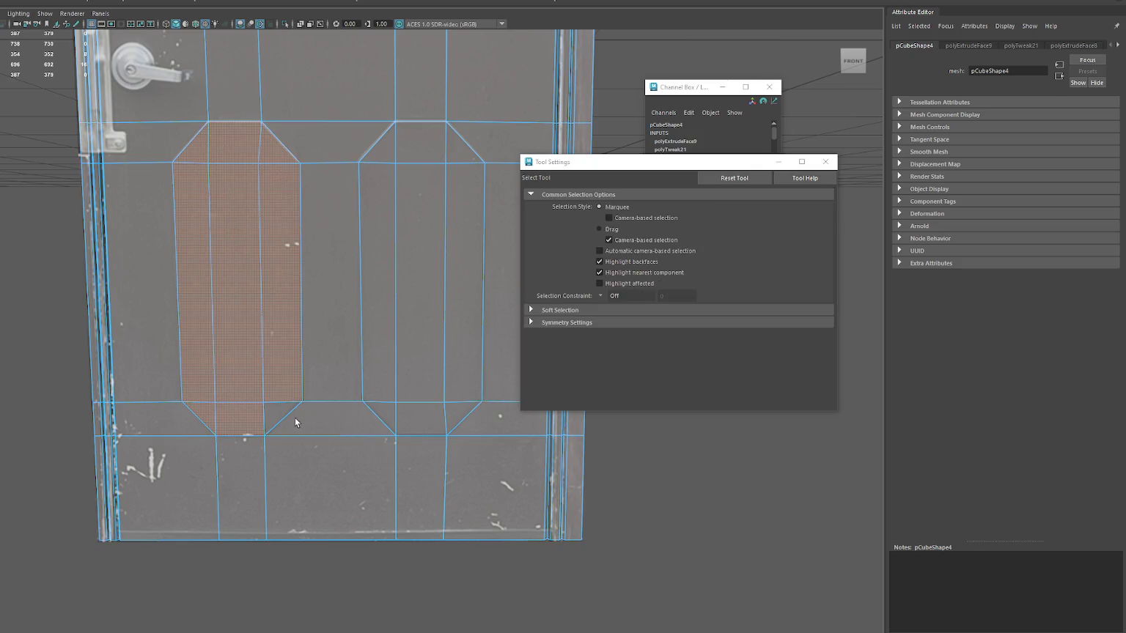
{"action": "left_click", "coordinate": [392, 329], "text": "shift"}
{"action": "left_click", "coordinate": [387, 412], "text": "shift"}
{"action": "left_click", "coordinate": [422, 359], "text": "shift"}
{"action": "left_click", "coordinate": [465, 367], "text": "shift"}
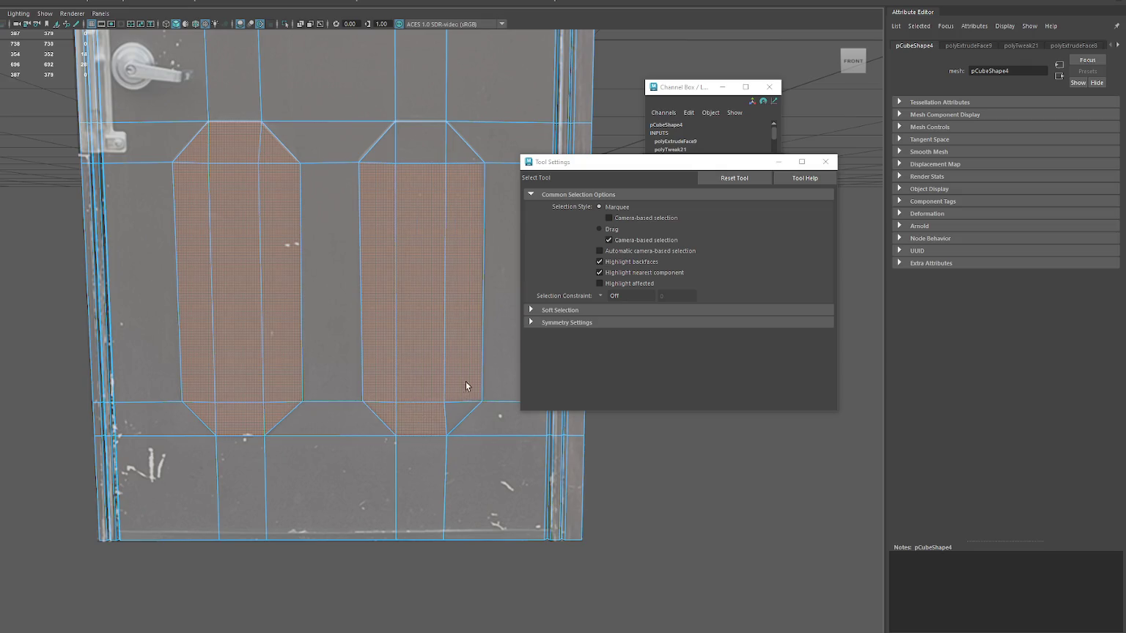
- Extrude the lower panel faces and push them back into the door
{"action": "left_click_drag", "start_coordinate": [433, 244], "coordinate": [376, 230], "text": "alt"}
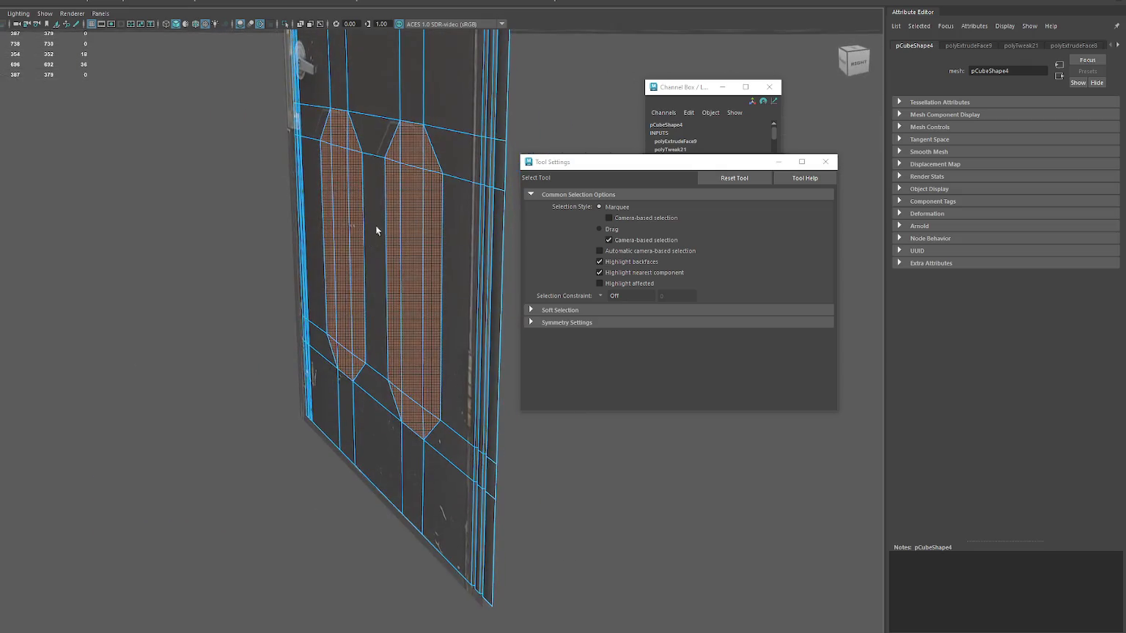
{"action": "key", "text": "ctrl+e"}
{"action": "key", "text": "w"}
{"action": "left_click_drag", "start_coordinate": [327, 270], "coordinate": [470, 267]}
- Reselect the right panel's strips and chamfers and prepare to scale them
{"action": "key", "text": "q"}
{"action": "left_click", "coordinate": [414, 148]}
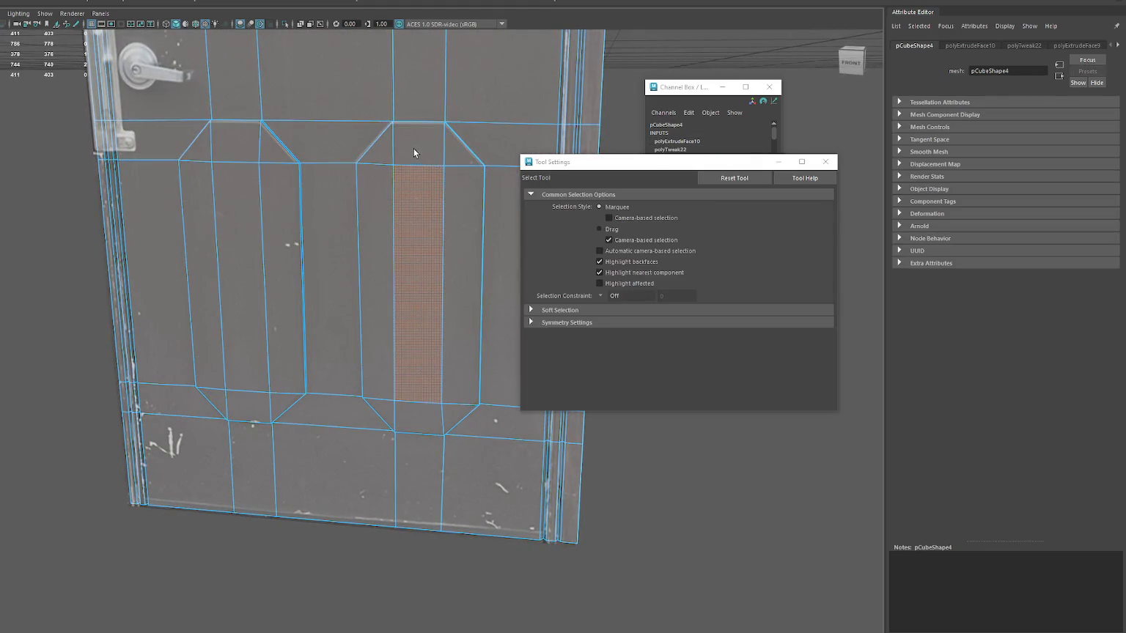
{"action": "left_click", "coordinate": [458, 381], "text": "shift"}
{"action": "left_click", "coordinate": [462, 415], "text": "shift"}
{"action": "left_click", "coordinate": [381, 414], "text": "shift"}
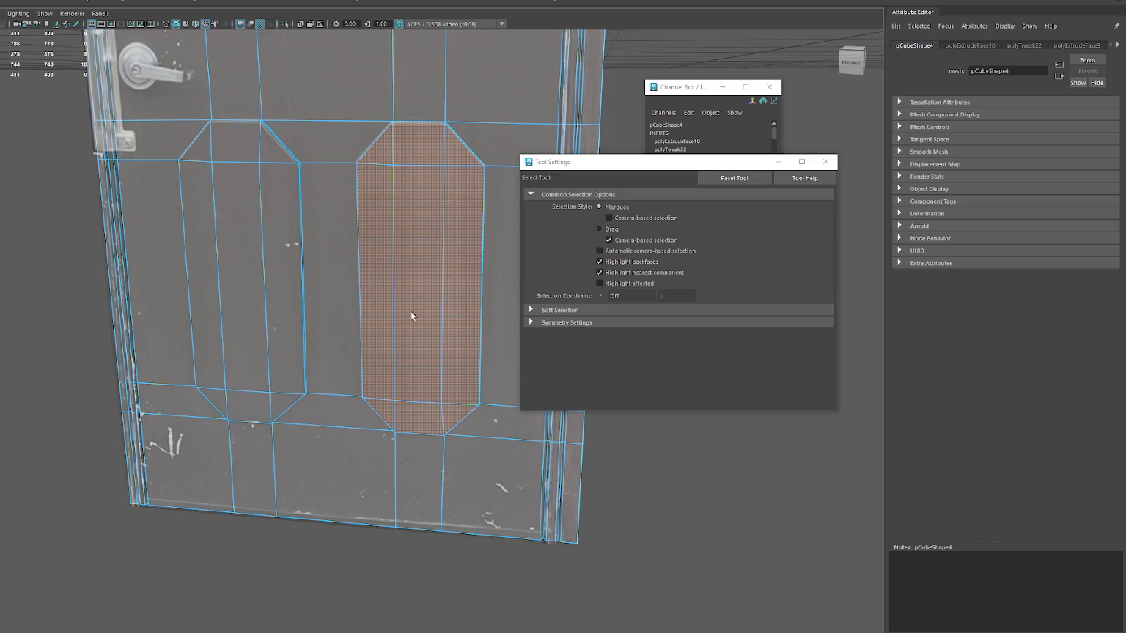
{"action": "key", "text": "r"}
{"action": "left_click_drag", "start_coordinate": [421, 293], "coordinate": [457, 286], "text": "alt"}
- Reselect the left panel's strips and chamfers and scale the panel
{"action": "key", "text": "q"}
{"action": "left_click", "coordinate": [268, 169]}
{"action": "left_click", "coordinate": [192, 242], "text": "shift"}
{"action": "left_click", "coordinate": [227, 220], "text": "shift"}
{"action": "left_click", "coordinate": [239, 414], "text": "shift"}
{"action": "left_click", "coordinate": [202, 414], "text": "shift"}
{"action": "left_click", "coordinate": [282, 414], "text": "shift"}
{"action": "mouse_move", "coordinate": [282, 414]}
{"action": "left_mouse_down", "text": "alt"}
{"action": "mouse_move", "coordinate": [253, 293]}
{"action": "mouse_move", "coordinate": [227, 291]}
{"action": "mouse_move", "coordinate": [408, 269]}
{"action": "left_mouse_up", "text": "alt"}
{"action": "key", "text": "r"}
- Add the right panel's centre, strip and chamfer faces to the selection
{"action": "left_click", "coordinate": [414, 308], "text": "shift"}
{"action": "left_click", "coordinate": [440, 308], "text": "shift"}
{"action": "left_click", "coordinate": [438, 273], "text": "shift"}
{"action": "left_click", "coordinate": [383, 279], "text": "shift"}
{"action": "left_click", "coordinate": [392, 447], "text": "shift"}
{"action": "left_click", "coordinate": [414, 452], "text": "shift"}
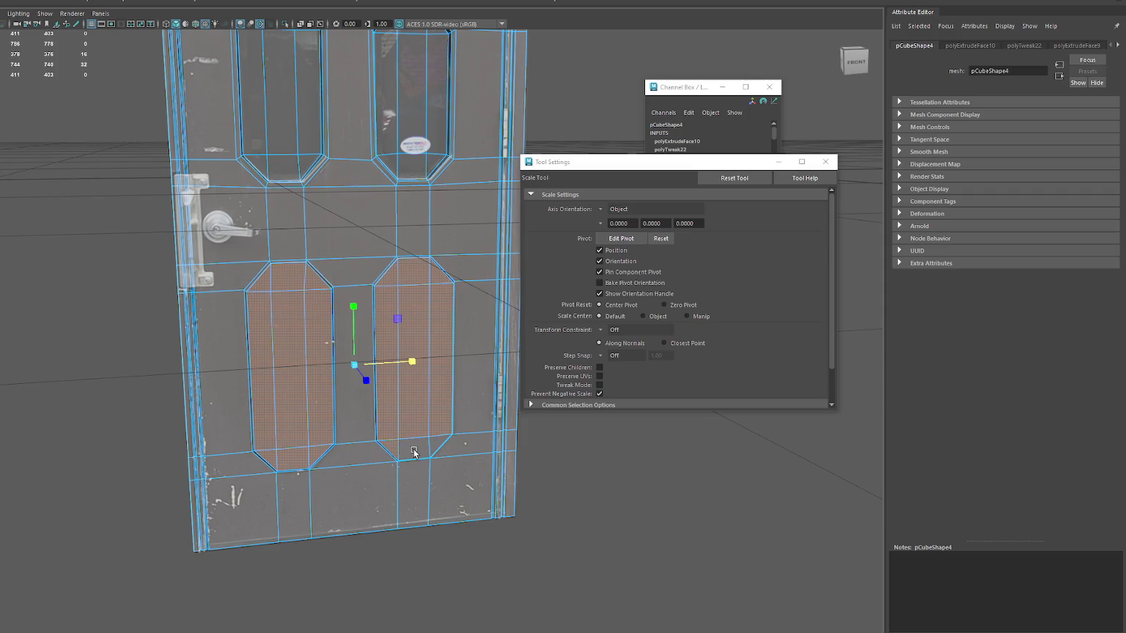
- Select the inner chamfer and strip faces of the left and right windows
{"action": "middle_click_drag", "start_coordinate": [360, 366], "coordinate": [361, 528], "text": "alt"}
{"action": "key", "text": "q"}
{"action": "left_click", "coordinate": [282, 327]}
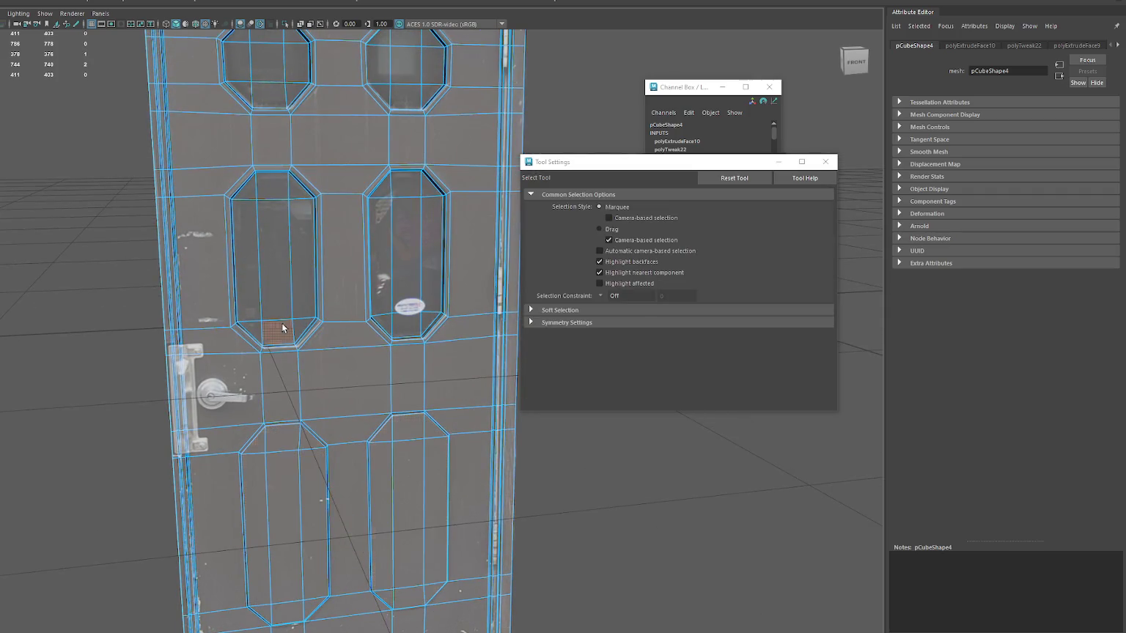
{"action": "left_click", "coordinate": [273, 323], "text": "shift"}
{"action": "left_click", "coordinate": [253, 321], "text": "shift"}
{"action": "left_click", "coordinate": [304, 329], "text": "shift"}
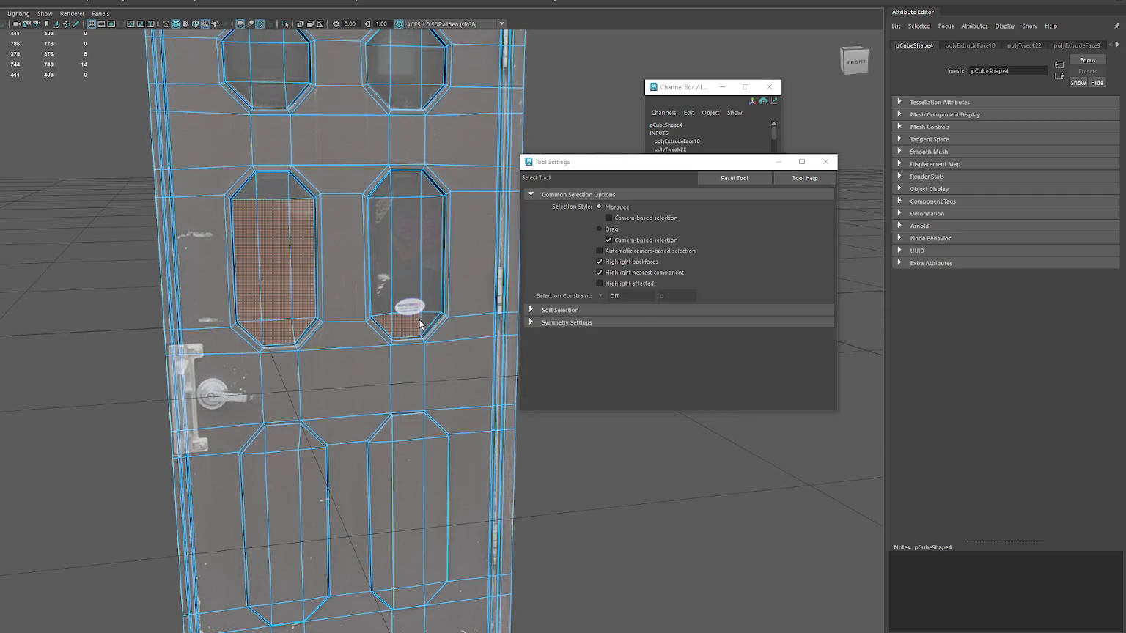
{"action": "left_click", "coordinate": [427, 325], "text": "shift"}
{"action": "left_click", "coordinate": [433, 234], "text": "shift"}
{"action": "left_click", "coordinate": [406, 220], "text": "shift"}
{"action": "left_click", "coordinate": [383, 219], "text": "shift"}
{"action": "middle_click_drag", "start_coordinate": [392, 217], "coordinate": [394, 314], "text": "alt"}
{"action": "left_click", "coordinate": [394, 313], "text": "shift"}
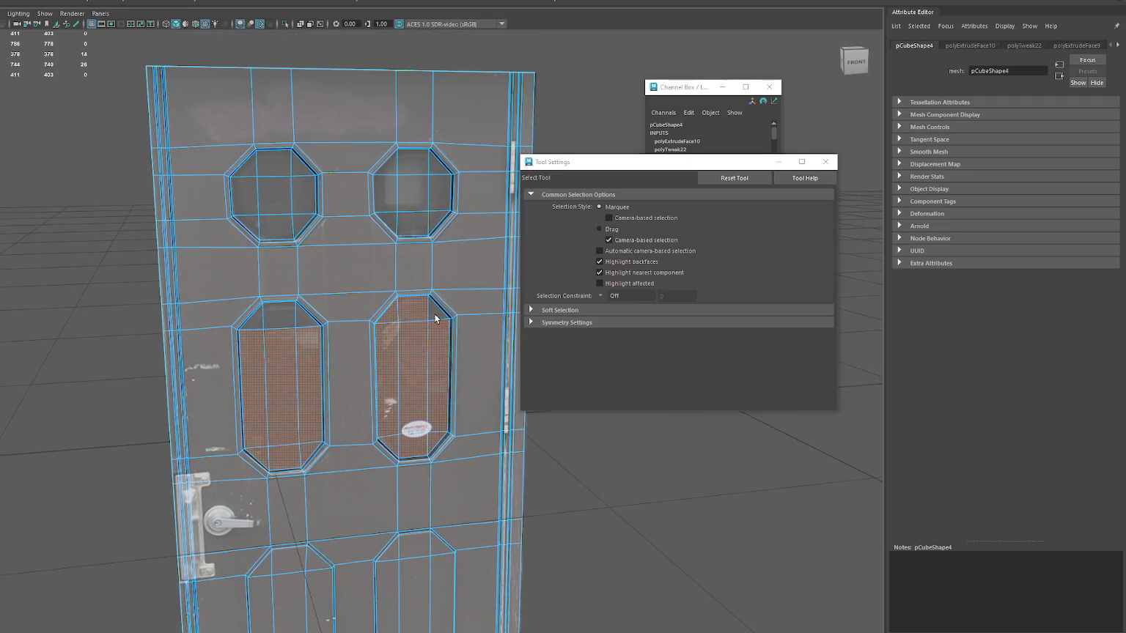
{"action": "left_click", "coordinate": [302, 319], "text": "shift"}
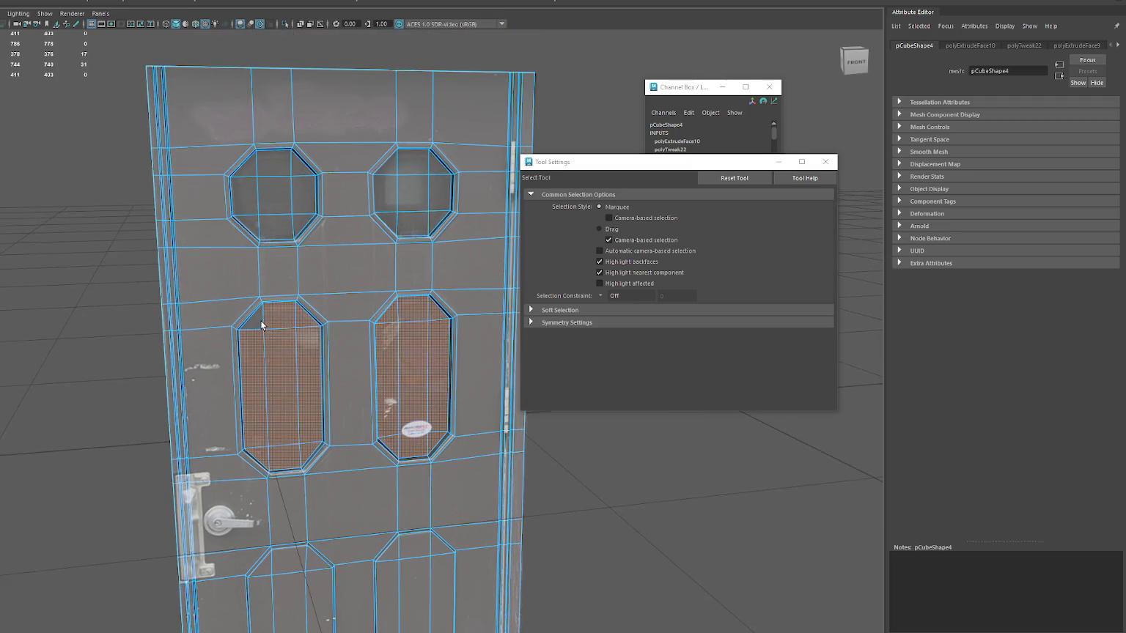
- Add the faces of the upper-left and upper-right octagonal windows to the selection
{"action": "left_click", "coordinate": [276, 208], "text": "shift"}
{"action": "left_click", "coordinate": [274, 227], "text": "shift"}
{"action": "left_click", "coordinate": [253, 165], "text": "shift"}
{"action": "left_click", "coordinate": [244, 205], "text": "shift"}
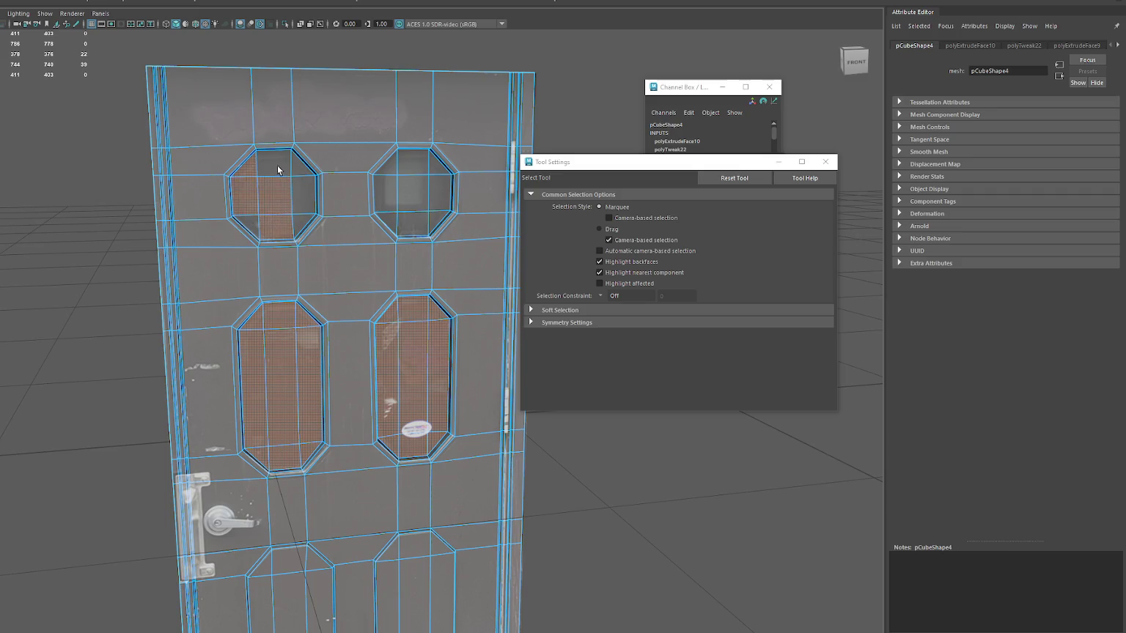
{"action": "left_click", "coordinate": [303, 183], "text": "shift"}
{"action": "left_click", "coordinate": [304, 220], "text": "shift"}
{"action": "left_click", "coordinate": [258, 223], "text": "shift"}
{"action": "left_click", "coordinate": [384, 194], "text": "shift"}
{"action": "left_click", "coordinate": [402, 196], "text": "shift"}
{"action": "left_click", "coordinate": [410, 224], "text": "shift"}
{"action": "left_click", "coordinate": [386, 222], "text": "shift"}
{"action": "left_click", "coordinate": [439, 194], "text": "shift"}
{"action": "left_click", "coordinate": [434, 162], "text": "shift"}
{"action": "left_click", "coordinate": [387, 169], "text": "shift"}
- Clear the faces and extrude the edge loops around the upper-right, lower-right and lower-left windows
{"action": "key", "text": "w"}
{"action": "mouse_move", "coordinate": [390, 295]}
{"action": "left_mouse_down", "text": "alt"}
{"action": "mouse_move", "coordinate": [425, 331]}
{"action": "mouse_move", "coordinate": [220, 279]}
{"action": "left_mouse_up", "text": "alt"}
{"action": "key", "text": "q"}
{"action": "left_click", "coordinate": [228, 165]}
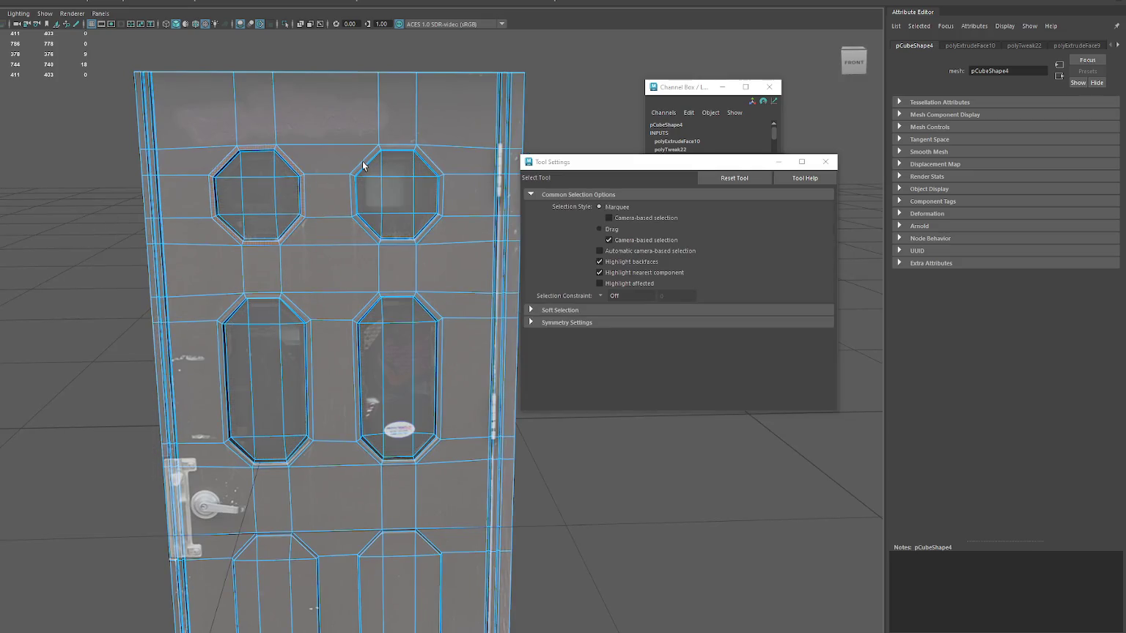
{"action": "double_click", "coordinate": [352, 185], "text": "shift"}
{"action": "double_click", "coordinate": [356, 328], "text": "shift"}
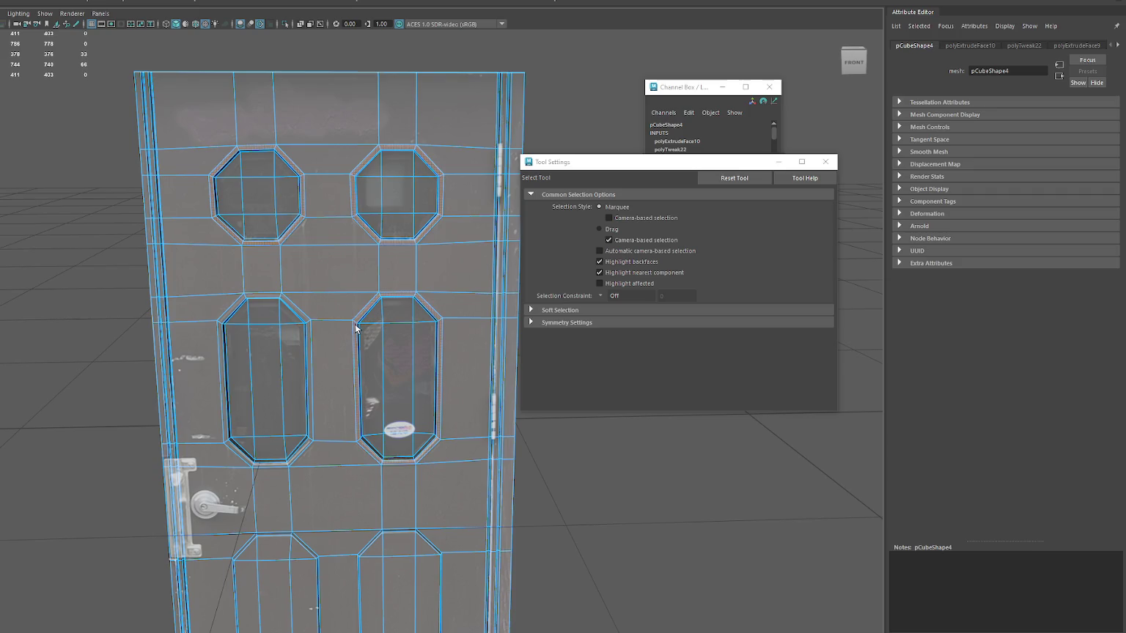
{"action": "double_click", "coordinate": [305, 321], "text": "shift"}
{"action": "left_click_drag", "start_coordinate": [301, 329], "coordinate": [305, 356], "text": "alt"}
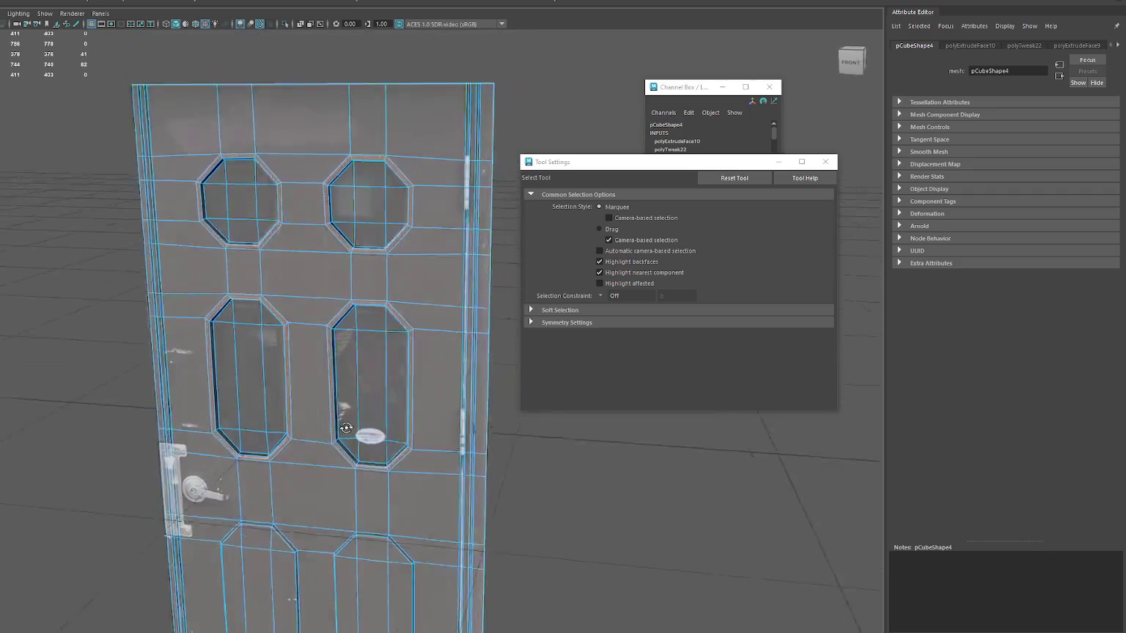
{"action": "key", "text": "ctrl+e"}
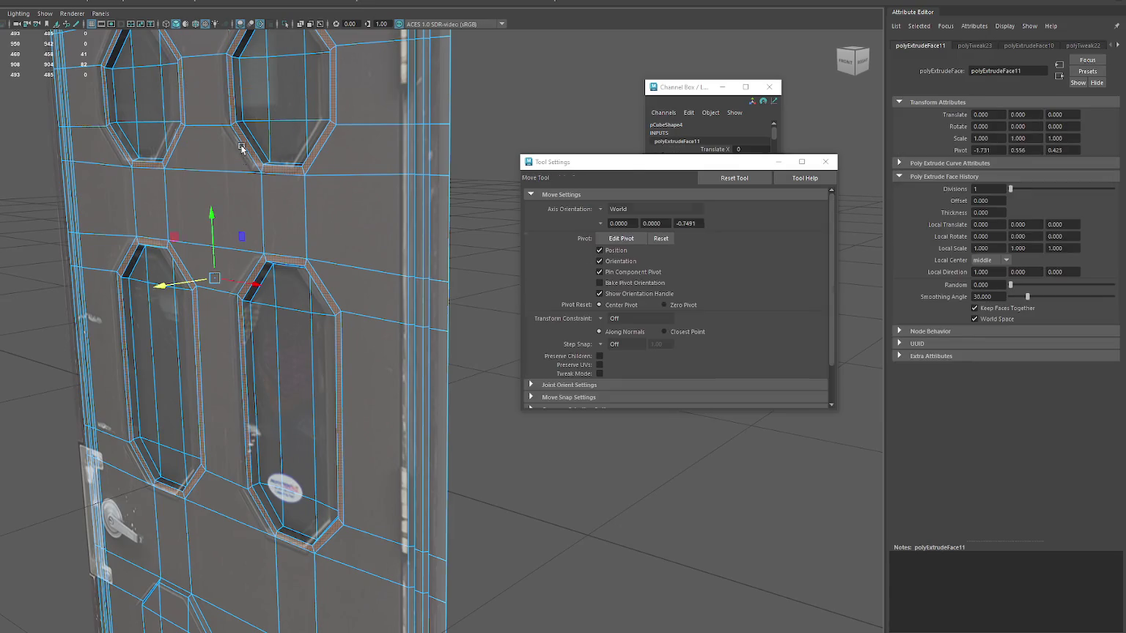
- Push the extruded window edges inward and turn the door to face front
{"action": "middle_click_drag", "start_coordinate": [207, 262], "coordinate": [194, 282]}
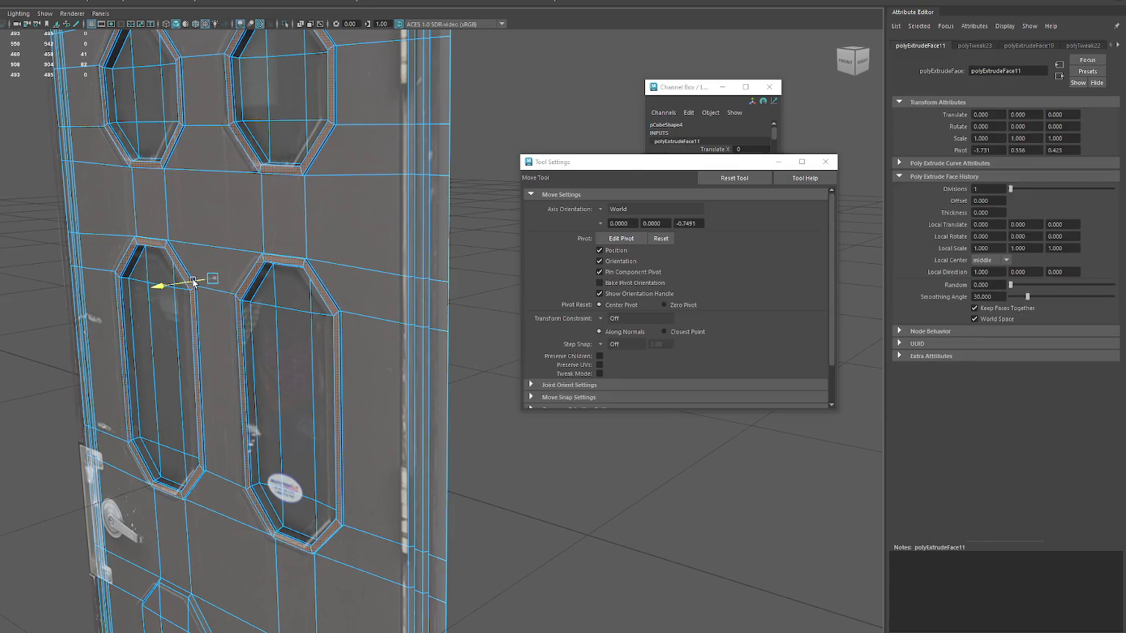
{"action": "left_click_drag", "start_coordinate": [193, 283], "coordinate": [248, 264], "text": "alt"}
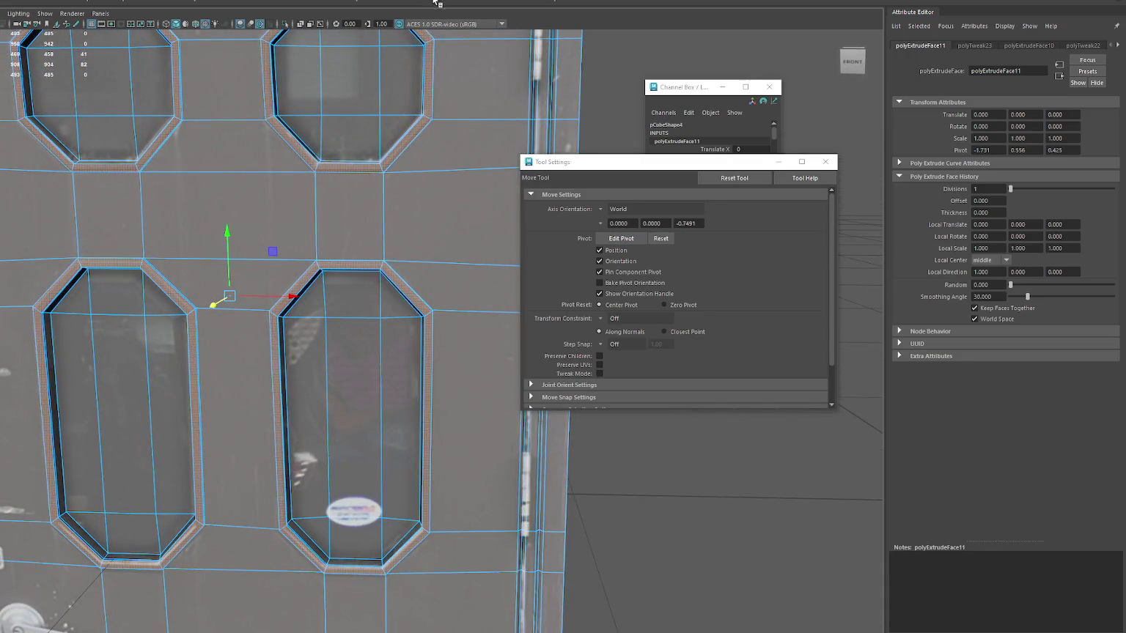
{"action": "key", "text": "q"}
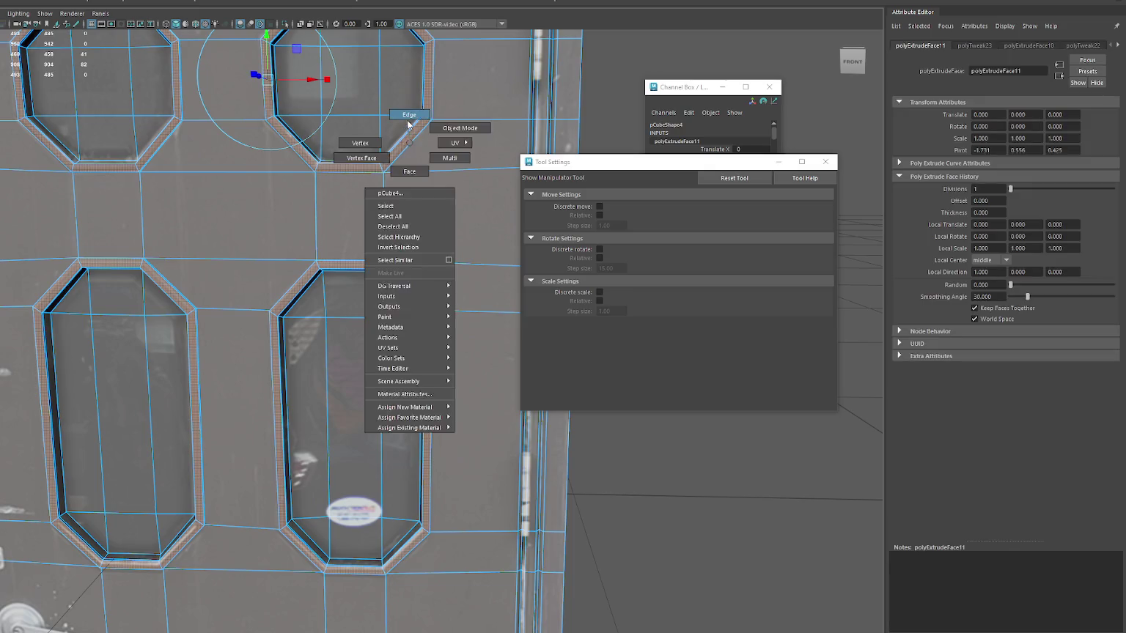
- In edge mode, select the right lower panel's outline edges
{"action": "right_click_drag", "start_coordinate": [402, 139], "coordinate": [414, 142]}
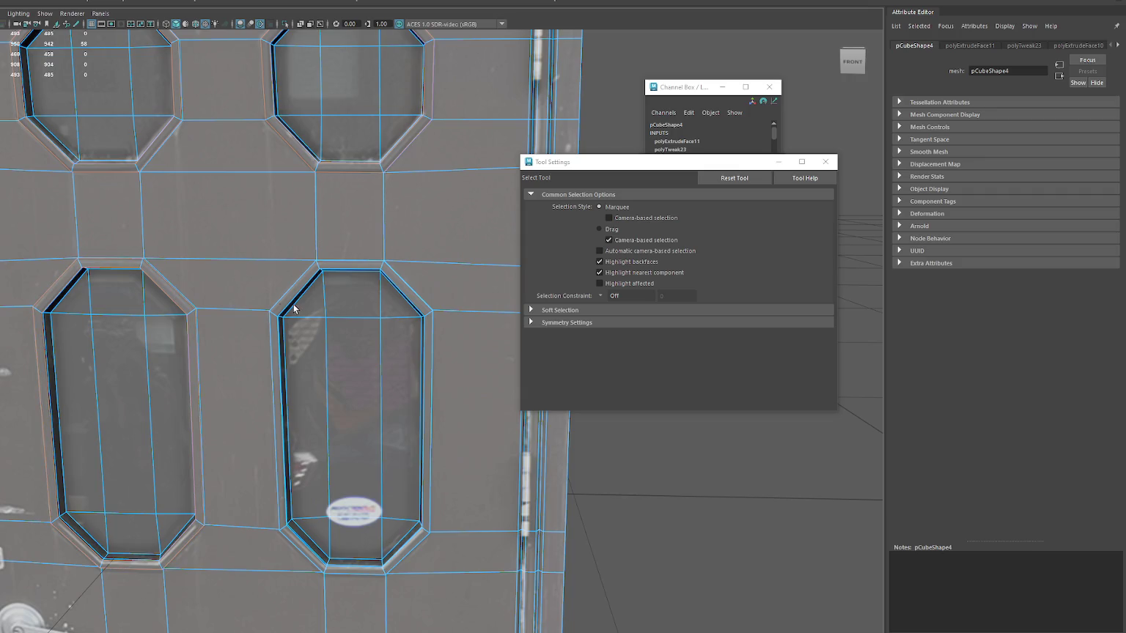
{"action": "middle_click_drag", "start_coordinate": [307, 295], "coordinate": [359, 225], "text": "alt"}
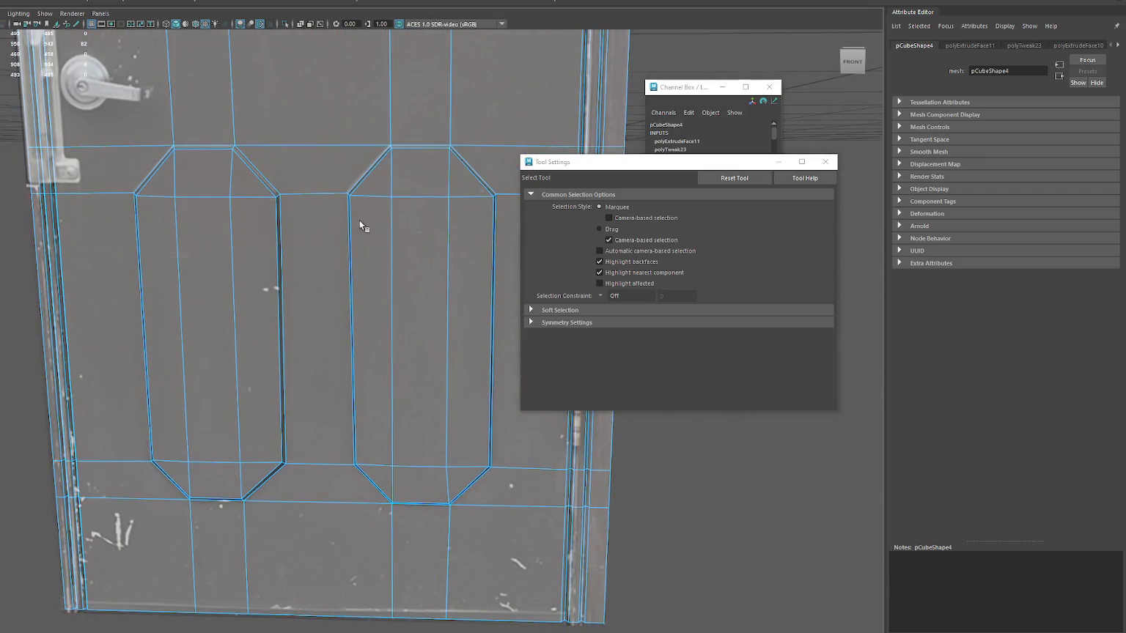
{"action": "left_click", "coordinate": [370, 172], "text": "shift"}
{"action": "double_click", "coordinate": [458, 157], "text": "shift"}
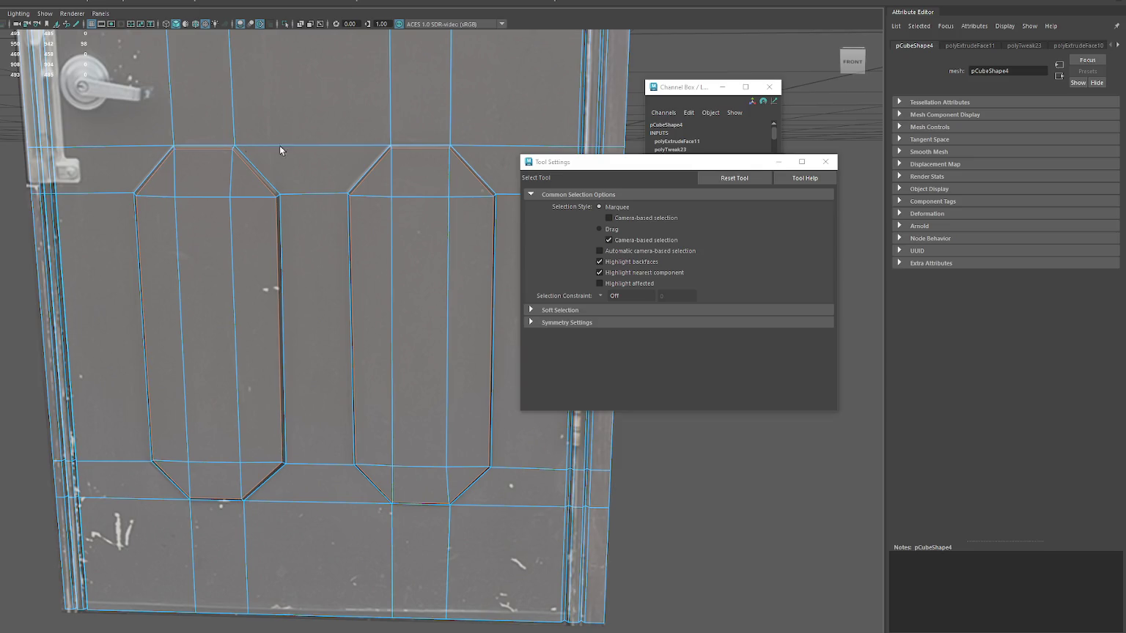
{"action": "middle_click_drag", "start_coordinate": [280, 145], "coordinate": [331, 440], "text": "alt"}
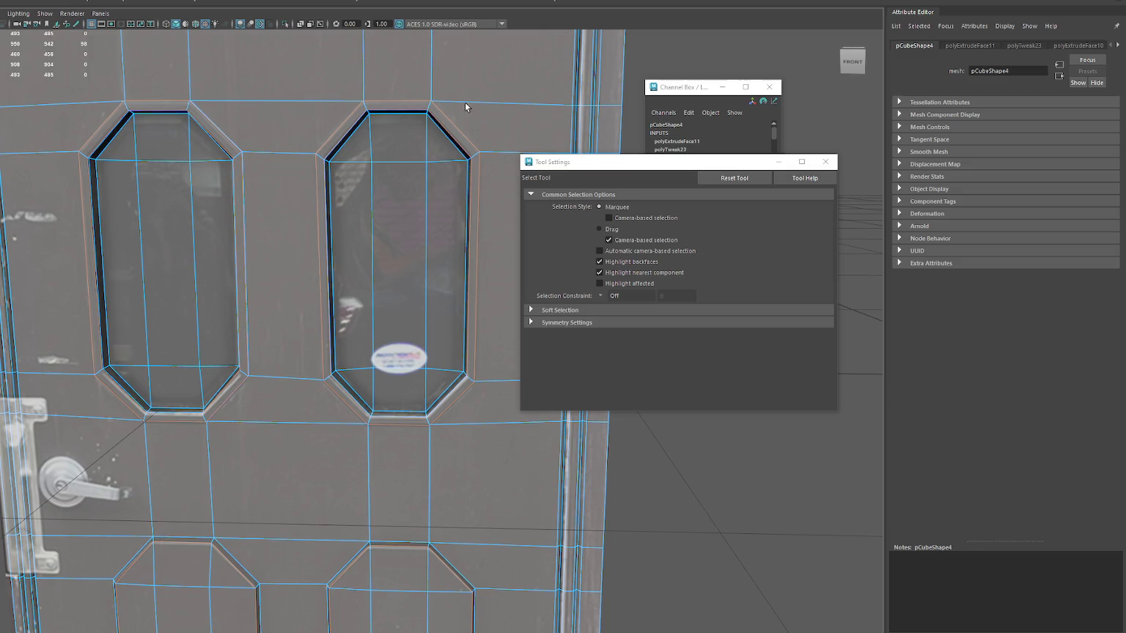
- Try beveling the selected edges, close the Tool Settings window, and undo
{"action": "key", "text": "ctrl+b"}
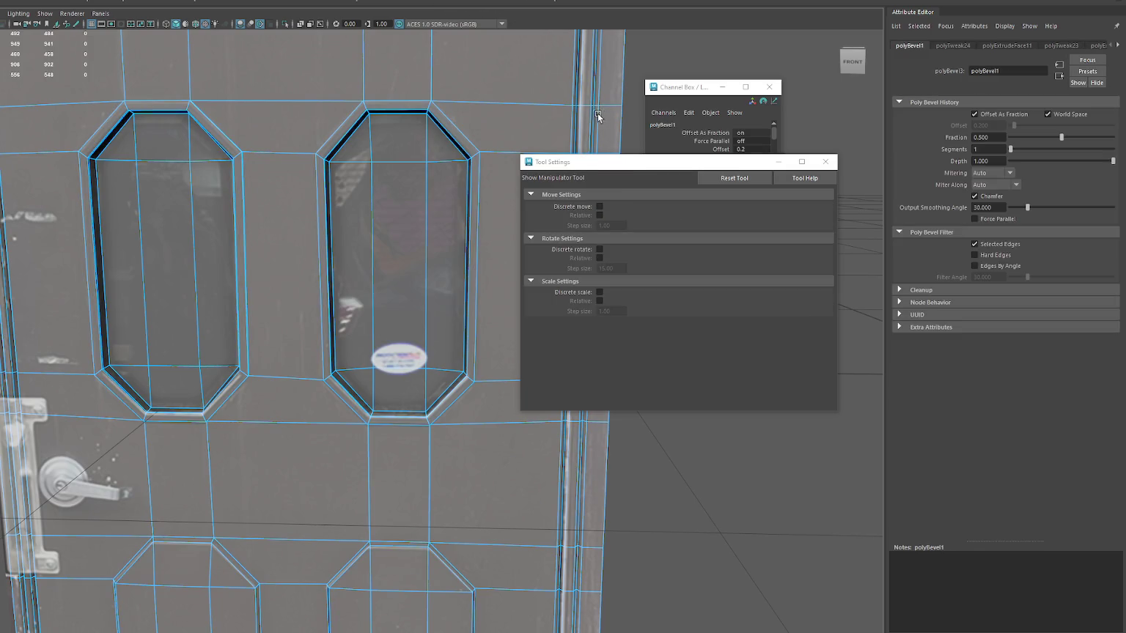
{"action": "left_click_drag", "start_coordinate": [598, 116], "coordinate": [420, 119], "text": "alt"}
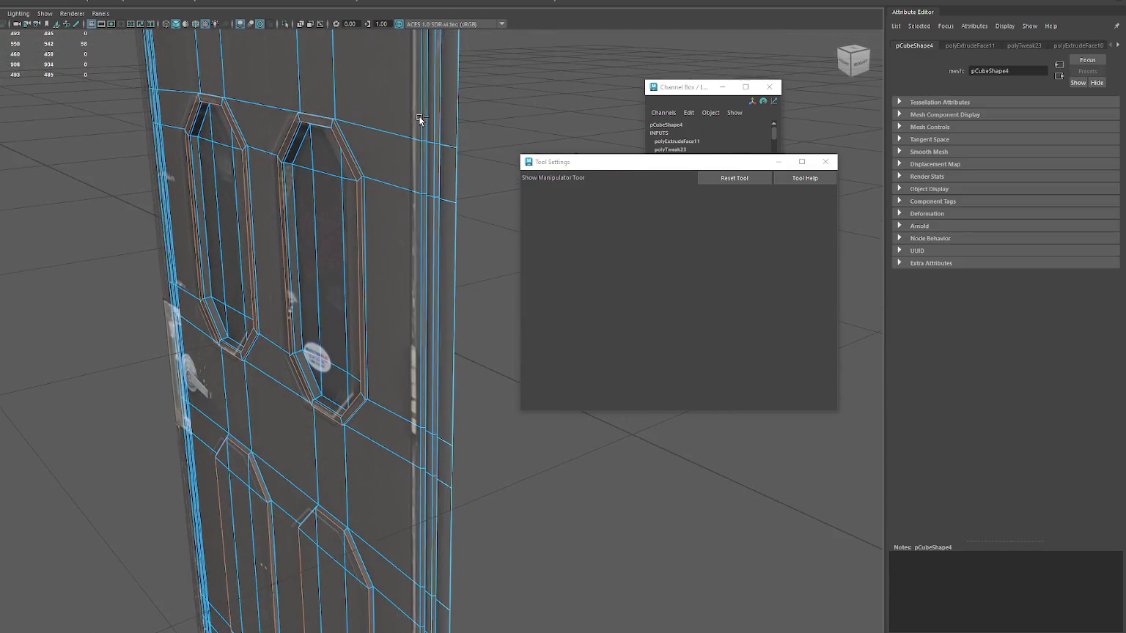
{"action": "left_click_drag", "start_coordinate": [700, 155], "coordinate": [700, 361]}
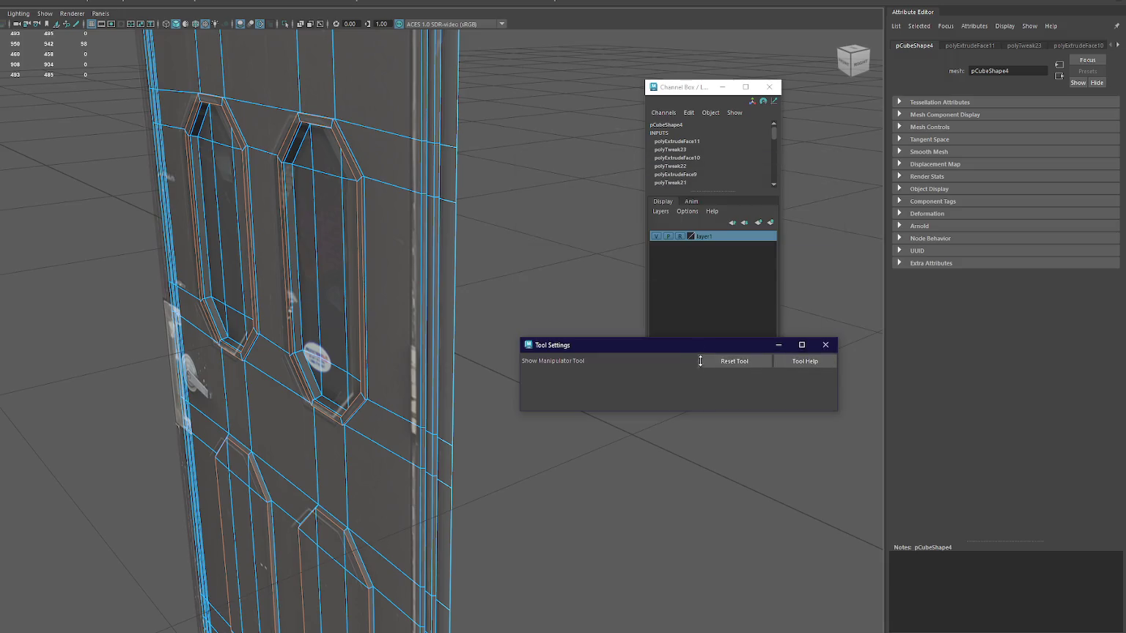
{"action": "left_click", "coordinate": [825, 344]}
{"action": "key", "text": "ctrl+z"}
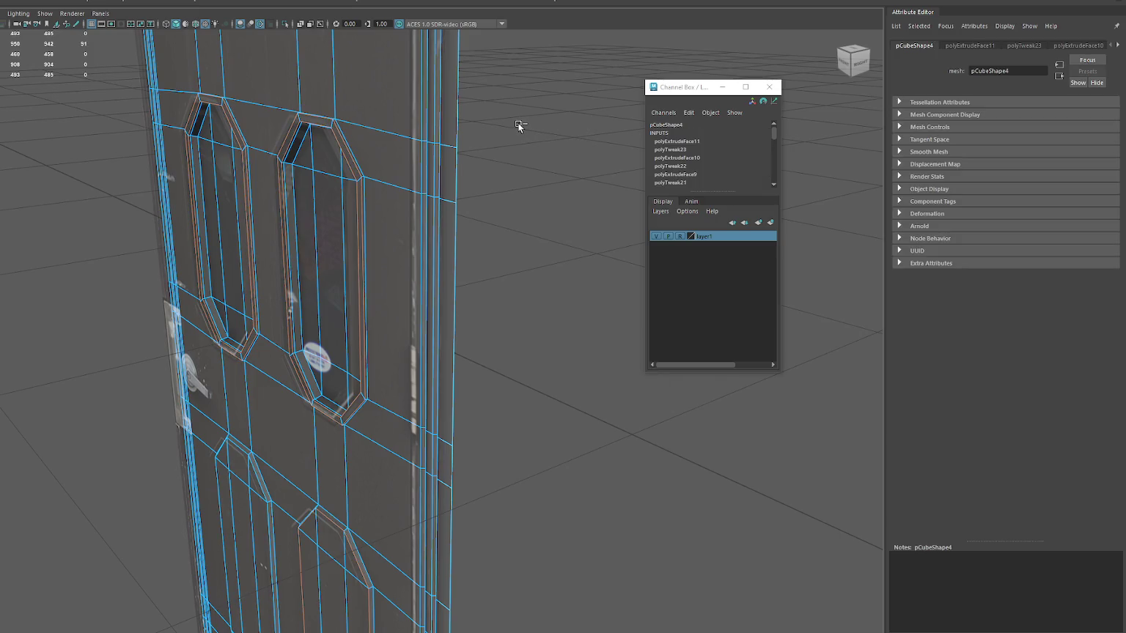
- Bevel the edges again, move the Channel Box aside, and undo the bevel
{"action": "mouse_move", "coordinate": [475, 211]}
{"action": "middle_mouse_down", "text": "alt"}
{"action": "mouse_move", "coordinate": [370, 324]}
{"action": "mouse_move", "coordinate": [377, 313]}
{"action": "middle_mouse_up", "text": "alt"}
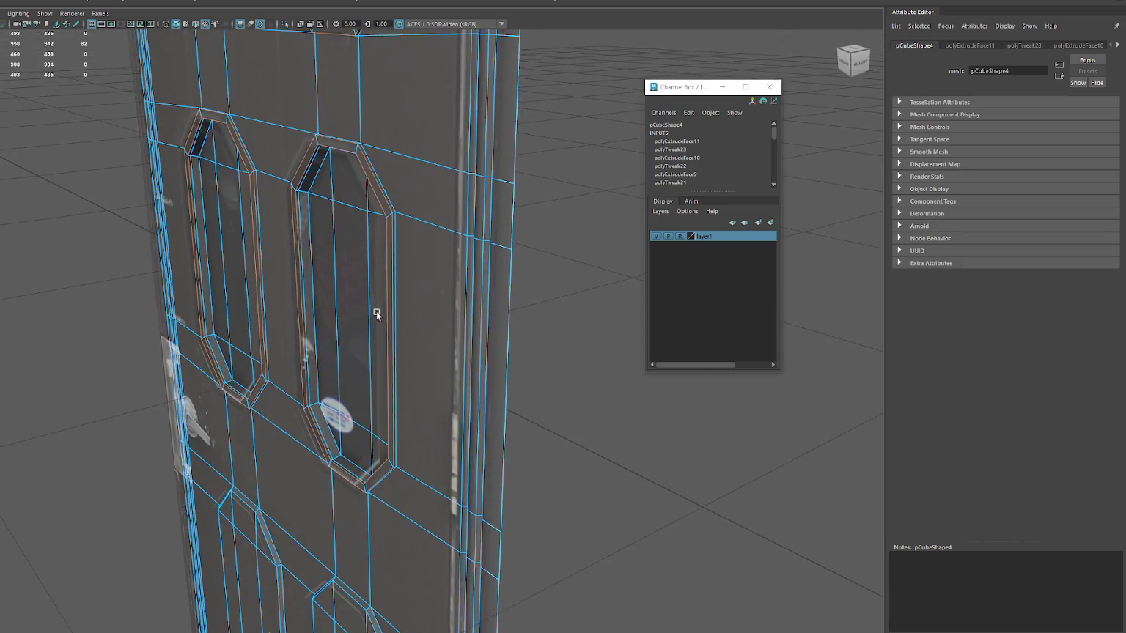
{"action": "key", "text": "ctrl+b"}
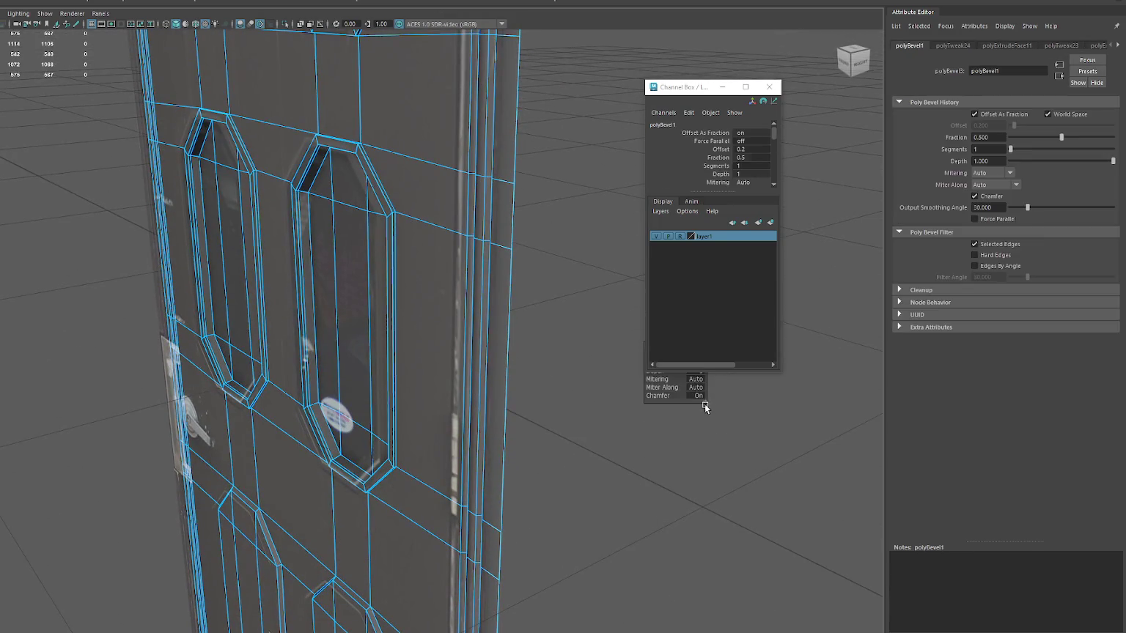
{"action": "left_click_drag", "start_coordinate": [678, 96], "coordinate": [915, 122]}
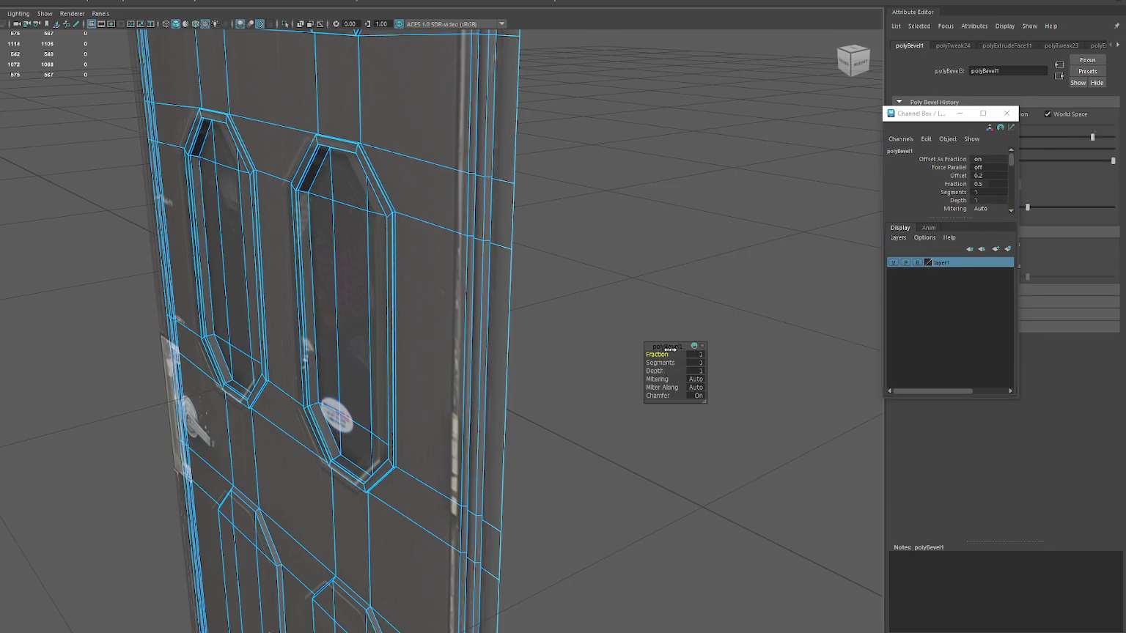
{"action": "key", "text": "ctrl+z"}
- Nudge the inset edges slightly sideways, then try an edge extrusion and undo it
{"action": "mouse_move", "coordinate": [441, 144]}
{"action": "left_mouse_down", "text": "alt"}
{"action": "mouse_move", "coordinate": [477, 384]}
{"action": "mouse_move", "coordinate": [464, 331]}
{"action": "mouse_move", "coordinate": [505, 303]}
{"action": "mouse_move", "coordinate": [462, 328]}
{"action": "left_mouse_up", "text": "alt"}
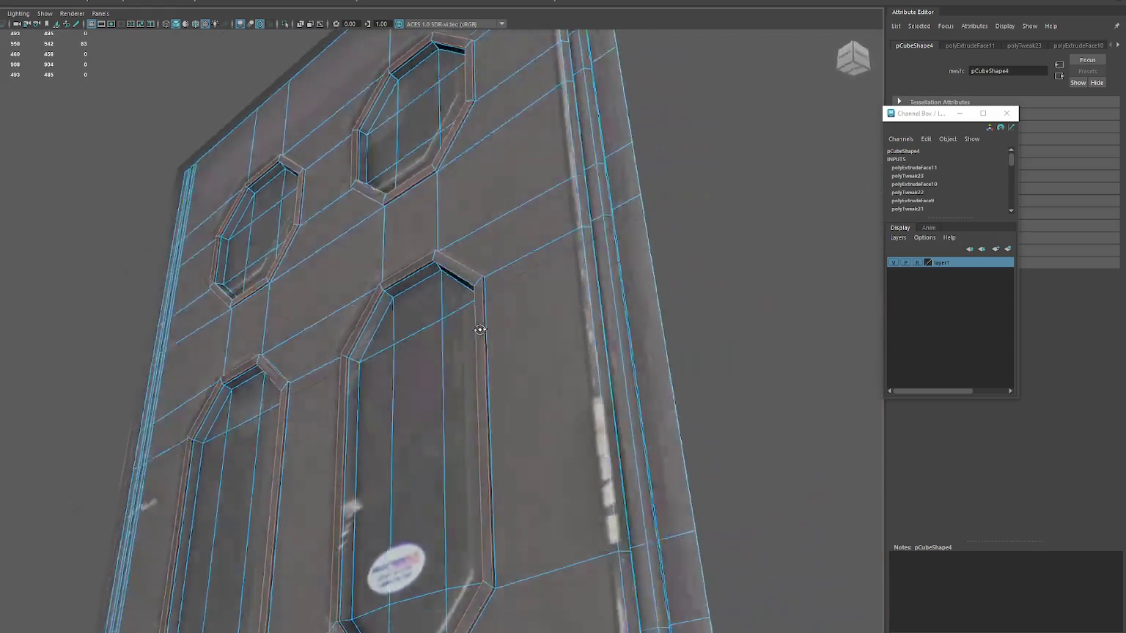
{"action": "key", "text": "w"}
{"action": "left_click_drag", "start_coordinate": [306, 434], "coordinate": [300, 434]}
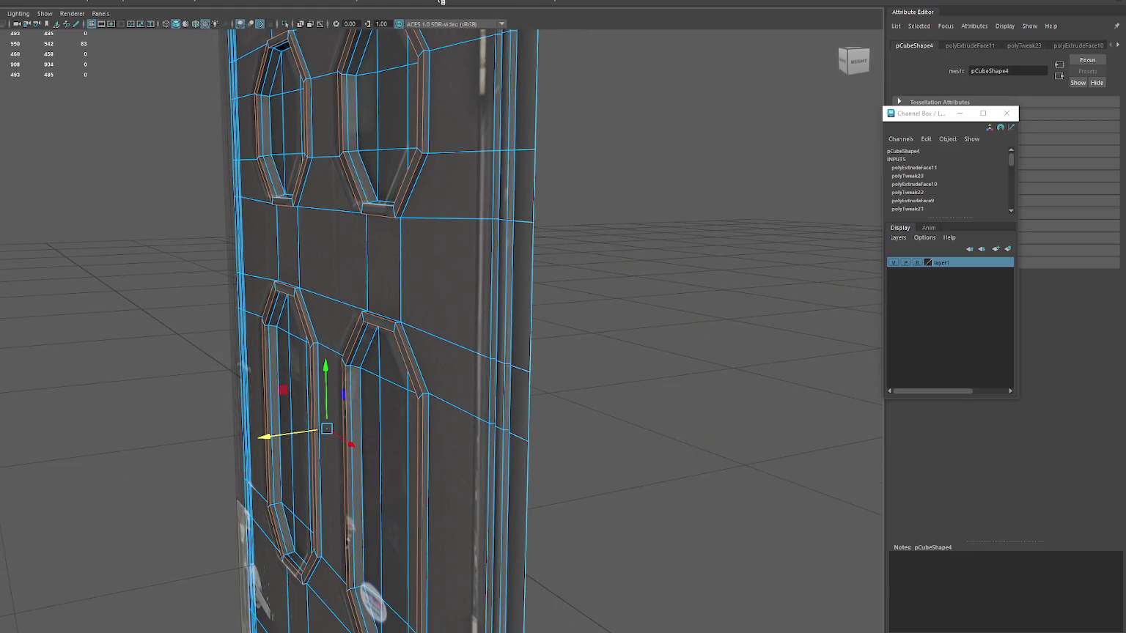
{"action": "key", "text": "ctrl+e"}
{"action": "key", "text": "ctrl+z"}
- Bevel the selected edges once more, zoom out, and switch to vertex mode
{"action": "mouse_move", "coordinate": [650, 281]}
{"action": "left_mouse_down", "text": "alt"}
{"action": "mouse_move", "coordinate": [600, 206]}
{"action": "mouse_move", "coordinate": [711, 215]}
{"action": "mouse_move", "coordinate": [563, 246]}
{"action": "mouse_move", "coordinate": [610, 239]}
{"action": "left_mouse_up", "text": "alt"}
{"action": "key", "text": "ctrl+b"}
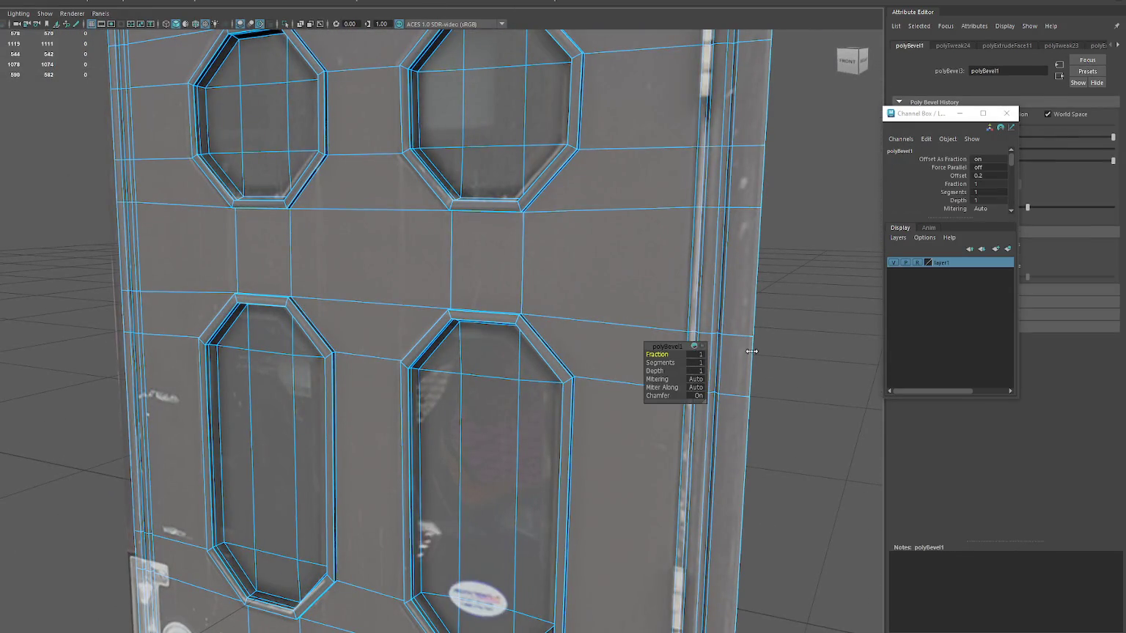
{"action": "scroll", "coordinate": [632, 271], "scroll_direction": "down", "scroll_amount": 3}
{"action": "scroll", "coordinate": [683, 172], "scroll_direction": "down", "scroll_amount": 3}
{"action": "right_click_drag", "start_coordinate": [410, 205], "coordinate": [378, 246]}
- Merge the selected vertices with Edit Mesh > Merge, then switch to edge selection
{"action": "left_click", "coordinate": [29, 4]}
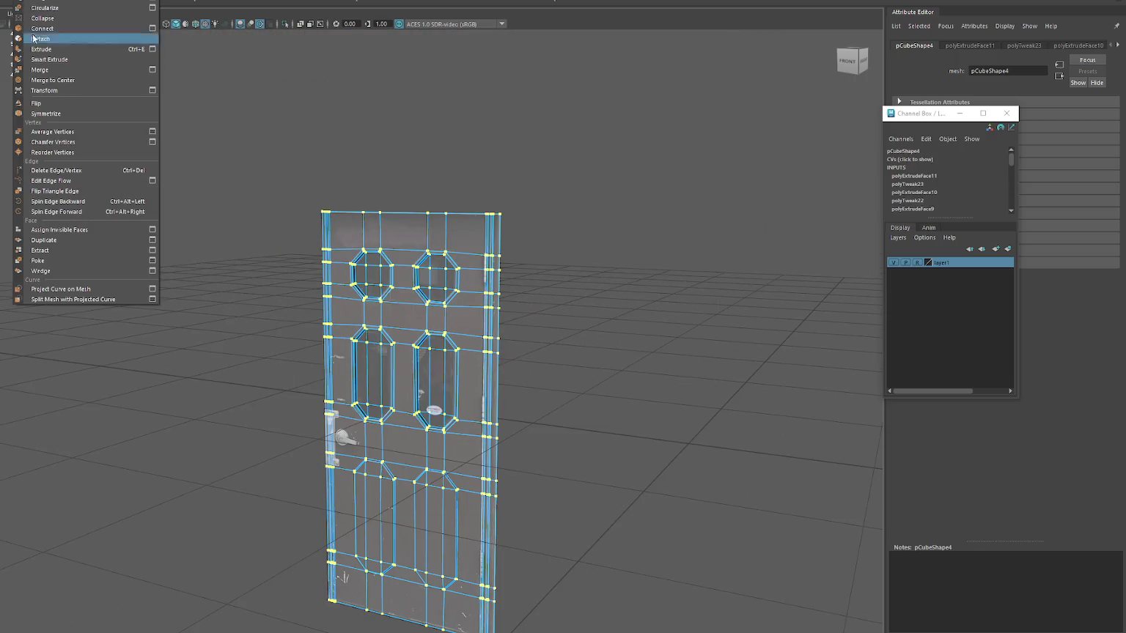
{"action": "left_click", "coordinate": [51, 70]}
{"action": "scroll", "coordinate": [512, 198], "scroll_direction": "up", "scroll_amount": 5}
{"action": "right_click_drag", "start_coordinate": [557, 157], "coordinate": [546, 169]}
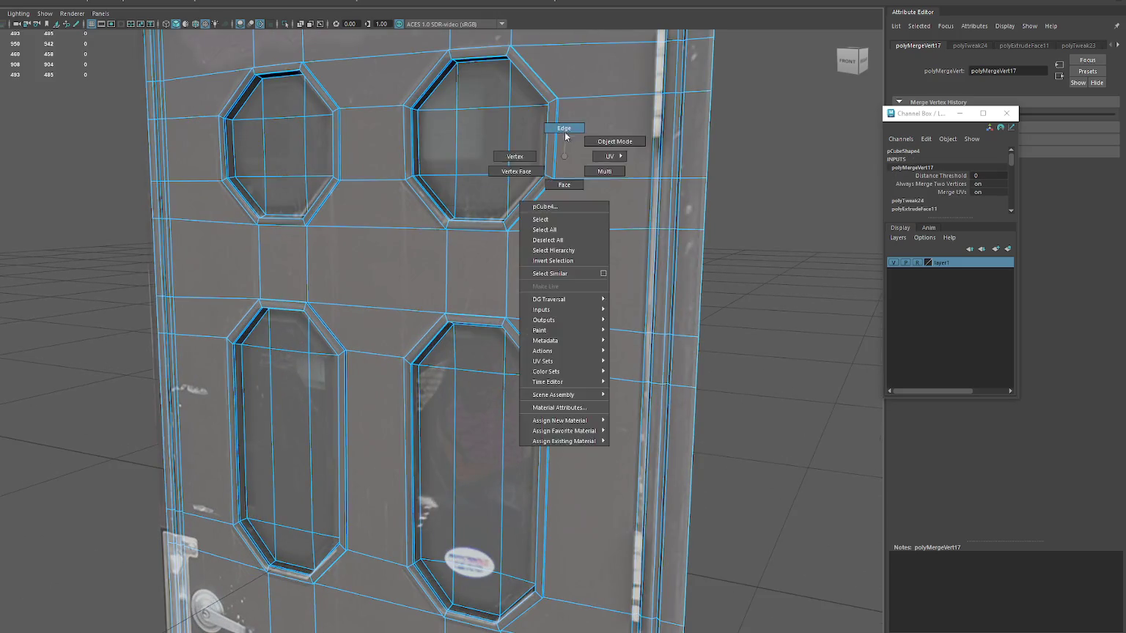
{"action": "scroll", "coordinate": [543, 191], "scroll_direction": "down", "scroll_amount": 1}
{"action": "middle_click_drag", "start_coordinate": [540, 209], "coordinate": [505, 214], "text": "alt"}
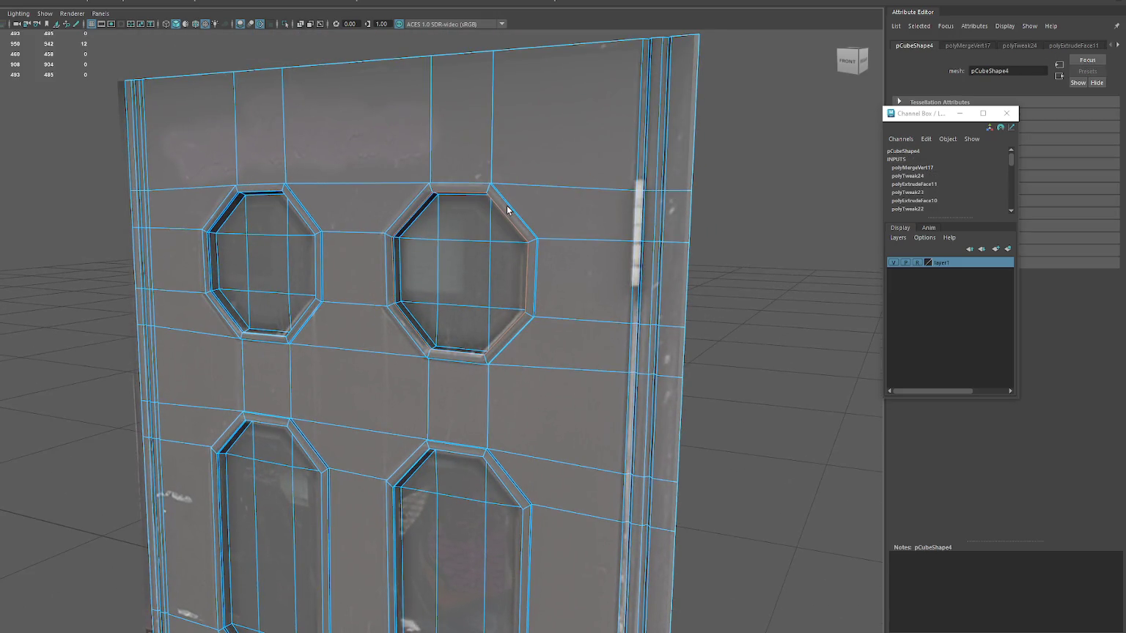
- Bevel each octagon's edges with Fraction 1, then select the whole door mesh
{"action": "key", "text": "ctrl+b"}
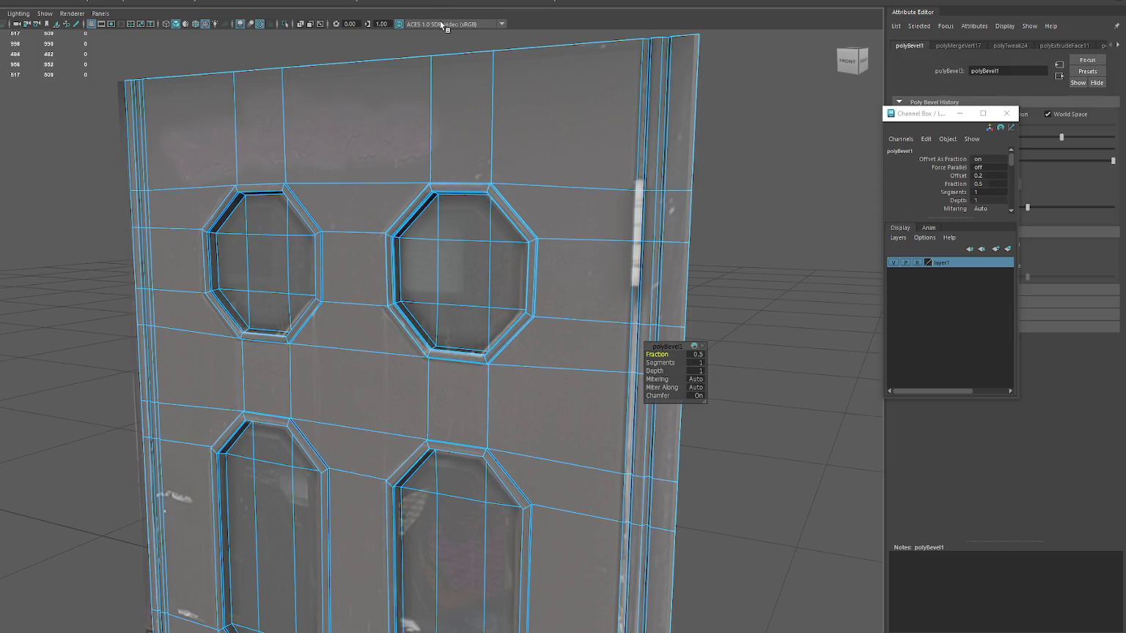
{"action": "left_click_drag", "start_coordinate": [662, 353], "coordinate": [668, 351]}
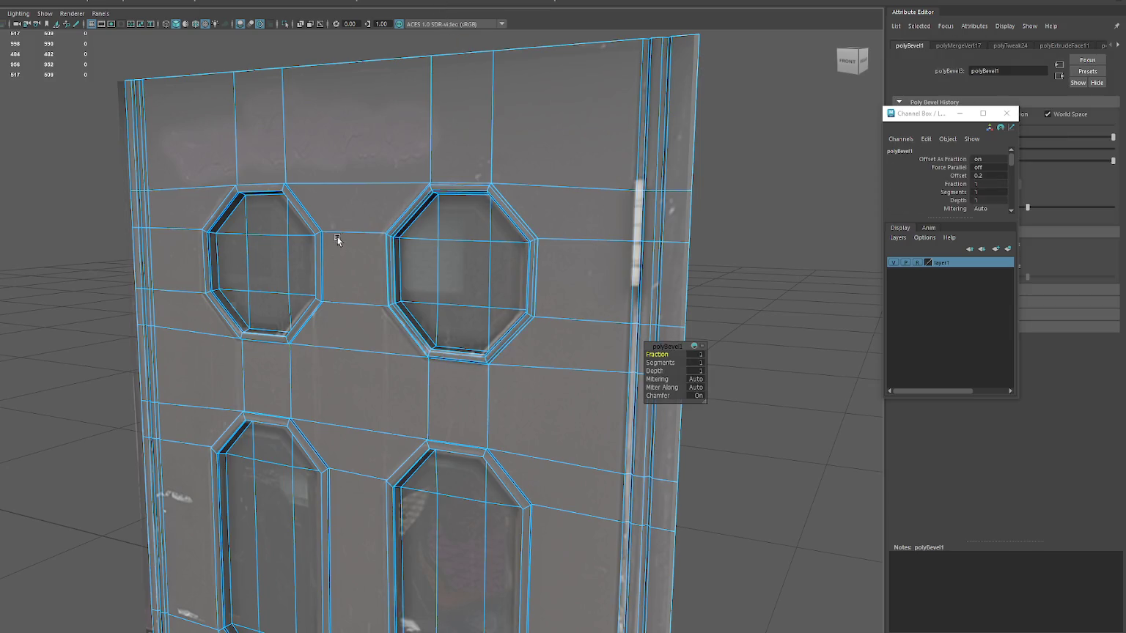
{"action": "key", "text": "ctrl+shift+x"}
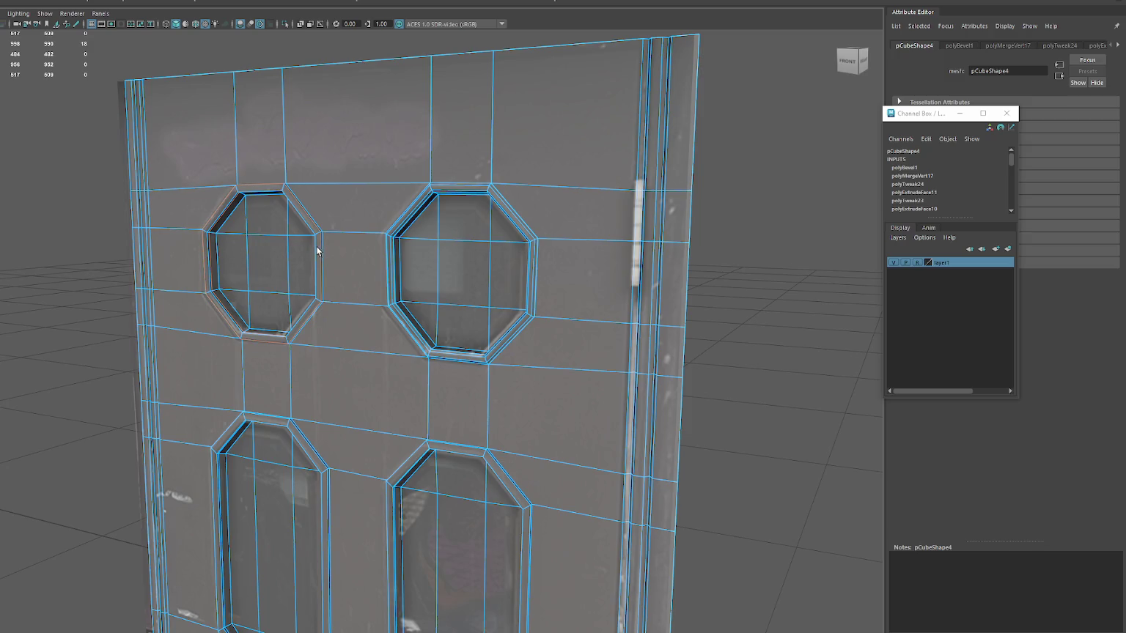
{"action": "key", "text": "ctrl+b"}
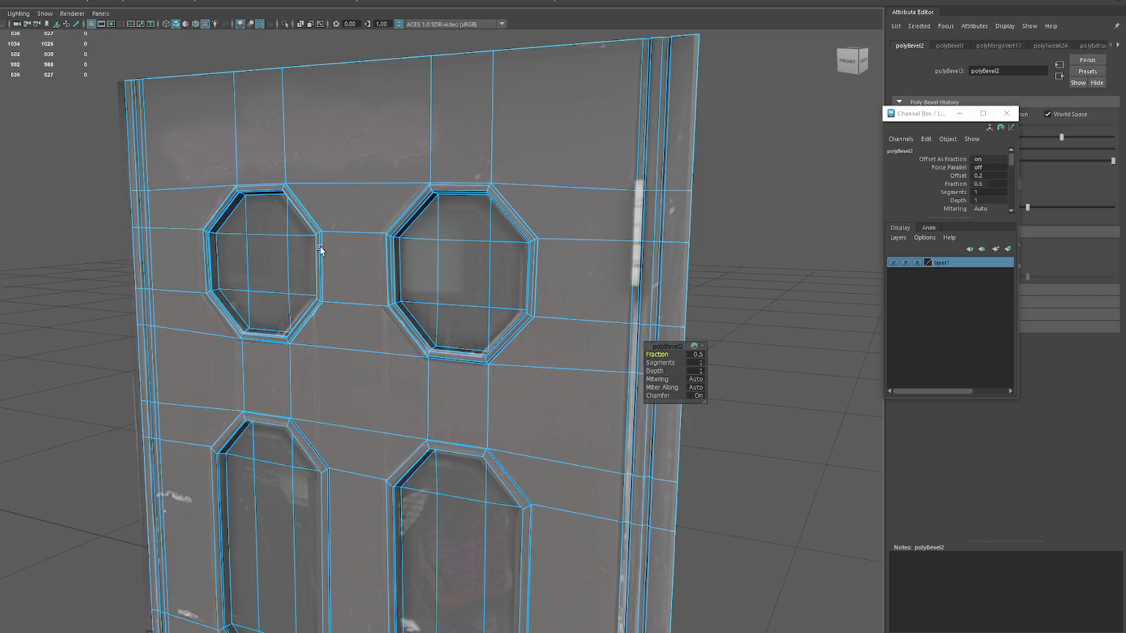
{"action": "key", "text": "ctrl+shift+x"}
{"action": "key", "text": "ctrl+b"}
{"action": "key", "text": "ctrl+shift+x"}
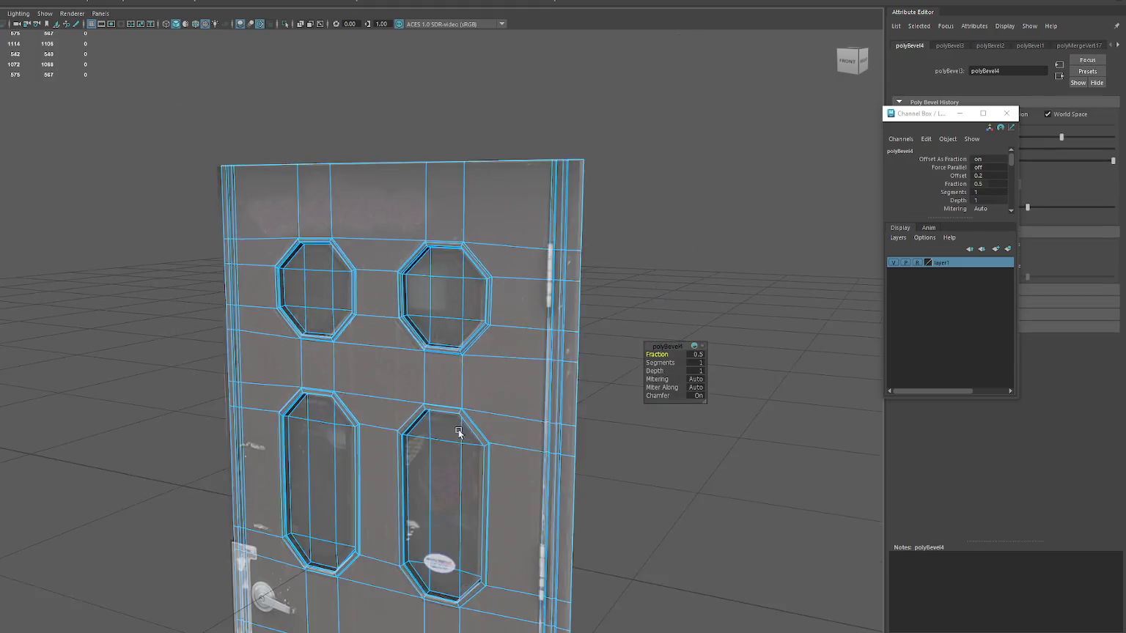
{"action": "left_click", "coordinate": [568, 194]}
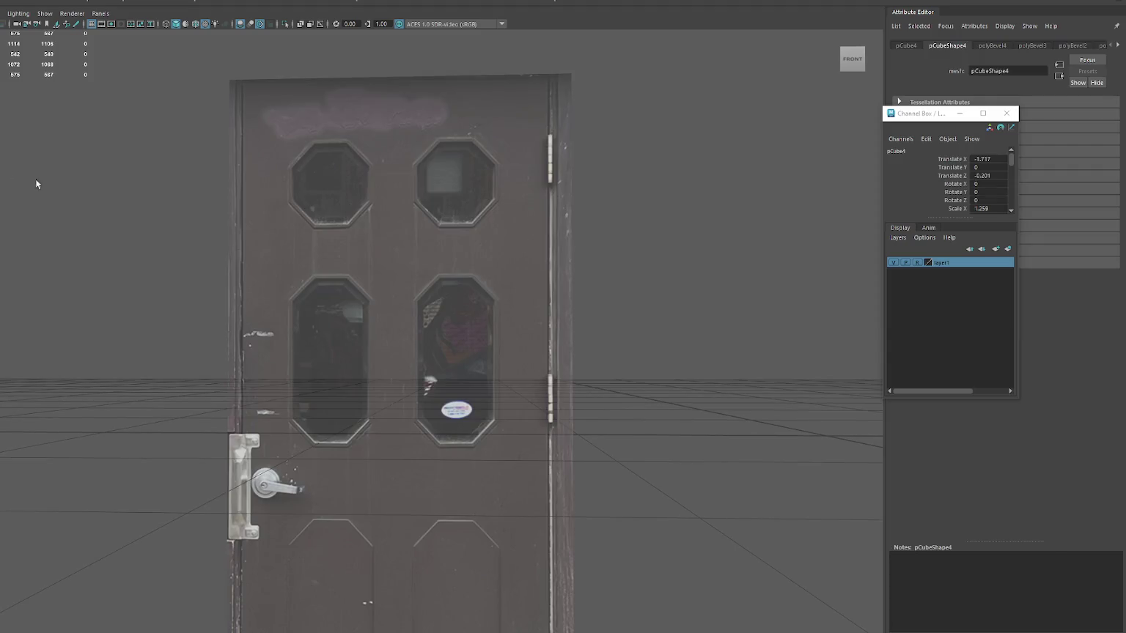
- Turn the texture off with key 5 and orbit to a perspective close-up of the windows
{"action": "key", "text": "5"}
{"action": "left_click", "coordinate": [191, 221]}
{"action": "left_click_drag", "start_coordinate": [190, 221], "coordinate": [450, 300], "text": "alt"}
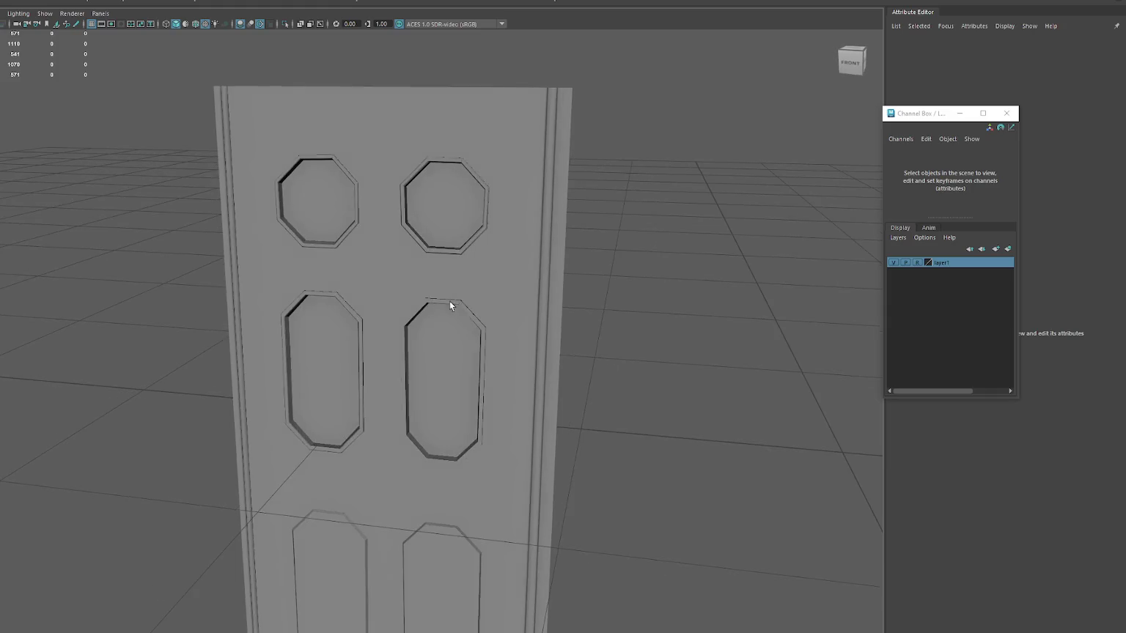
{"action": "left_click", "coordinate": [580, 211]}
{"action": "mouse_move", "coordinate": [583, 212]}
{"action": "right_mouse_down"}
{"action": "mouse_move", "coordinate": [659, 245]}
{"action": "mouse_move", "coordinate": [594, 248]}
{"action": "right_mouse_up"}
{"action": "left_click", "coordinate": [669, 237]}
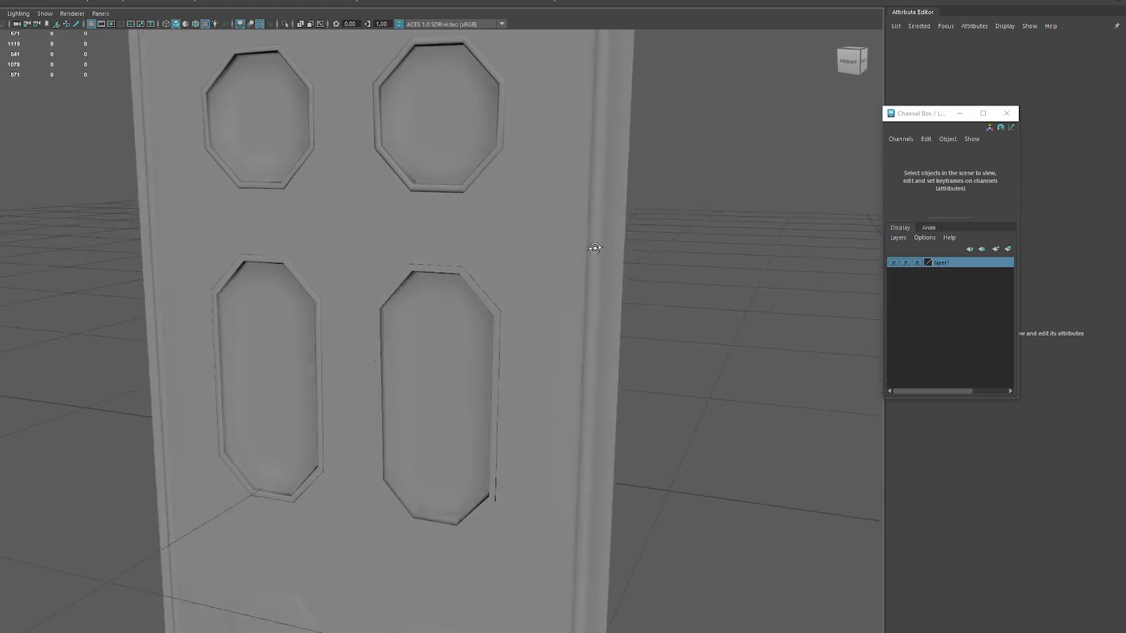